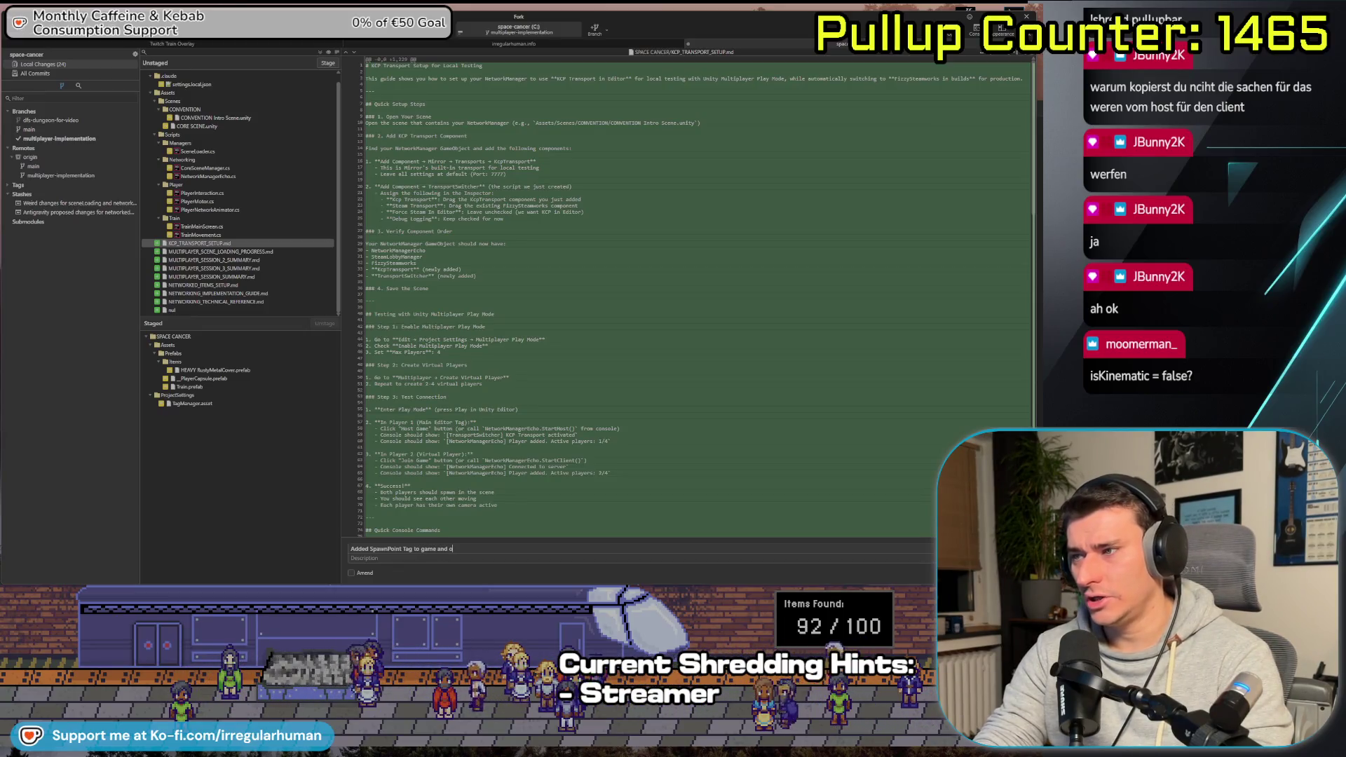
Commit 'Added SpawnPoint Tag to game and objects.', push, and review the TrainMovement.cs and TrainMainScreen.cs diffs
{"action": "type", "text": "ts.s."}
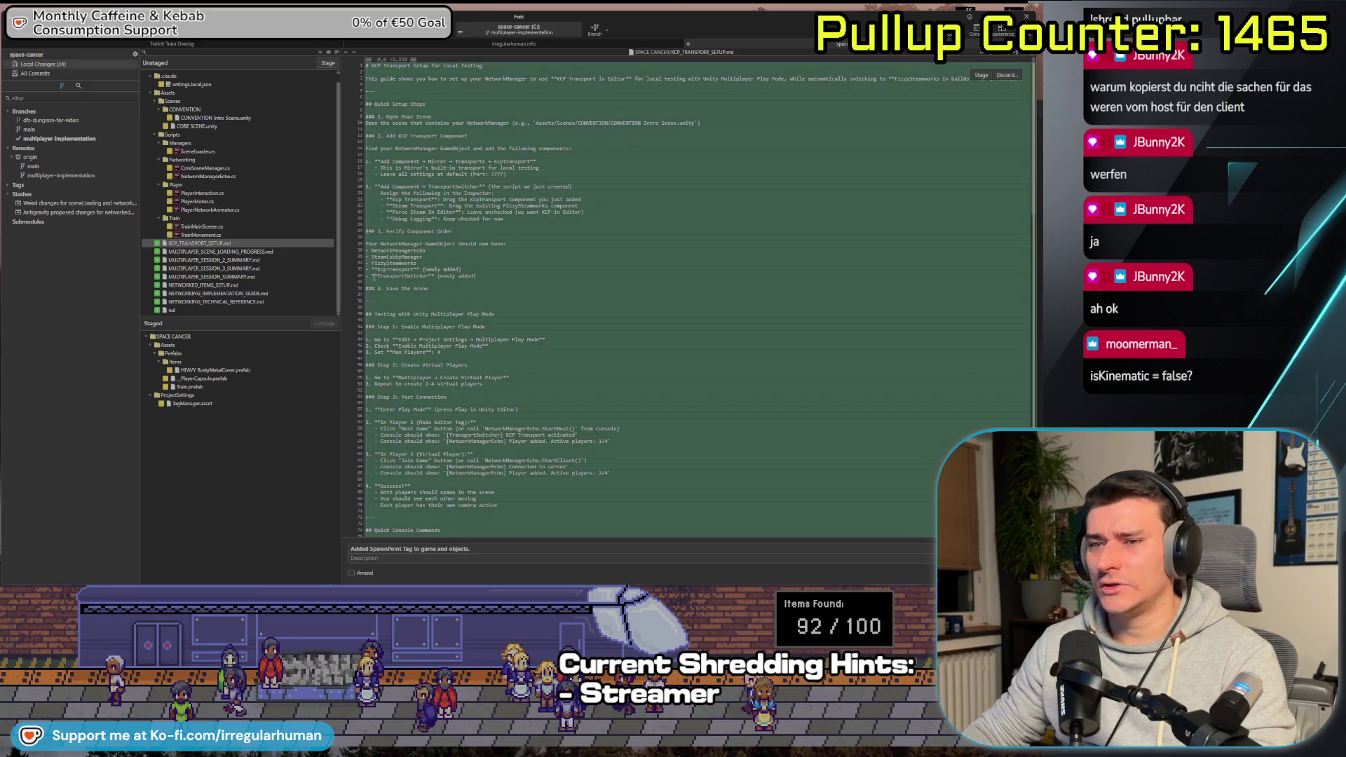
{"action": "left_click", "coordinate": [205, 235]}
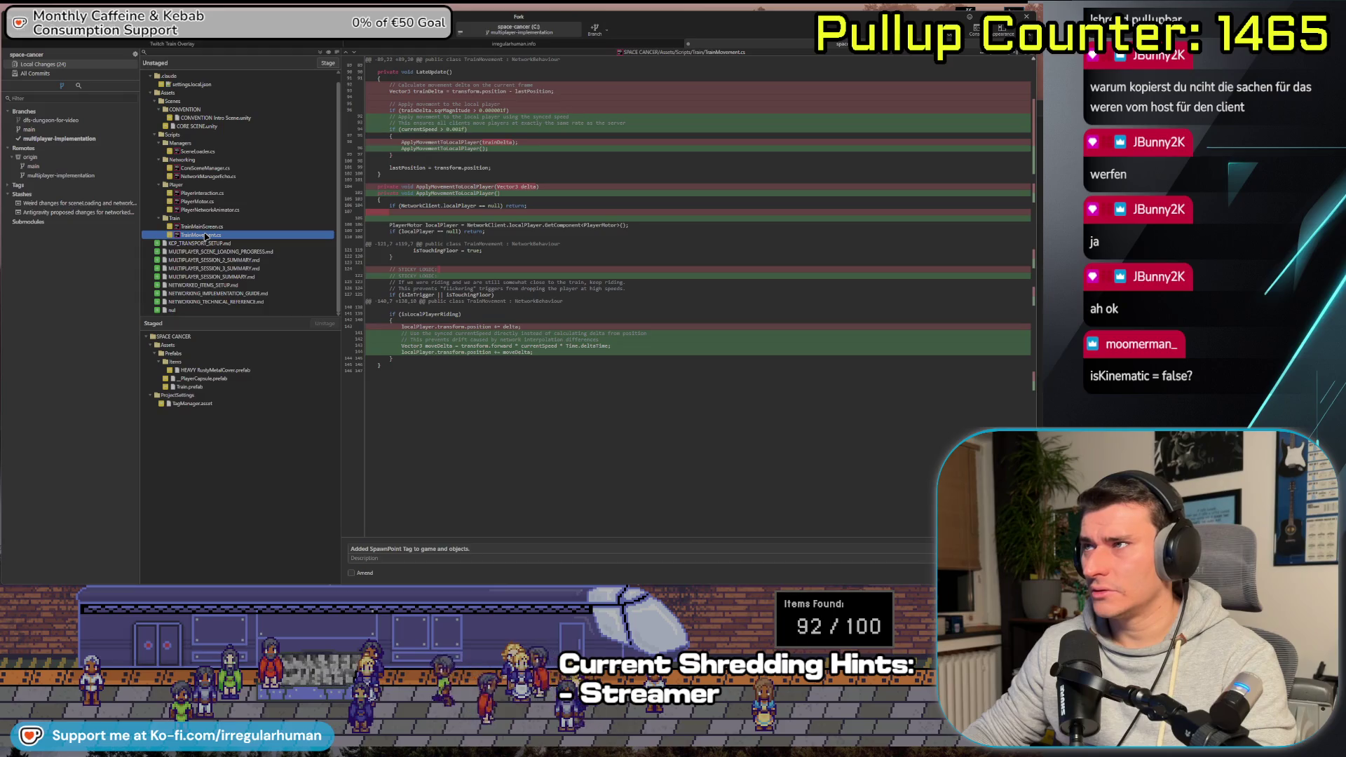
{"action": "left_click", "coordinate": [210, 228]}
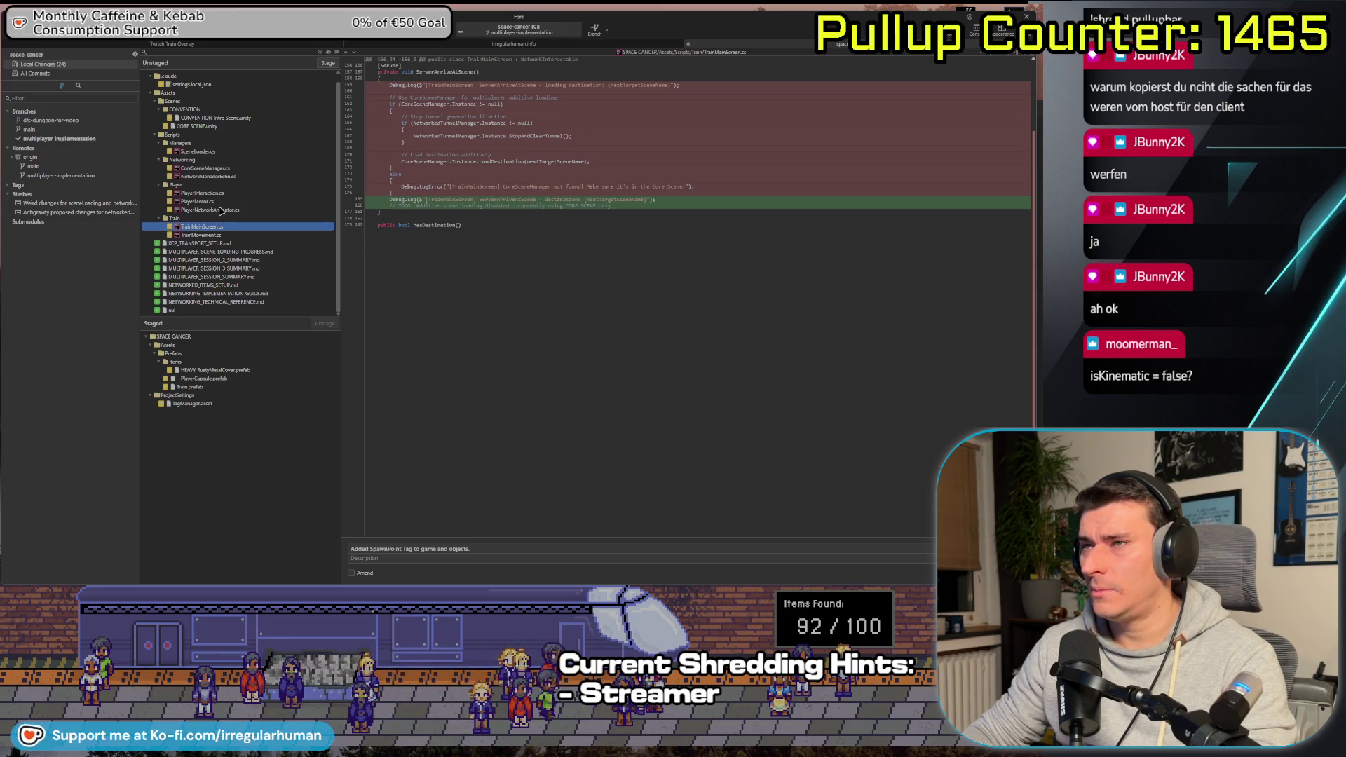
Review the PlayerNetworkAnimator, PlayerMotor, PlayerInteraction and NetworkManagerEcho script diffs
{"action": "left_click", "coordinate": [220, 211]}
{"action": "left_click", "coordinate": [223, 202]}
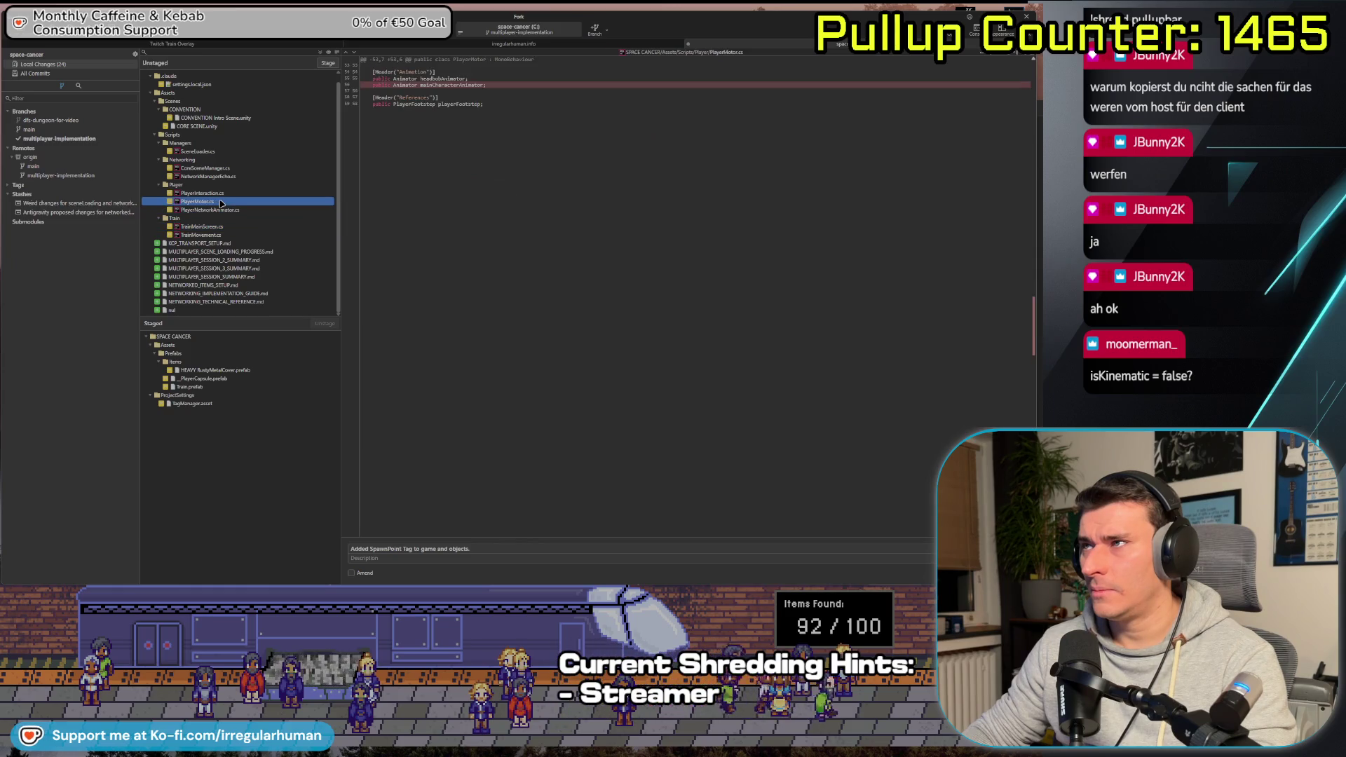
{"action": "left_click", "coordinate": [229, 194]}
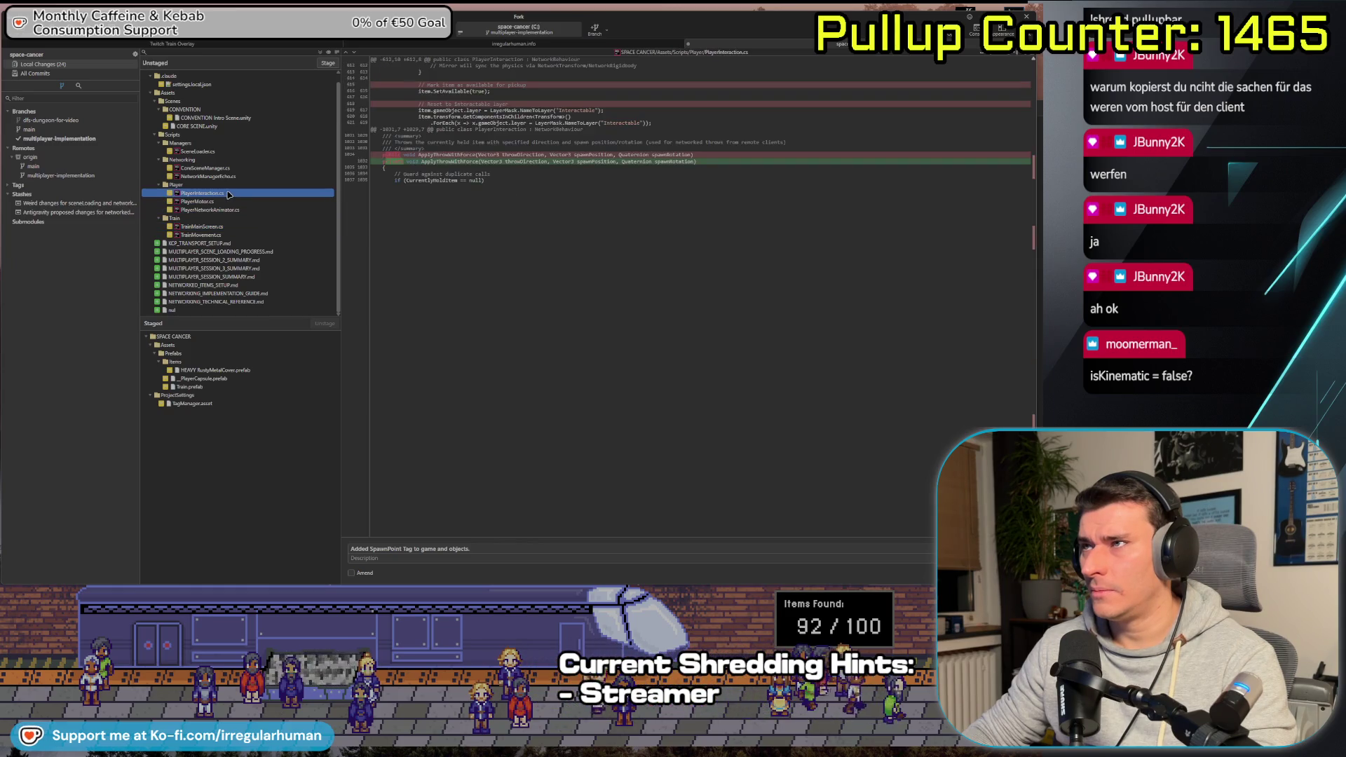
{"action": "left_click", "coordinate": [225, 176]}
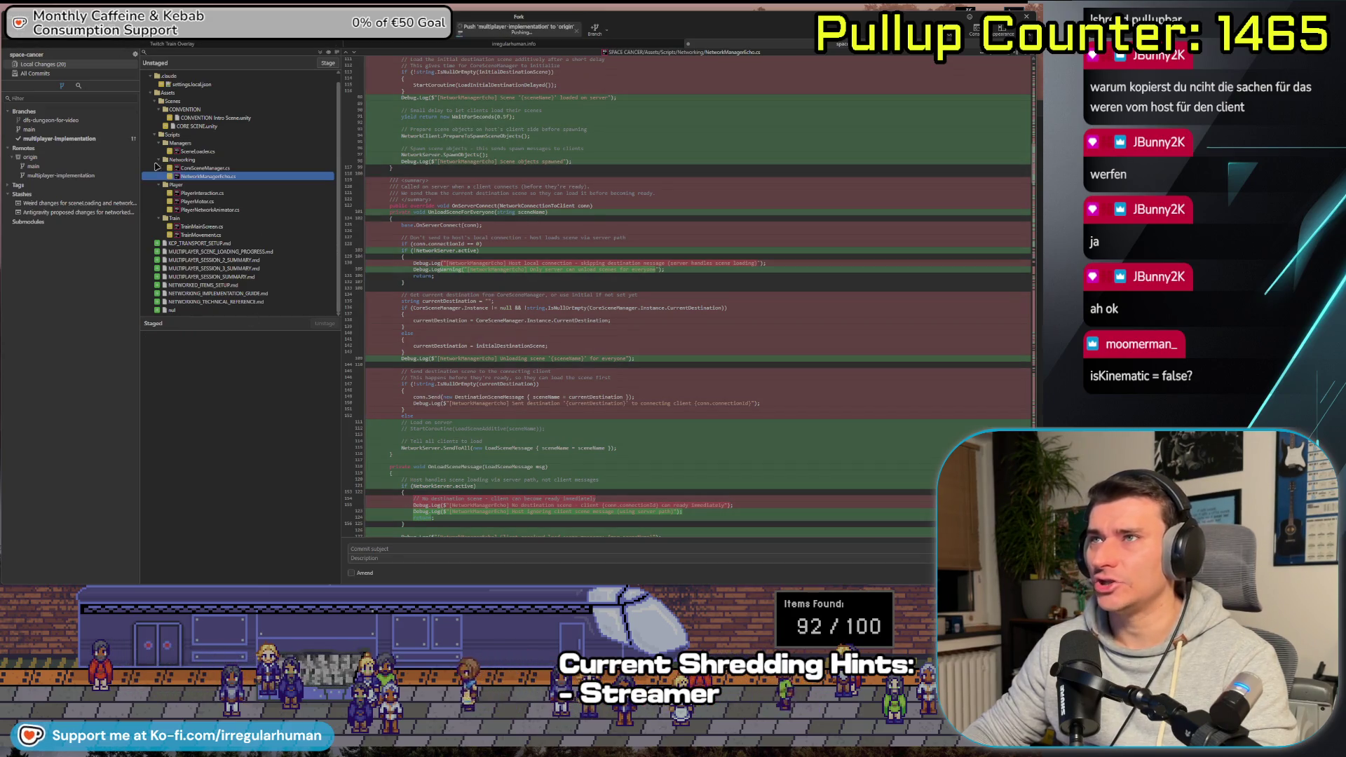
Stash the local changes with the message 'In-Between stash for fixing client throw stuff'
{"action": "key", "text": "ctrl+shift+s"}
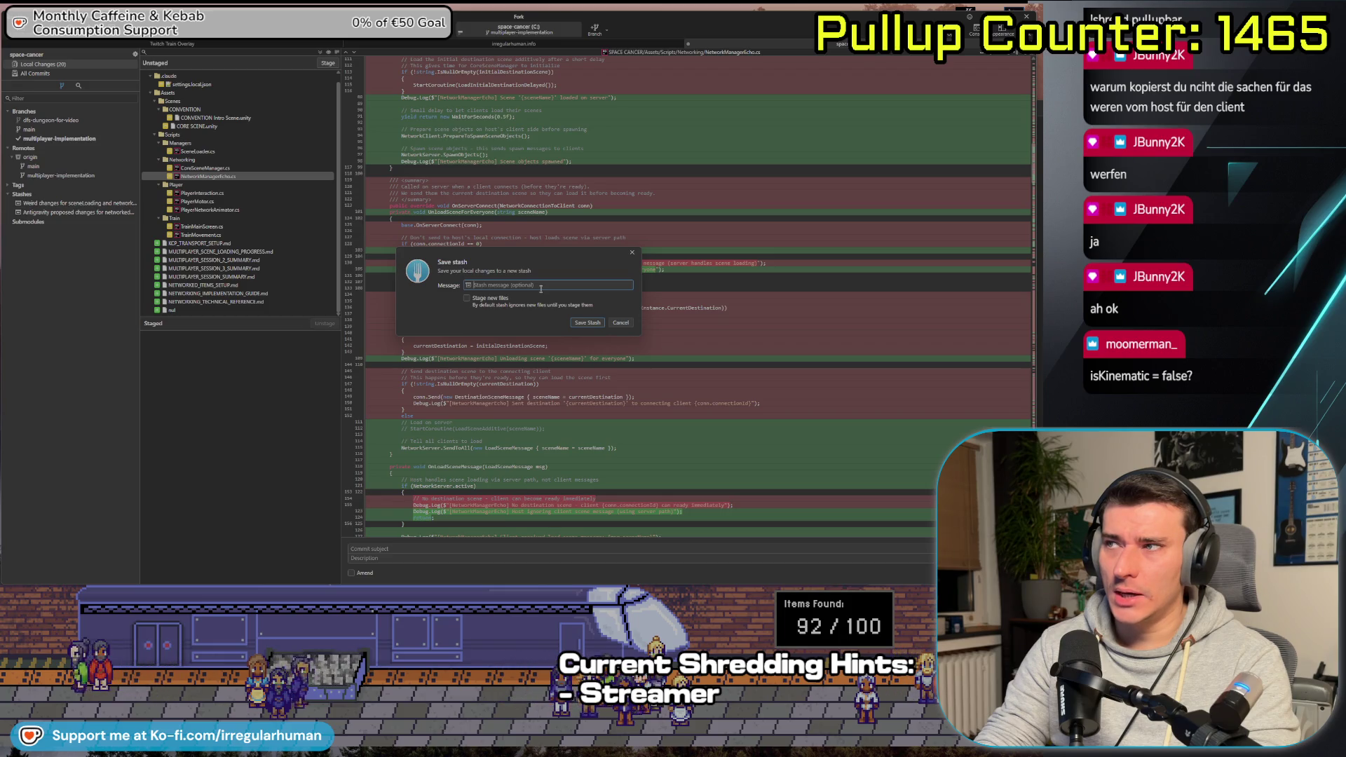
{"action": "type", "text": "inv"}
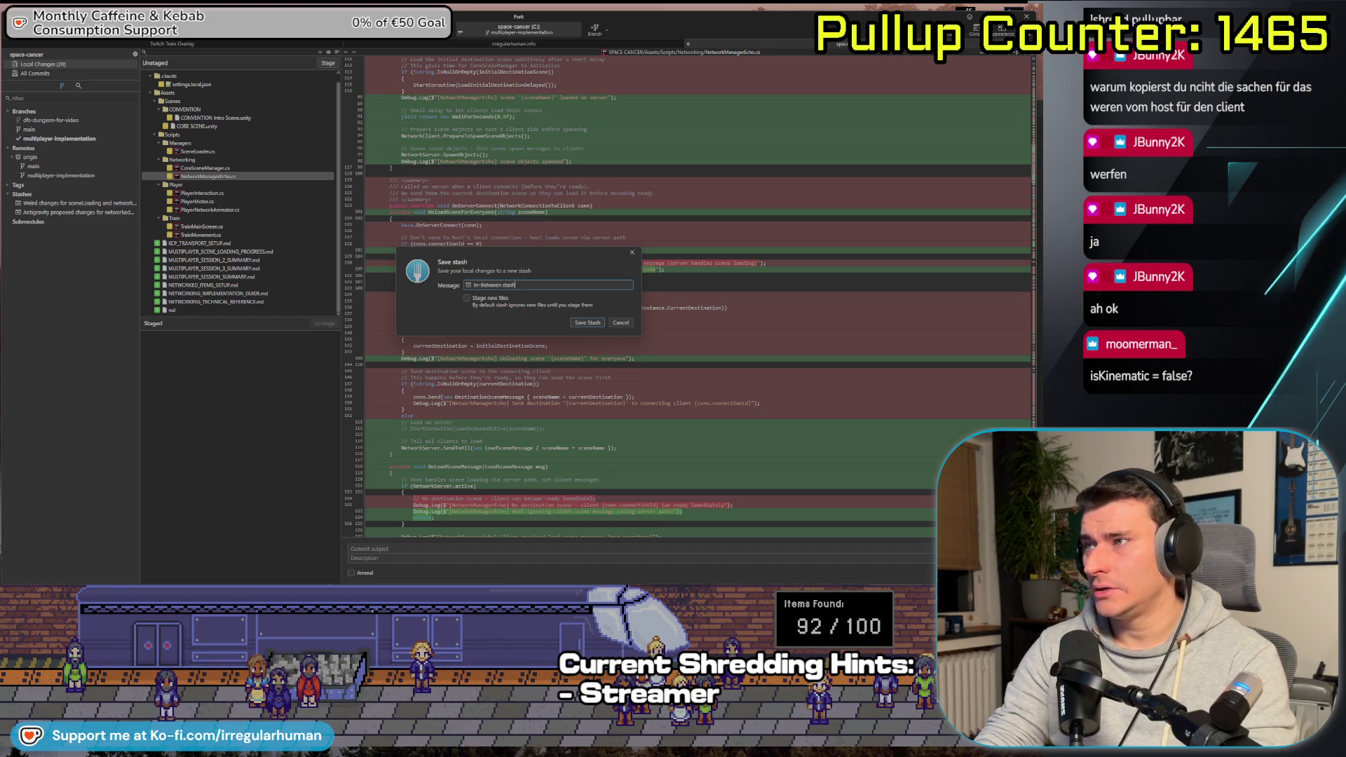
{"action": "type", "text": "fixing"}
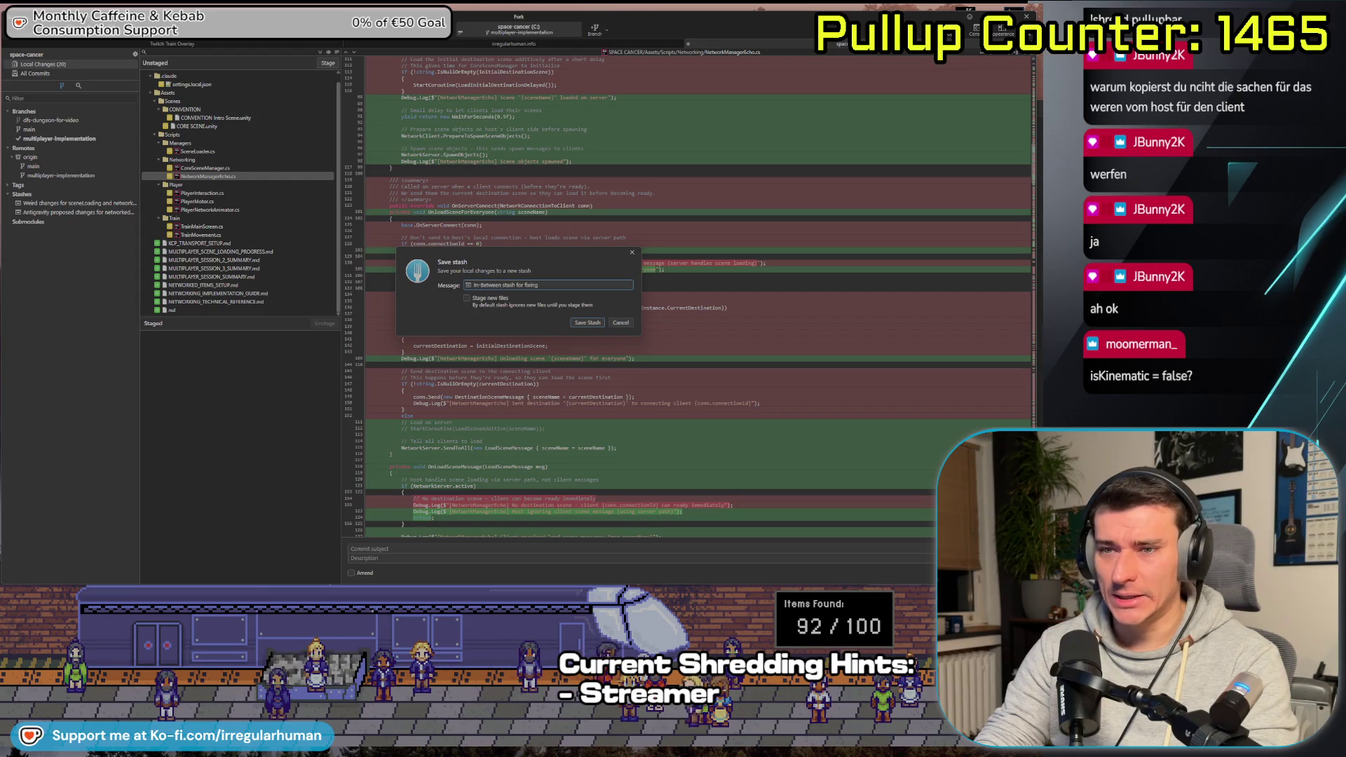
{"action": "type", "text": "throw"}
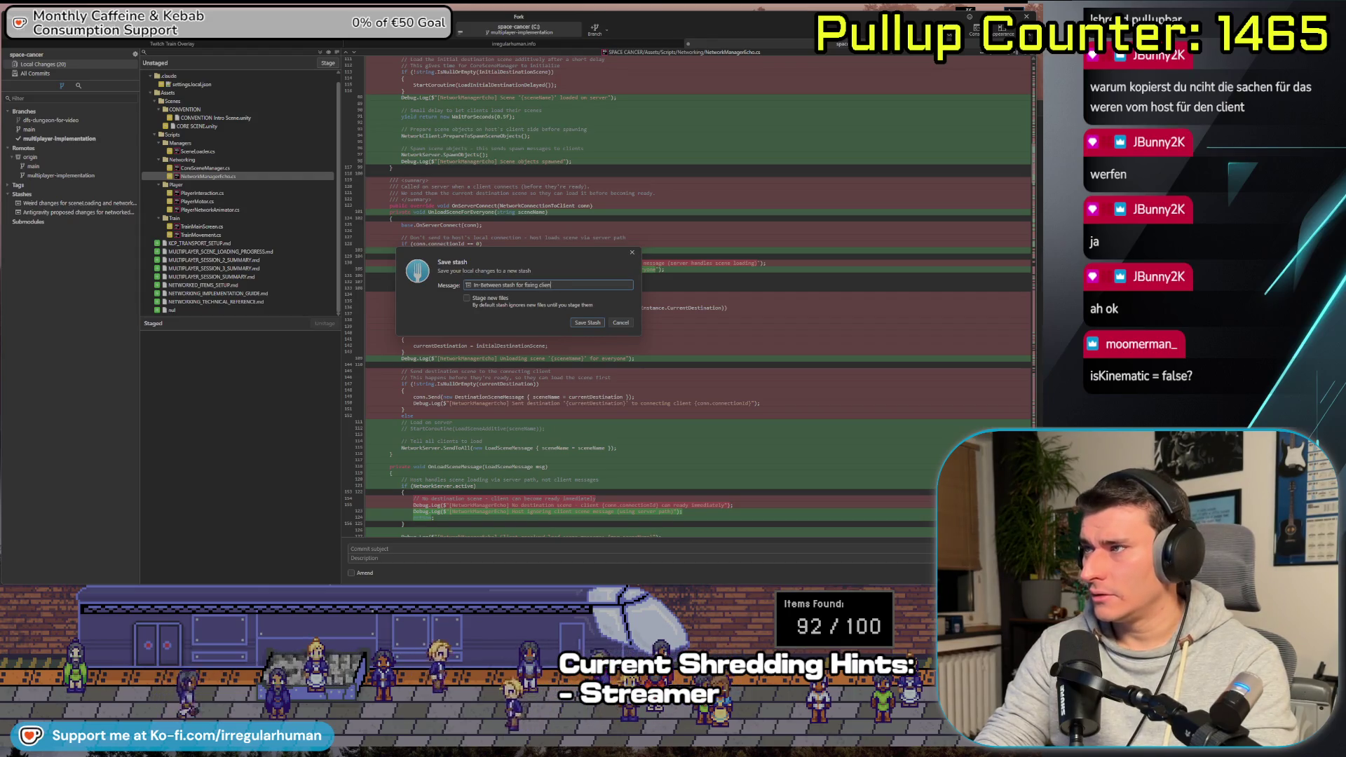
{"action": "type", "text": " stuff"}
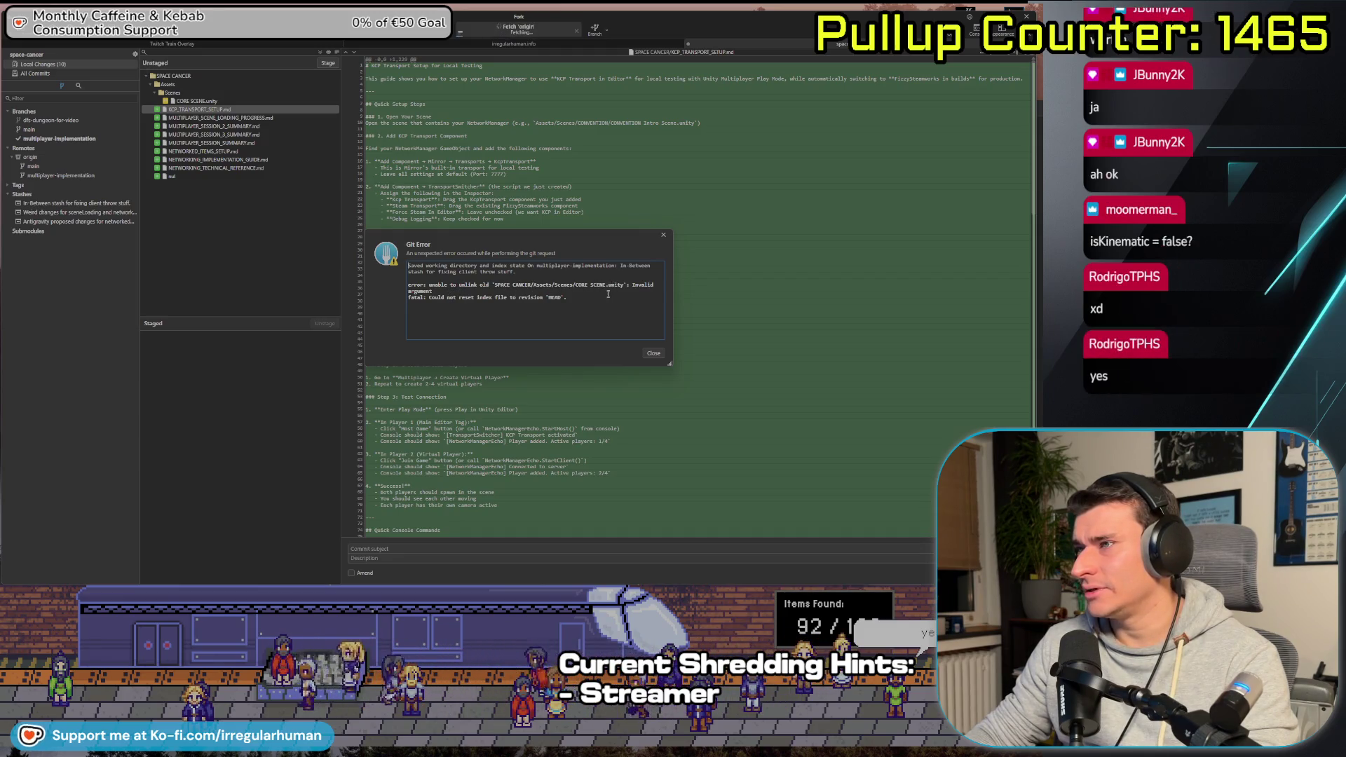
Read and dismiss the CORE SCENE.unity unlink error, then switch to the Unity editor
{"action": "left_click_drag", "start_coordinate": [596, 299], "coordinate": [408, 284]}
{"action": "left_click", "coordinate": [652, 330]}
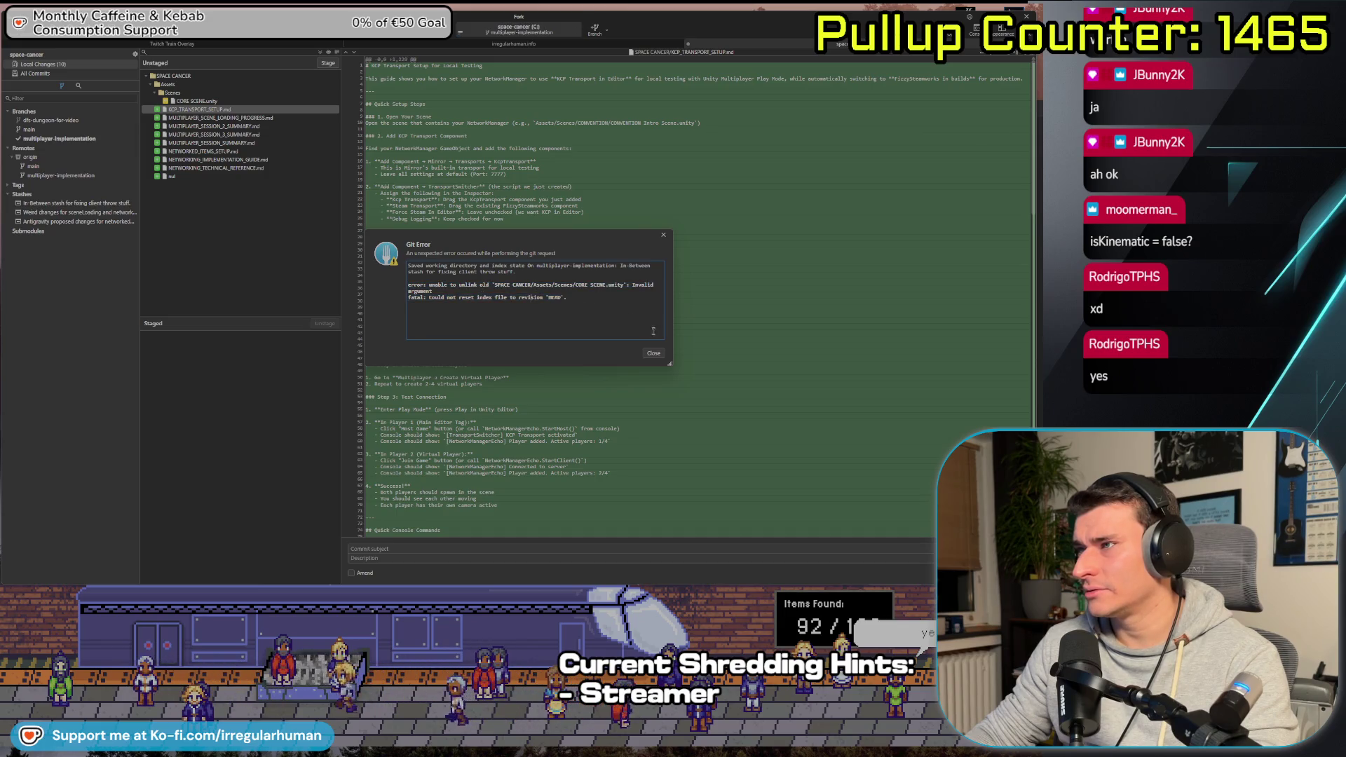
{"action": "left_click", "coordinate": [652, 354]}
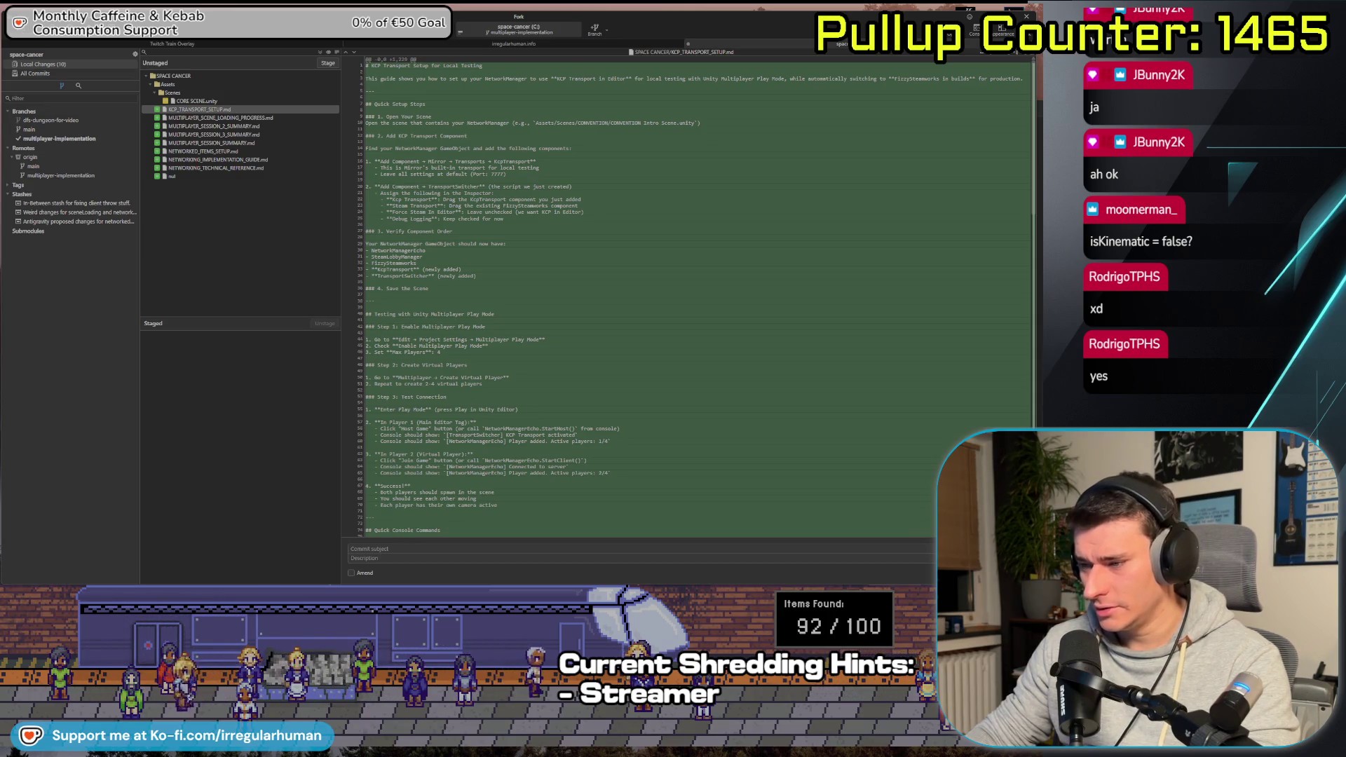
{"action": "key", "text": "alt+Tab"}
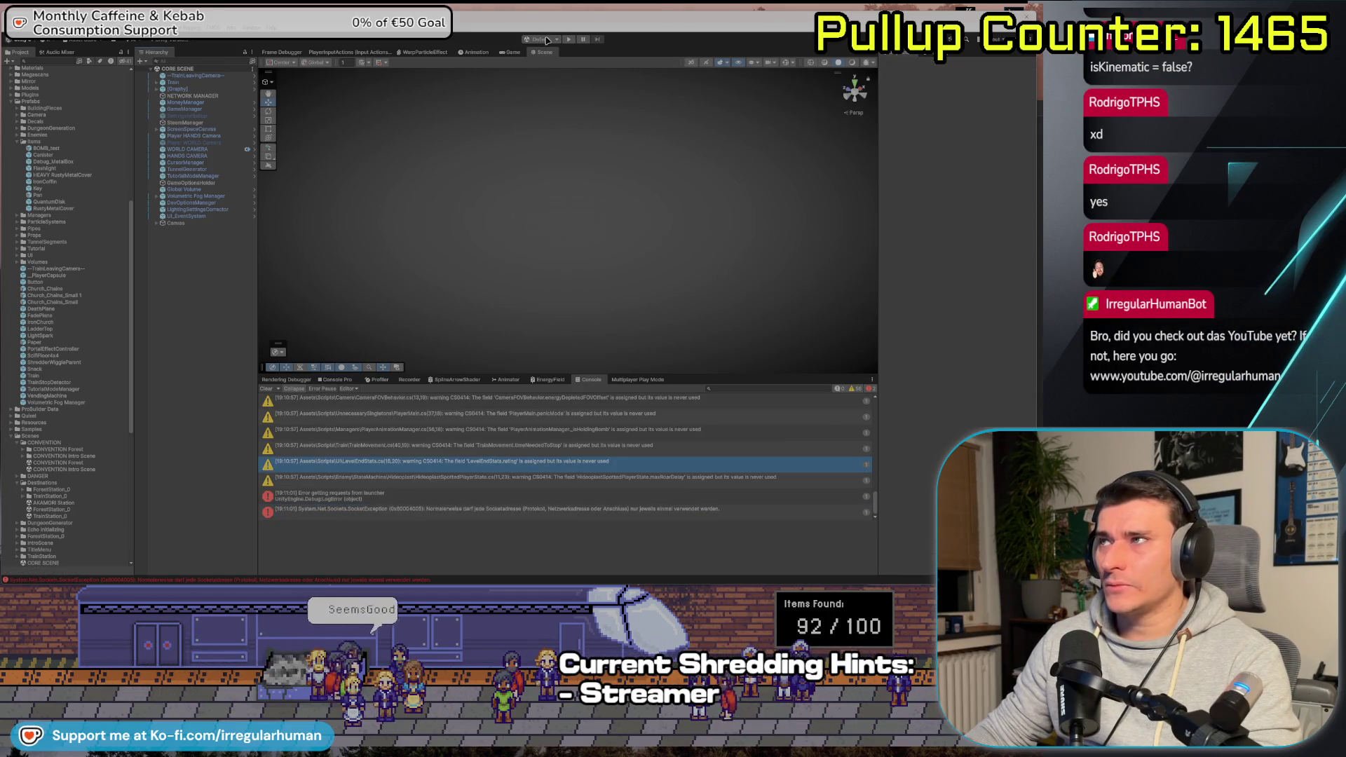
Enter Play mode, walk into the dark room, pick up BOMB_test and throw it
{"action": "left_click", "coordinate": [572, 40]}
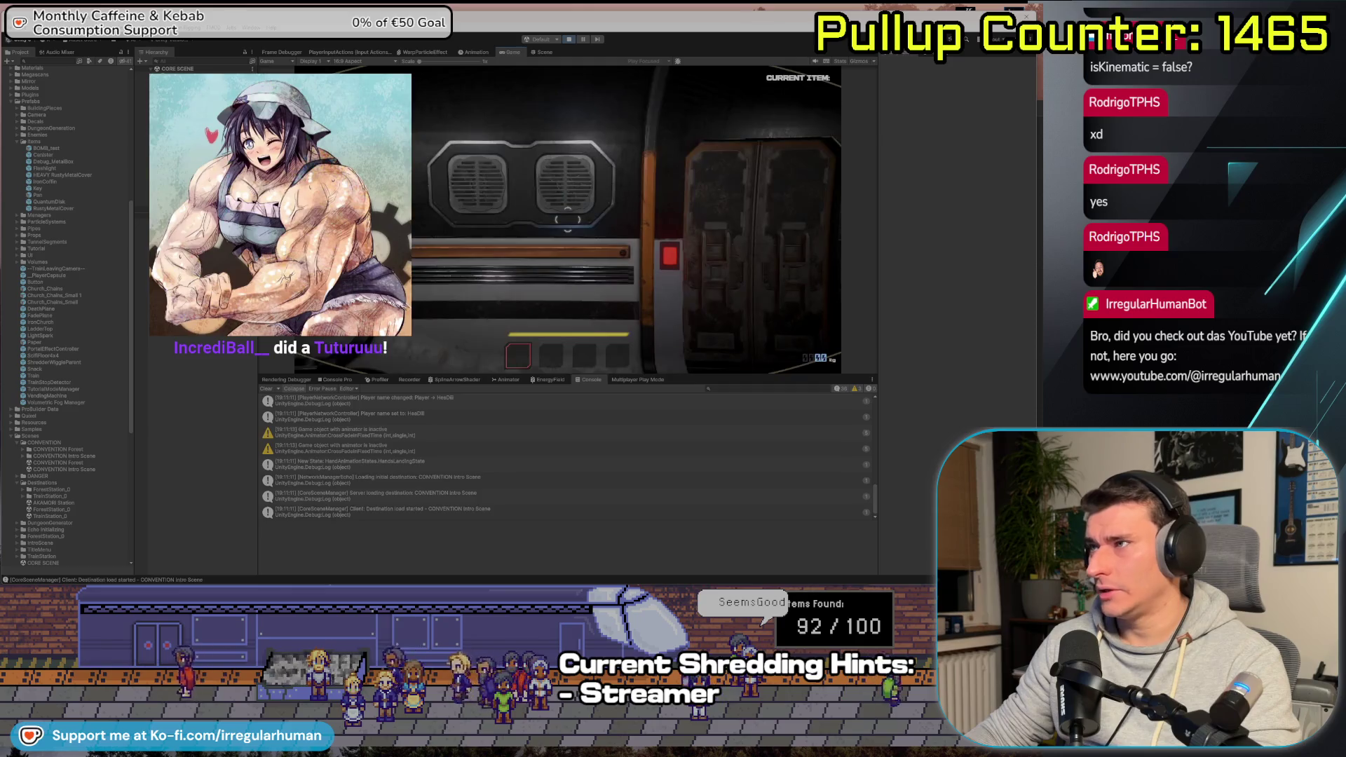
{"action": "key", "text": "w"}
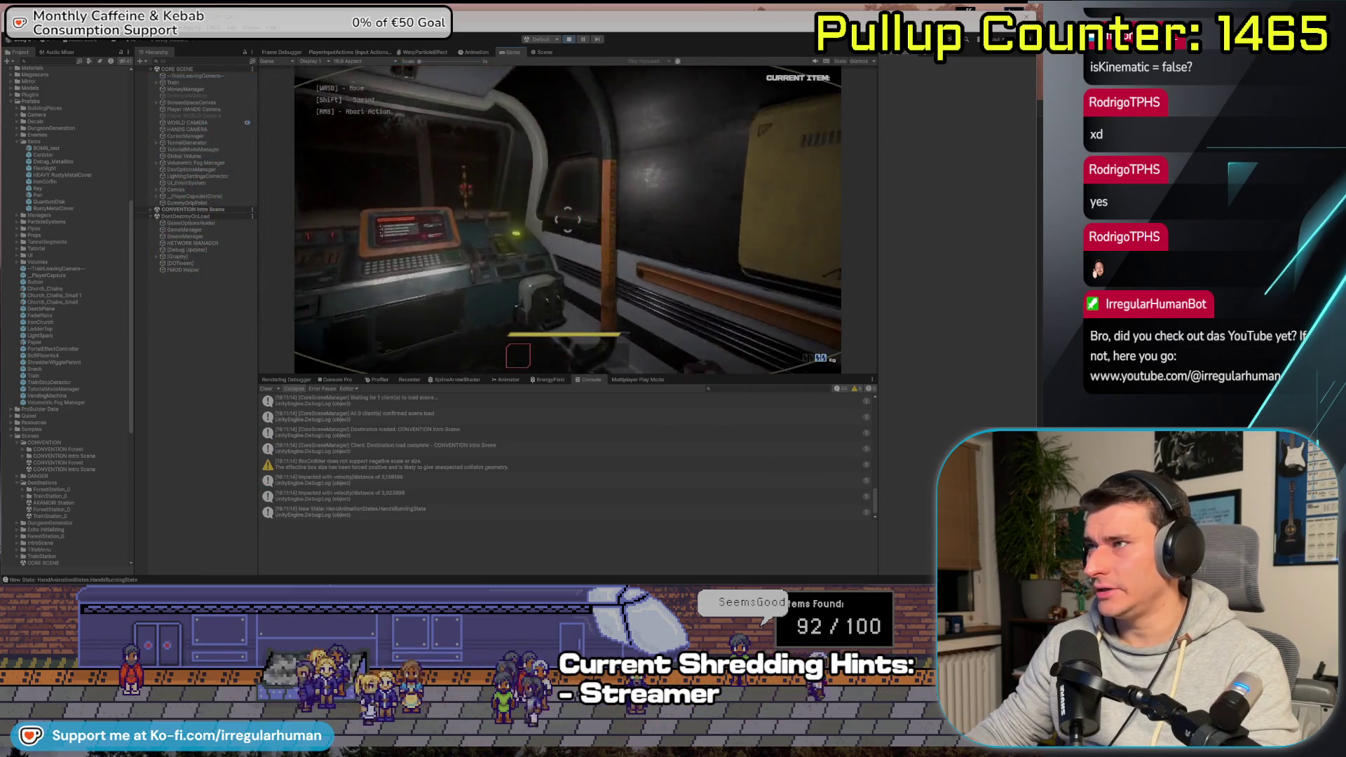
{"action": "key", "text": "w"}
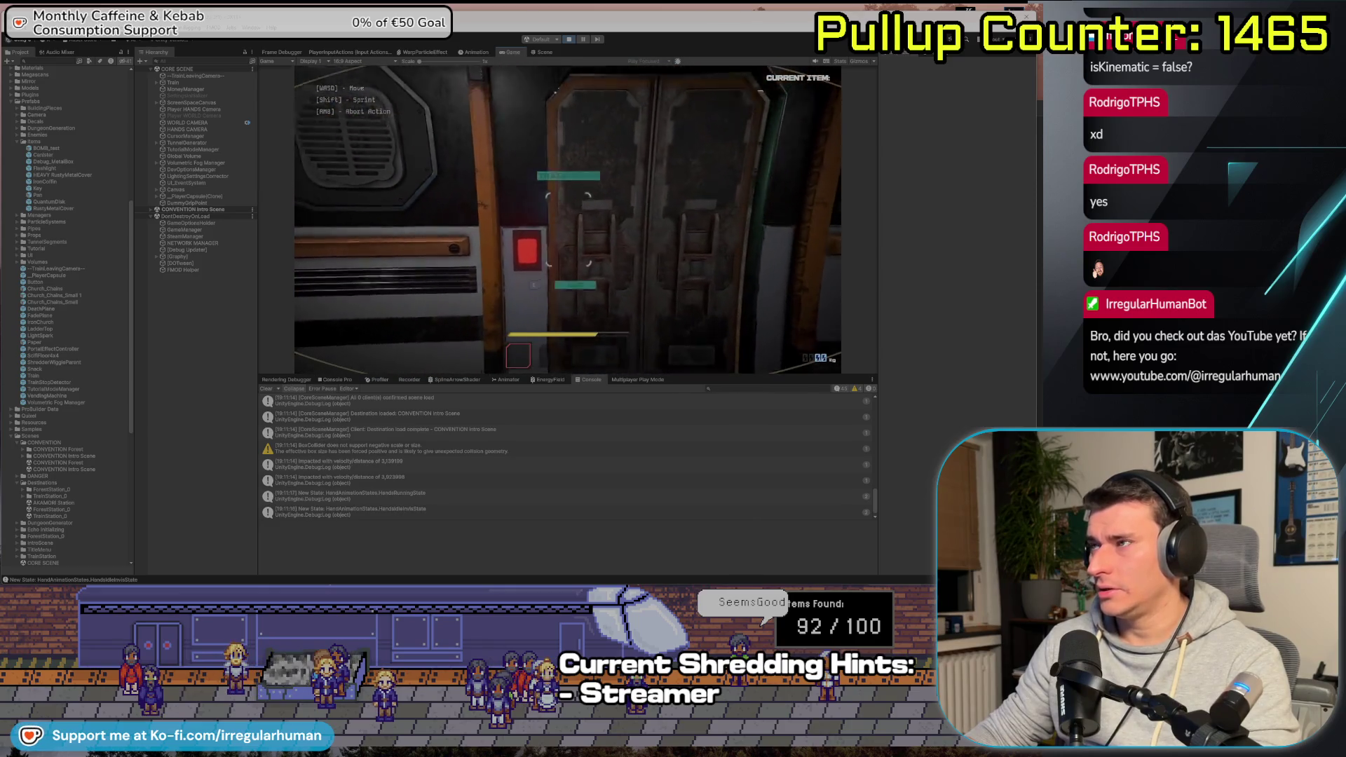
{"action": "key", "text": "e"}
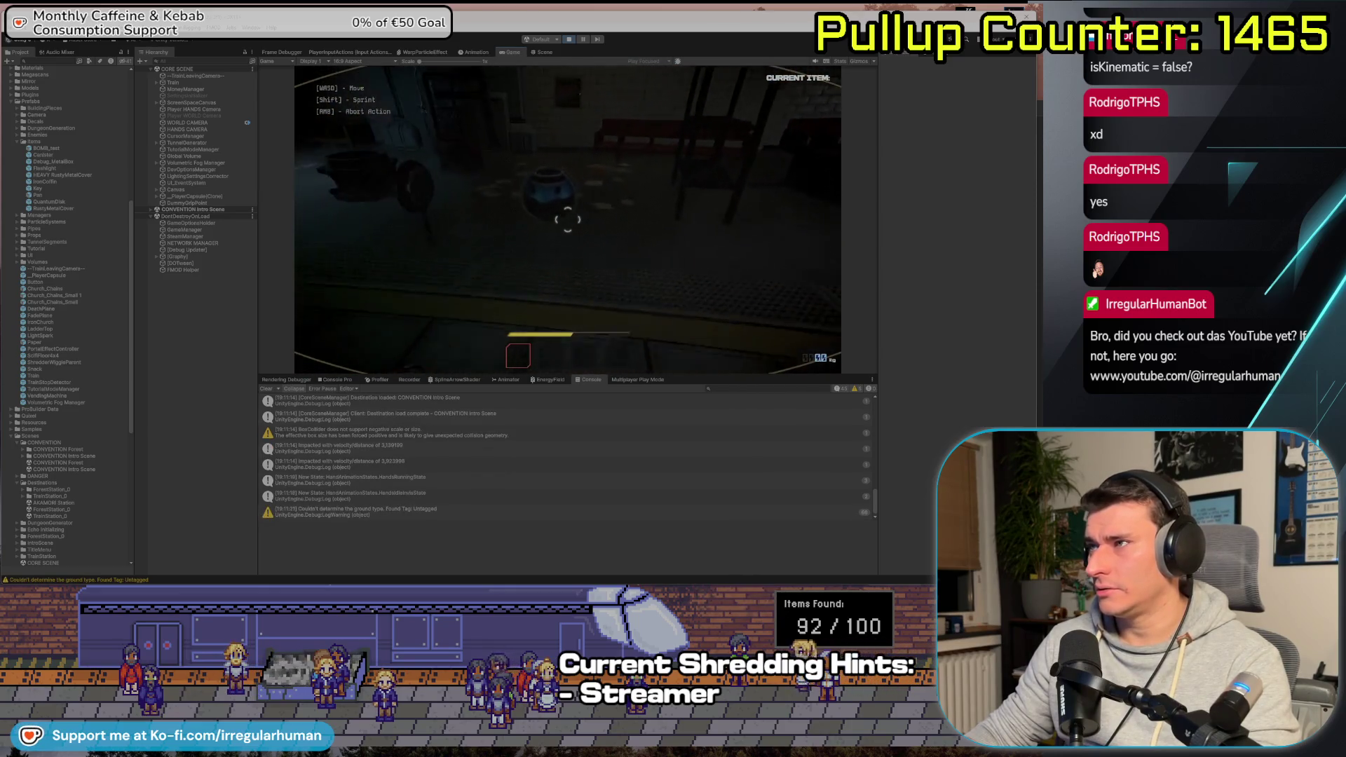
{"action": "key", "text": "e"}
{"action": "left_click", "coordinate": [568, 219]}
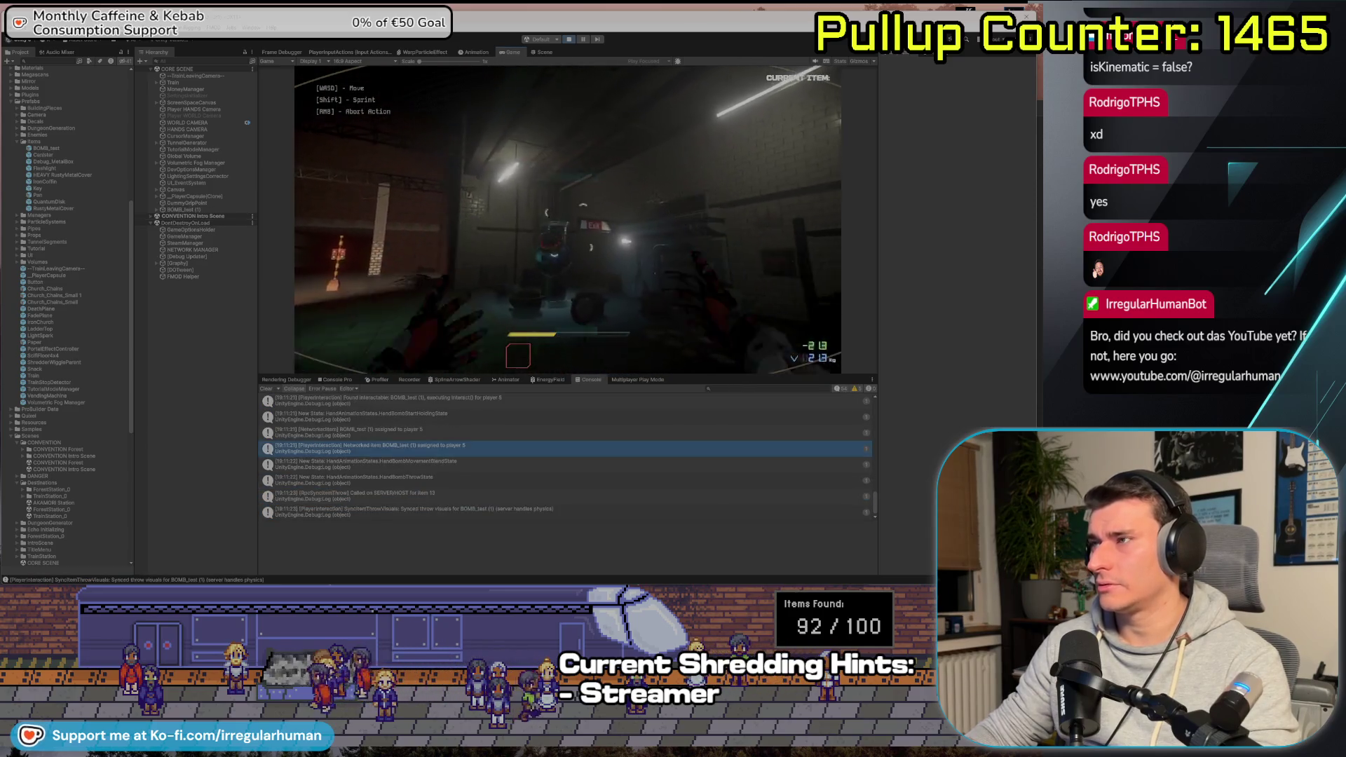
{"action": "key", "text": "w"}
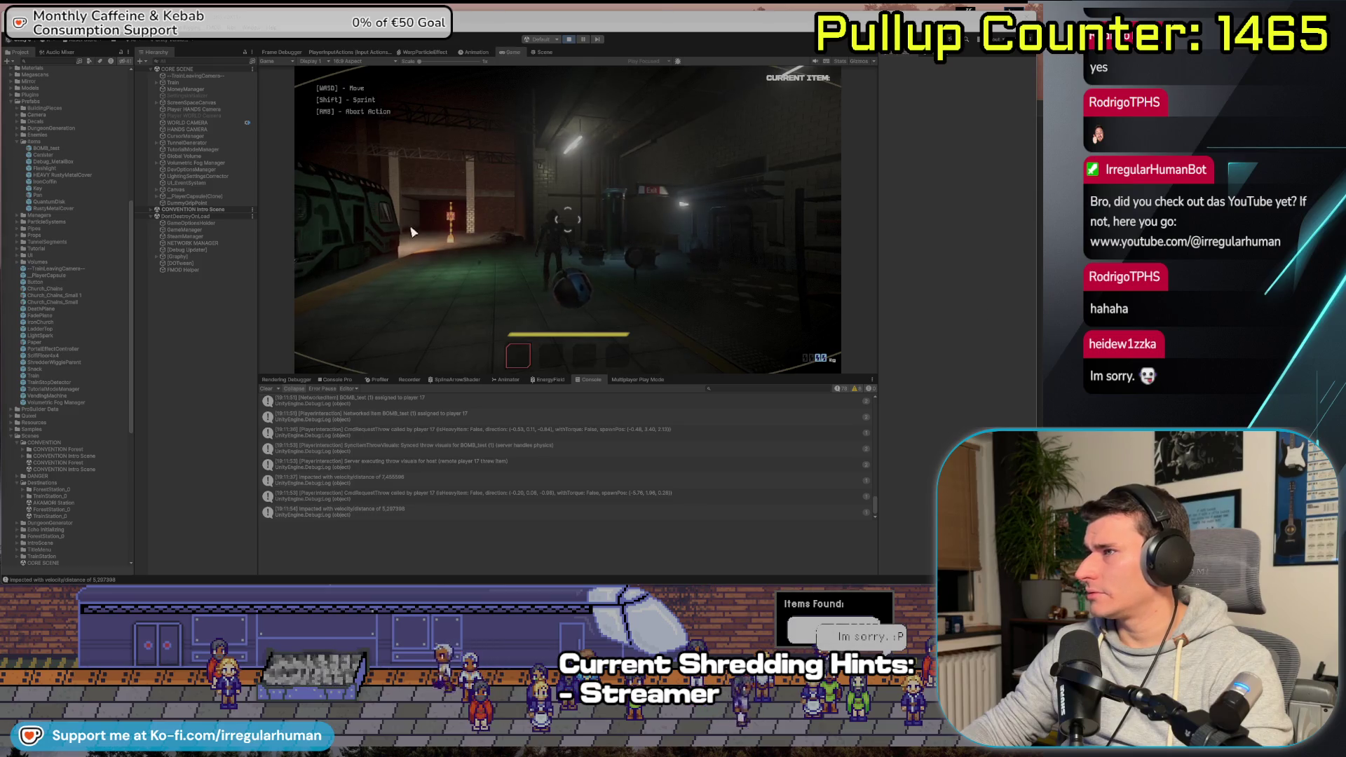
Throw BOMB_test again, pick up the flashlight, then pause and stop the playtest
{"action": "key", "text": "e"}
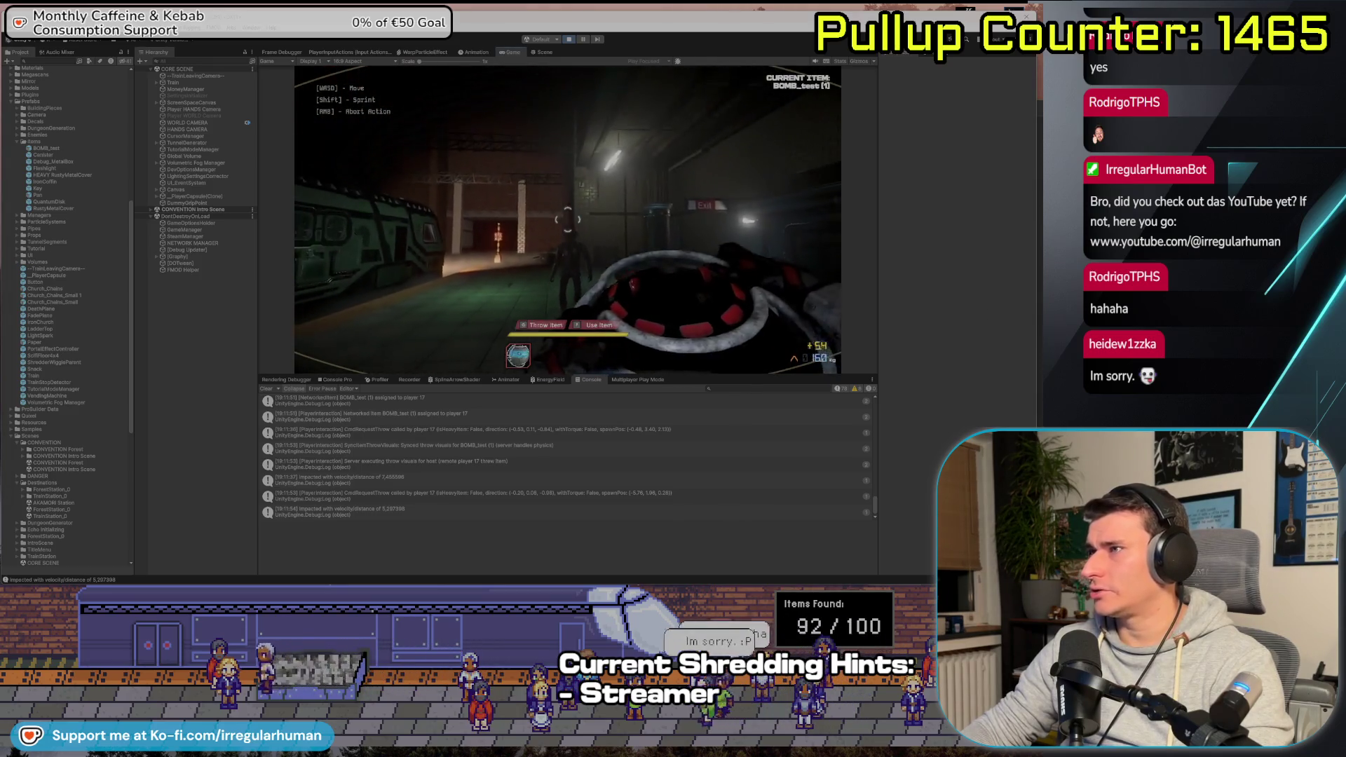
{"action": "key", "text": "g"}
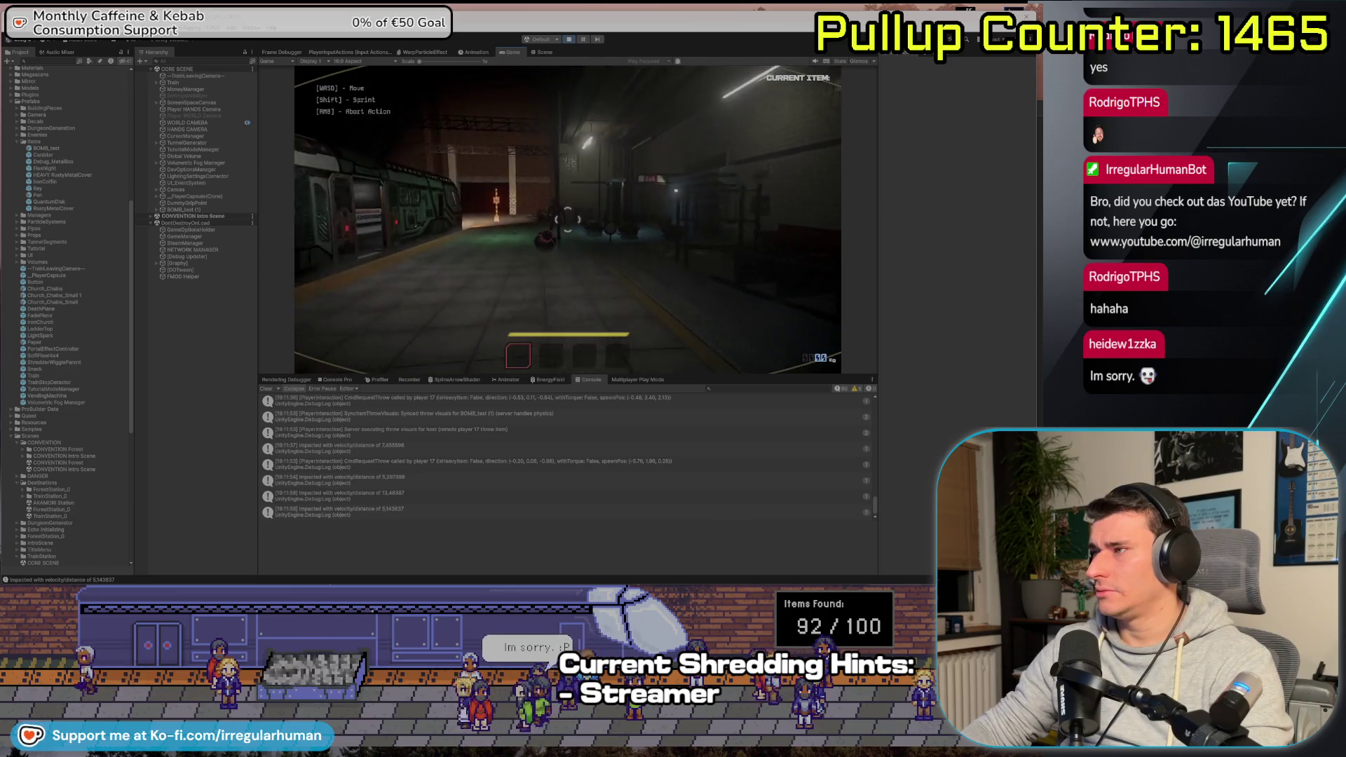
{"action": "key", "text": "w"}
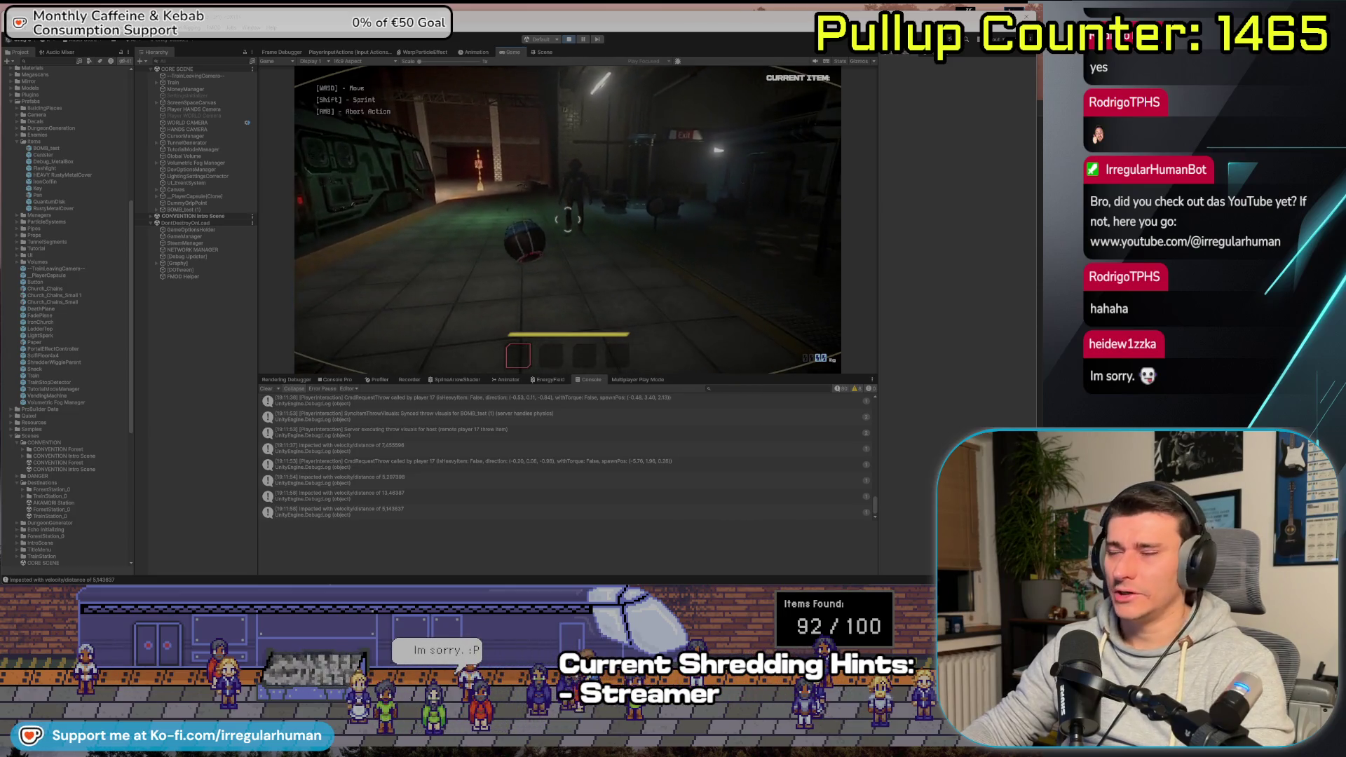
{"action": "key", "text": "w"}
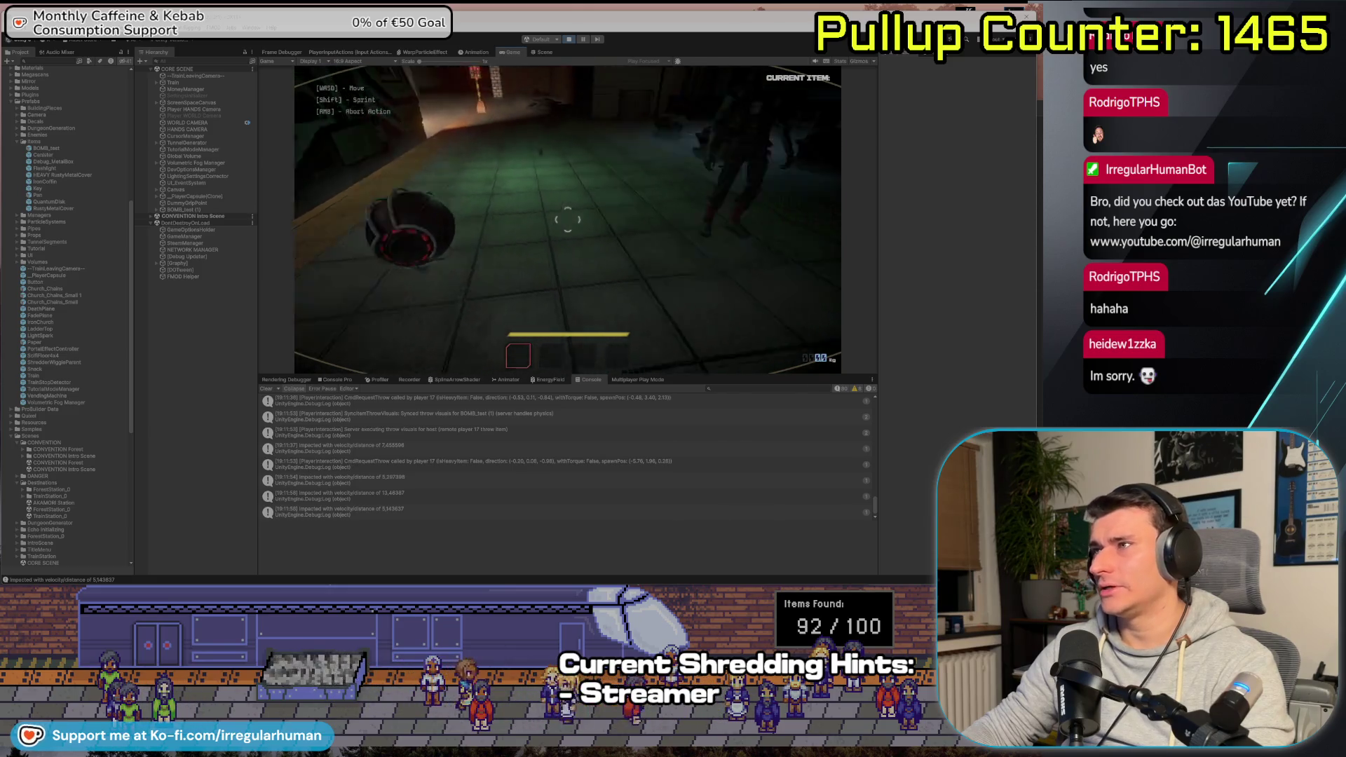
{"action": "key", "text": "e"}
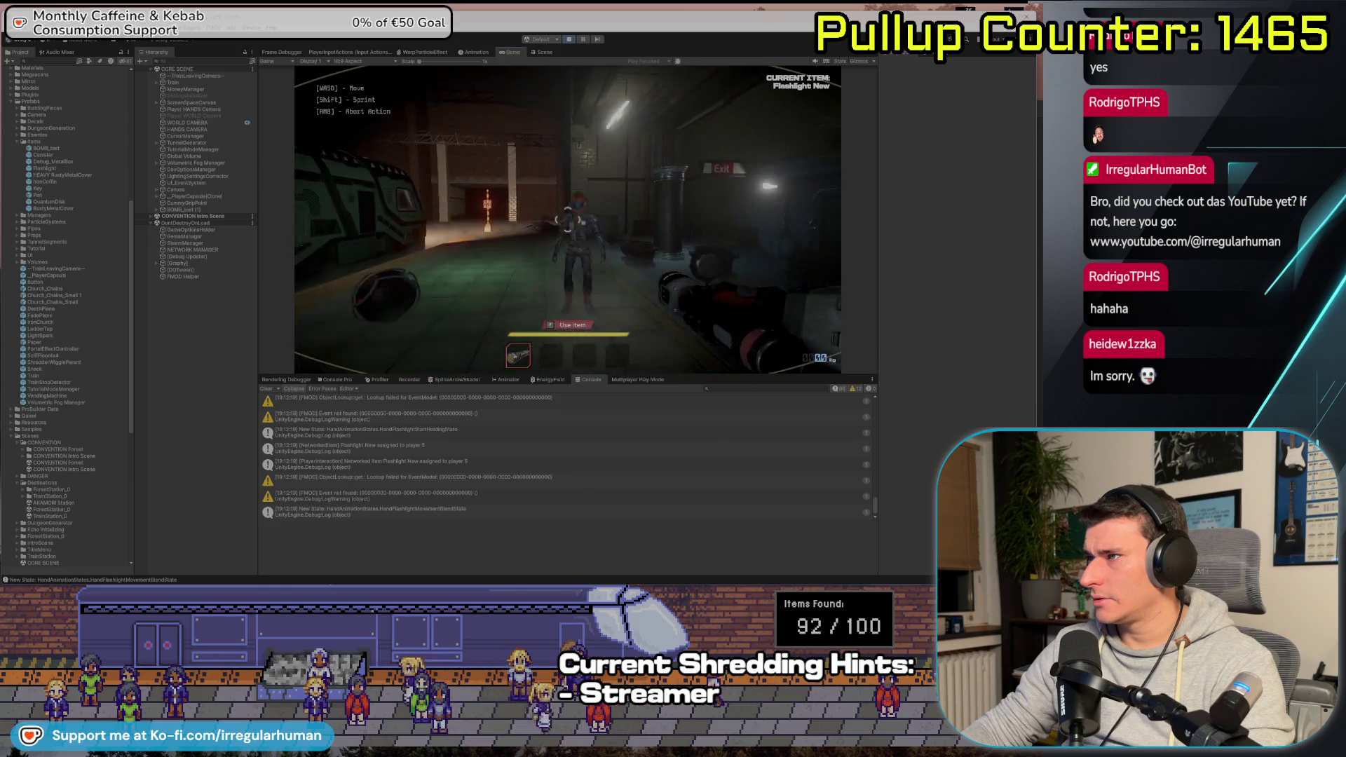
{"action": "key", "text": "Escape"}
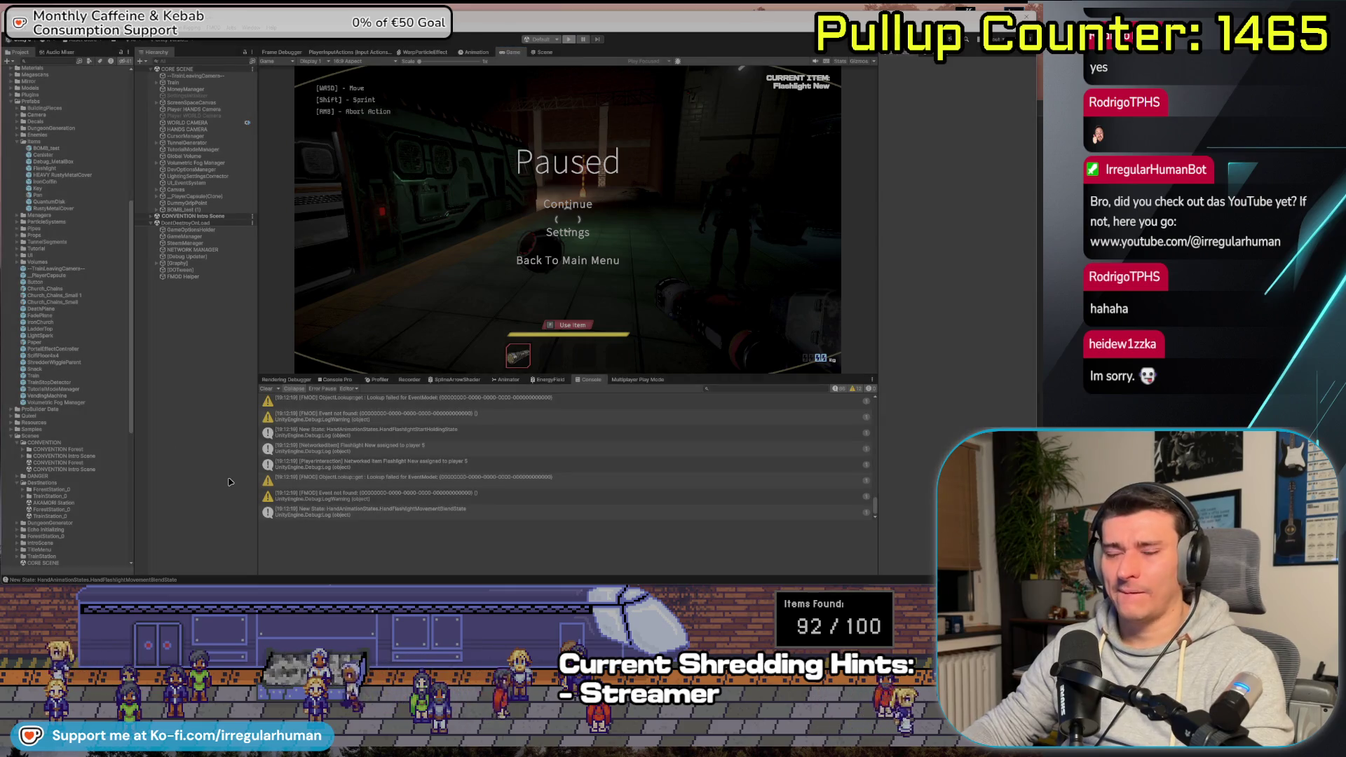
{"action": "key", "text": "ctrl+p"}
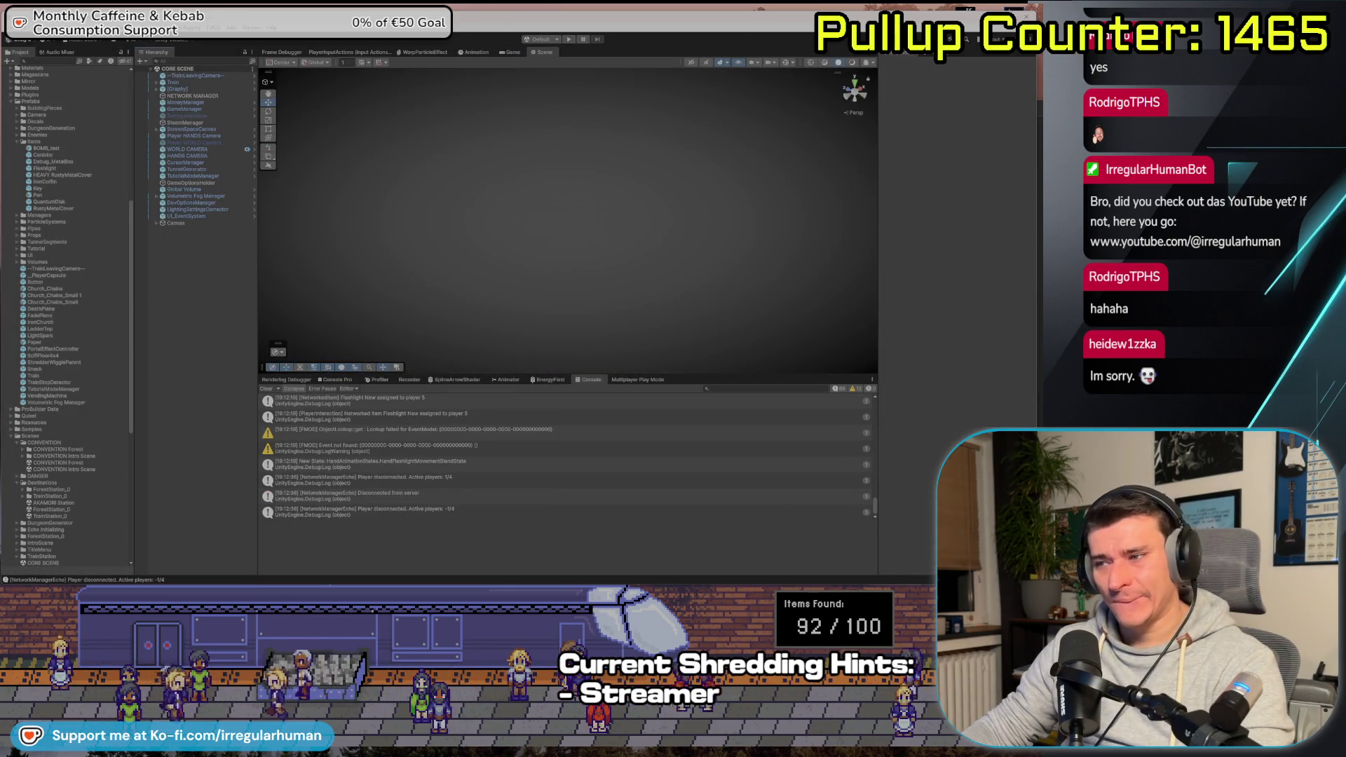
Check the playerInventory field in PlayerInteraction.cs and the CORE SCENE.unity diff, then return to Unity
{"action": "key", "text": "alt+Tab"}
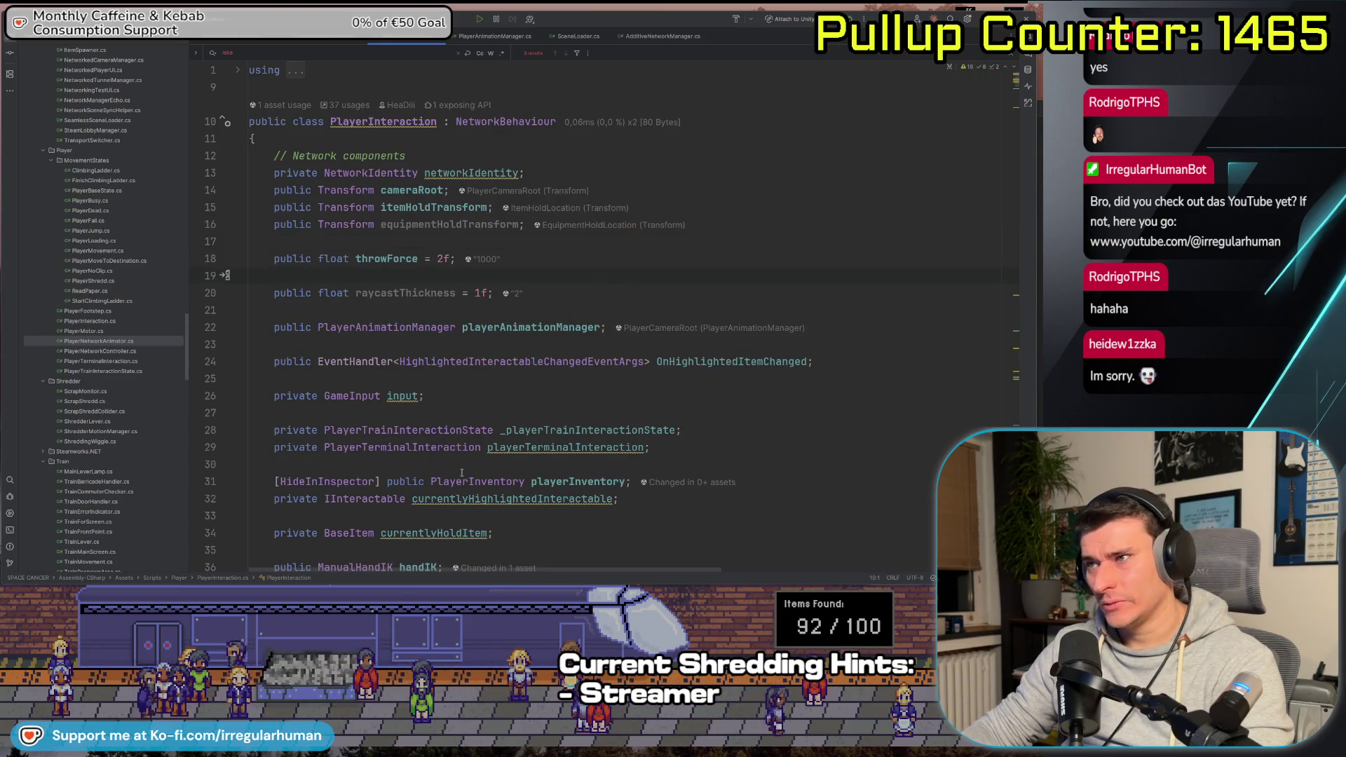
{"action": "left_click", "coordinate": [856, 482]}
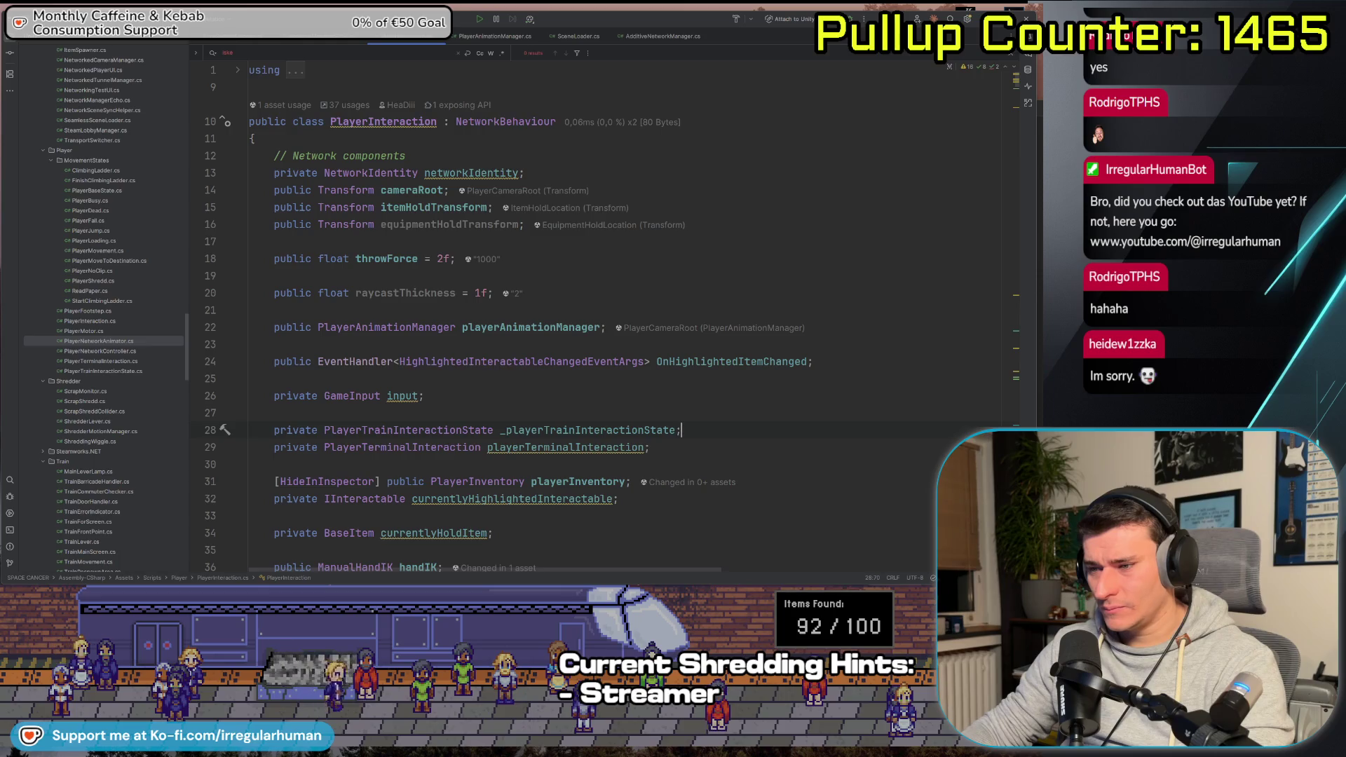
{"action": "key", "text": "alt+Tab"}
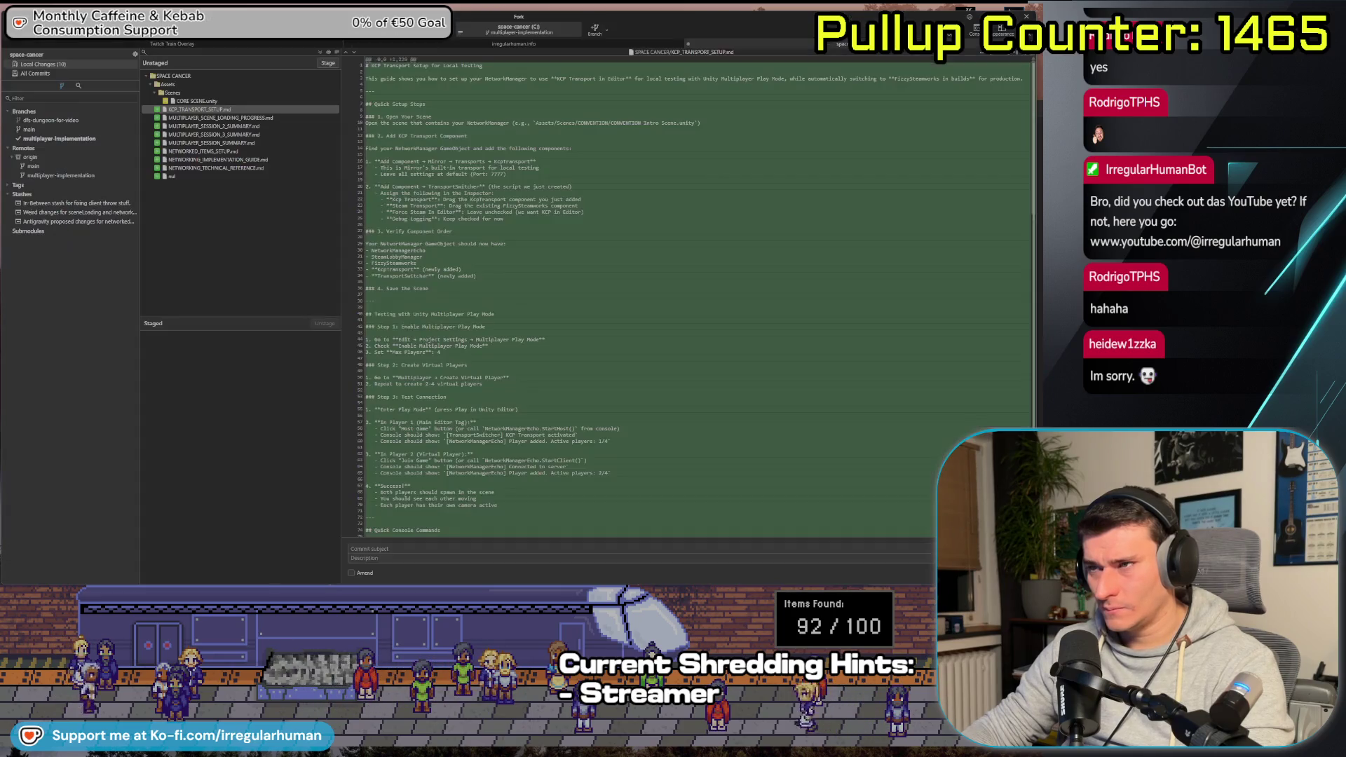
{"action": "left_click", "coordinate": [232, 102]}
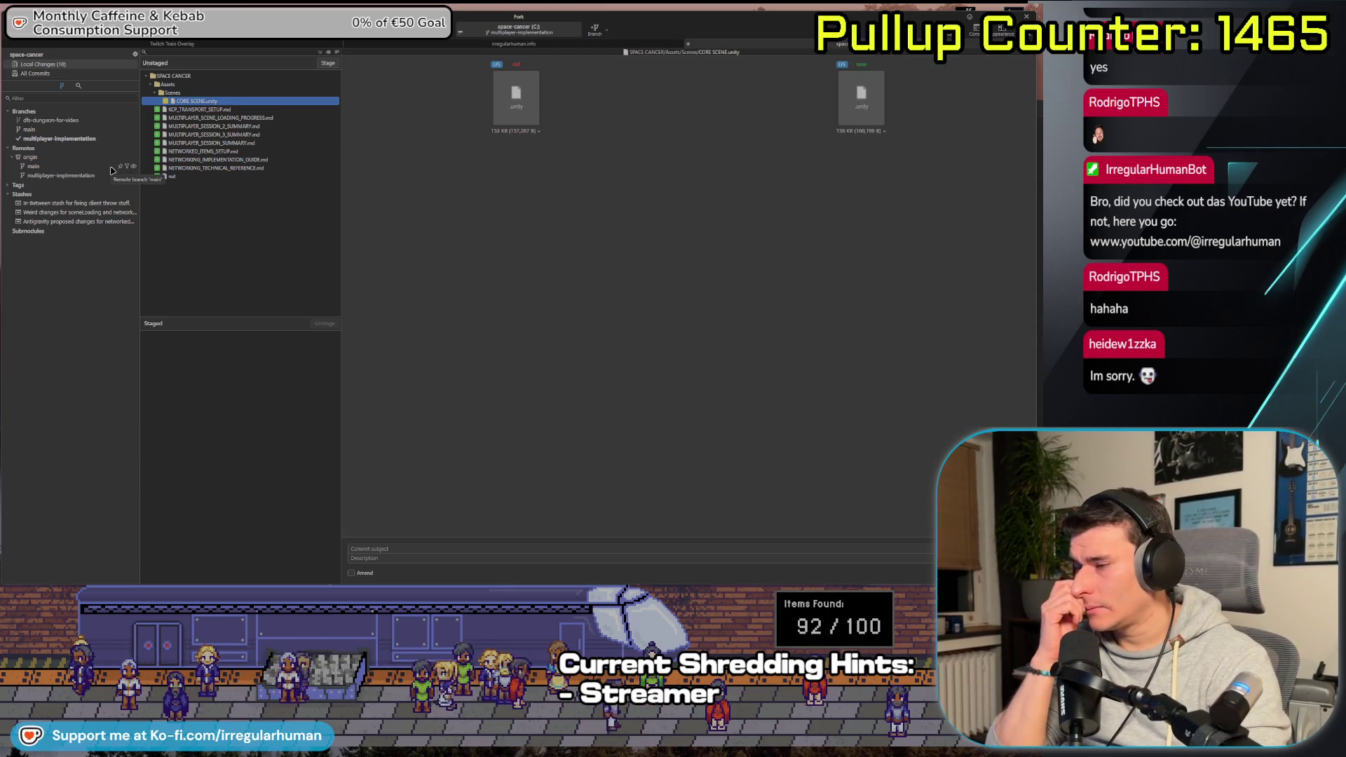
{"action": "key", "text": "alt+Tab"}
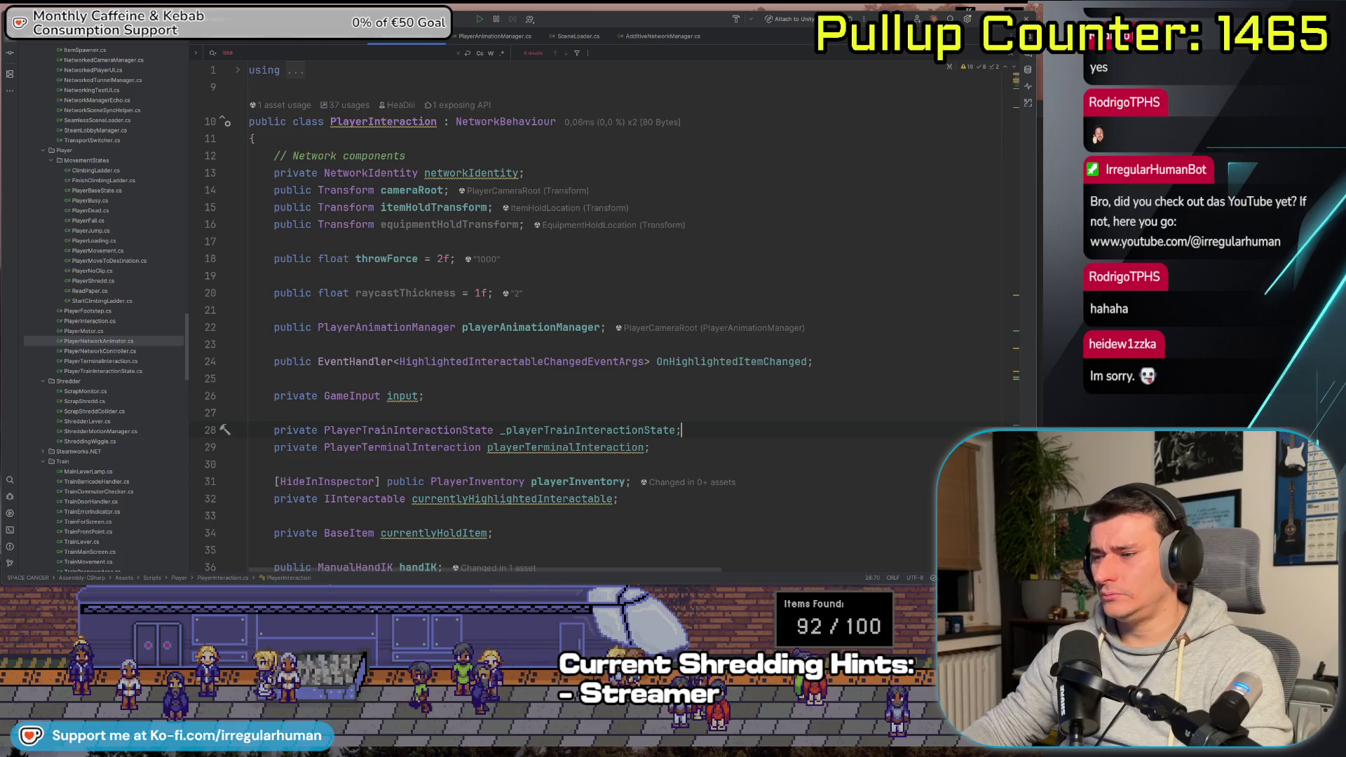
{"action": "key", "text": "alt+Tab"}
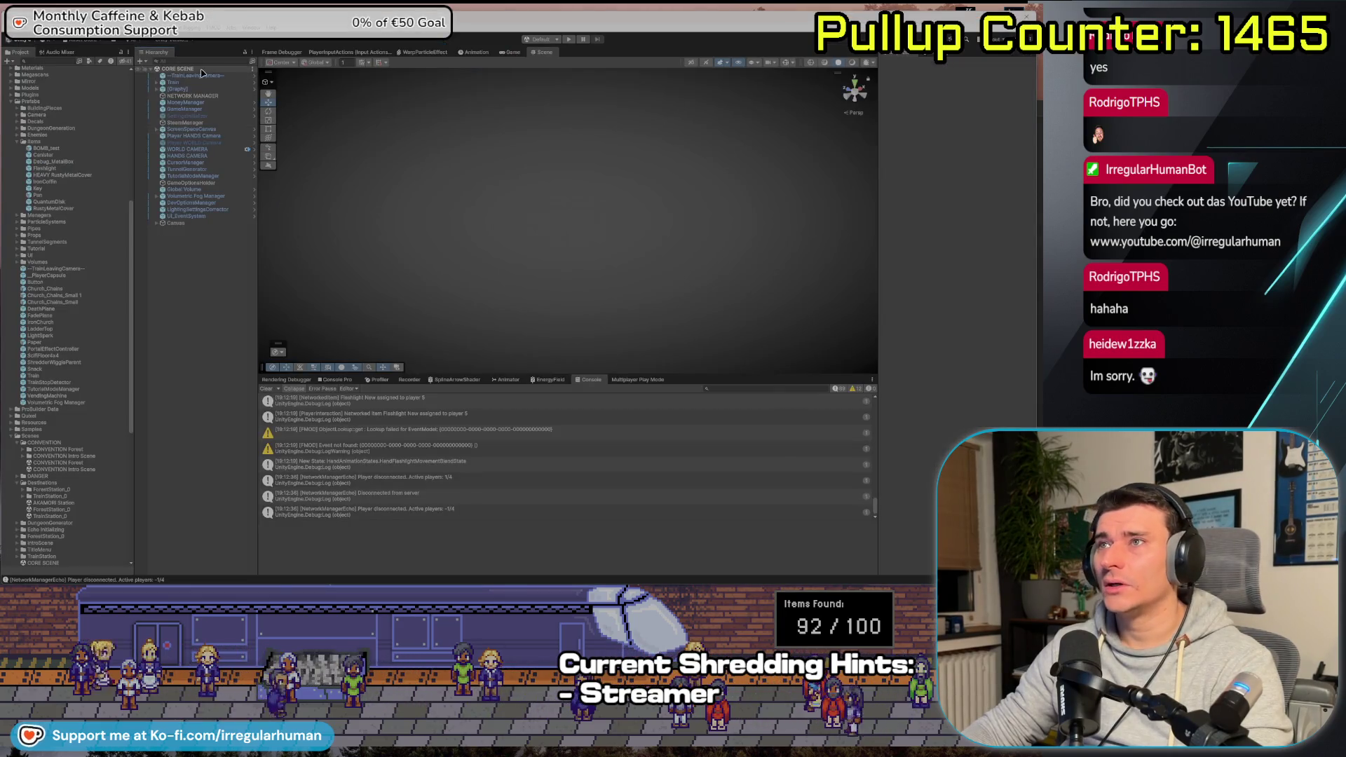
Select NETWORK MANAGER and collapse its Core Scene Manager and Network Manager Echo components
{"action": "left_click", "coordinate": [199, 96]}
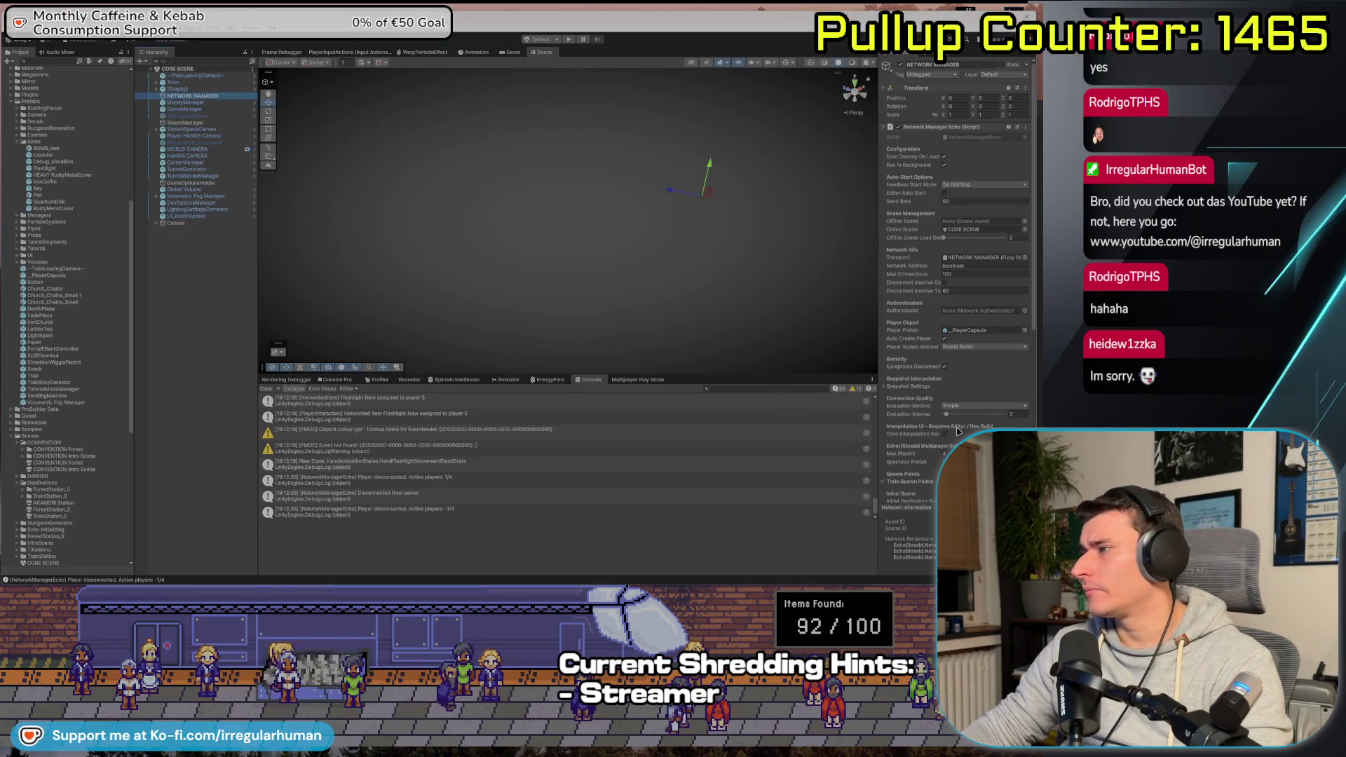
{"action": "scroll", "coordinate": [955, 439], "scroll_direction": "down", "scroll_amount": 5}
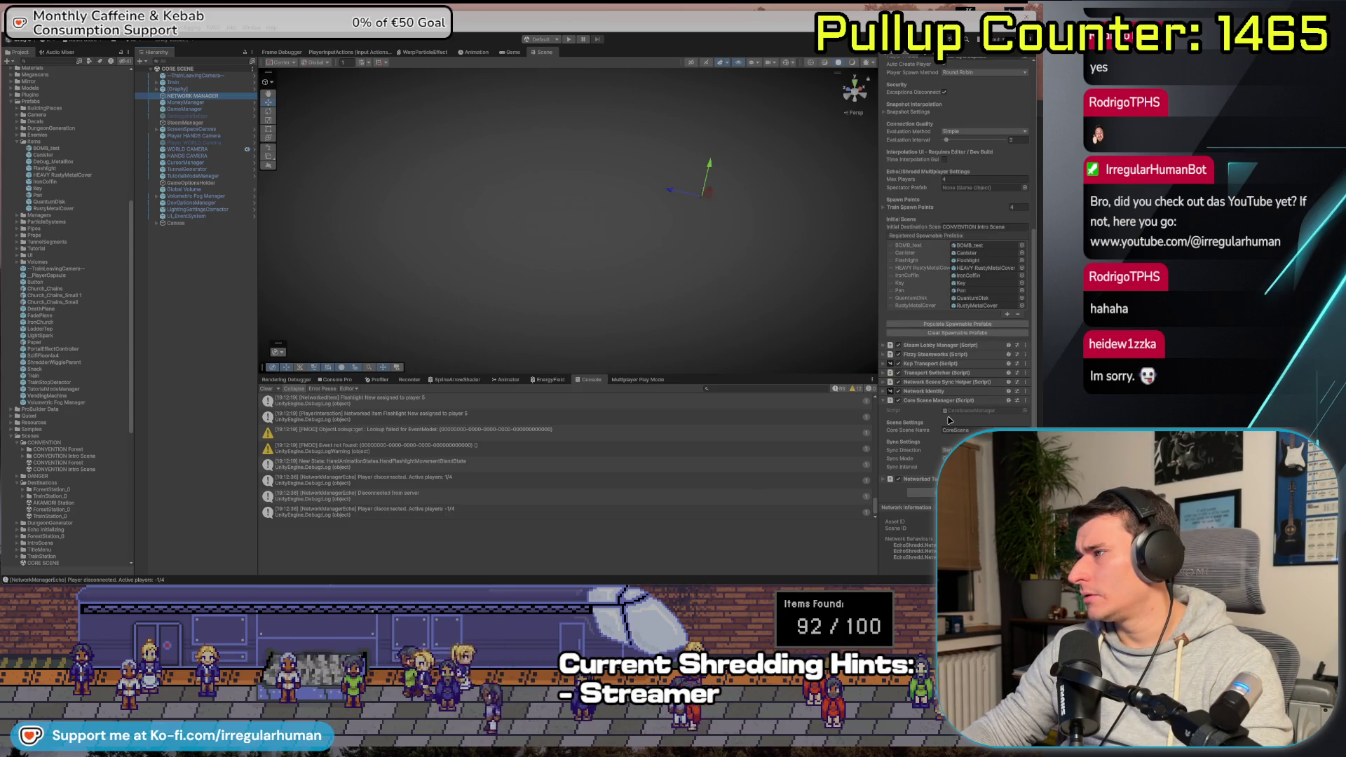
{"action": "left_click", "coordinate": [883, 401]}
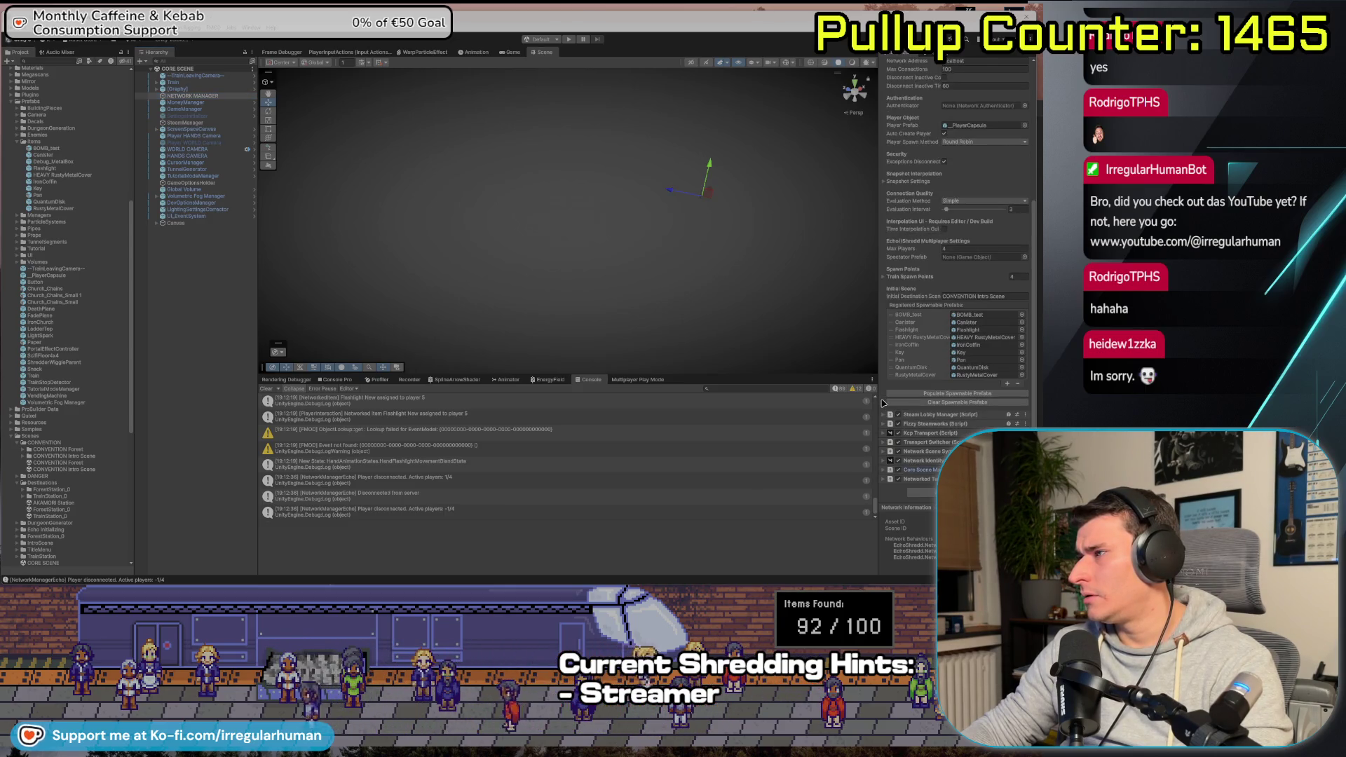
{"action": "scroll", "coordinate": [899, 151], "scroll_direction": "up", "scroll_amount": 4}
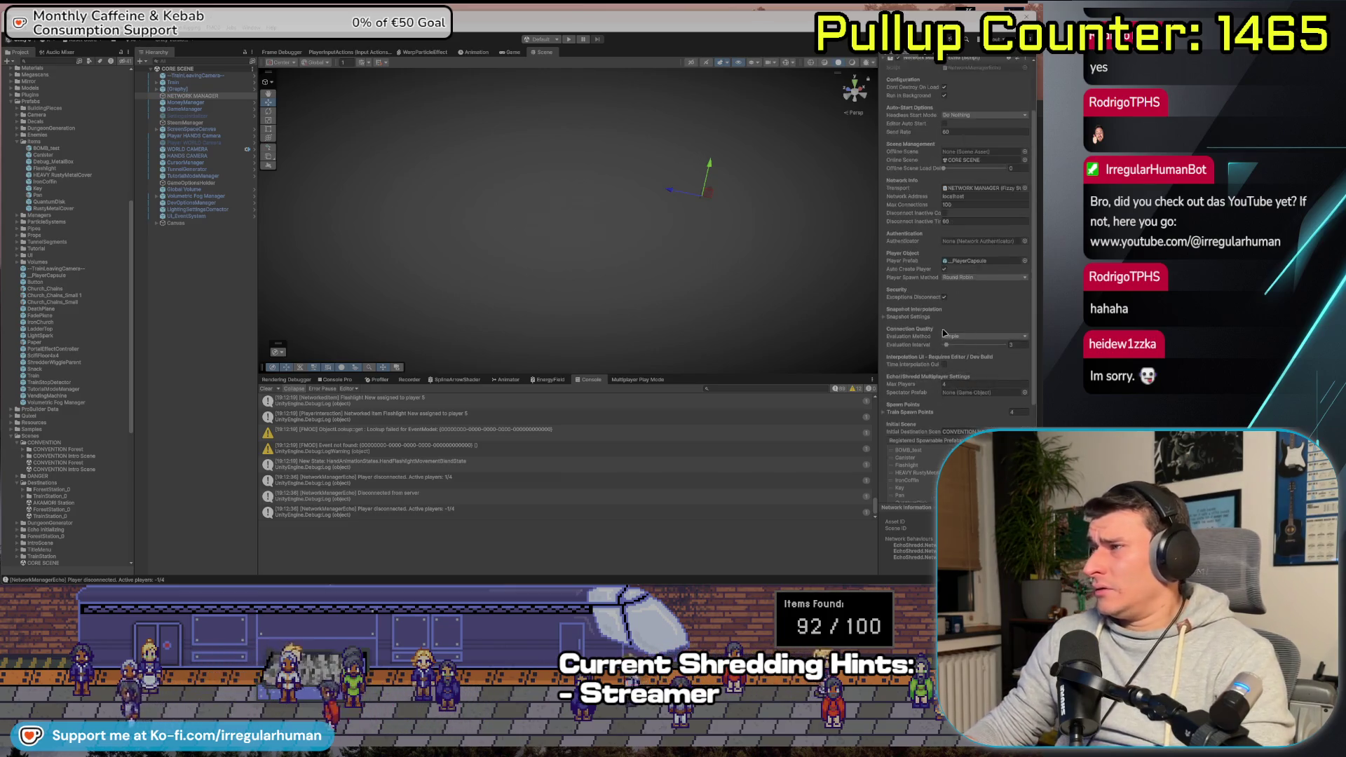
{"action": "left_click", "coordinate": [900, 127]}
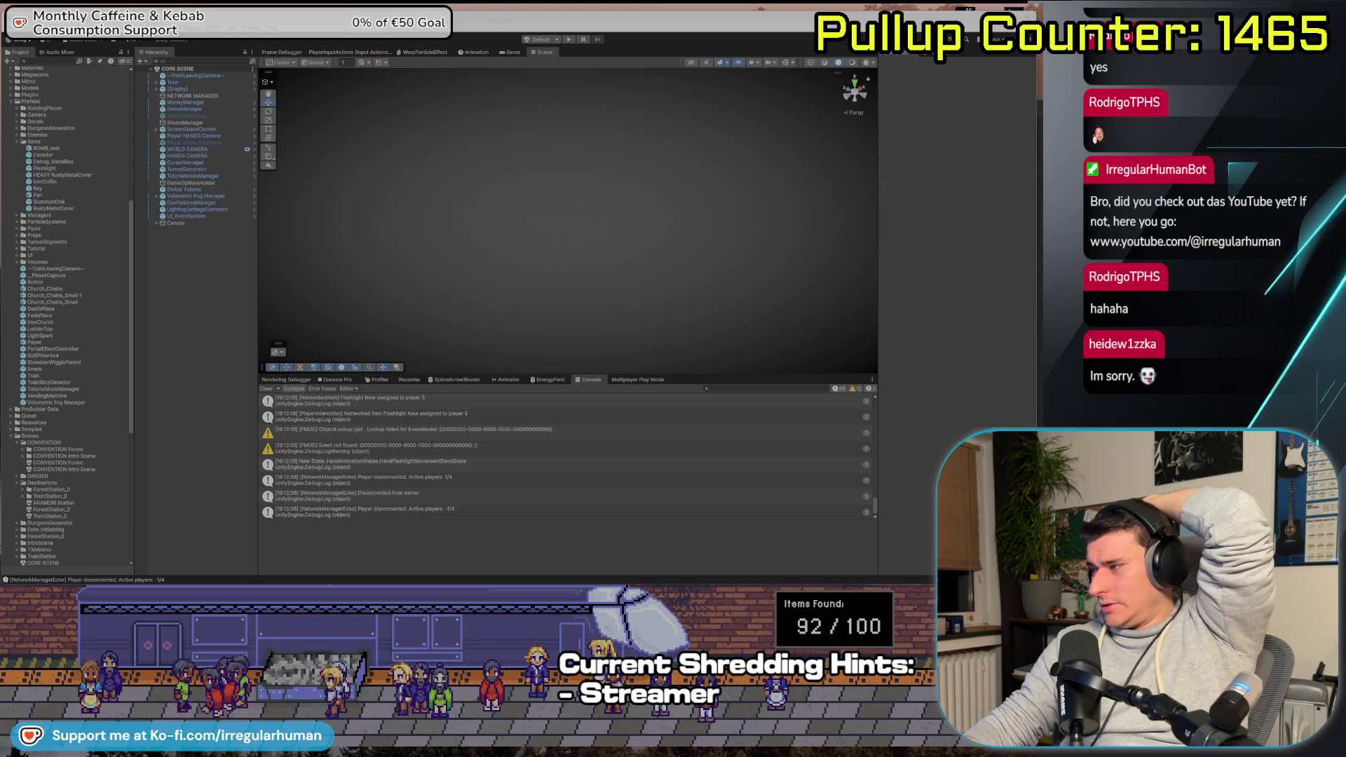
{"action": "key", "text": "alt+Tab"}
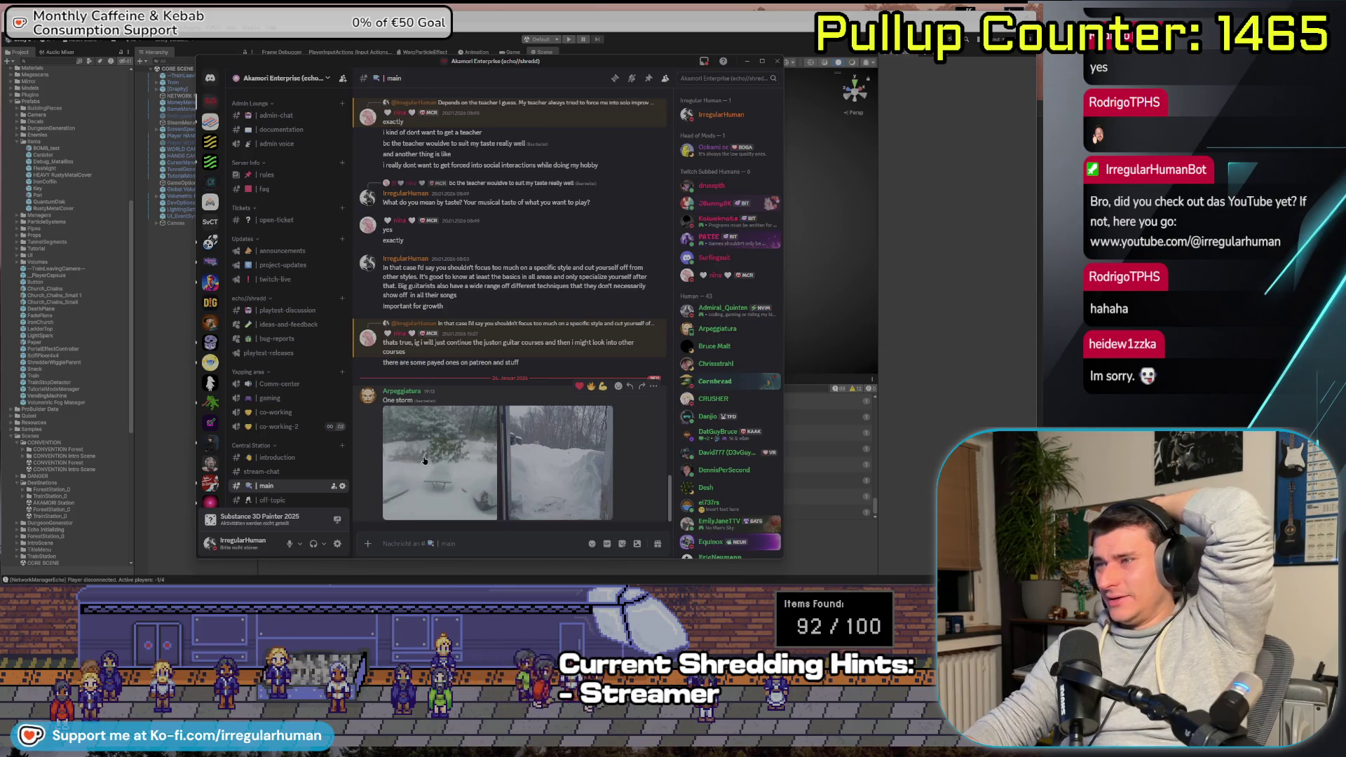
Browse the snowstorm photos at full size in the image viewer
{"action": "left_click", "coordinate": [424, 457]}
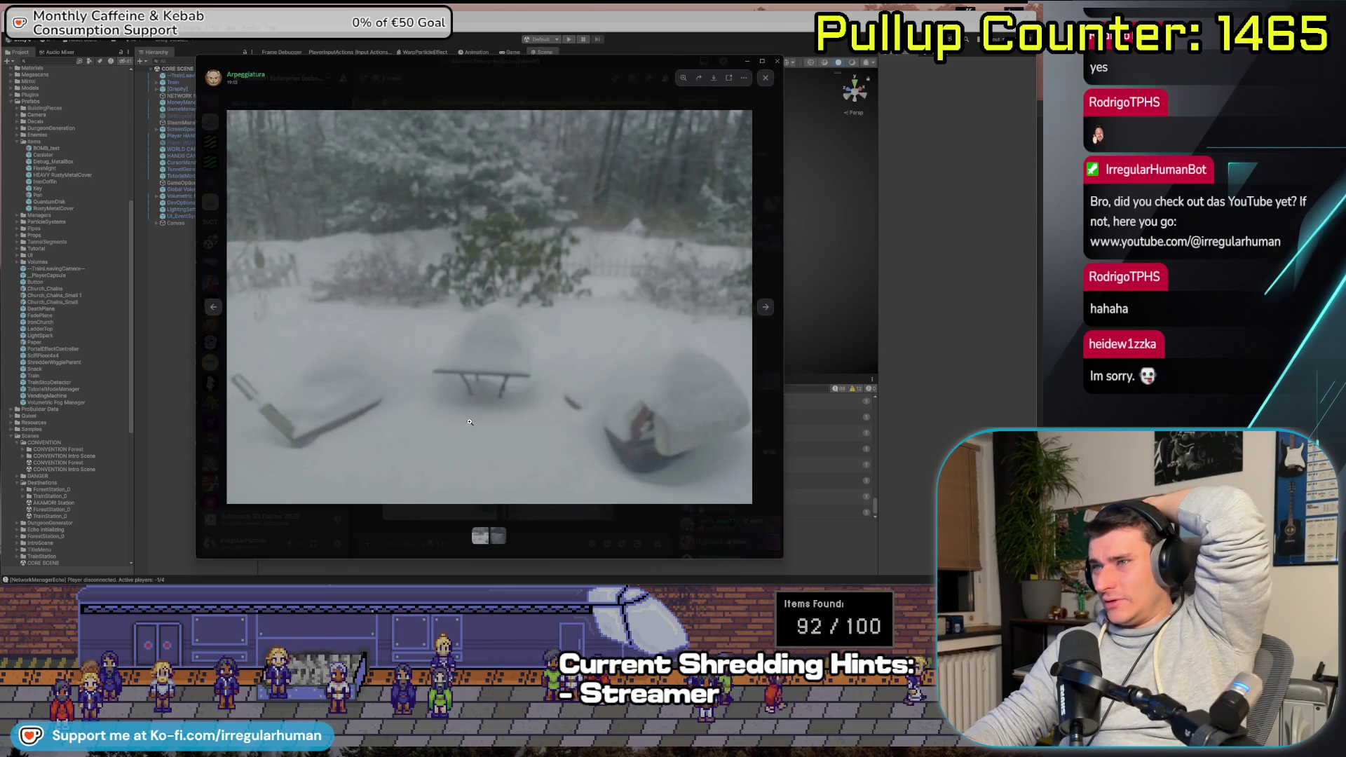
{"action": "left_click", "coordinate": [766, 309]}
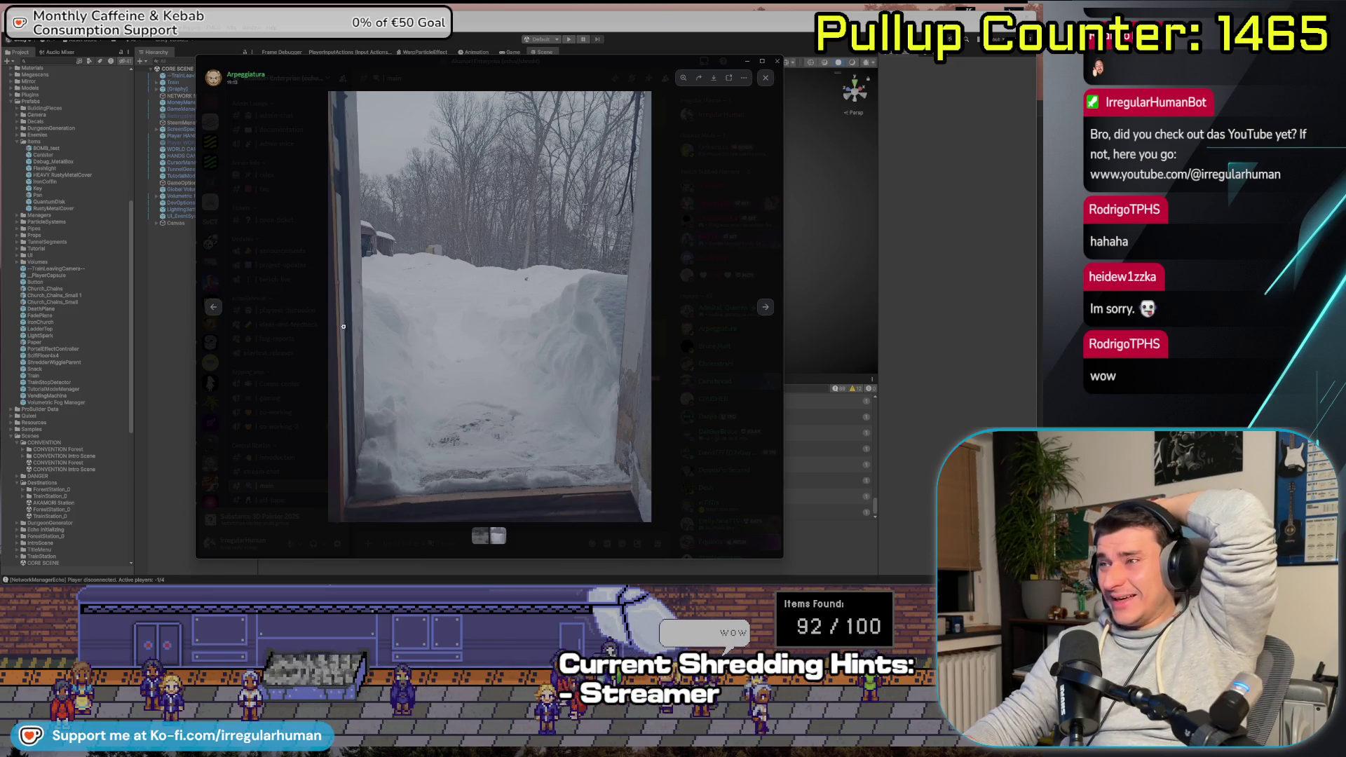
{"action": "left_click", "coordinate": [213, 309]}
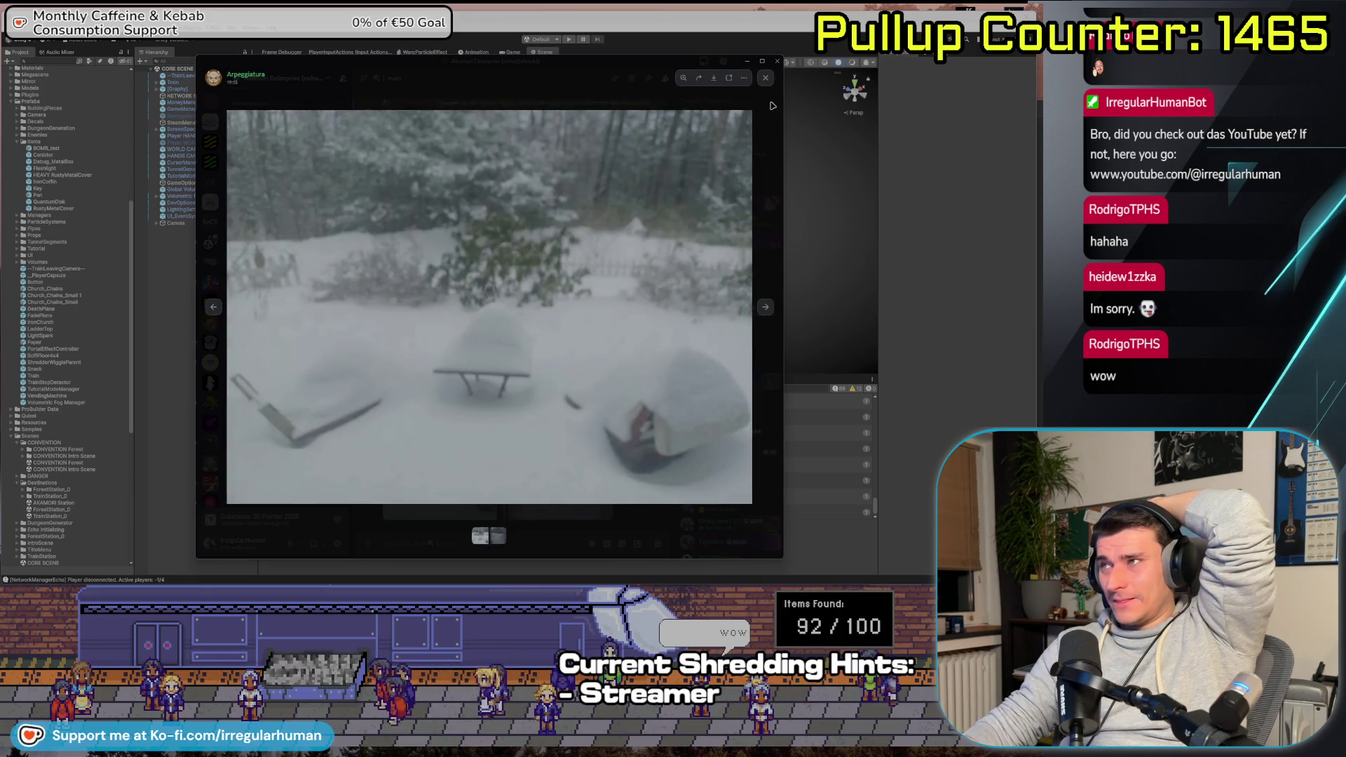
{"action": "key", "text": "Escape"}
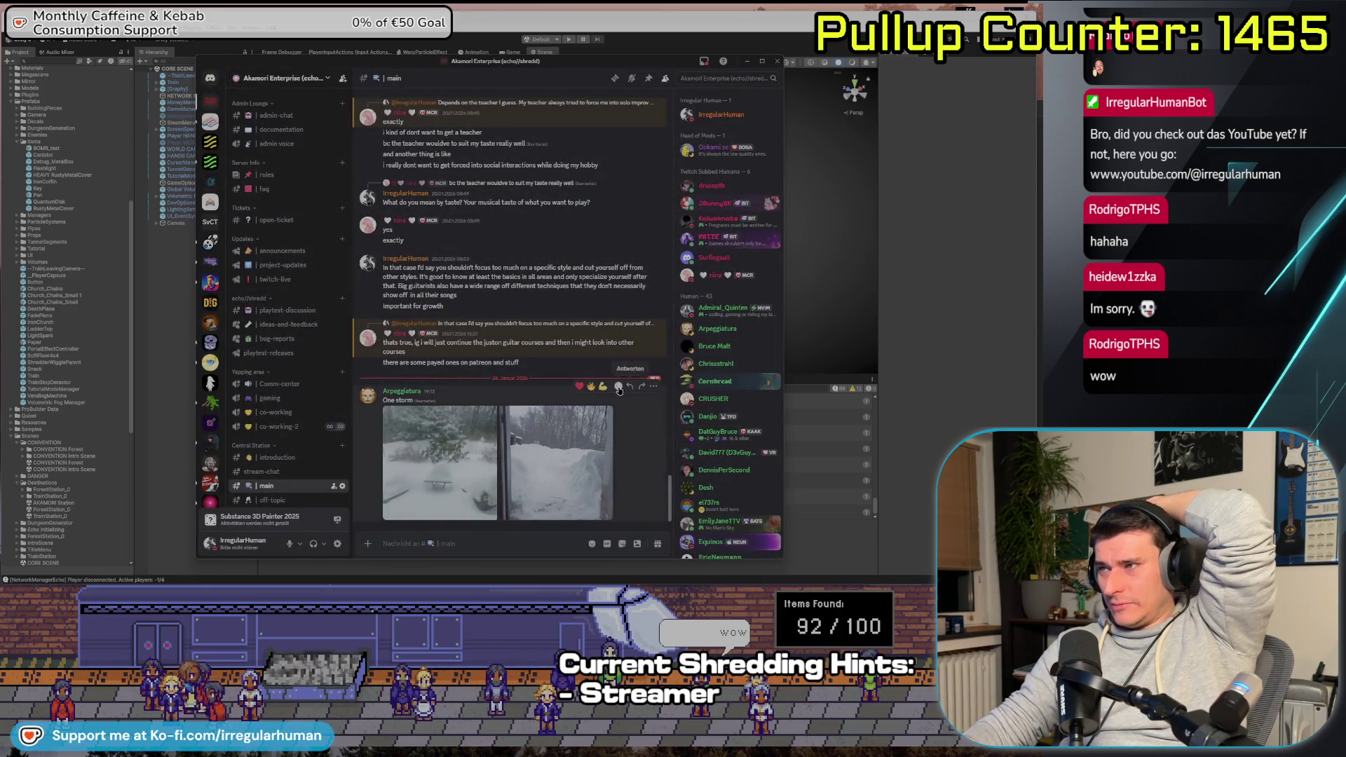
React to the storm photos post with a ❄ snowflake and hide Discord
{"action": "left_click", "coordinate": [618, 386]}
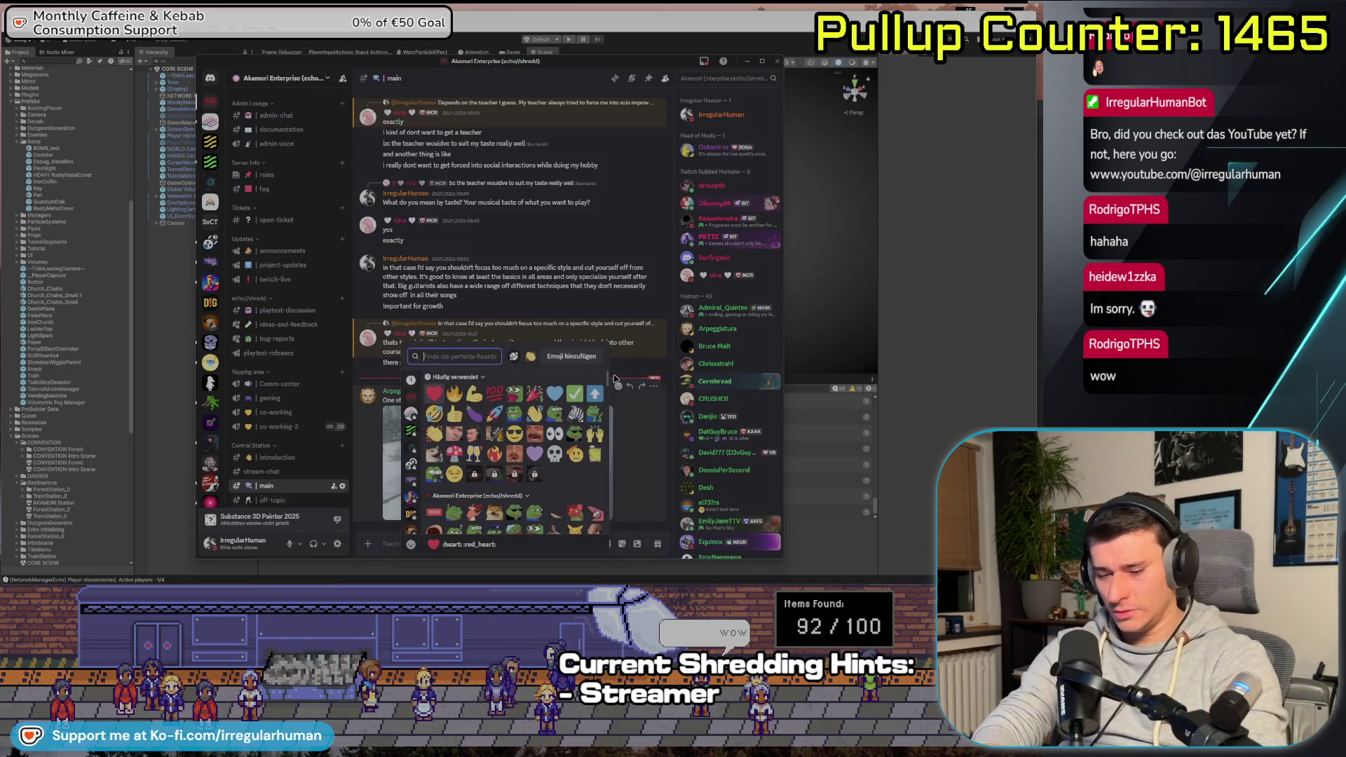
{"action": "type", "text": "snow"}
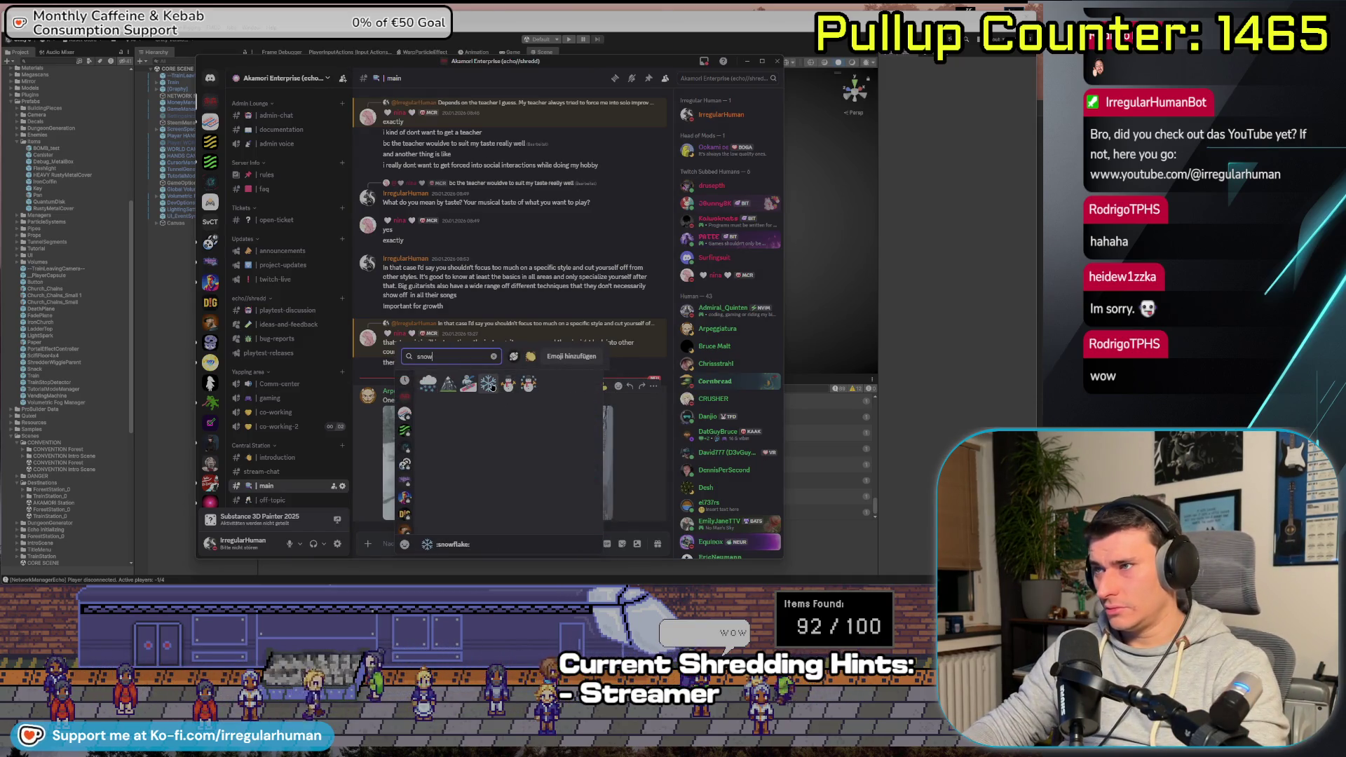
{"action": "left_click", "coordinate": [447, 384]}
{"action": "left_click", "coordinate": [777, 61]}
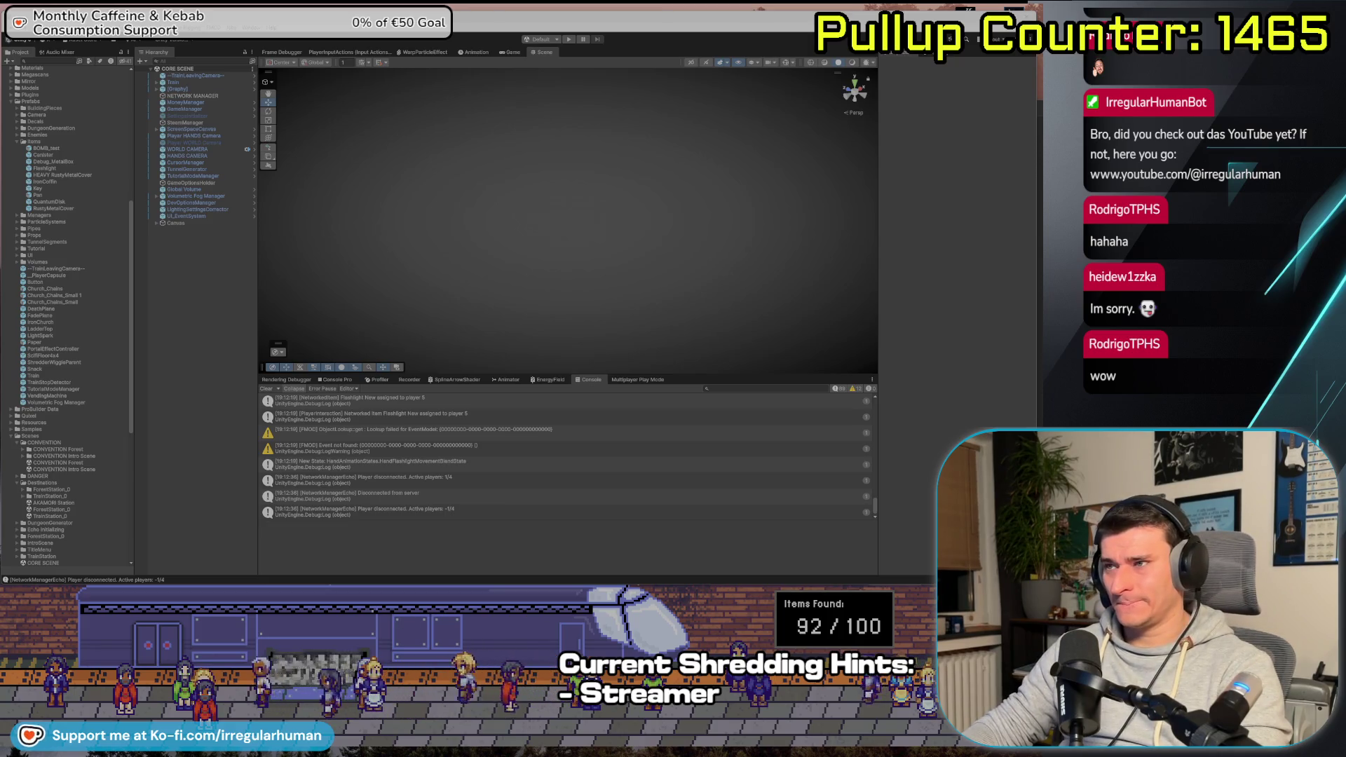
From Rider, find Antigravity through the system search and launch it
{"action": "key", "text": "alt+Tab"}
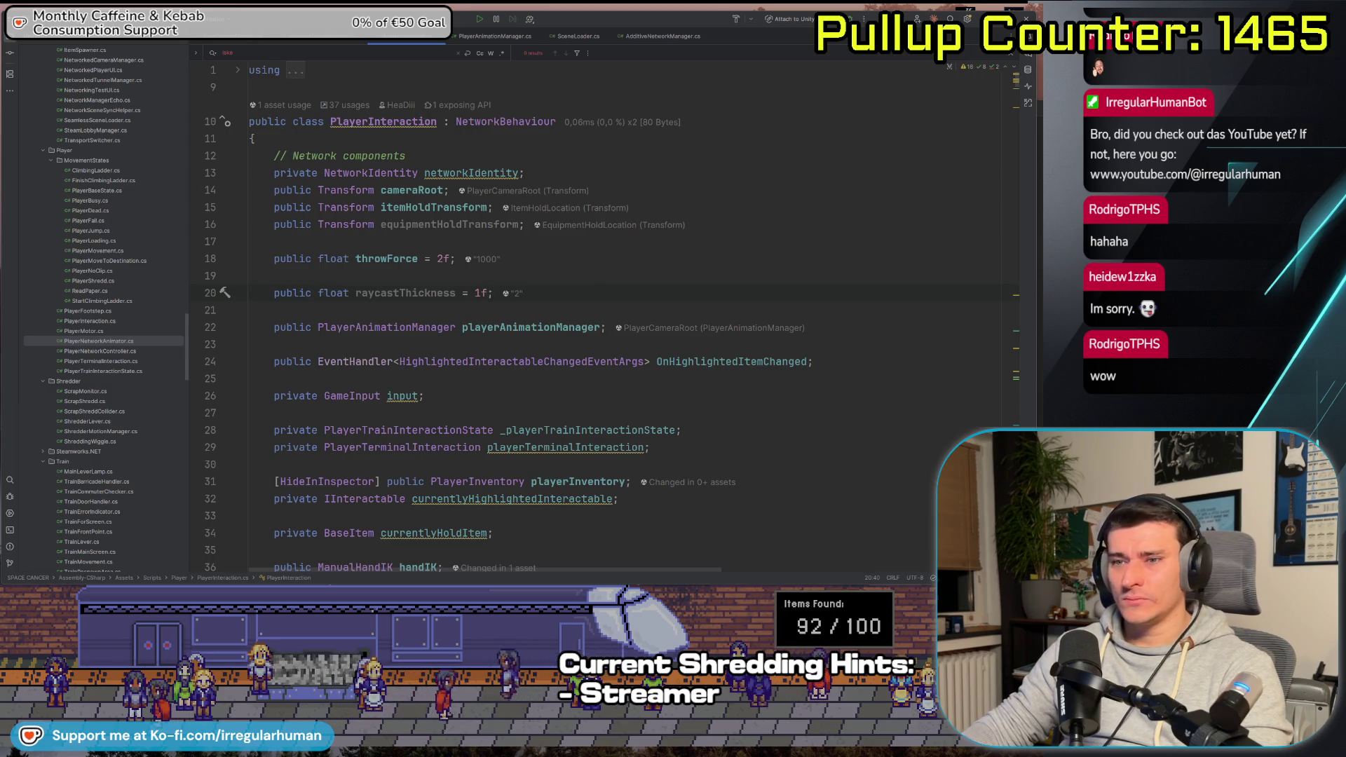
{"action": "left_click", "coordinate": [32, 705]}
{"action": "type", "text": "antigravity"}
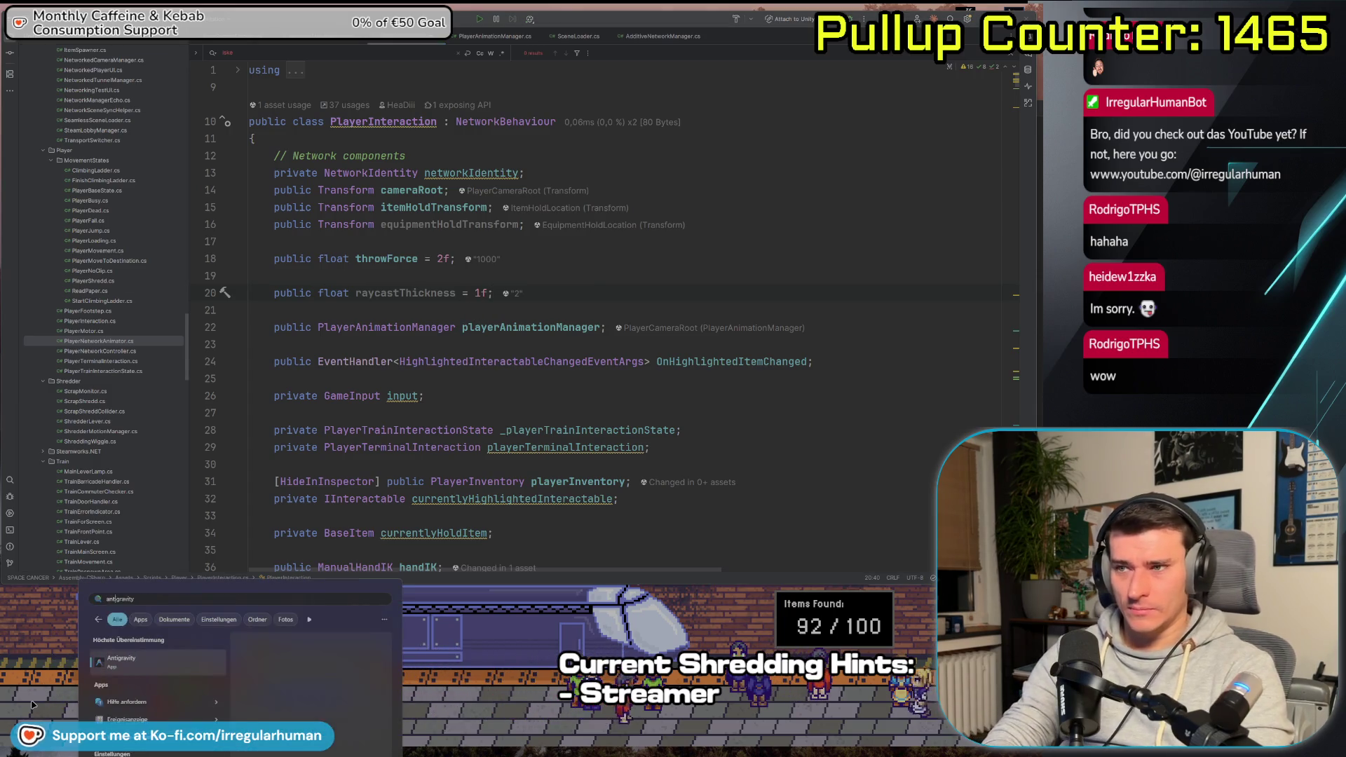
{"action": "left_click", "coordinate": [10, 257]}
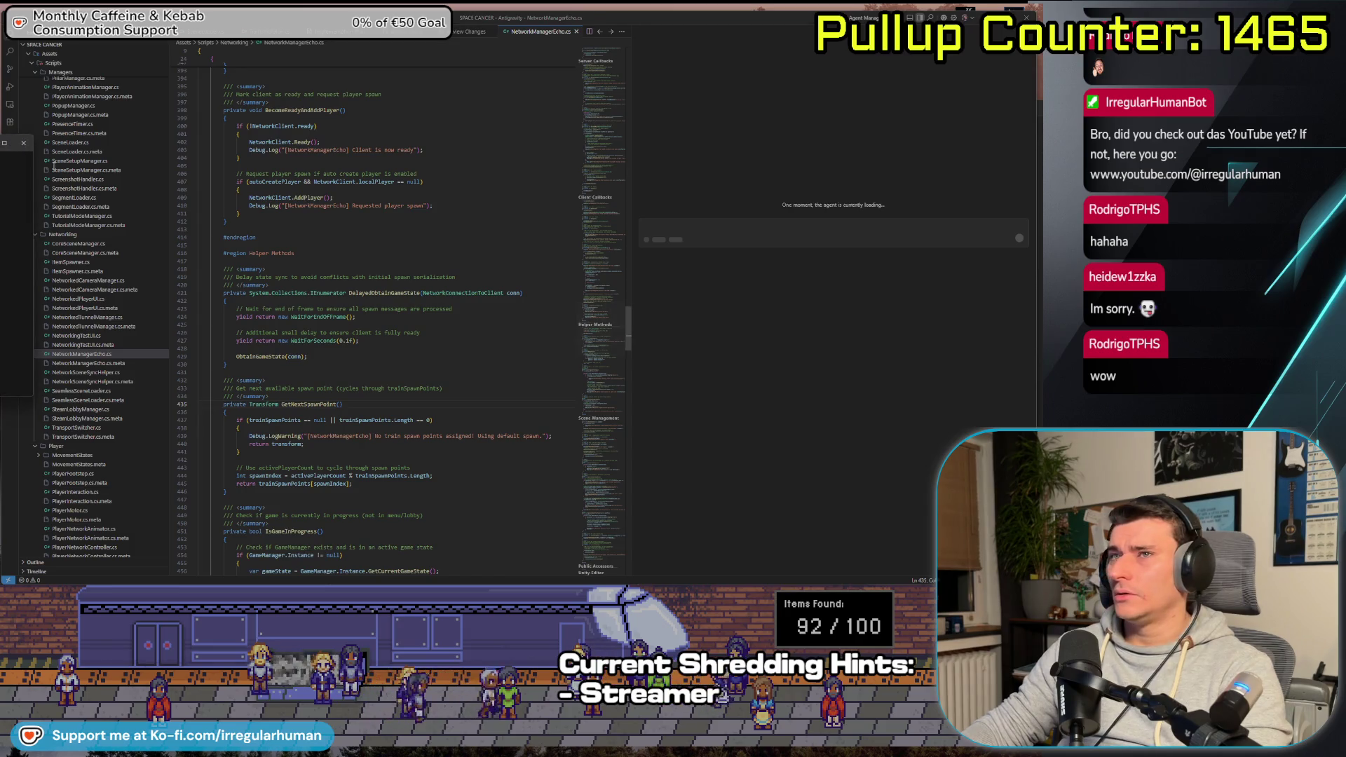
Return from Antigravity to PlayerInteraction.cs in Rider
{"action": "key", "text": "alt+Tab"}
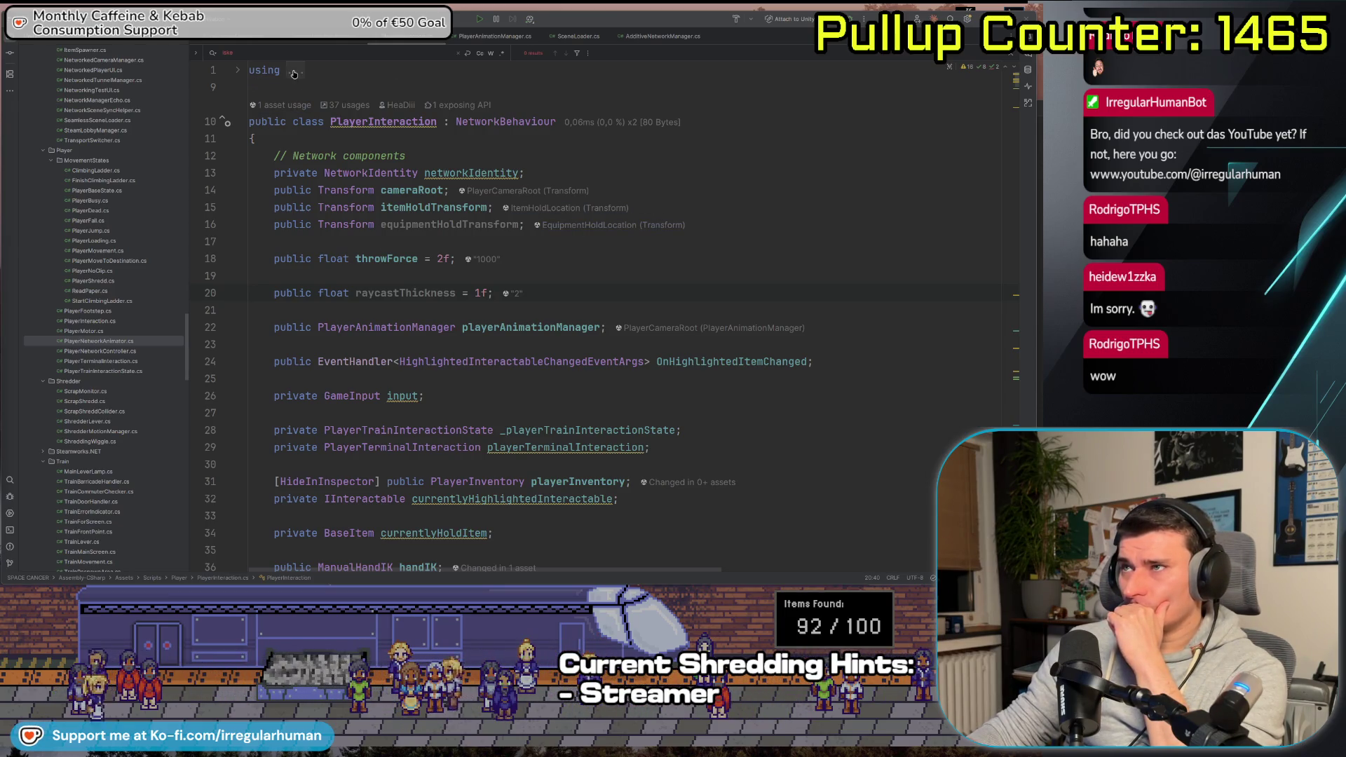
Delete the line-12 Network components comment and the raycastThickness field line, plus its leftover blank line
{"action": "left_click_drag", "start_coordinate": [386, 173], "coordinate": [377, 157]}
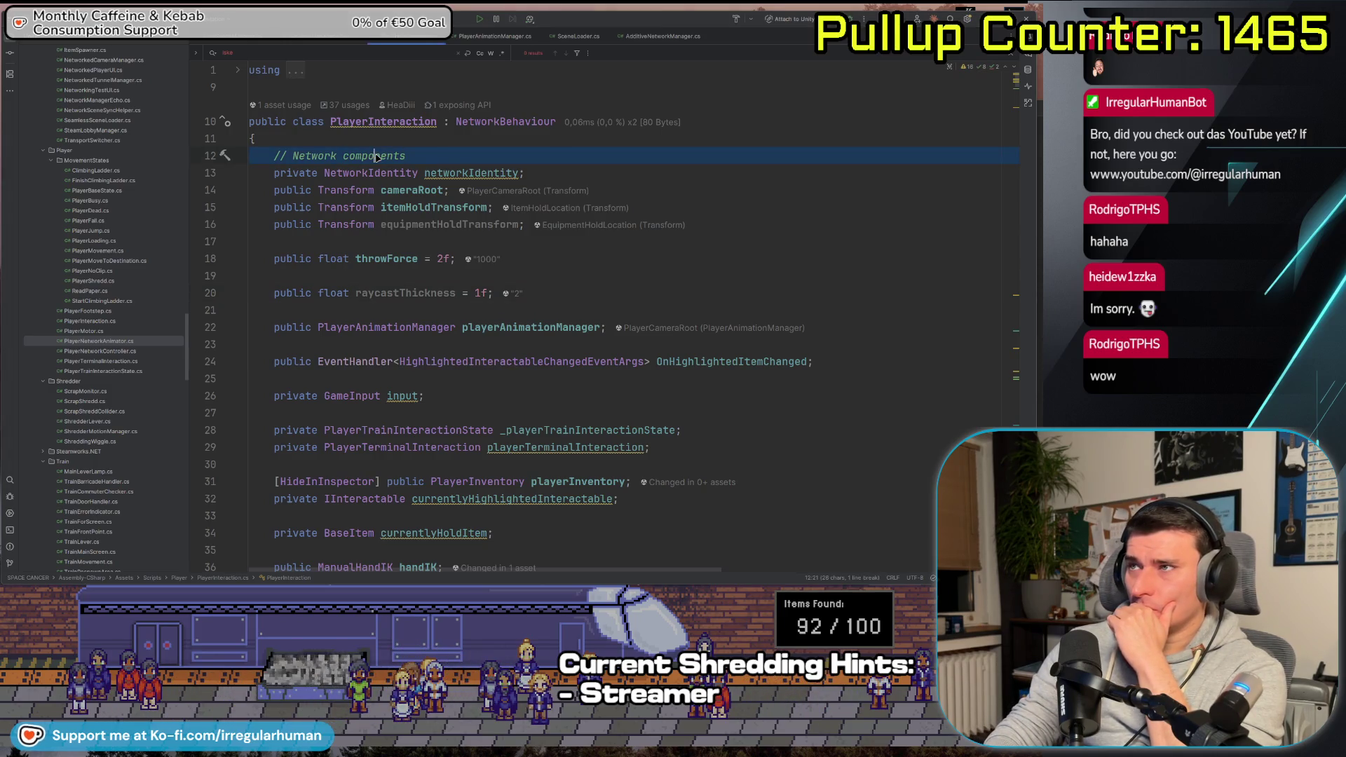
{"action": "key", "text": "BackSpace"}
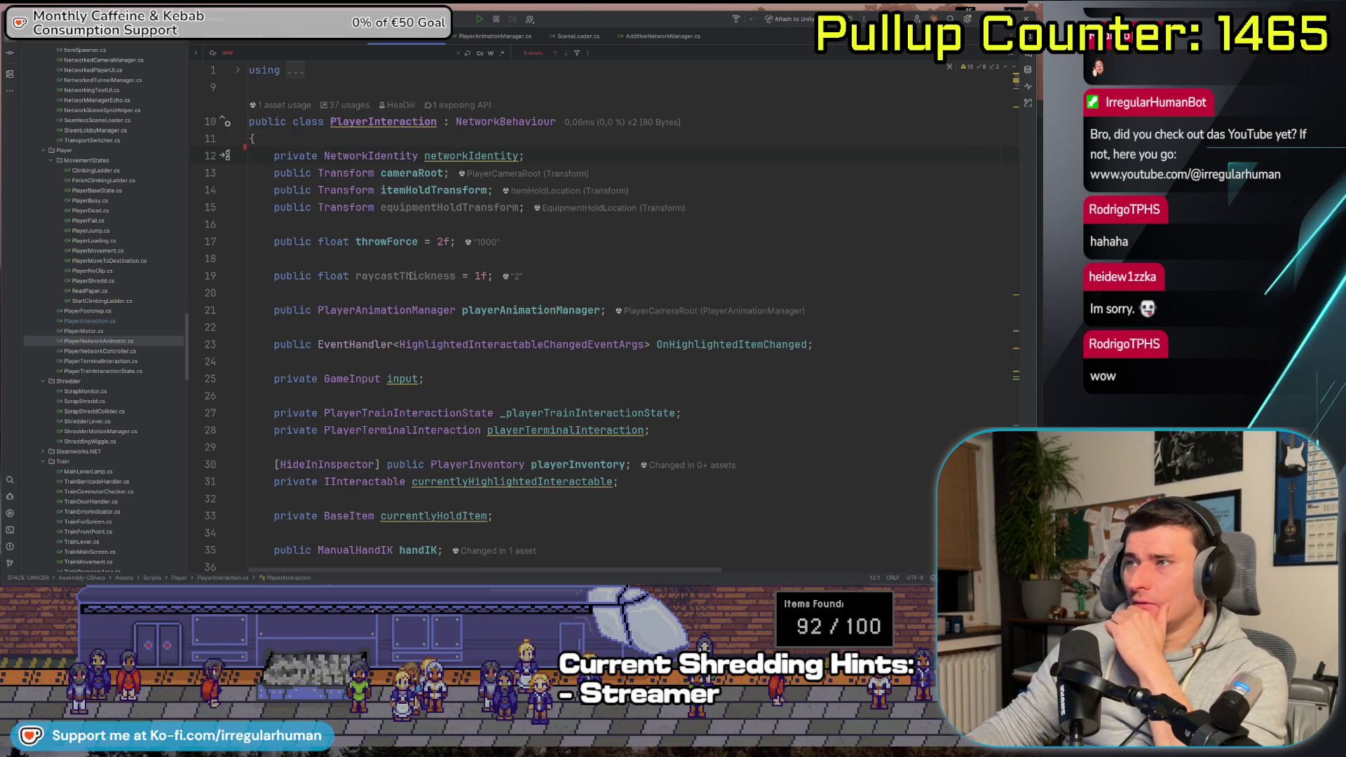
{"action": "mouse_move", "coordinate": [413, 276]}
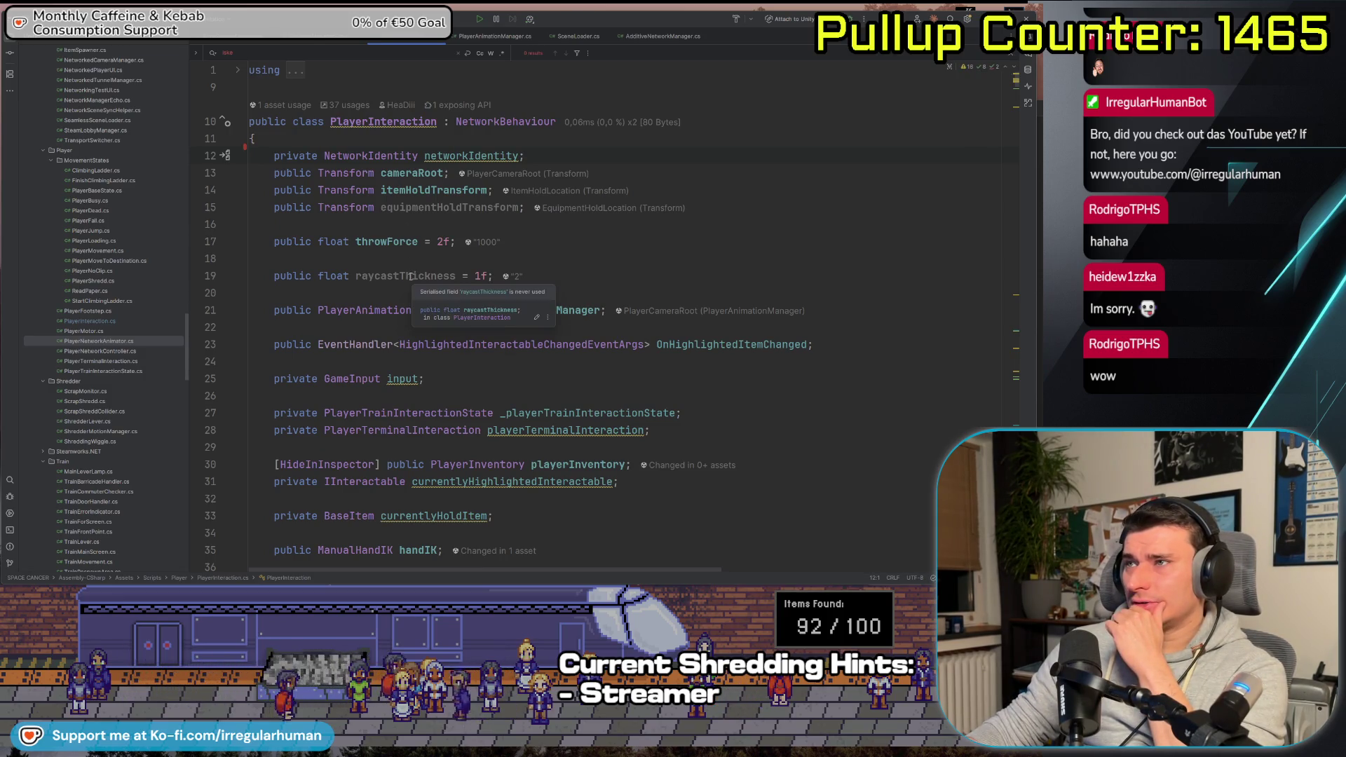
{"action": "left_click", "coordinate": [412, 276]}
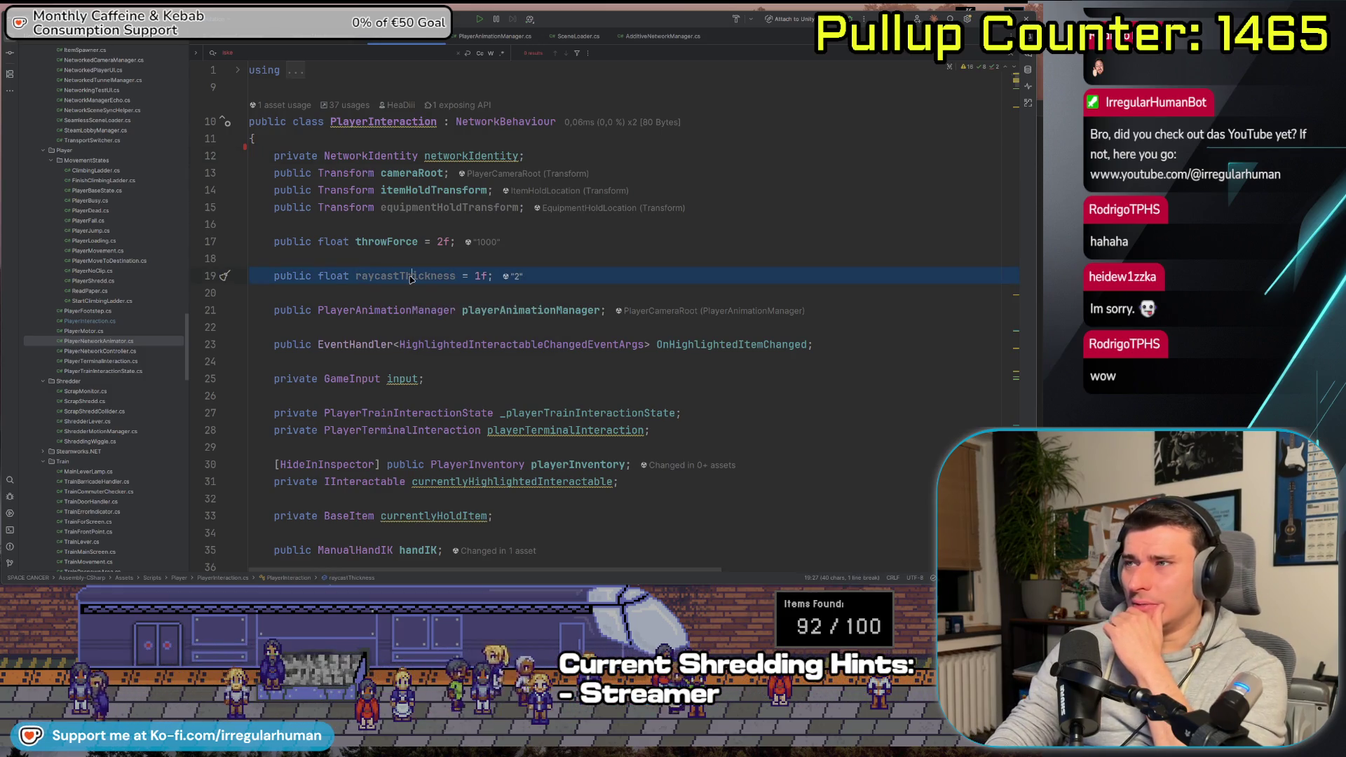
{"action": "key", "text": "ctrl+x"}
{"action": "key", "text": "BackSpace"}
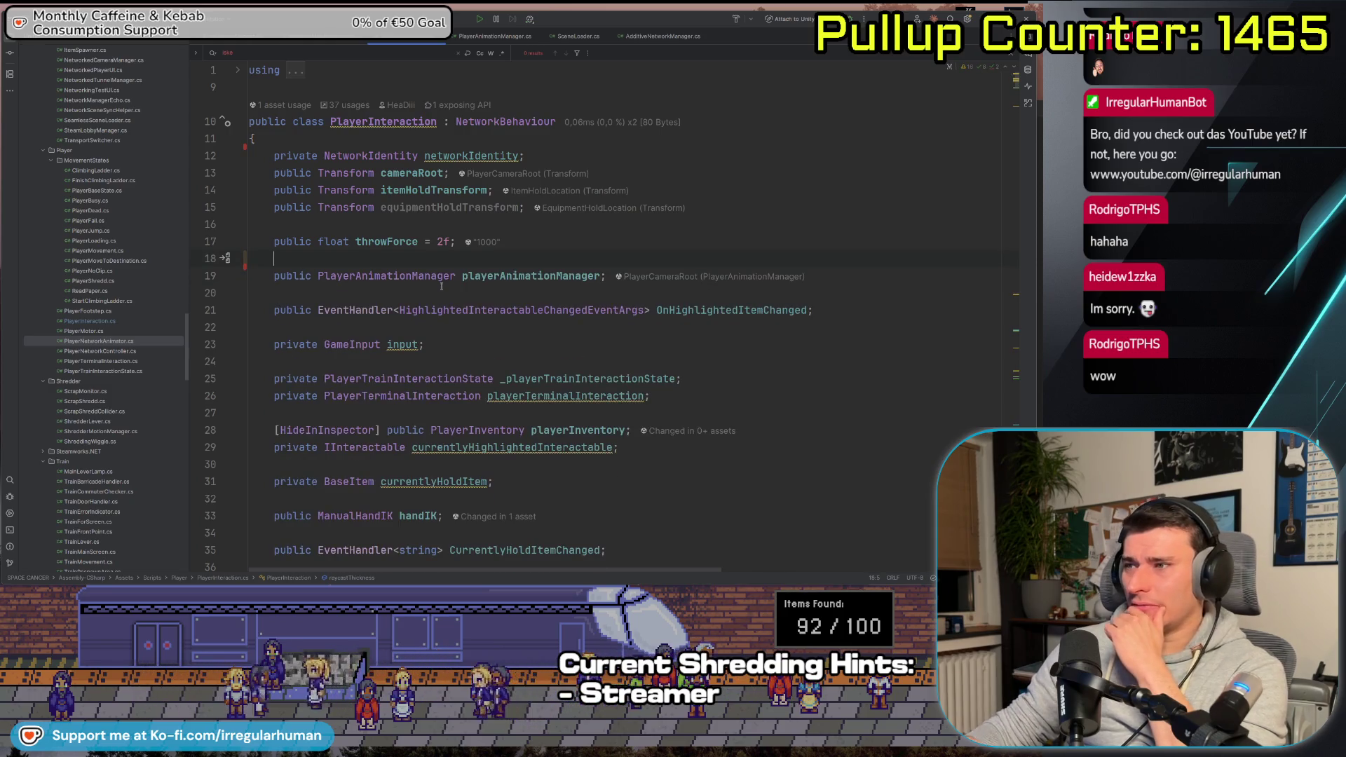
Scroll down through the fields, selecting the handIK field name along the way
{"action": "scroll", "coordinate": [480, 311], "scroll_direction": "down", "scroll_amount": 4}
{"action": "double_click", "coordinate": [418, 311]}
{"action": "scroll", "coordinate": [570, 331], "scroll_direction": "down", "scroll_amount": 4}
{"action": "scroll", "coordinate": [570, 331], "scroll_direction": "down", "scroll_amount": 10}
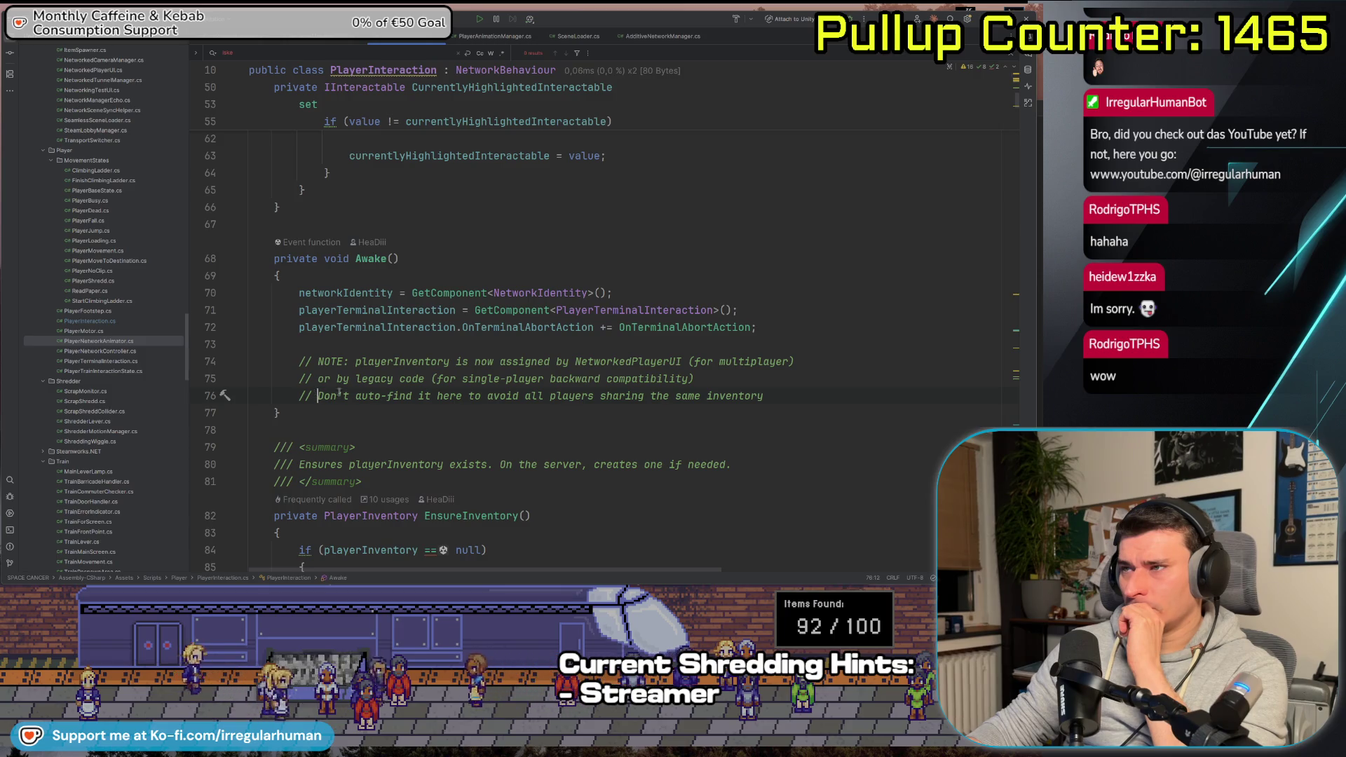
Delete the playerInventory note in Awake(), look over Start() and Update(), then return to Unity
{"action": "left_click_drag", "start_coordinate": [788, 393], "coordinate": [757, 327]}
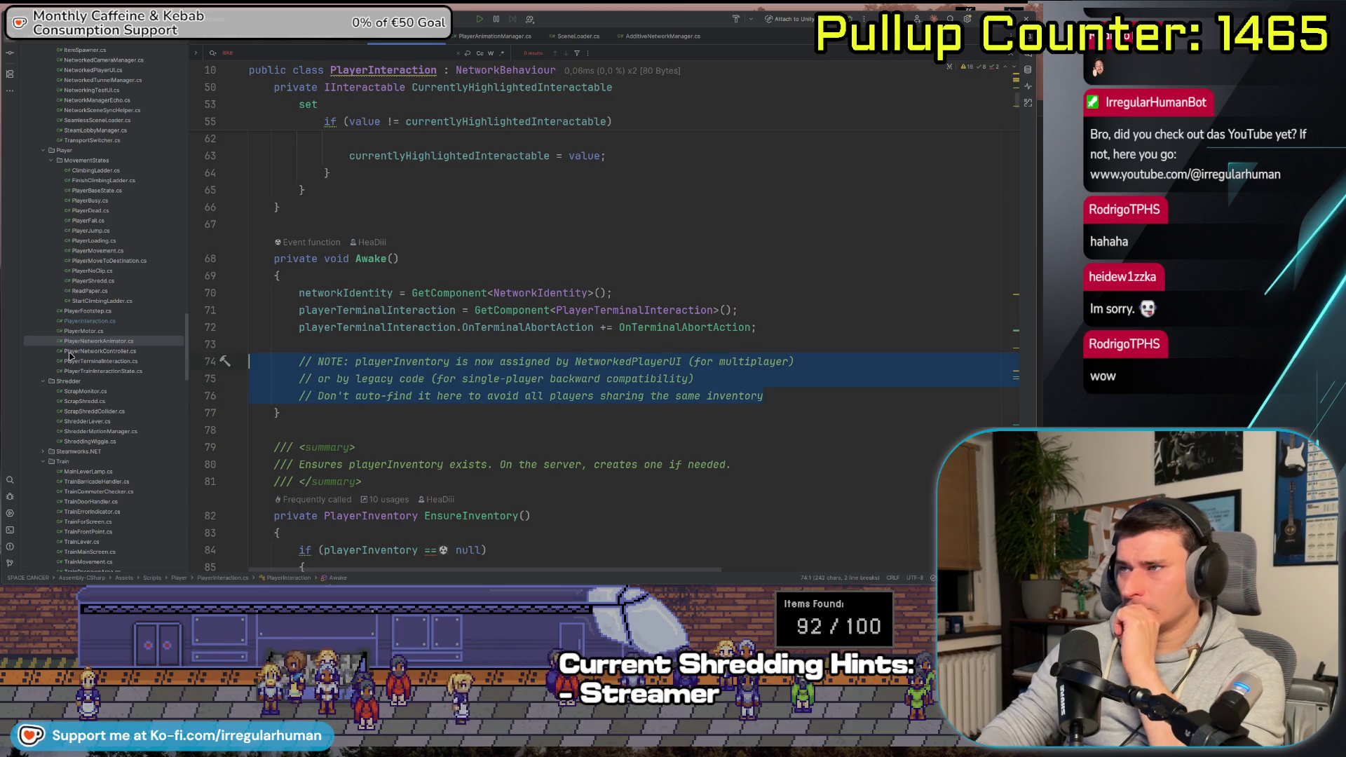
{"action": "key", "text": "BackSpace"}
{"action": "scroll", "coordinate": [619, 328], "scroll_direction": "down", "scroll_amount": 3}
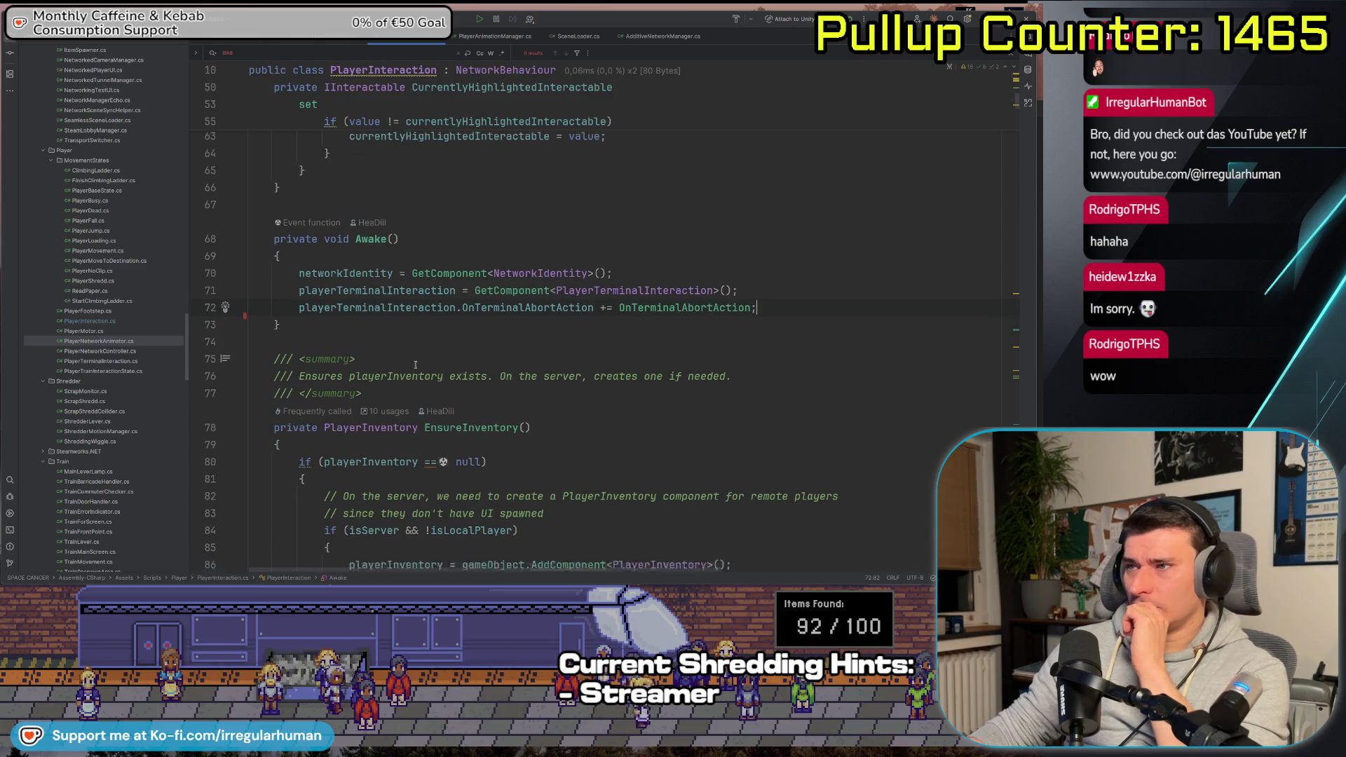
{"action": "scroll", "coordinate": [619, 328], "scroll_direction": "down", "scroll_amount": 3}
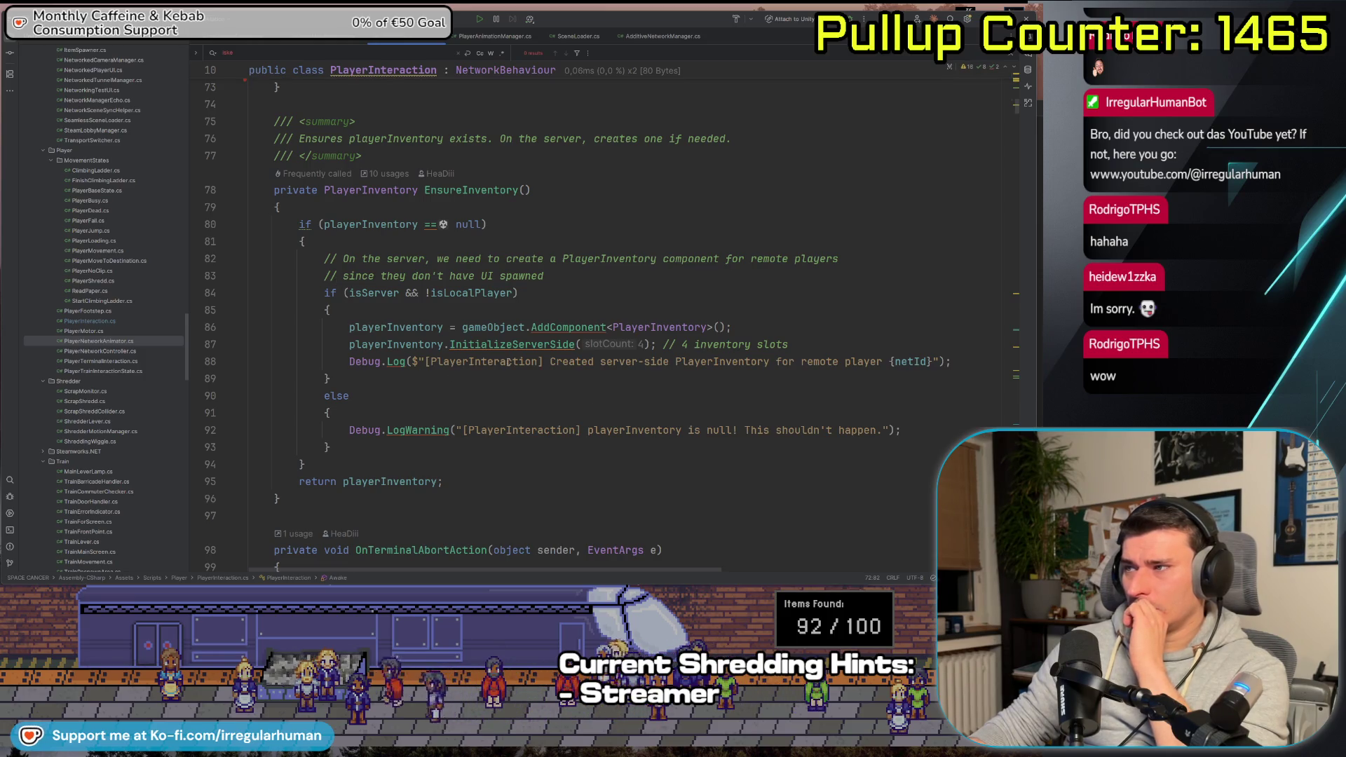
{"action": "scroll", "coordinate": [509, 362], "scroll_direction": "down", "scroll_amount": 8}
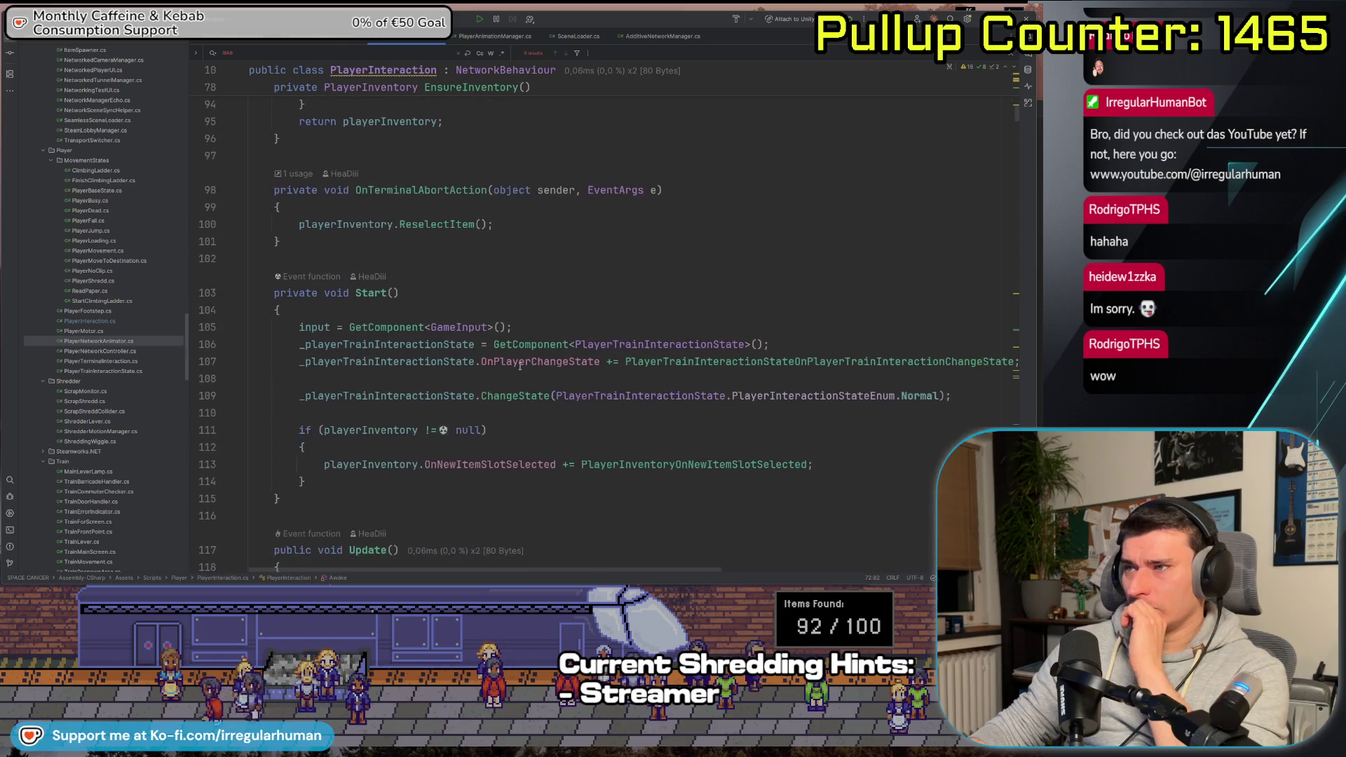
{"action": "scroll", "coordinate": [519, 366], "scroll_direction": "down", "scroll_amount": 5}
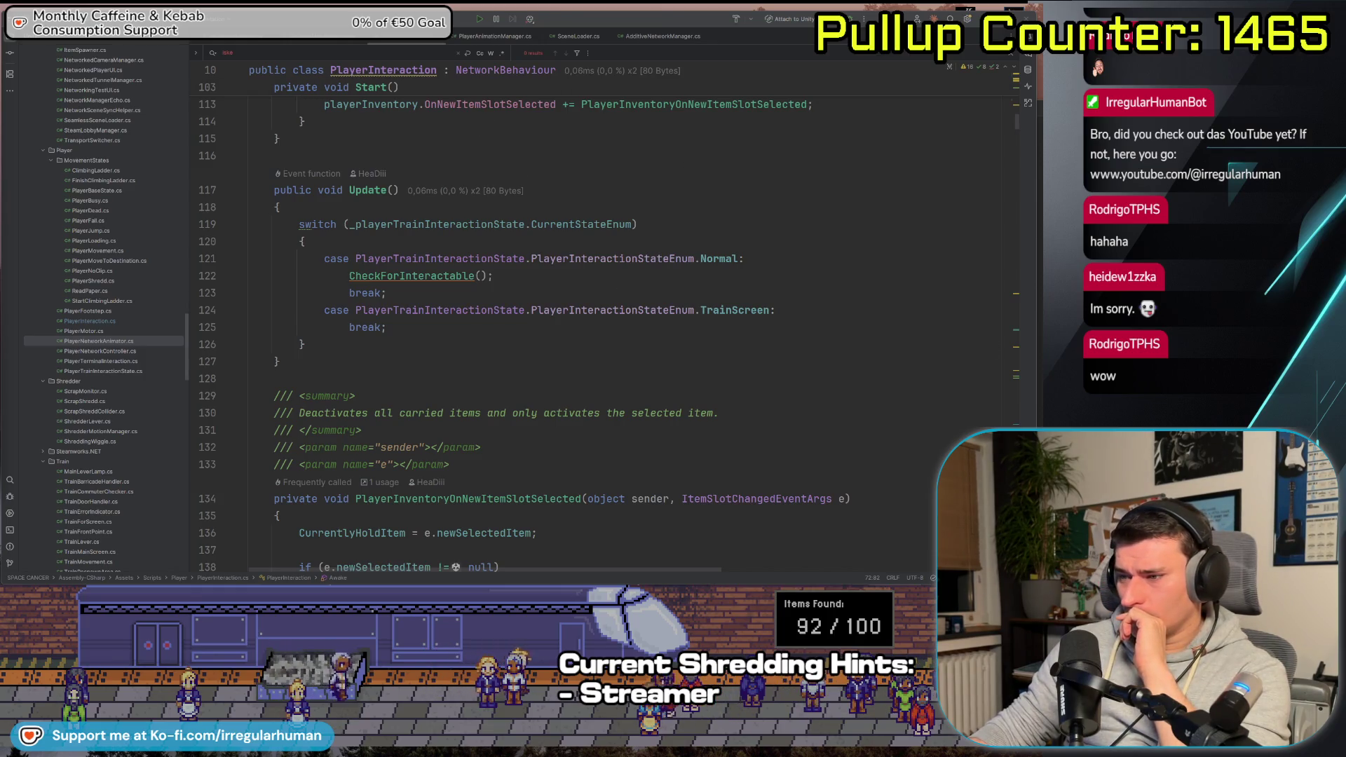
{"action": "key", "text": "alt+Tab"}
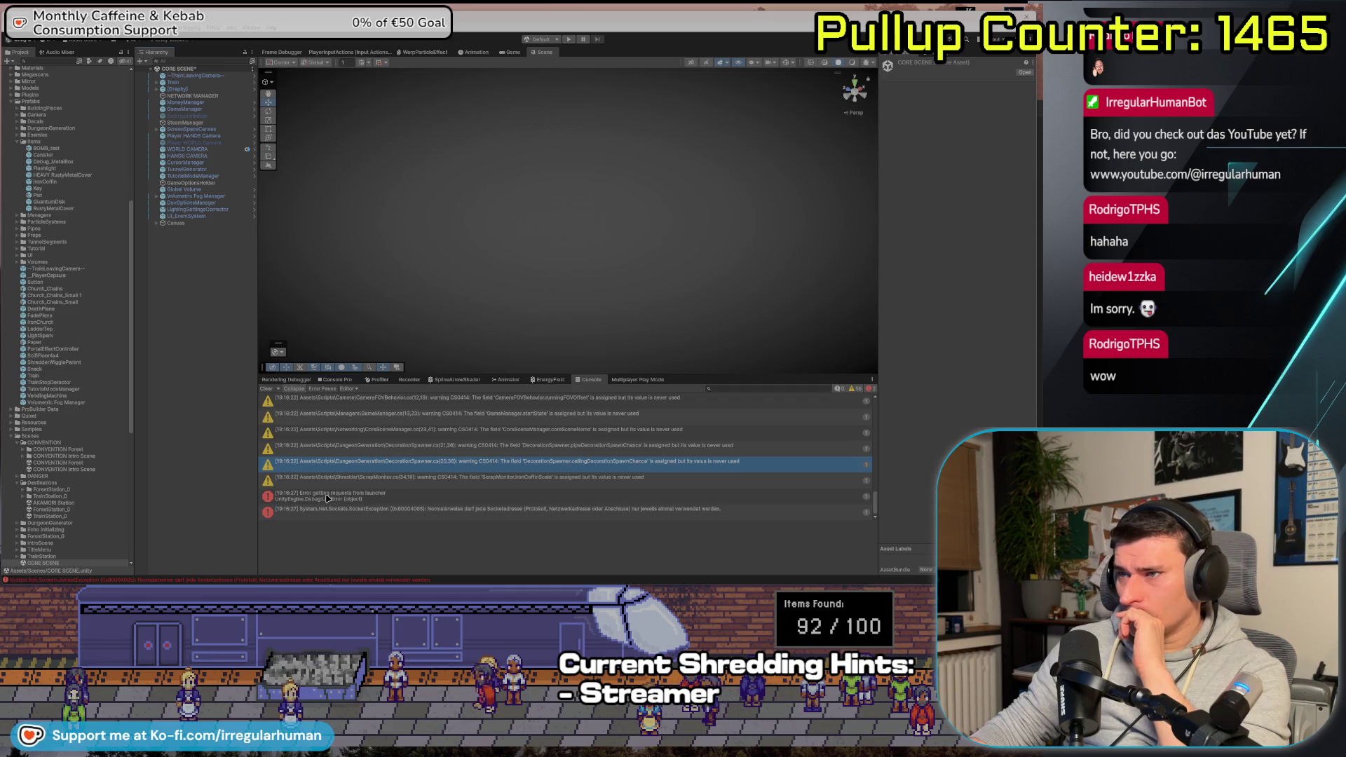
Playtest in the Game view, then open the 'New State: HandsRunningState' log's source code
{"action": "left_click", "coordinate": [570, 39]}
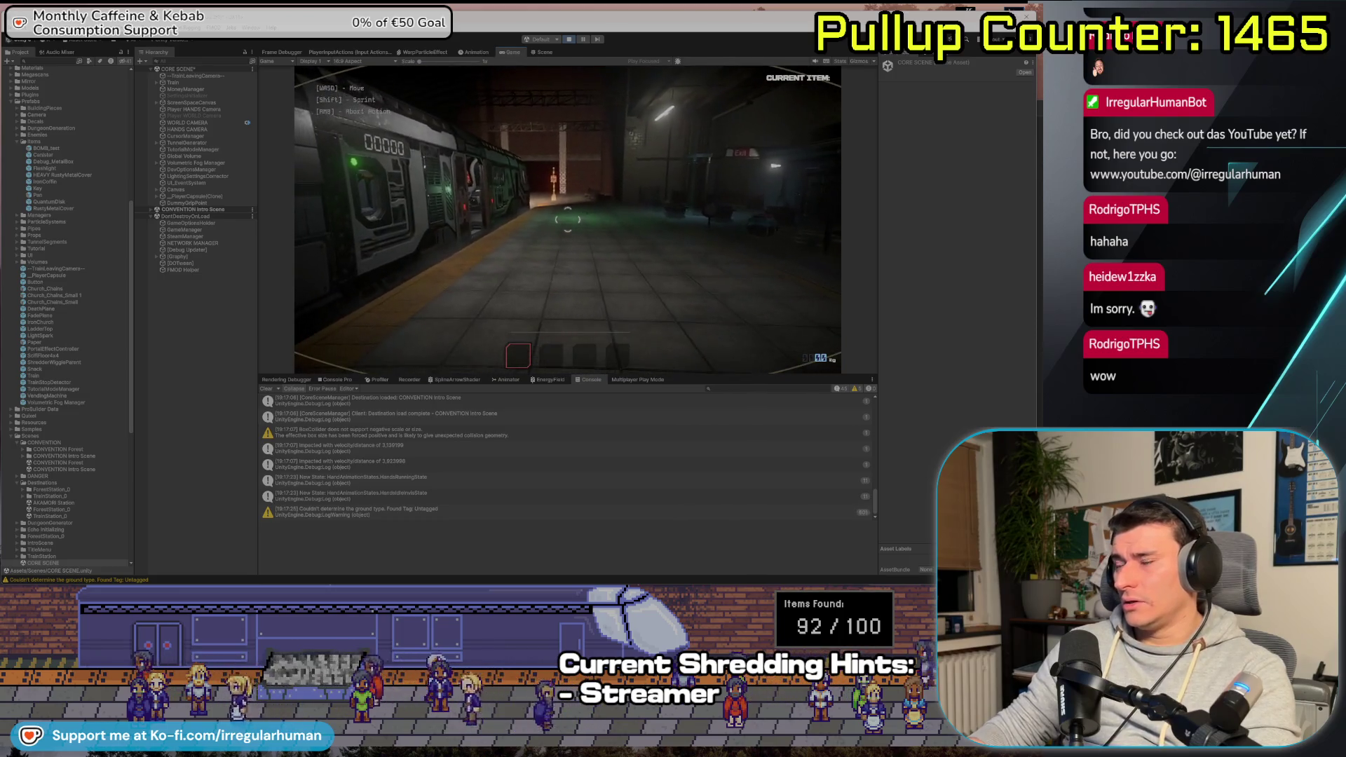
{"action": "key", "text": "alt+Tab"}
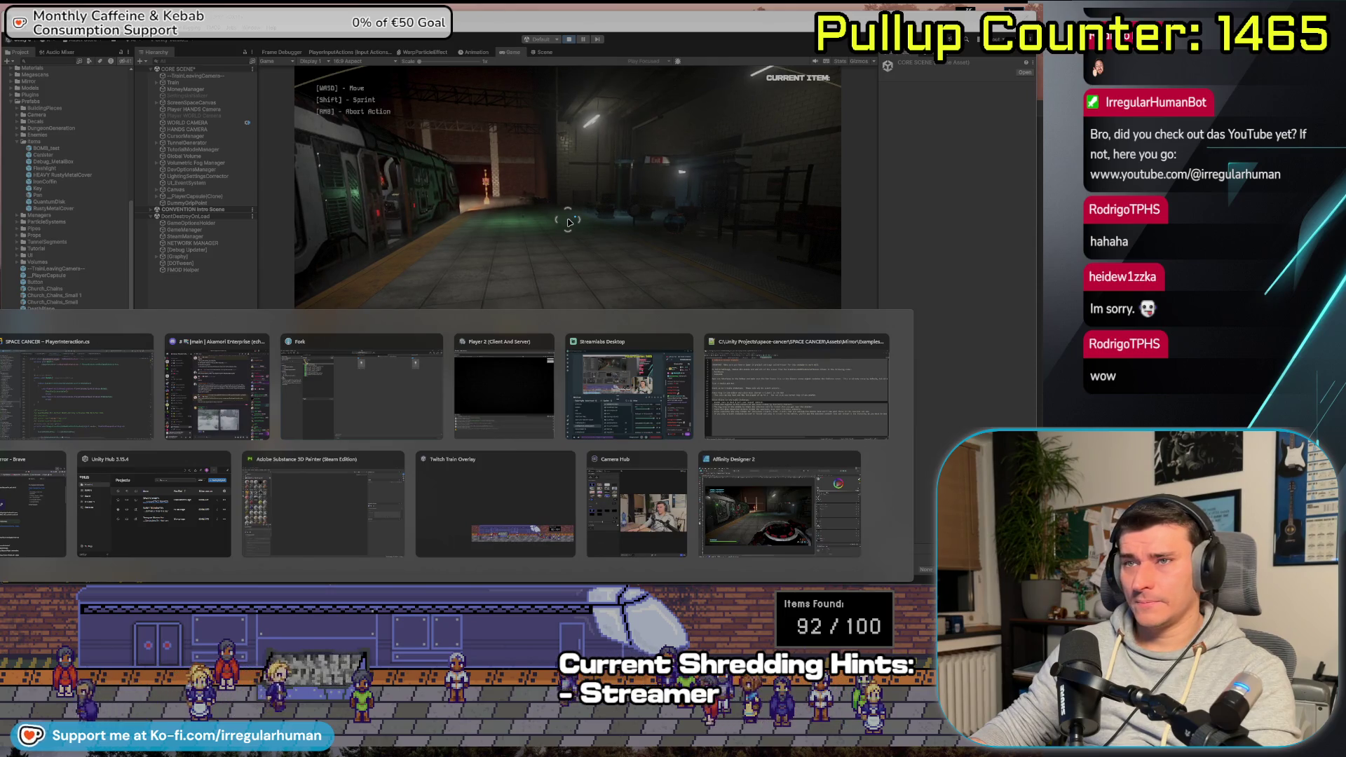
{"action": "key", "text": "Escape"}
{"action": "left_click", "coordinate": [701, 244]}
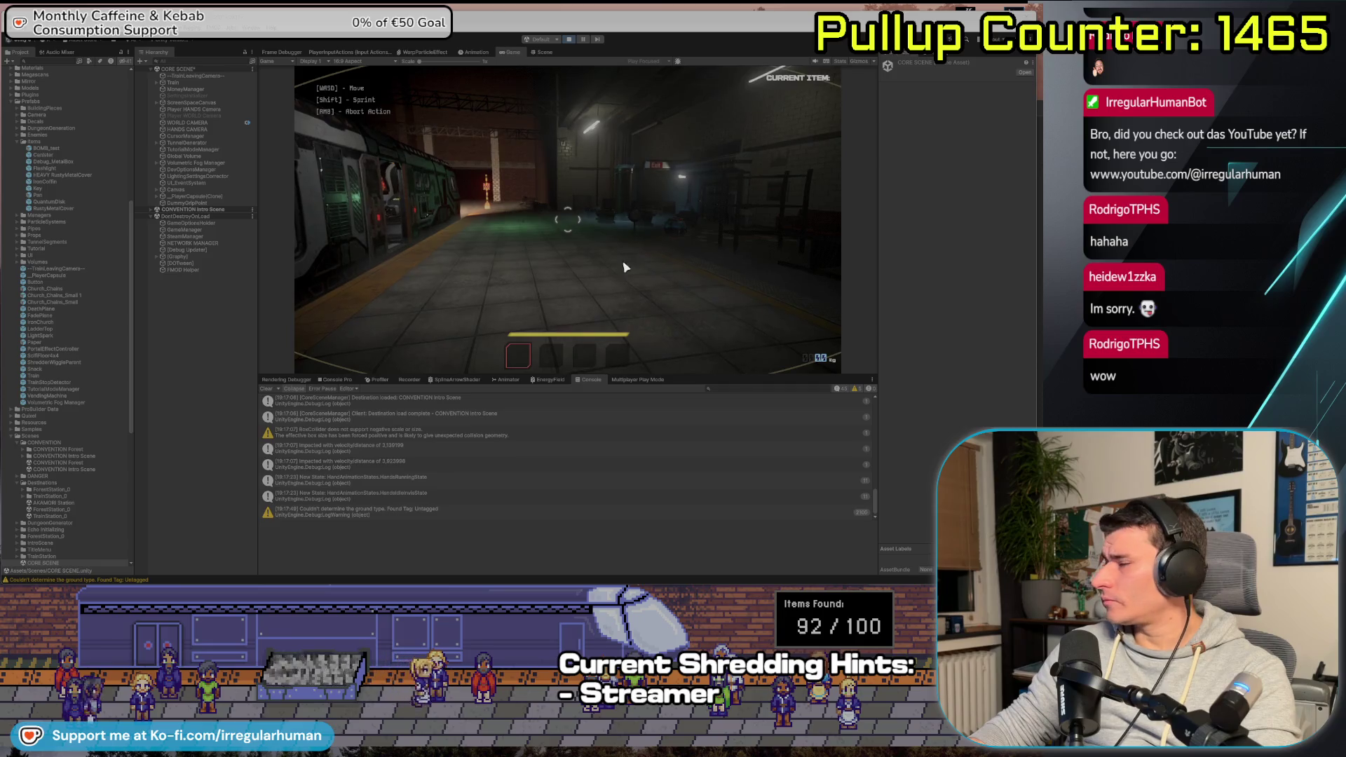
{"action": "left_click", "coordinate": [409, 485]}
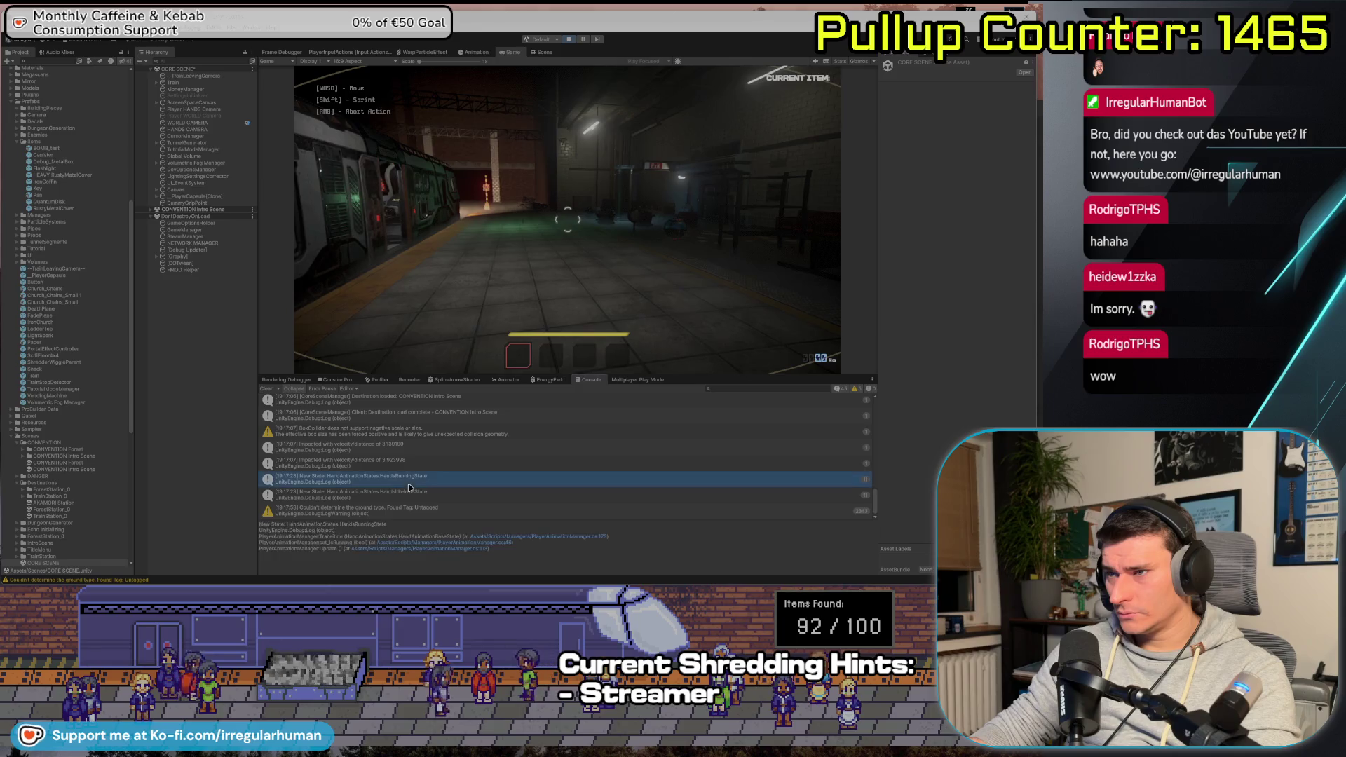
{"action": "double_click", "coordinate": [390, 484]}
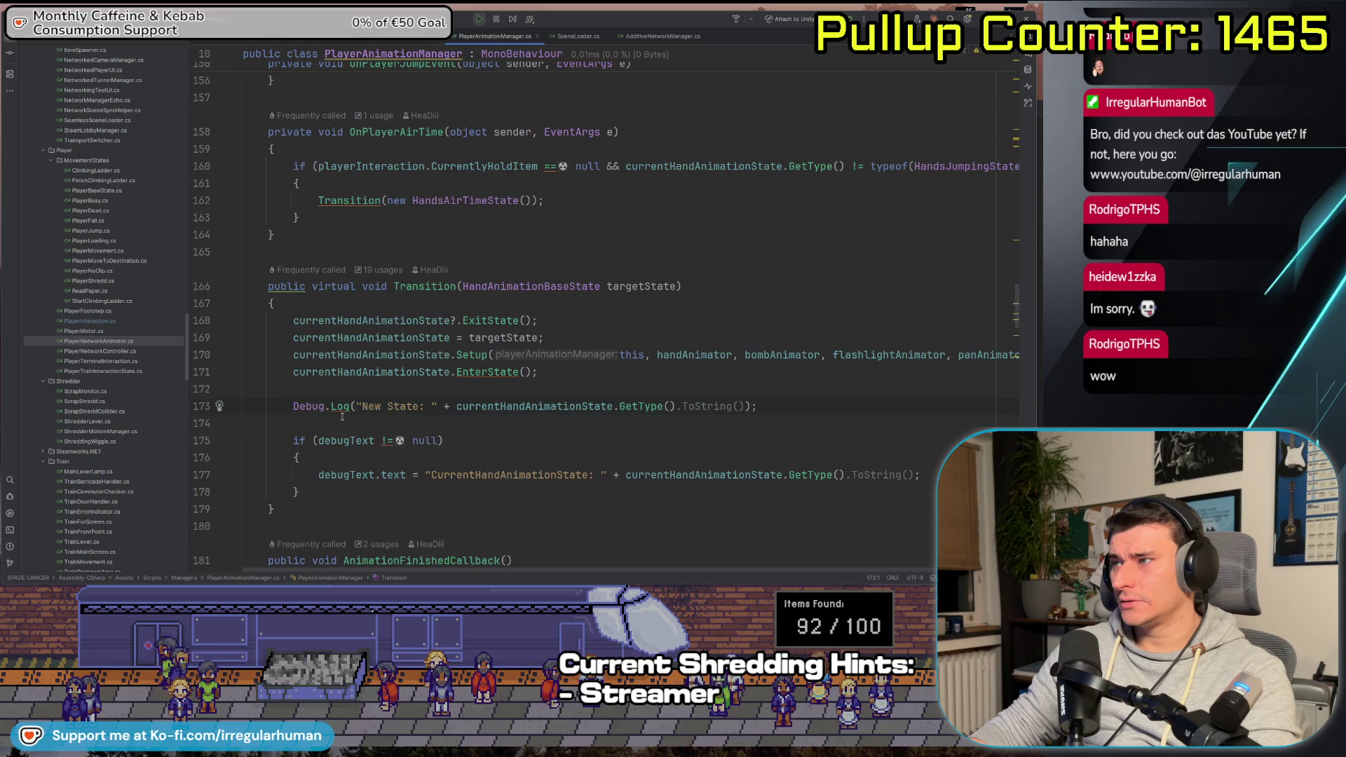
Prefix the line-173 New State Debug.Log in Transition with //, then go back to Unity
{"action": "type", "text": "//"}
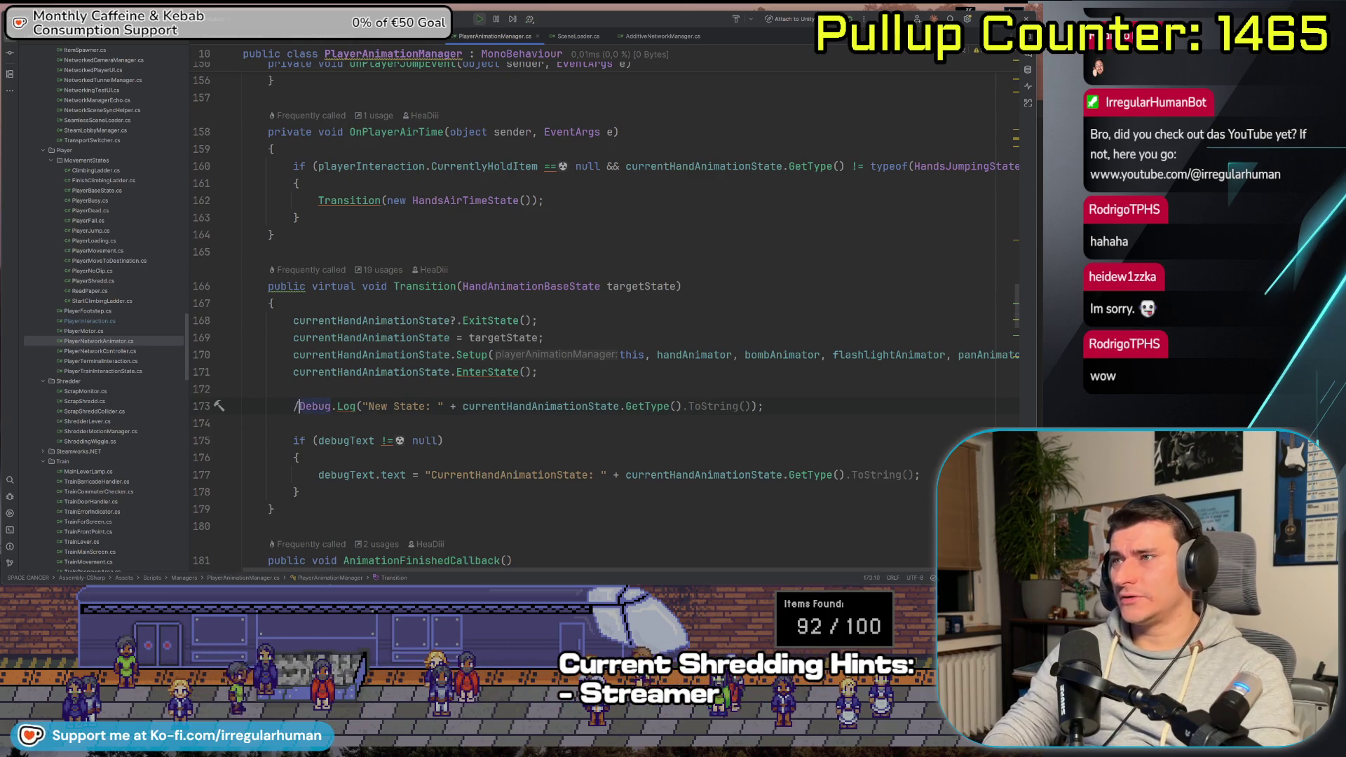
{"action": "scroll", "coordinate": [481, 285], "scroll_direction": "up", "scroll_amount": 15}
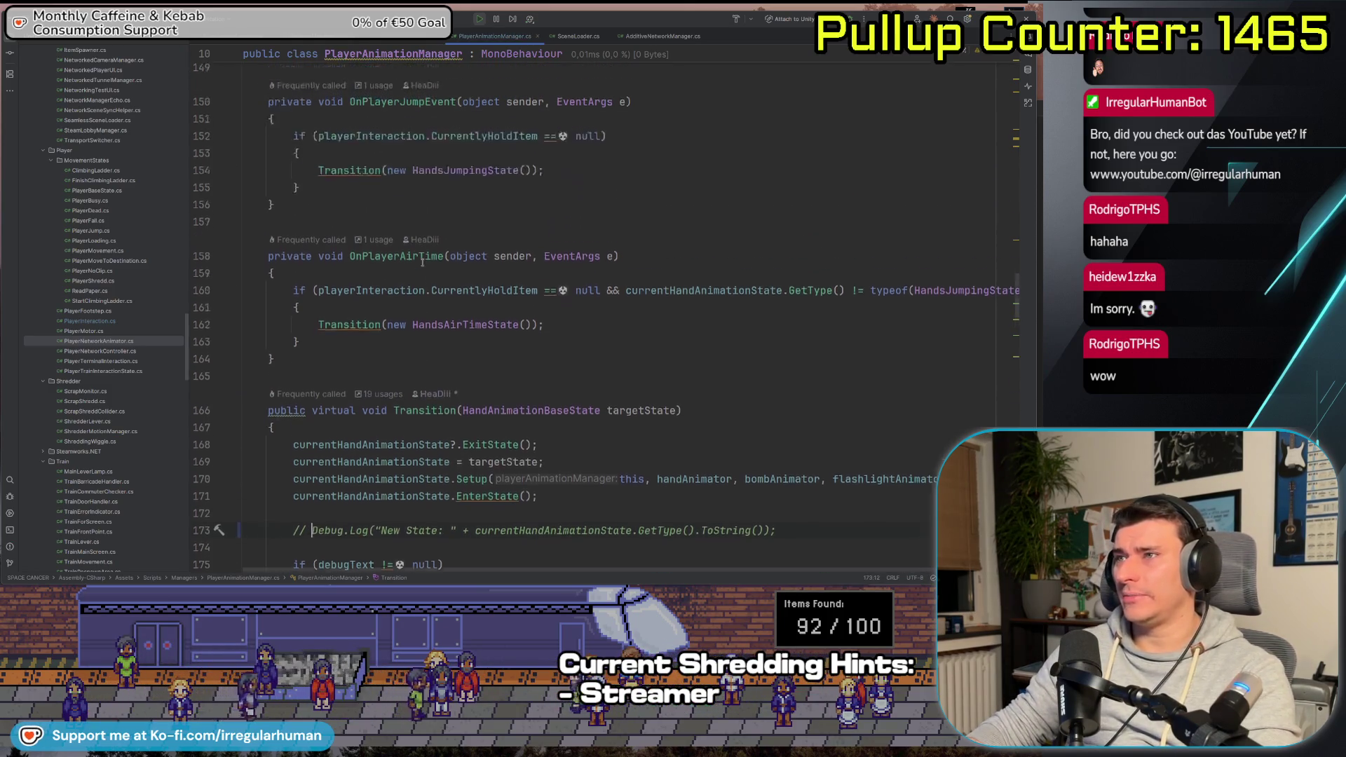
{"action": "scroll", "coordinate": [481, 285], "scroll_direction": "up", "scroll_amount": 10}
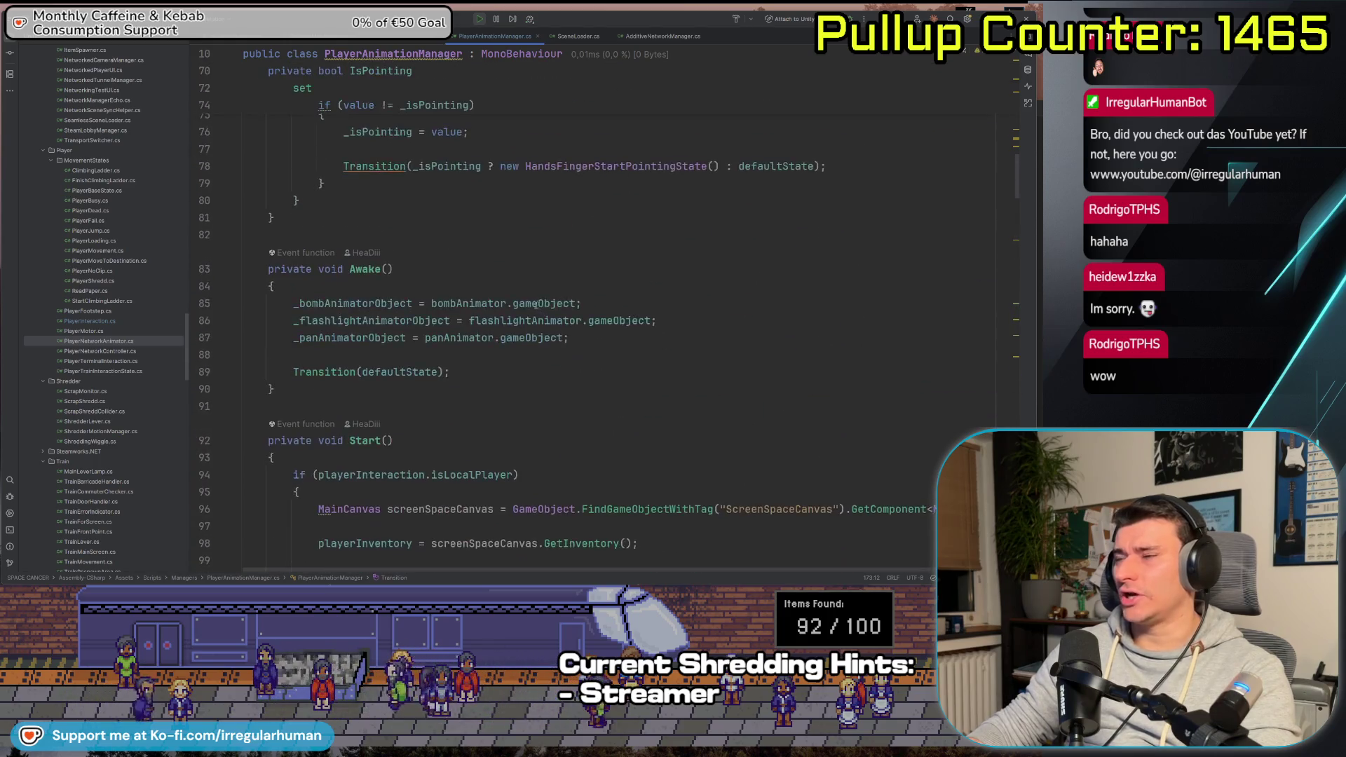
{"action": "scroll", "coordinate": [534, 303], "scroll_direction": "up", "scroll_amount": 20}
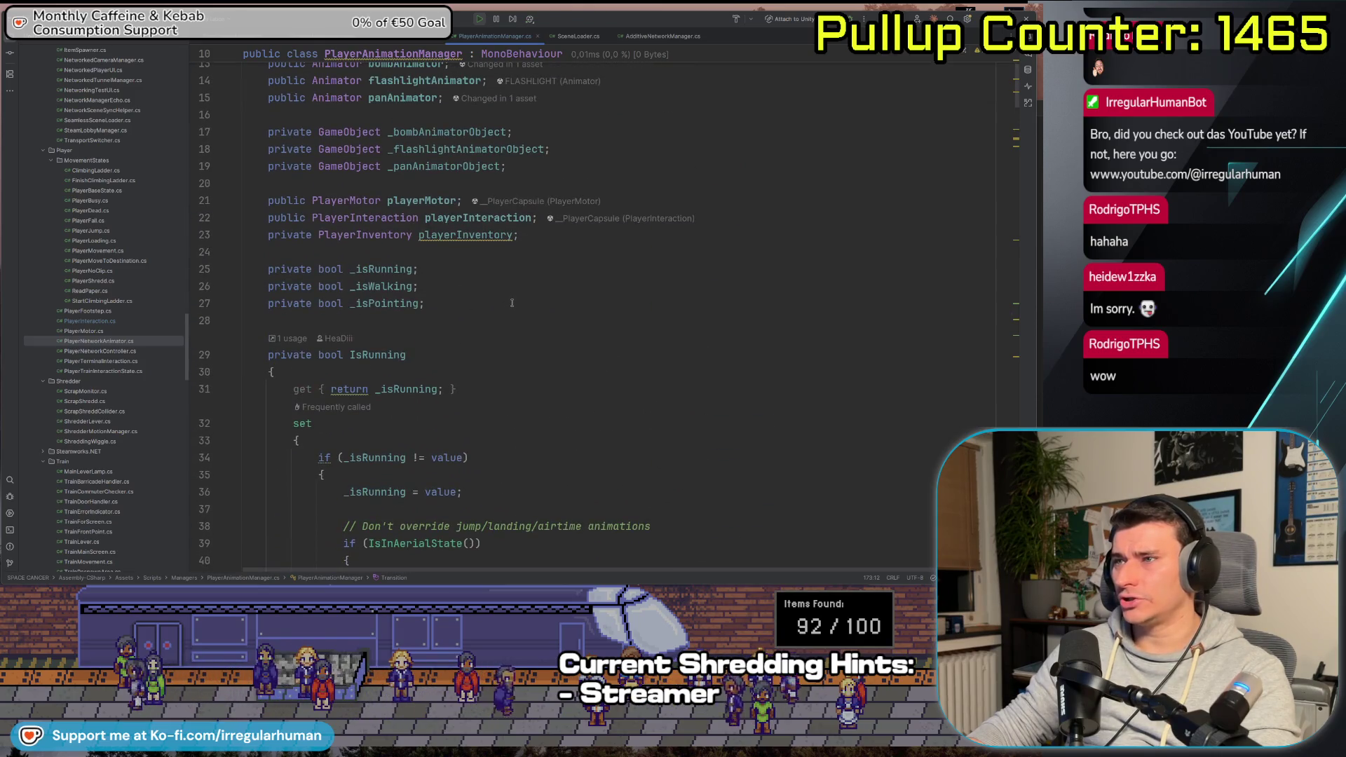
{"action": "scroll", "coordinate": [516, 301], "scroll_direction": "up", "scroll_amount": 2}
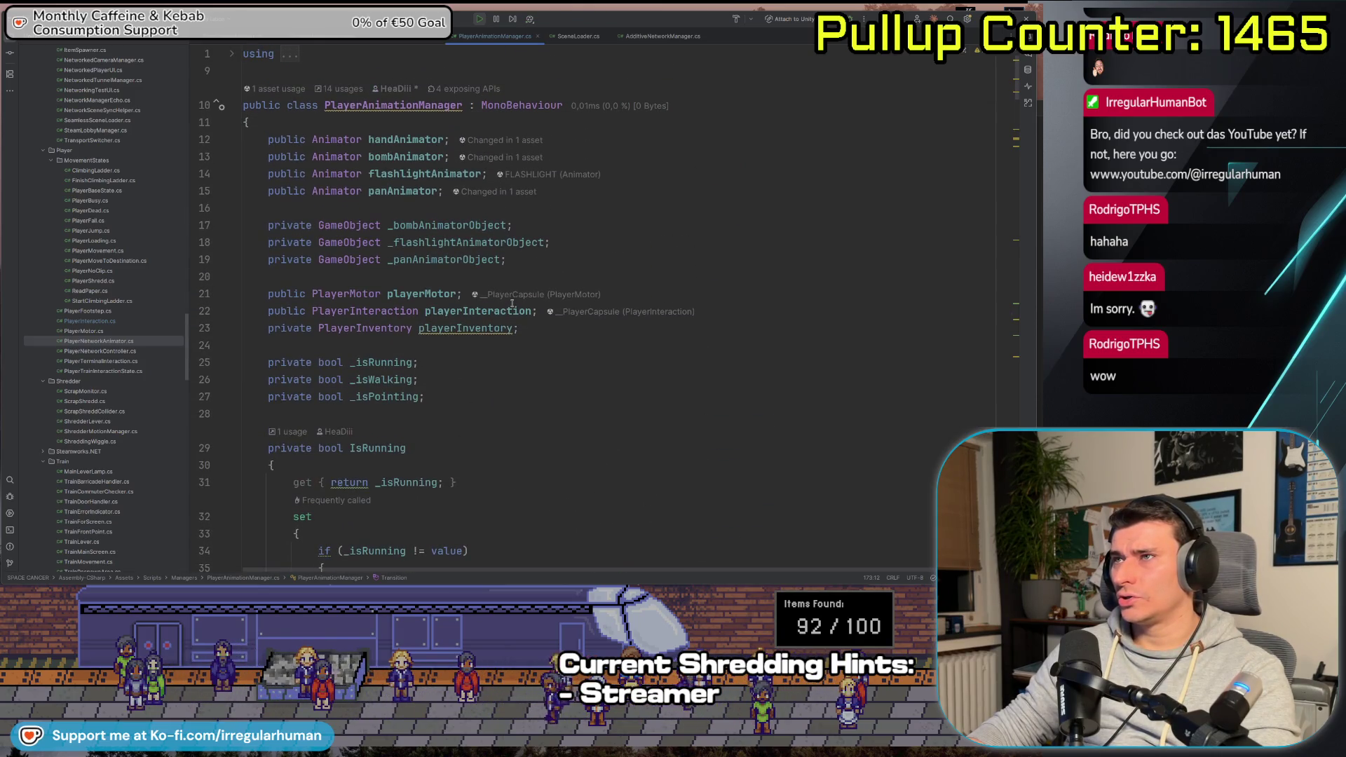
{"action": "scroll", "coordinate": [513, 303], "scroll_direction": "down", "scroll_amount": 20}
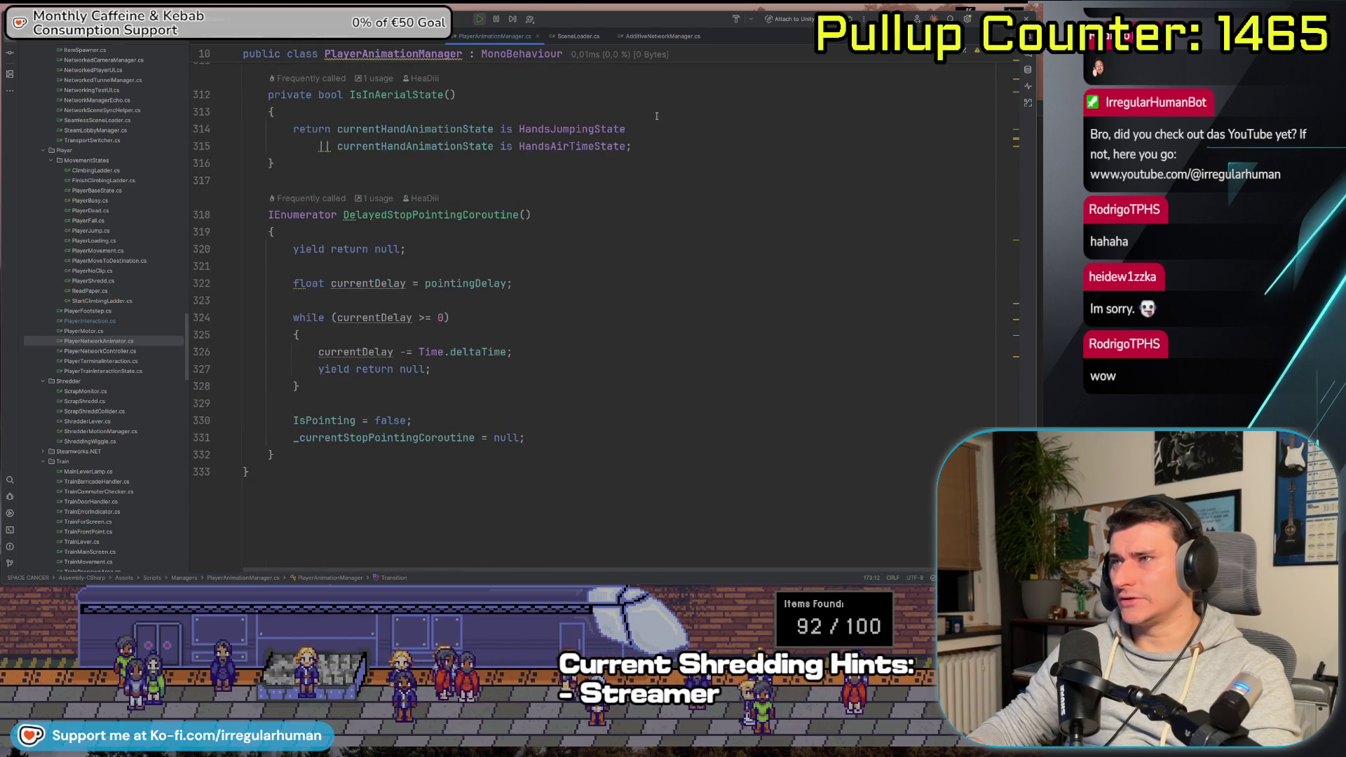
{"action": "key", "text": "super+Tab"}
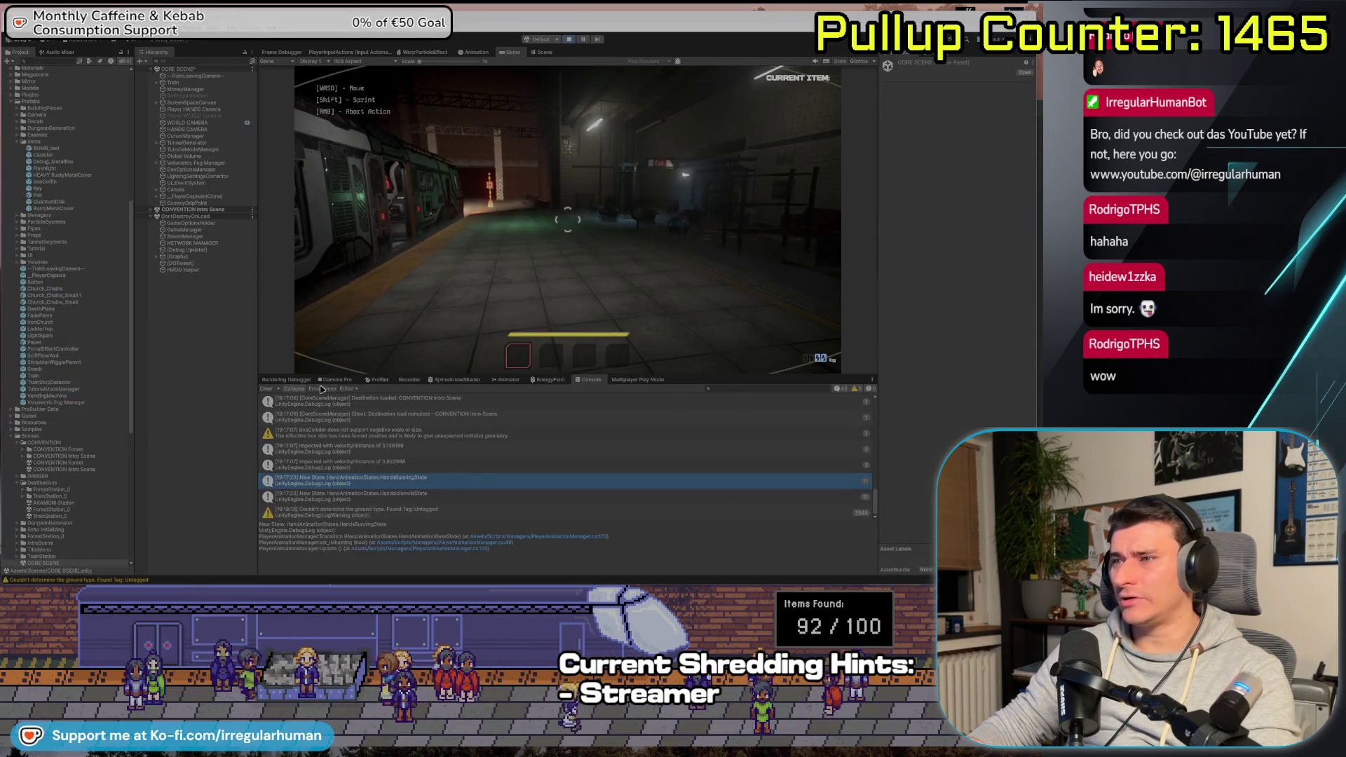
Scroll the Console and open the '[TrainSingleton] Train initialized in Core Scene' entry in Rider
{"action": "scroll", "coordinate": [336, 459], "scroll_direction": "up", "scroll_amount": 5}
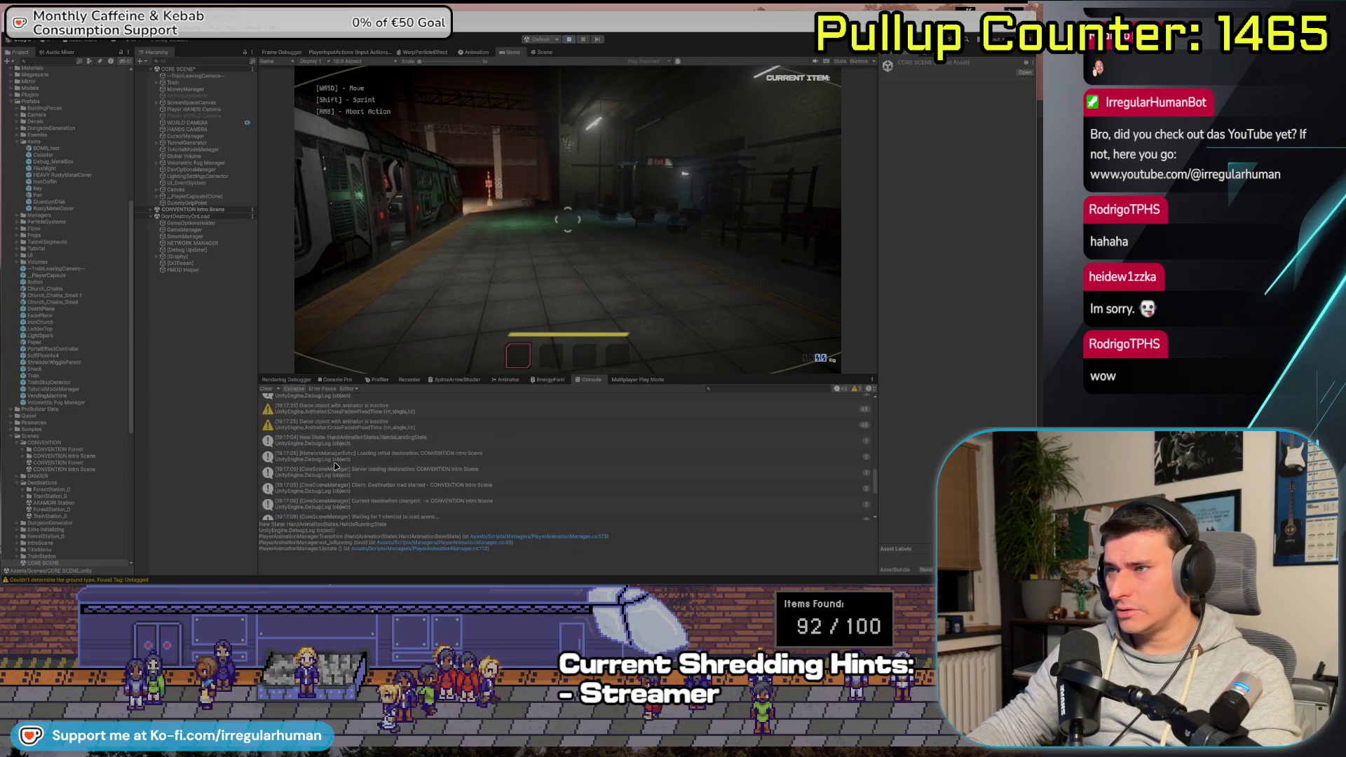
{"action": "scroll", "coordinate": [335, 464], "scroll_direction": "down", "scroll_amount": 3}
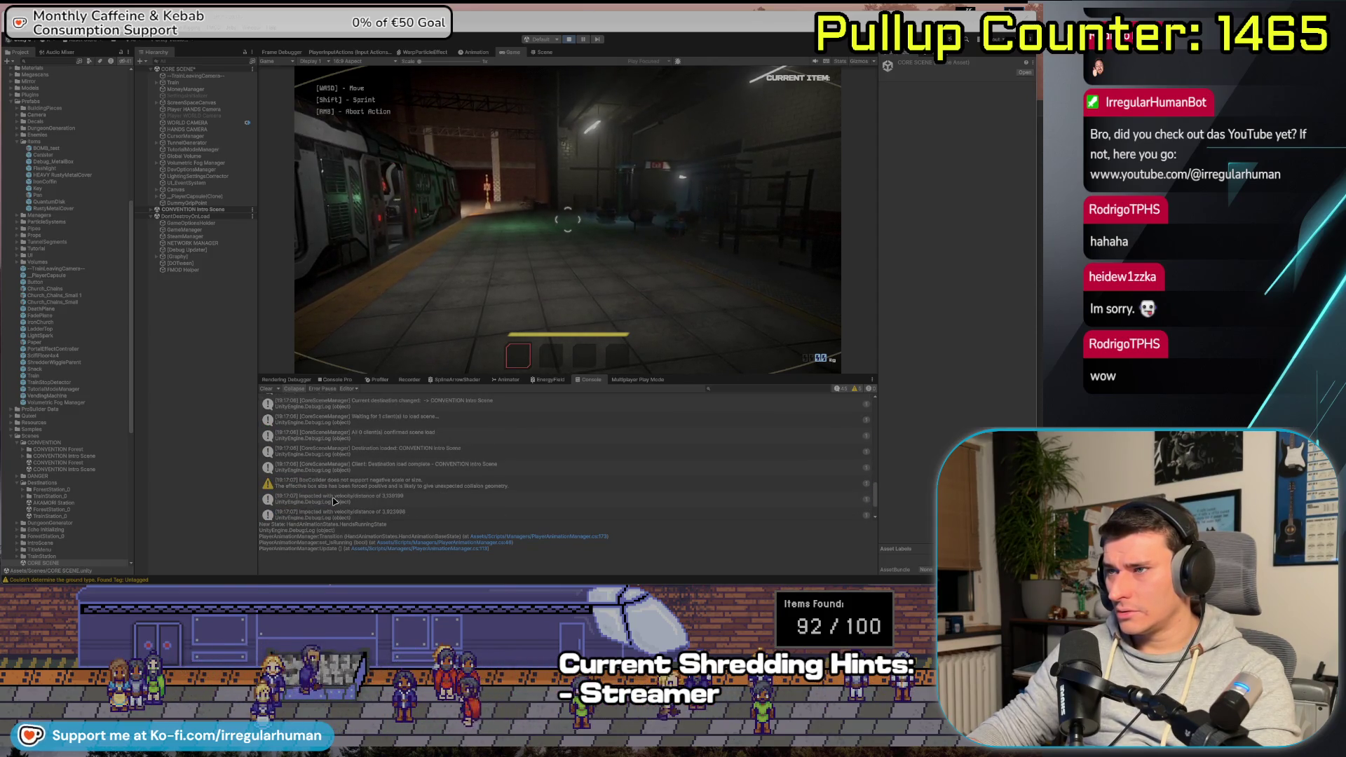
{"action": "scroll", "coordinate": [326, 451], "scroll_direction": "up", "scroll_amount": 5}
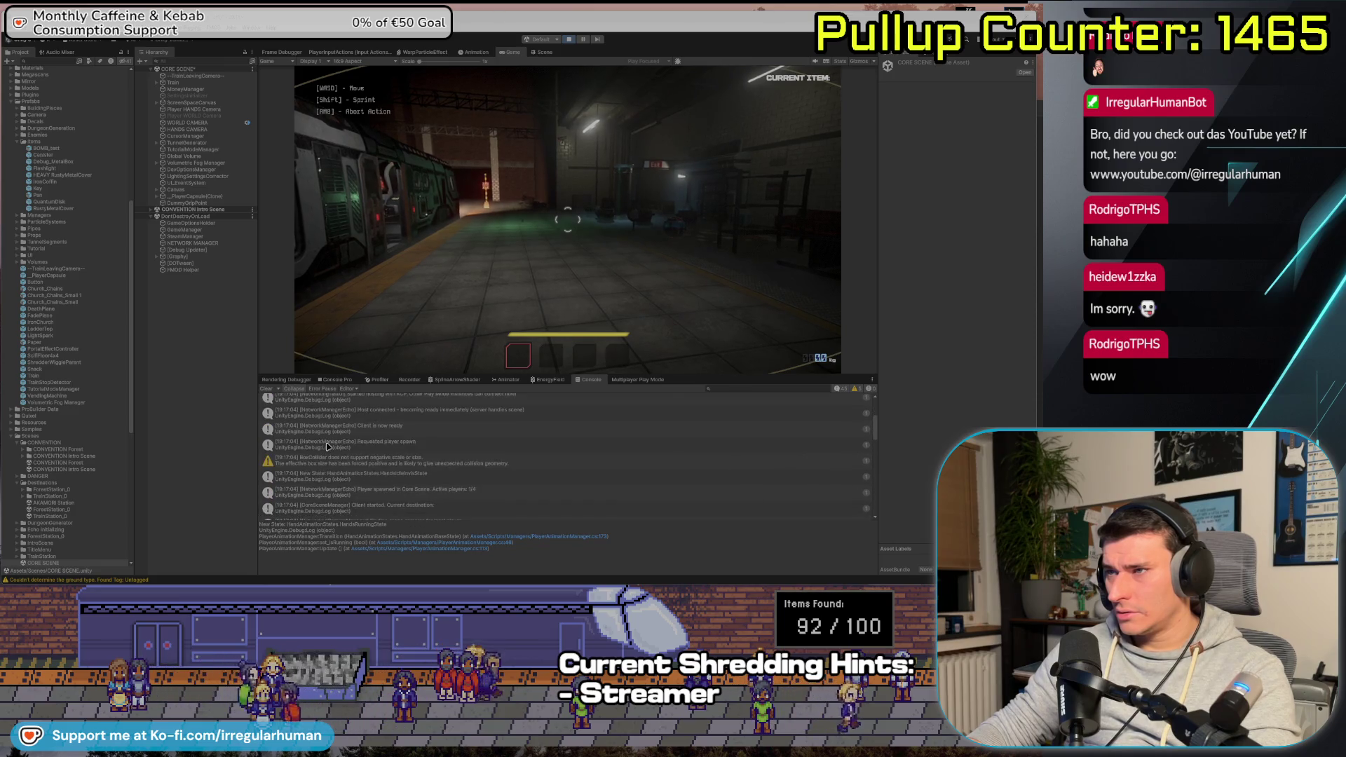
{"action": "scroll", "coordinate": [327, 446], "scroll_direction": "up", "scroll_amount": 5}
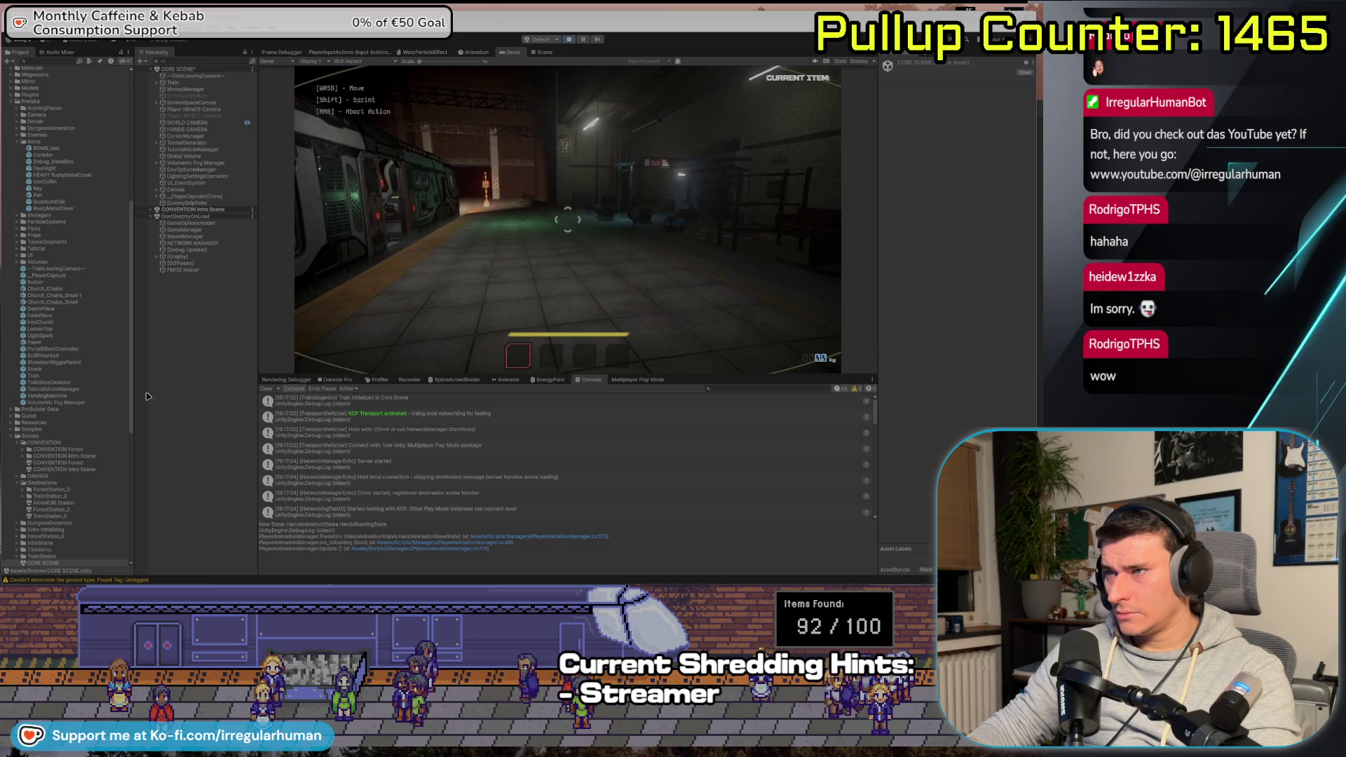
{"action": "double_click", "coordinate": [364, 403]}
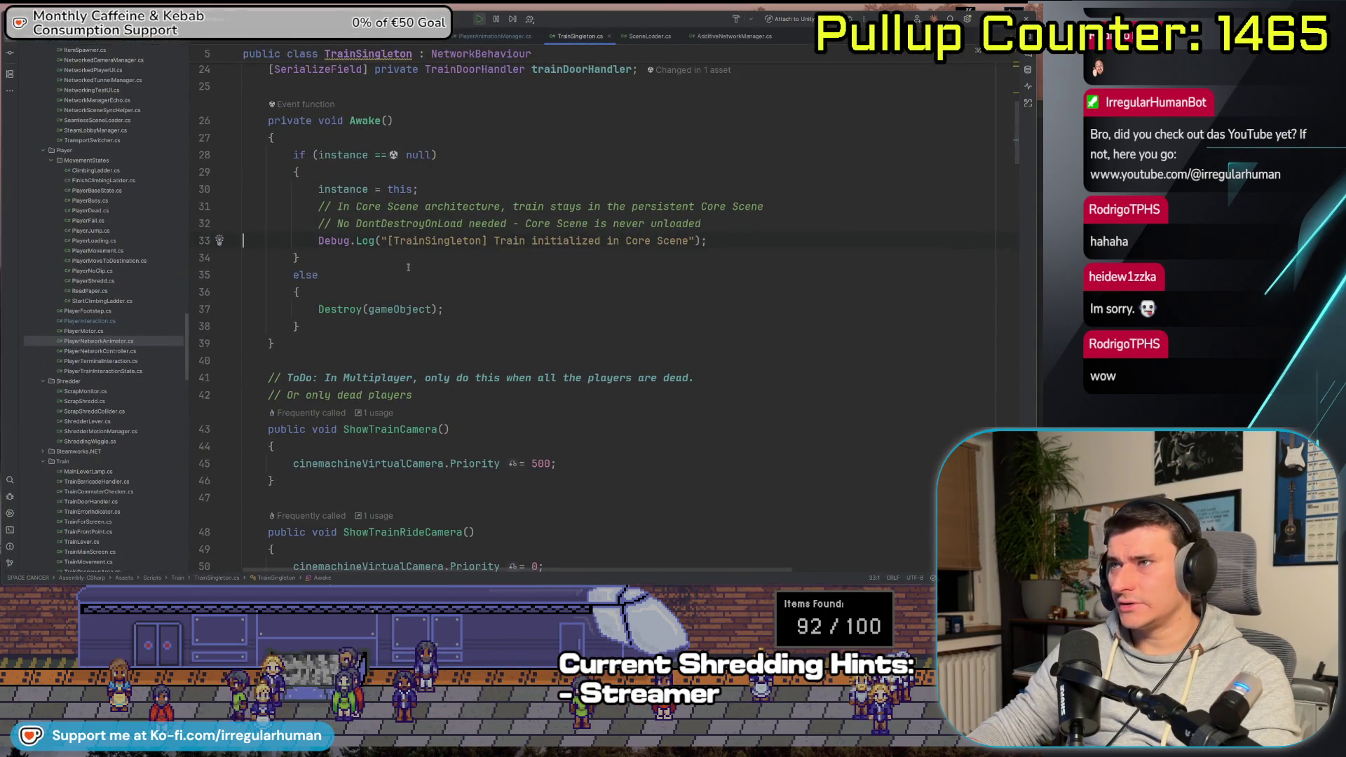
Delete the Core Scene comments and Train-initialized debug log from Awake
{"action": "scroll", "coordinate": [683, 312], "scroll_direction": "up", "scroll_amount": 2}
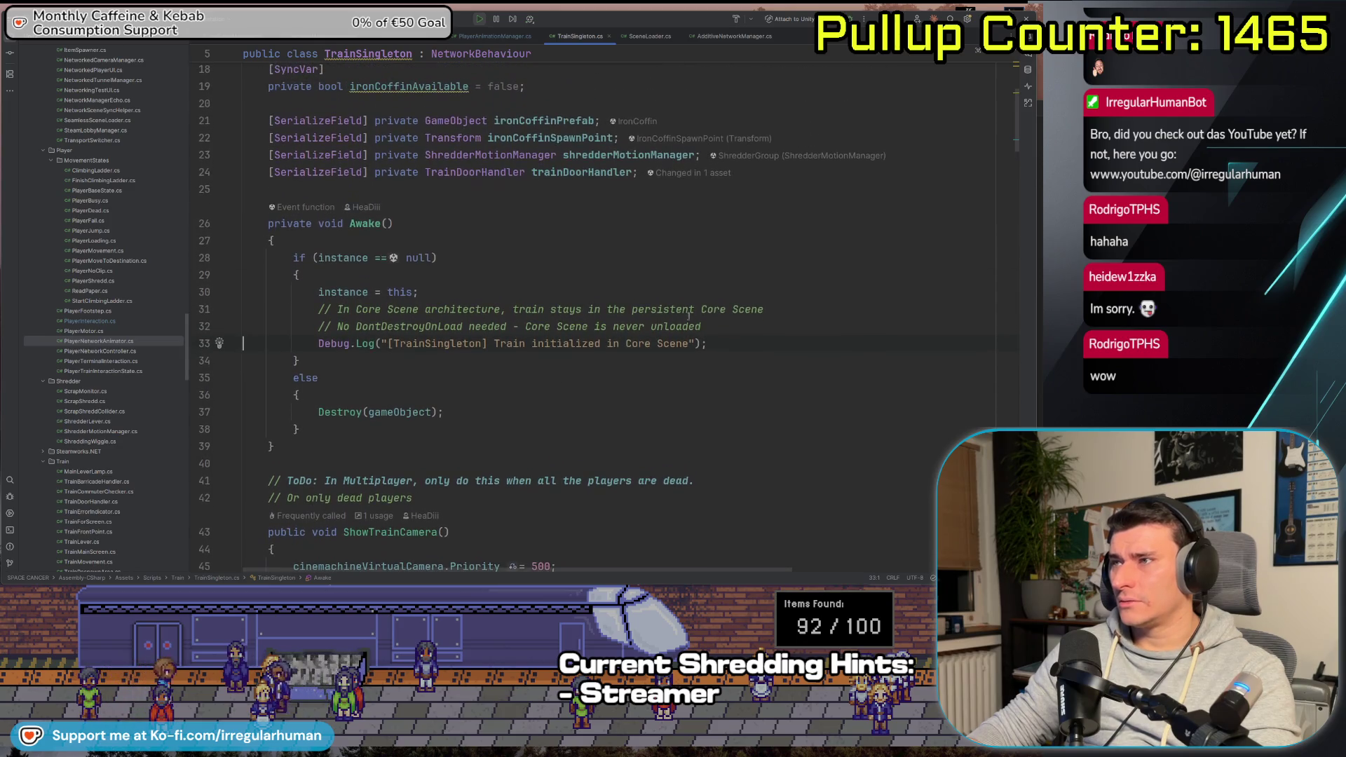
{"action": "left_click_drag", "start_coordinate": [708, 344], "coordinate": [145, 328]}
{"action": "key", "text": "BackSpace"}
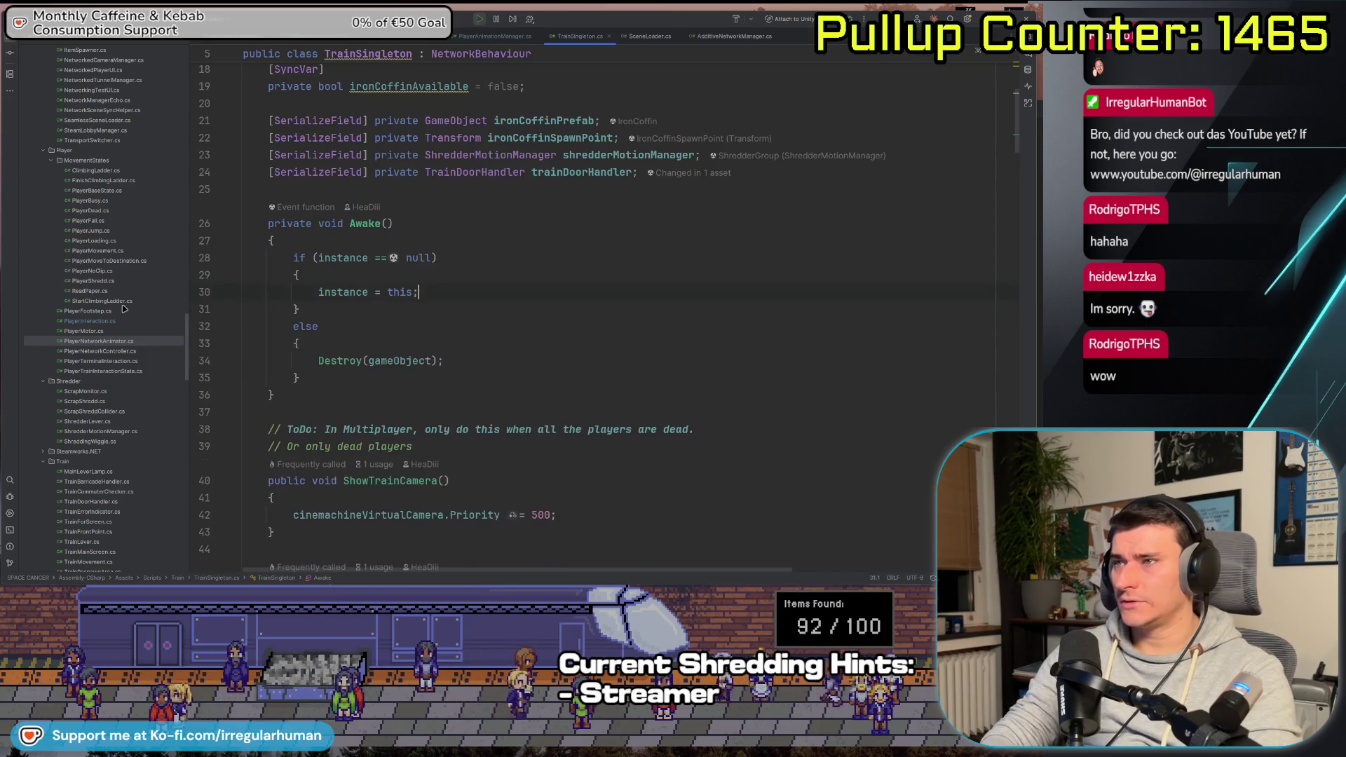
Delete the 'Or only dead players' ToDo comment line
{"action": "scroll", "coordinate": [464, 398], "scroll_direction": "down", "scroll_amount": 2}
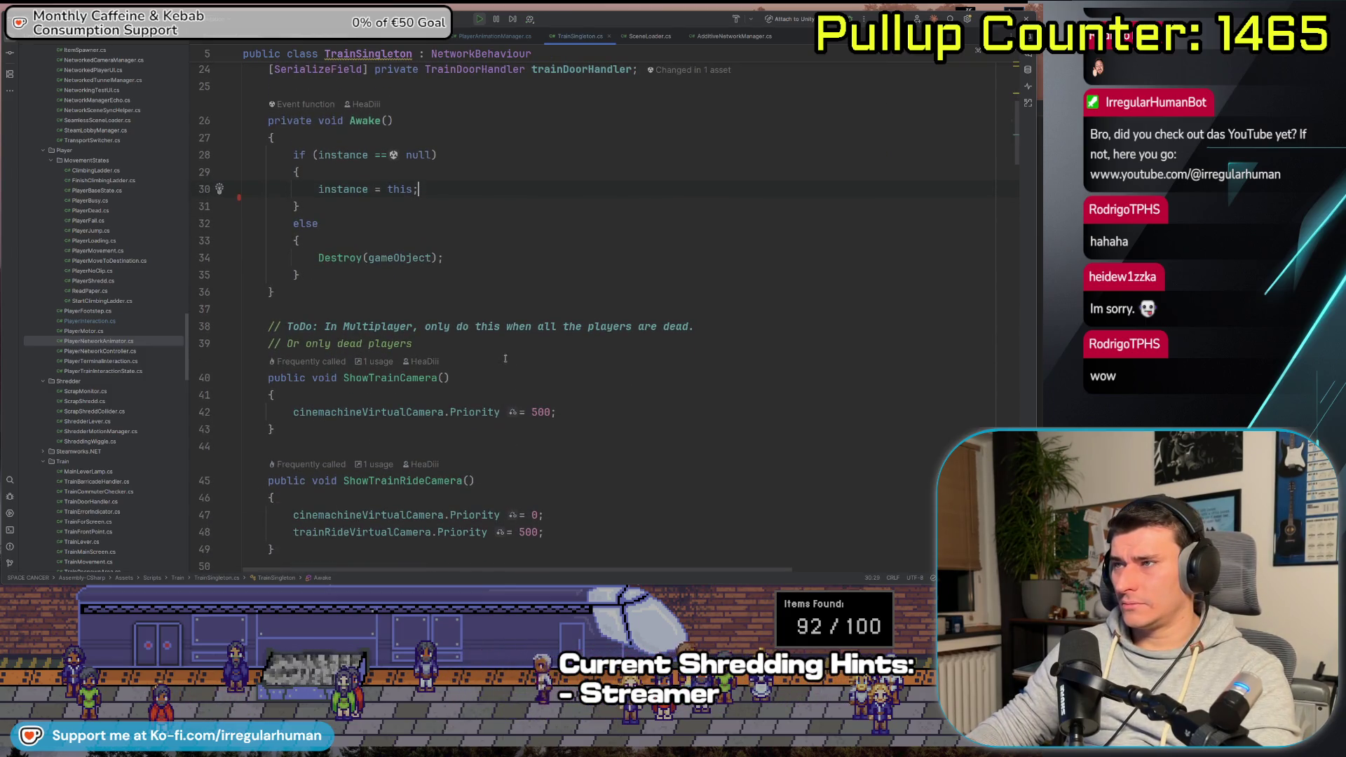
{"action": "left_click_drag", "start_coordinate": [415, 344], "coordinate": [163, 329]}
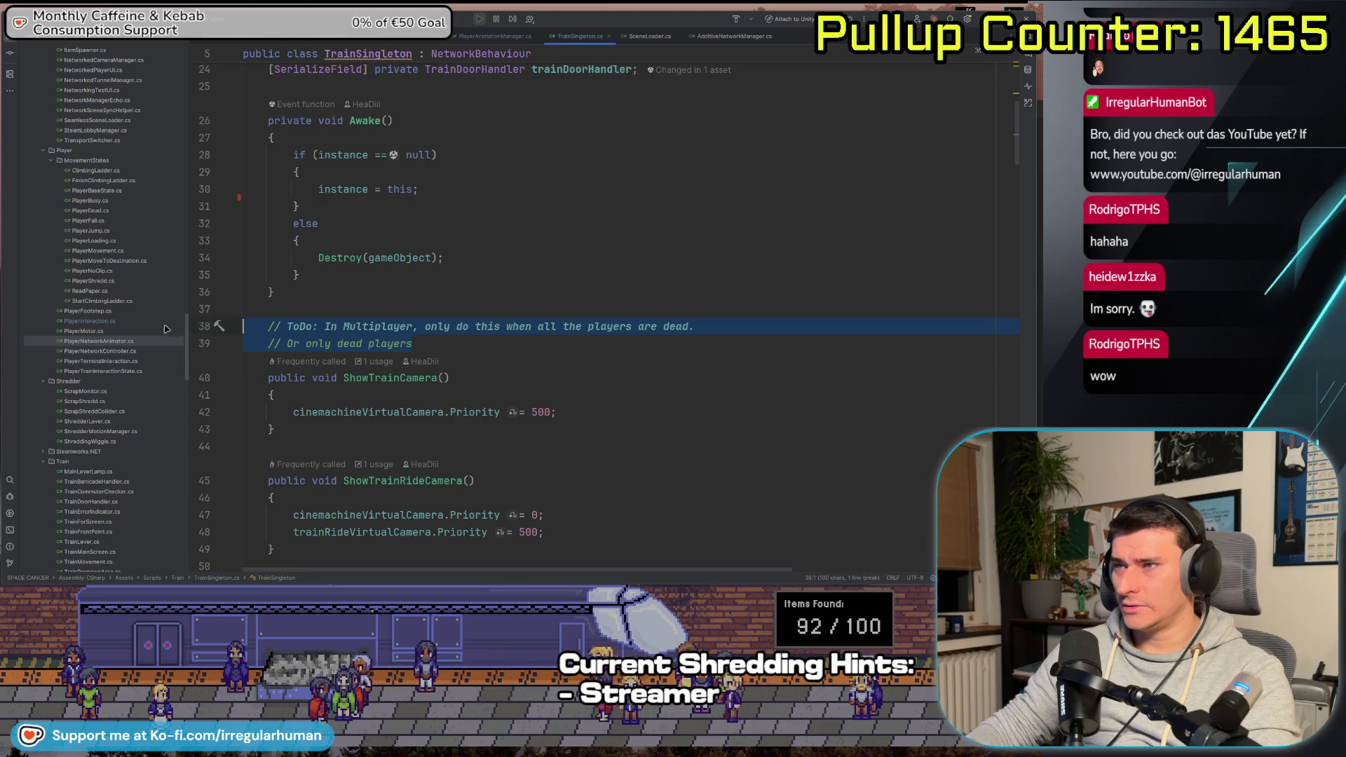
{"action": "left_click", "coordinate": [493, 349]}
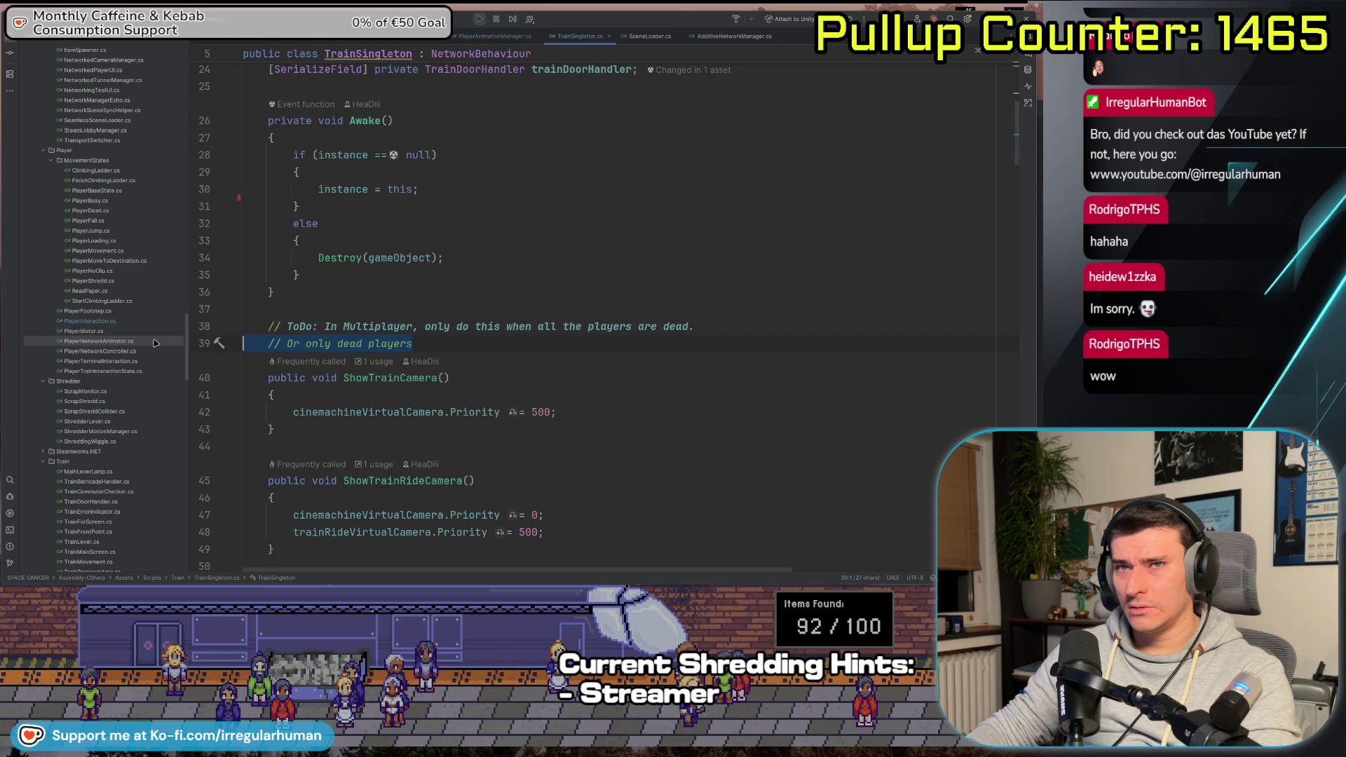
{"action": "key", "text": "BackSpace"}
{"action": "key", "text": "BackSpace"}
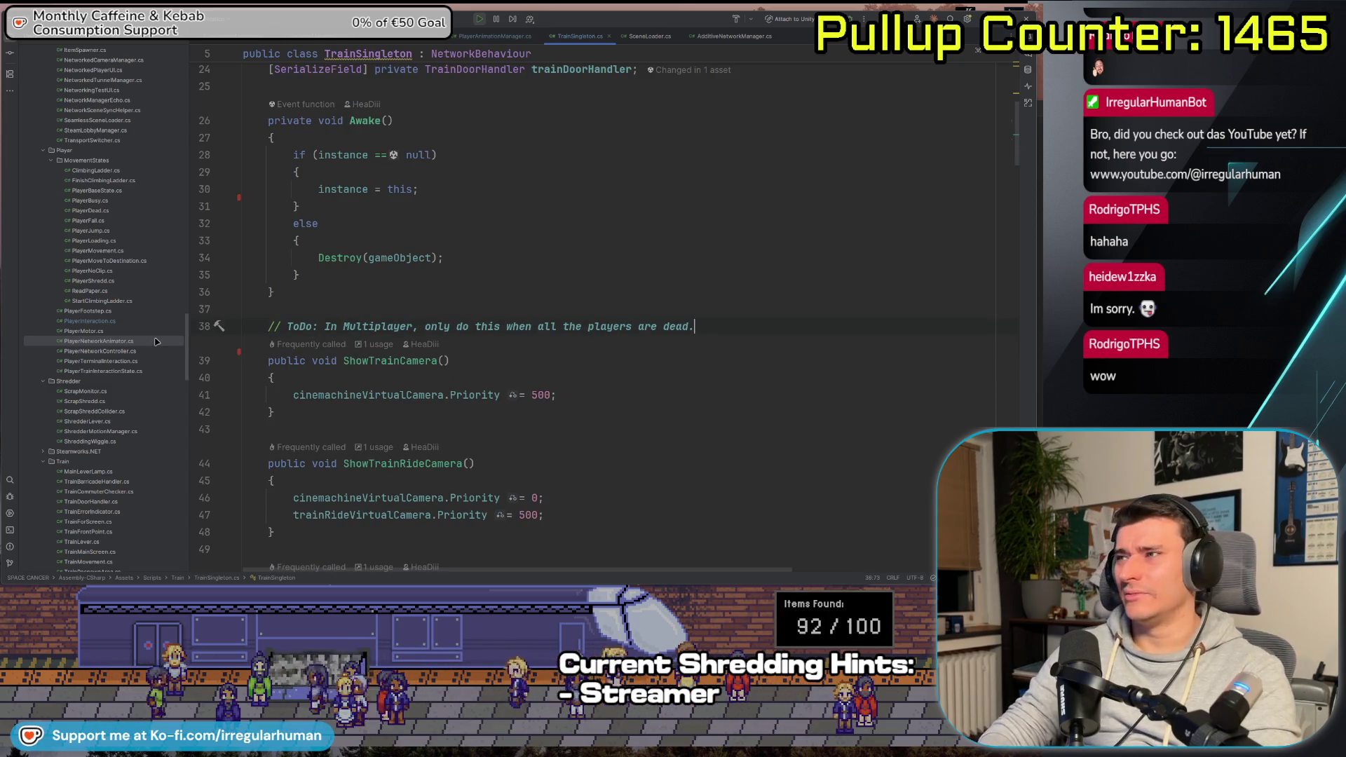
Check RespawnPlayer()'s usage in PlayerMain.cs, close that tab, and switch to Unity
{"action": "scroll", "coordinate": [572, 414], "scroll_direction": "down", "scroll_amount": 9}
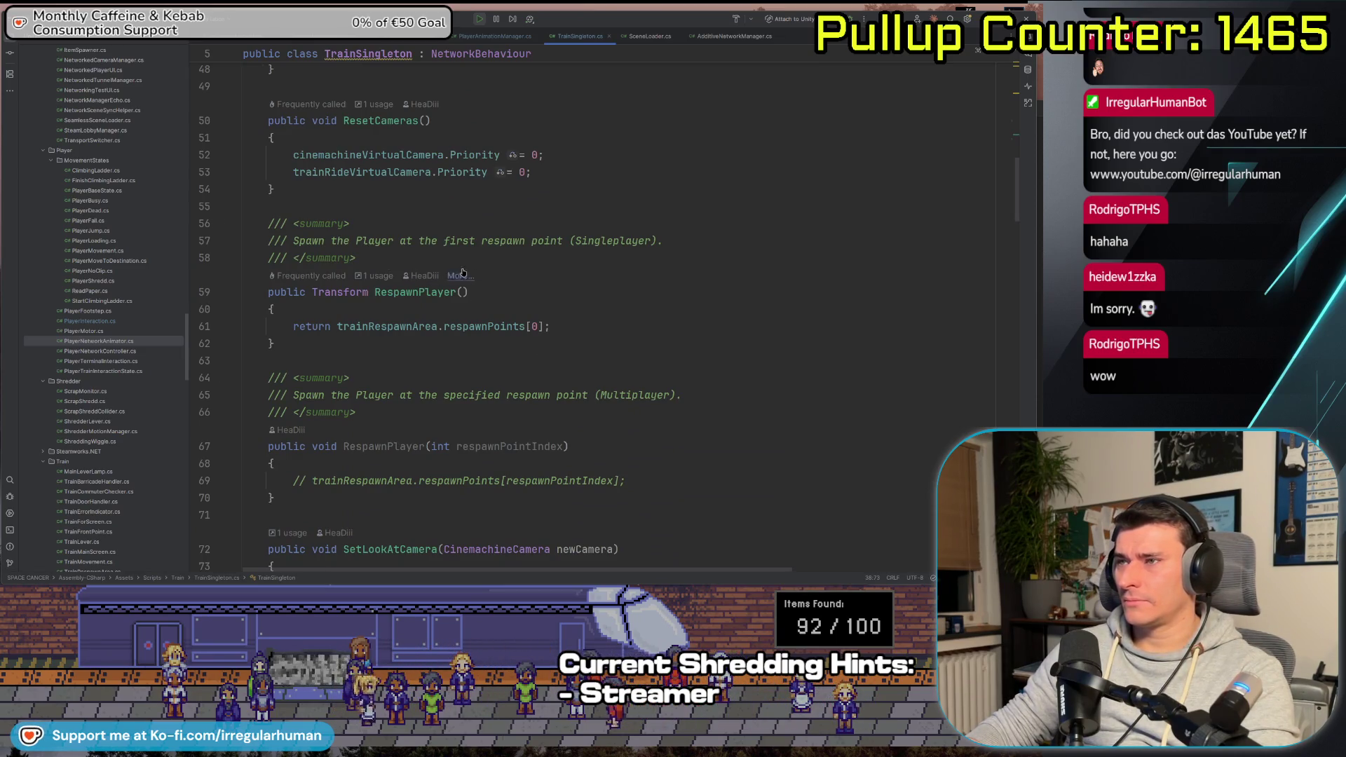
{"action": "scroll", "coordinate": [556, 288], "scroll_direction": "down", "scroll_amount": 5}
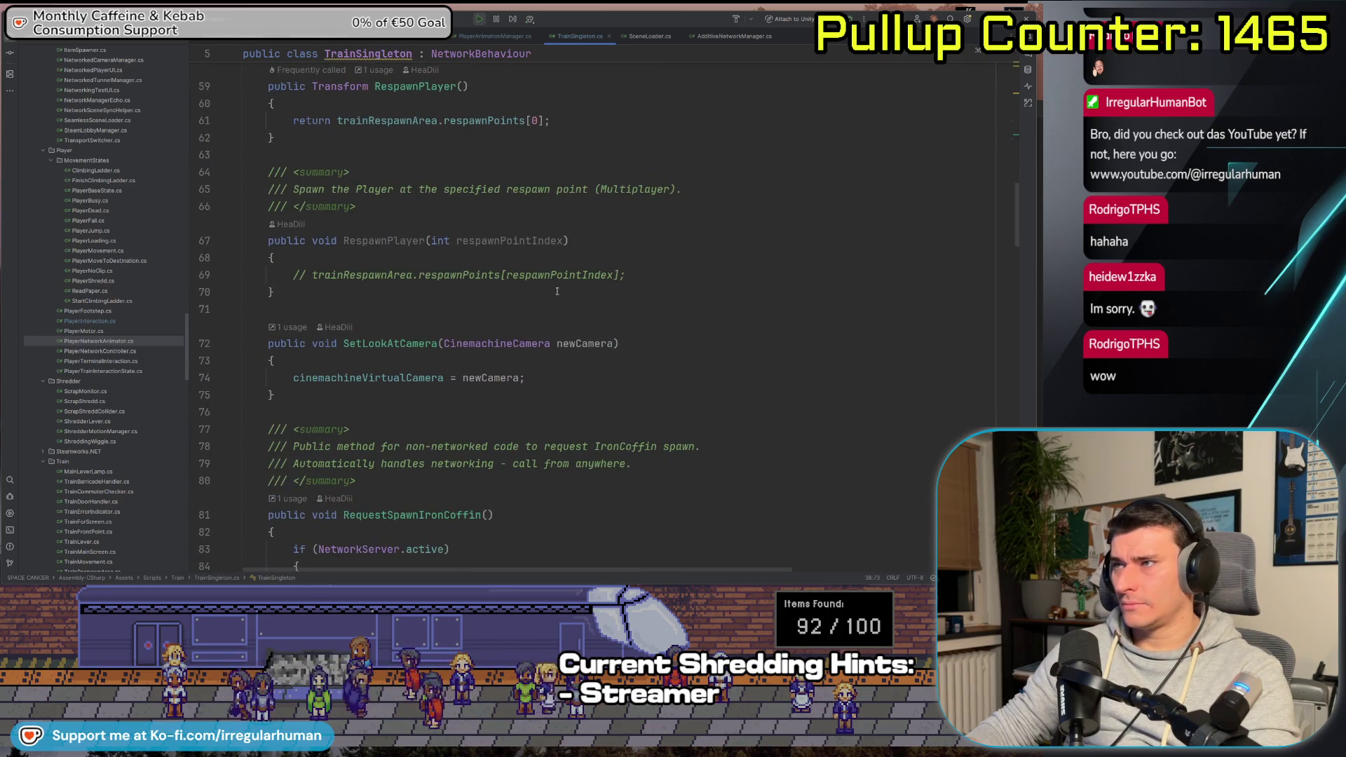
{"action": "scroll", "coordinate": [546, 293], "scroll_direction": "down", "scroll_amount": 2}
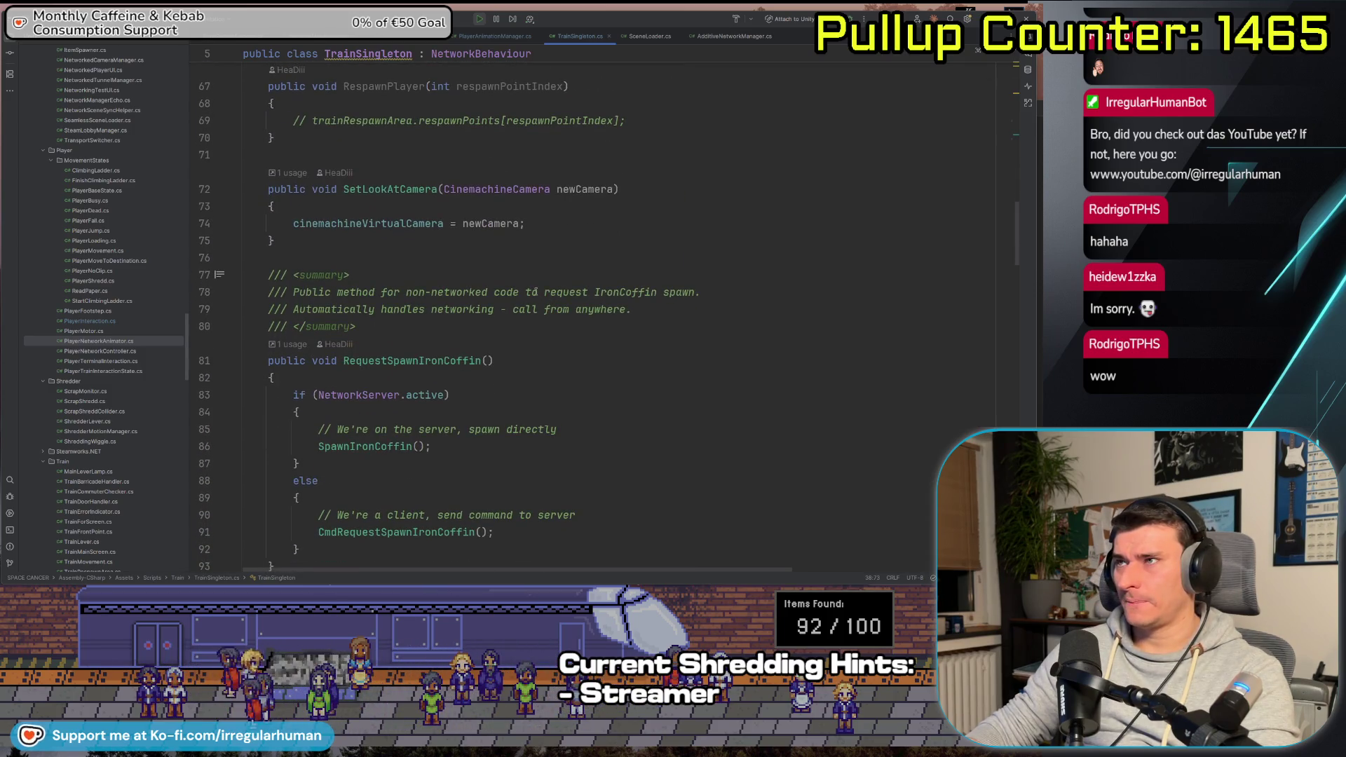
{"action": "scroll", "coordinate": [490, 290], "scroll_direction": "up", "scroll_amount": 6}
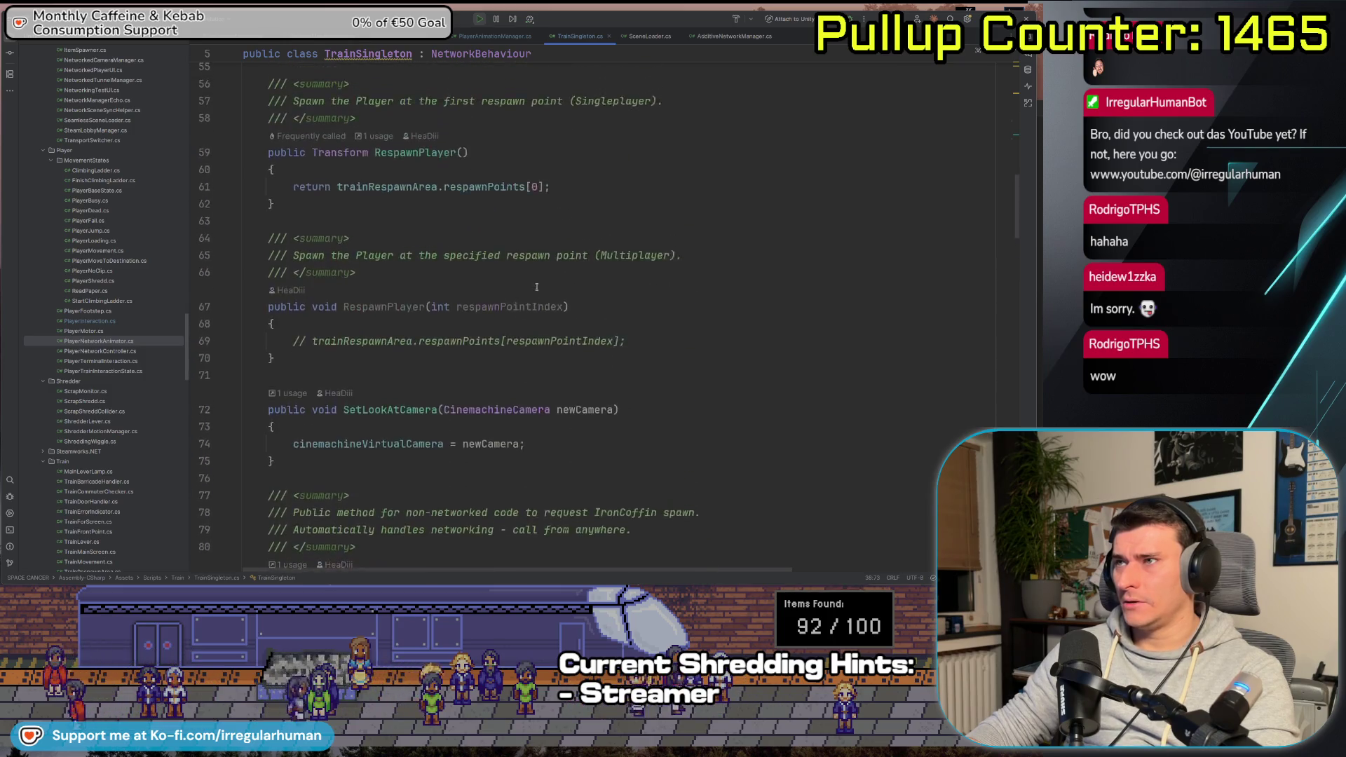
{"action": "left_click", "coordinate": [373, 225]}
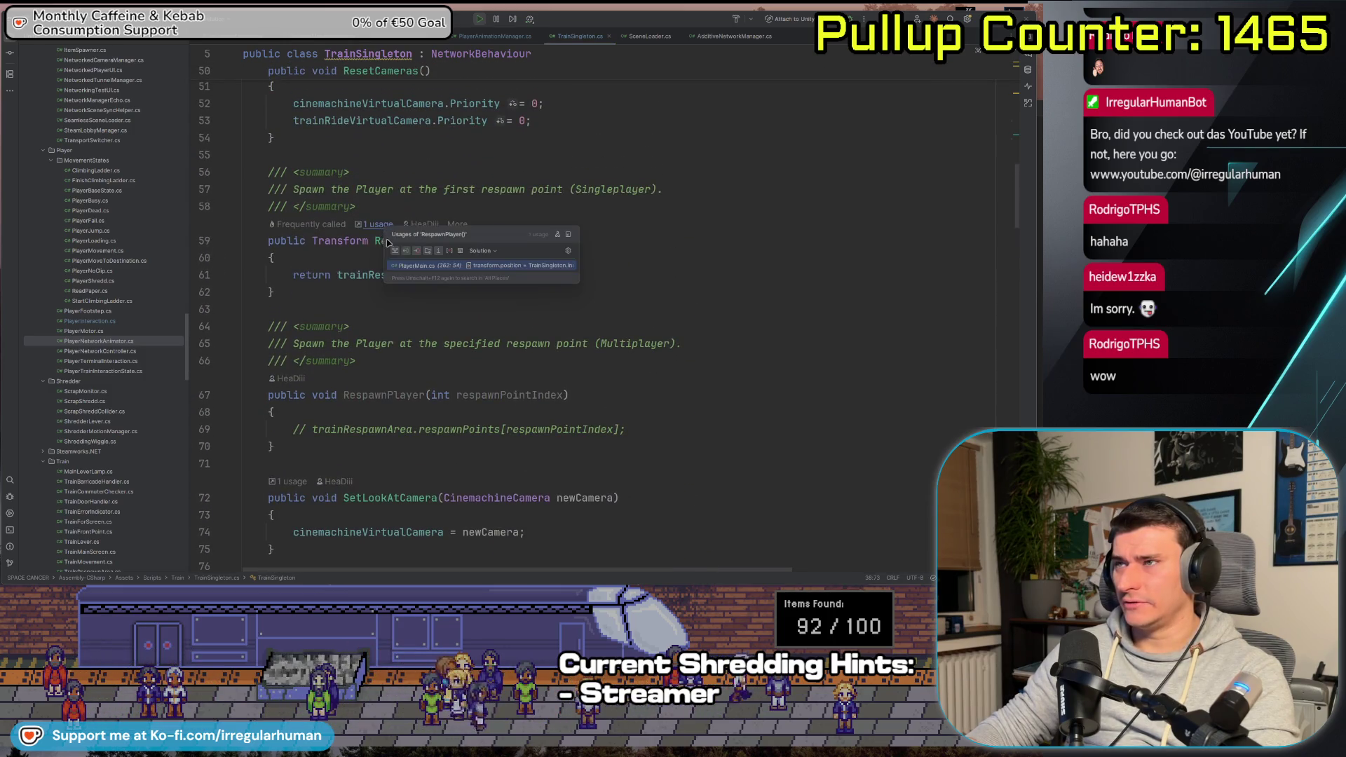
{"action": "left_click", "coordinate": [413, 267]}
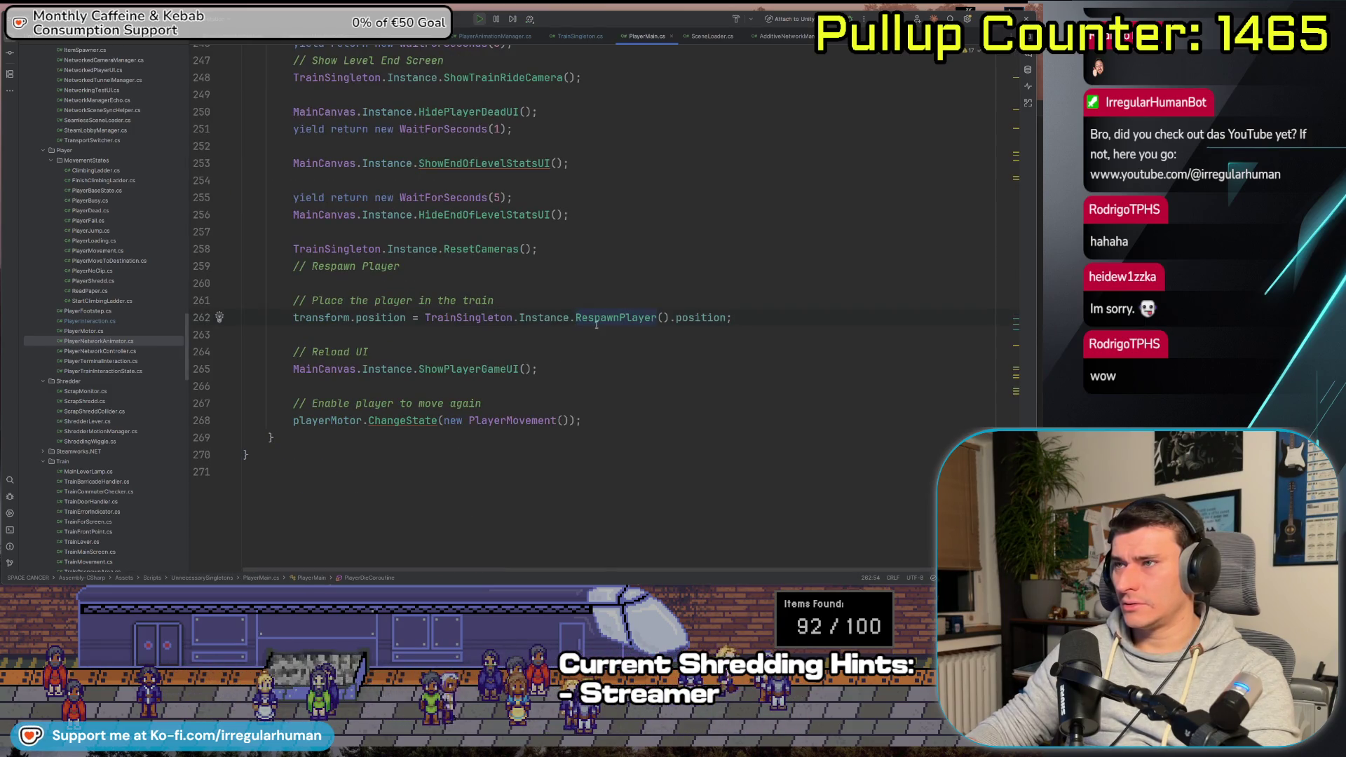
{"action": "left_click", "coordinate": [671, 36]}
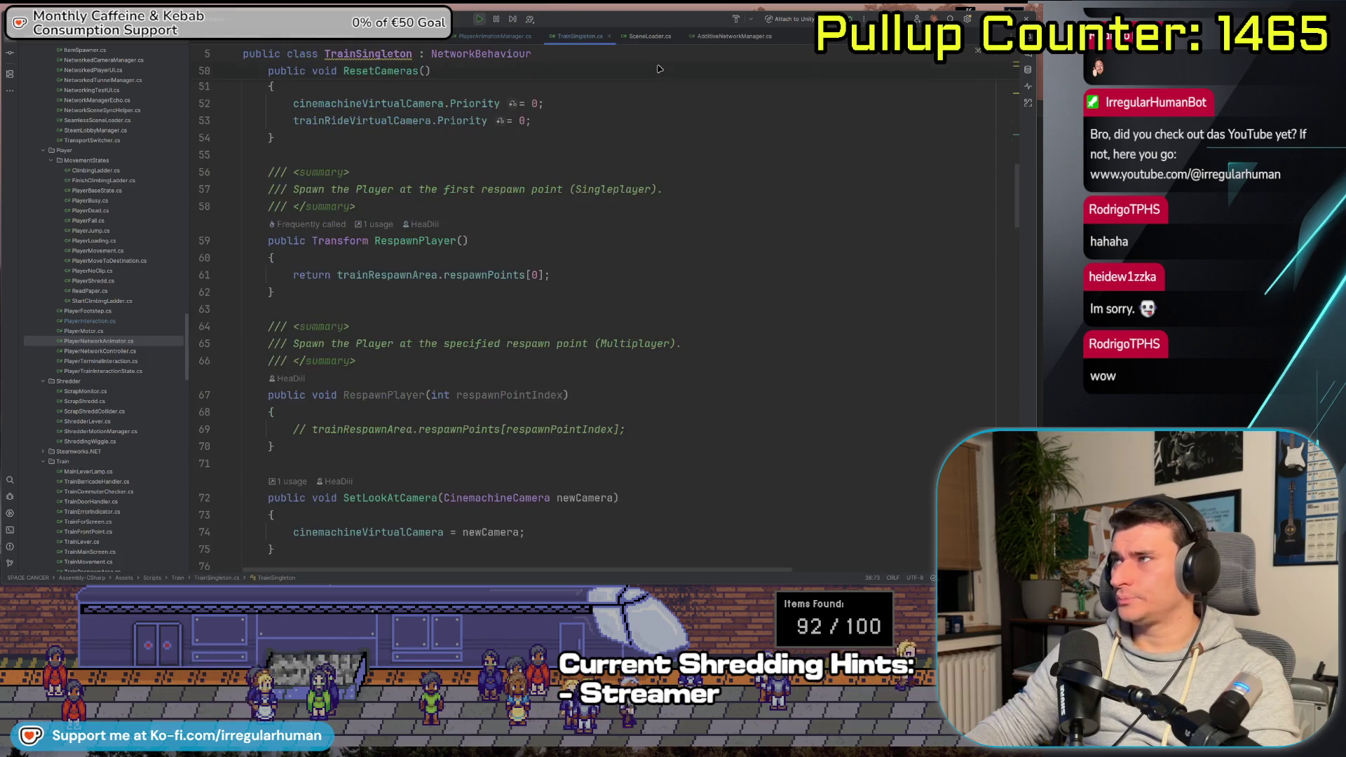
{"action": "key", "text": "alt+Tab"}
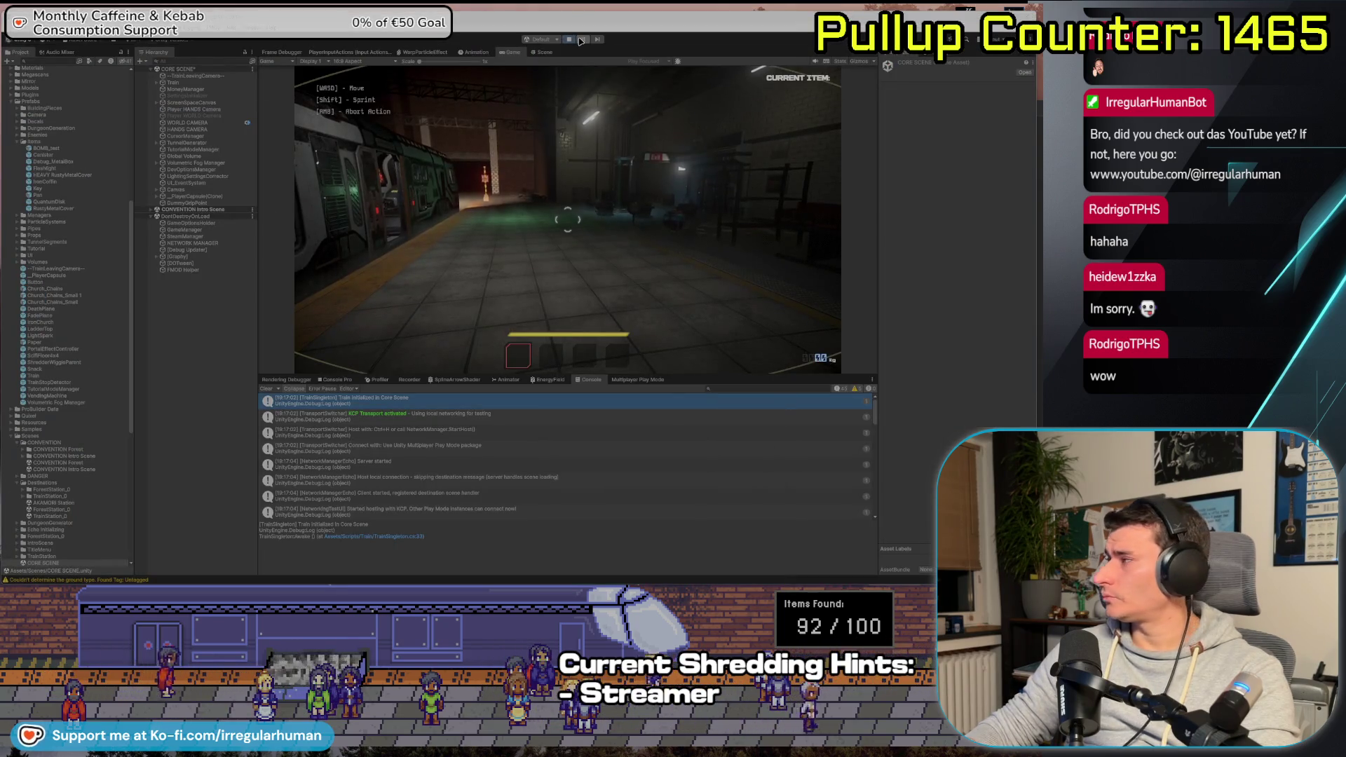
Exit play mode with the Play button and switch back to Rider
{"action": "left_click", "coordinate": [569, 39]}
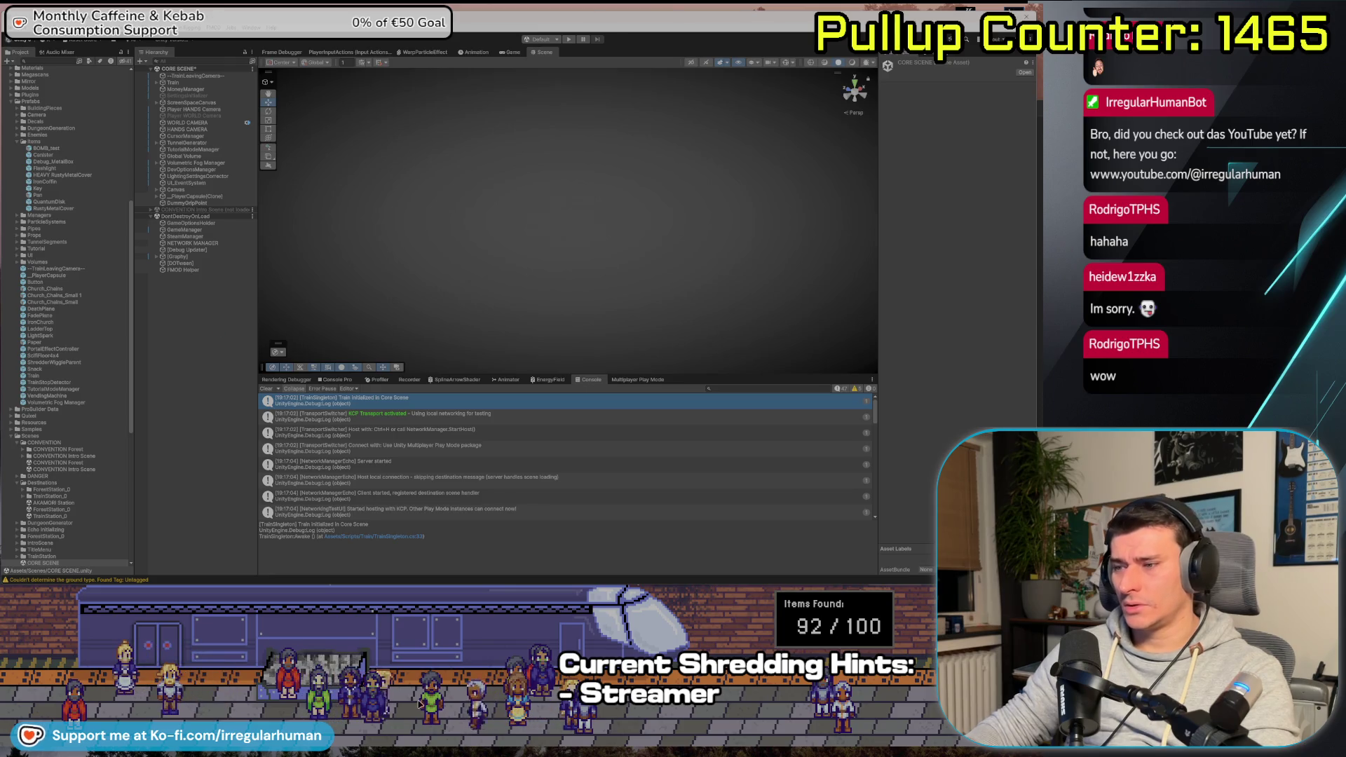
{"action": "key", "text": "alt+Tab"}
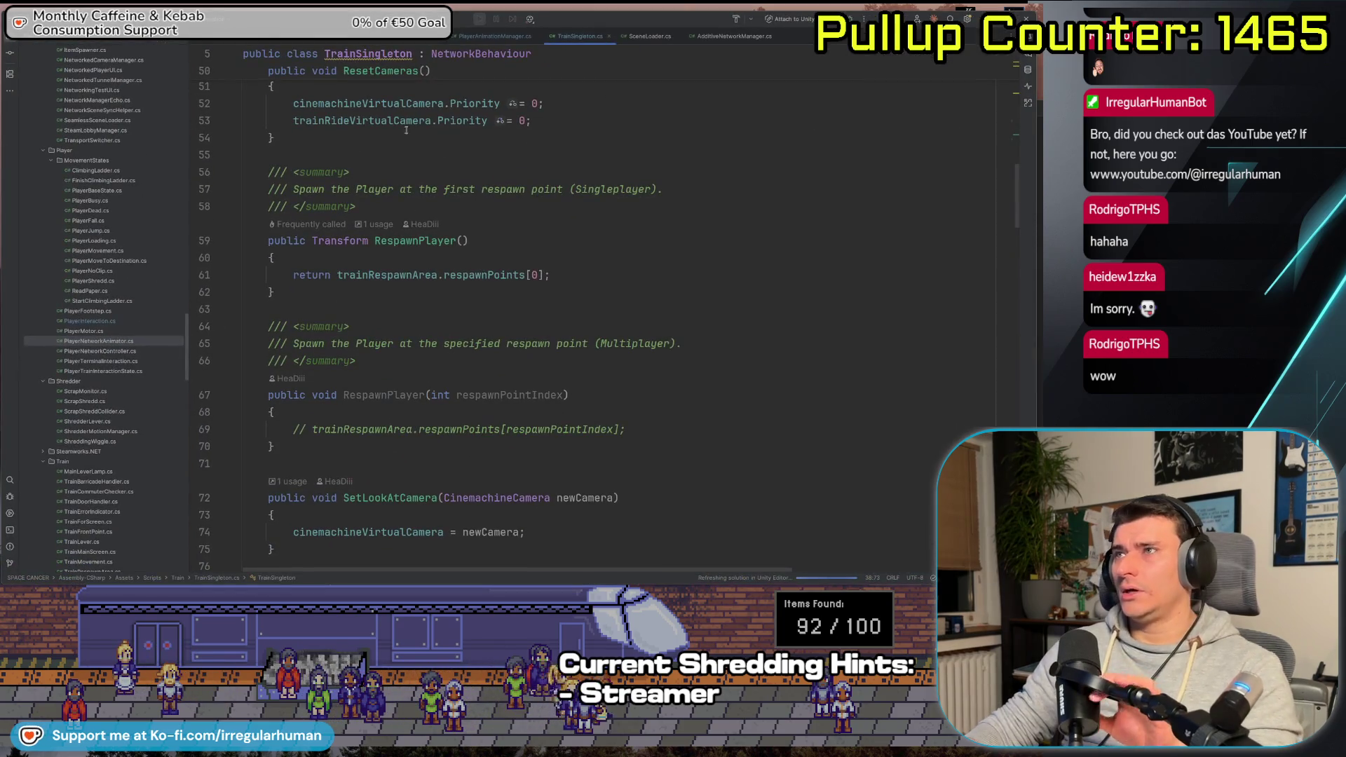
Open CoreSceneManager.cs and find the currentDestinationScene field
{"action": "left_click", "coordinate": [240, 43]}
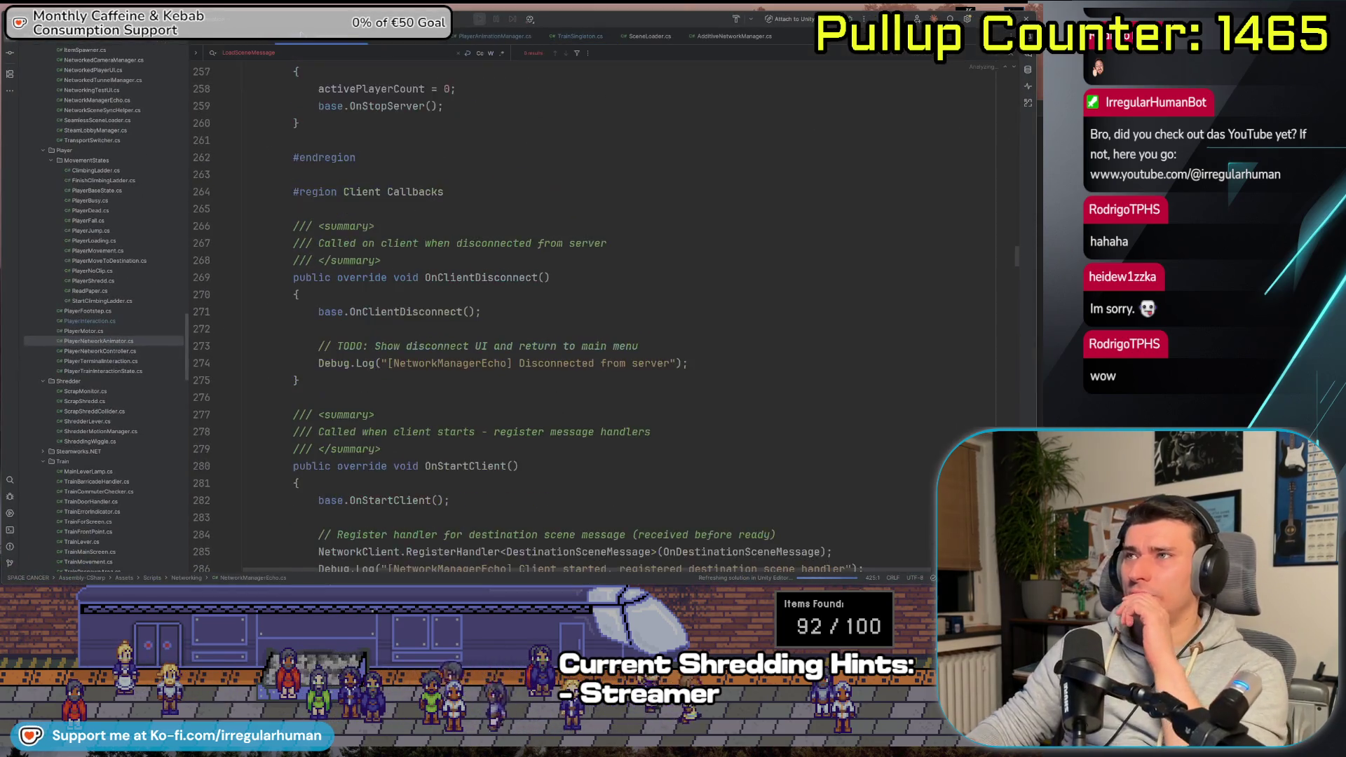
{"action": "left_click", "coordinate": [240, 43]}
{"action": "scroll", "coordinate": [640, 310], "scroll_direction": "up", "scroll_amount": 4}
{"action": "scroll", "coordinate": [641, 311], "scroll_direction": "up", "scroll_amount": 5}
{"action": "scroll", "coordinate": [445, 255], "scroll_direction": "down", "scroll_amount": 5}
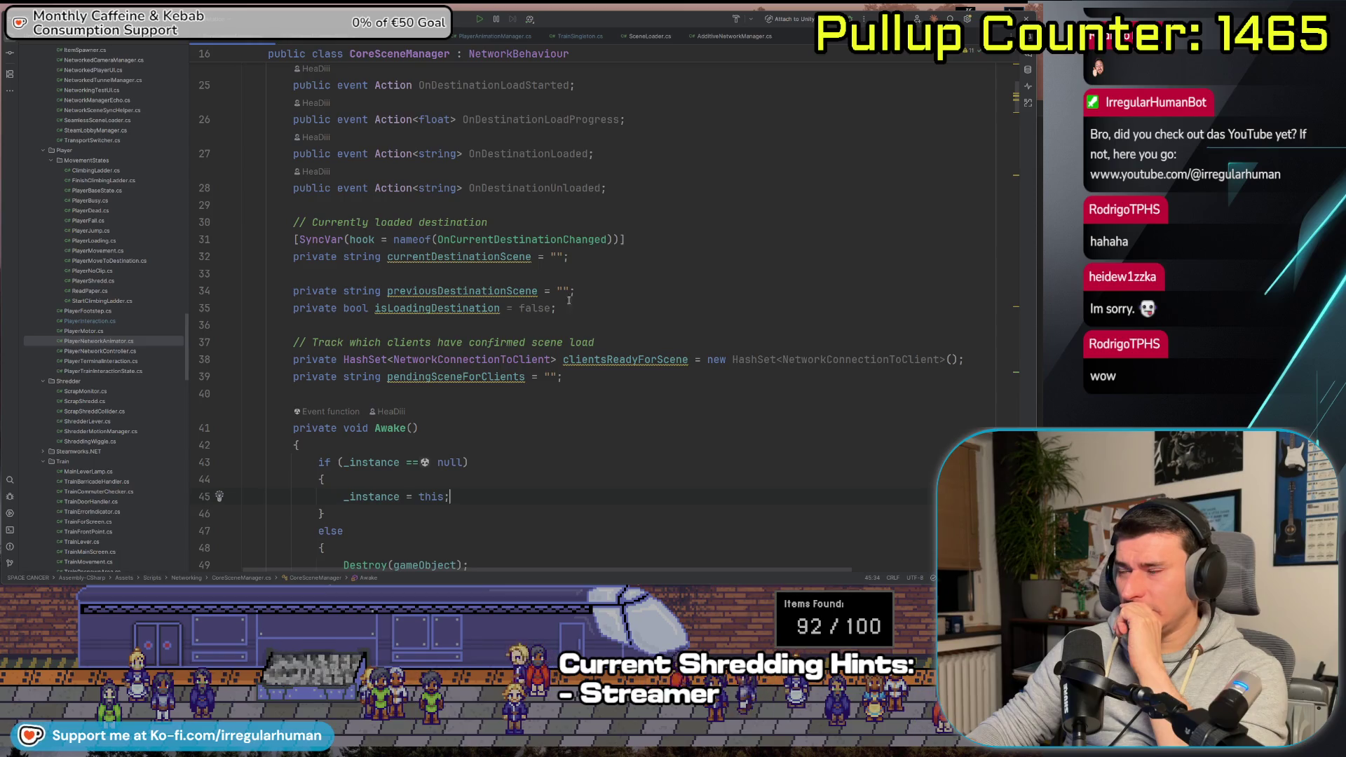
Add public string nextDestinationScene = ""; on a new line below currentDestinationScene
{"action": "key", "text": "Return"}
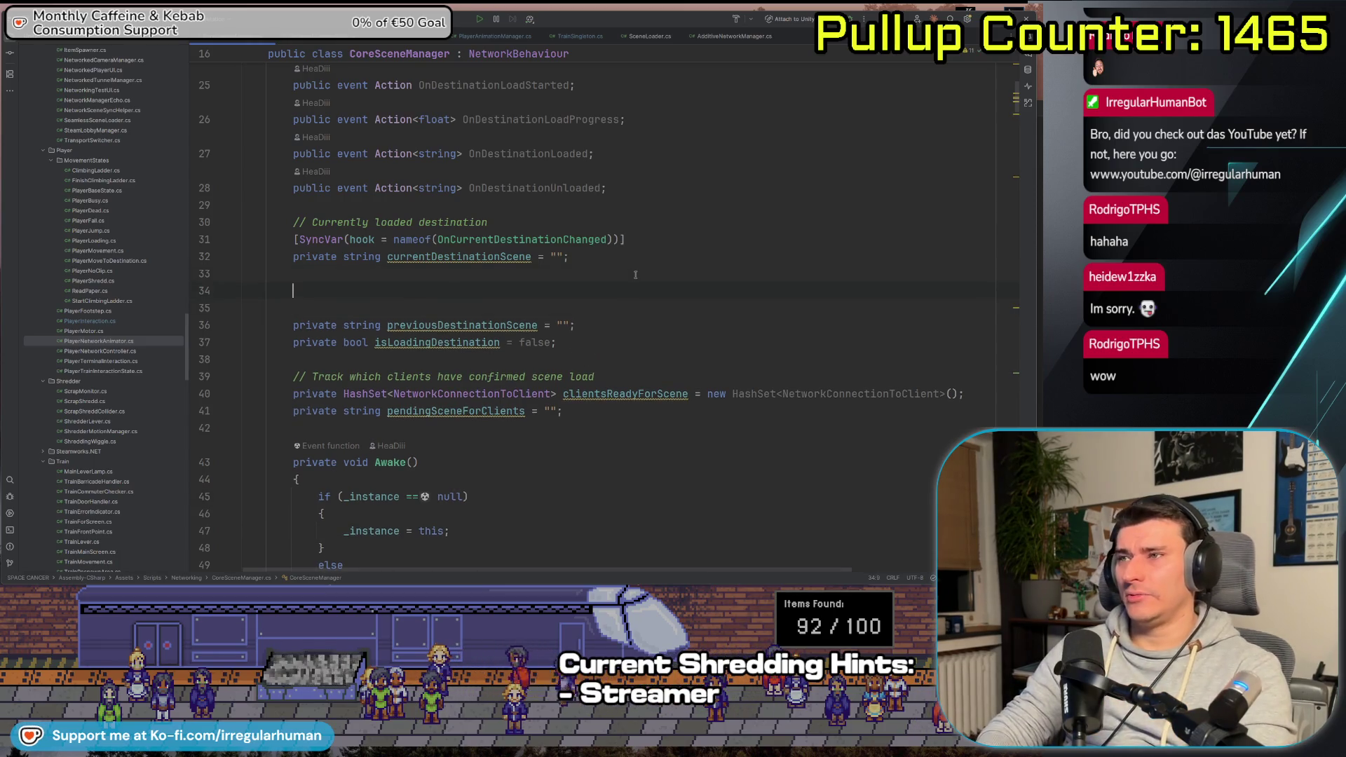
{"action": "type", "text": "private"}
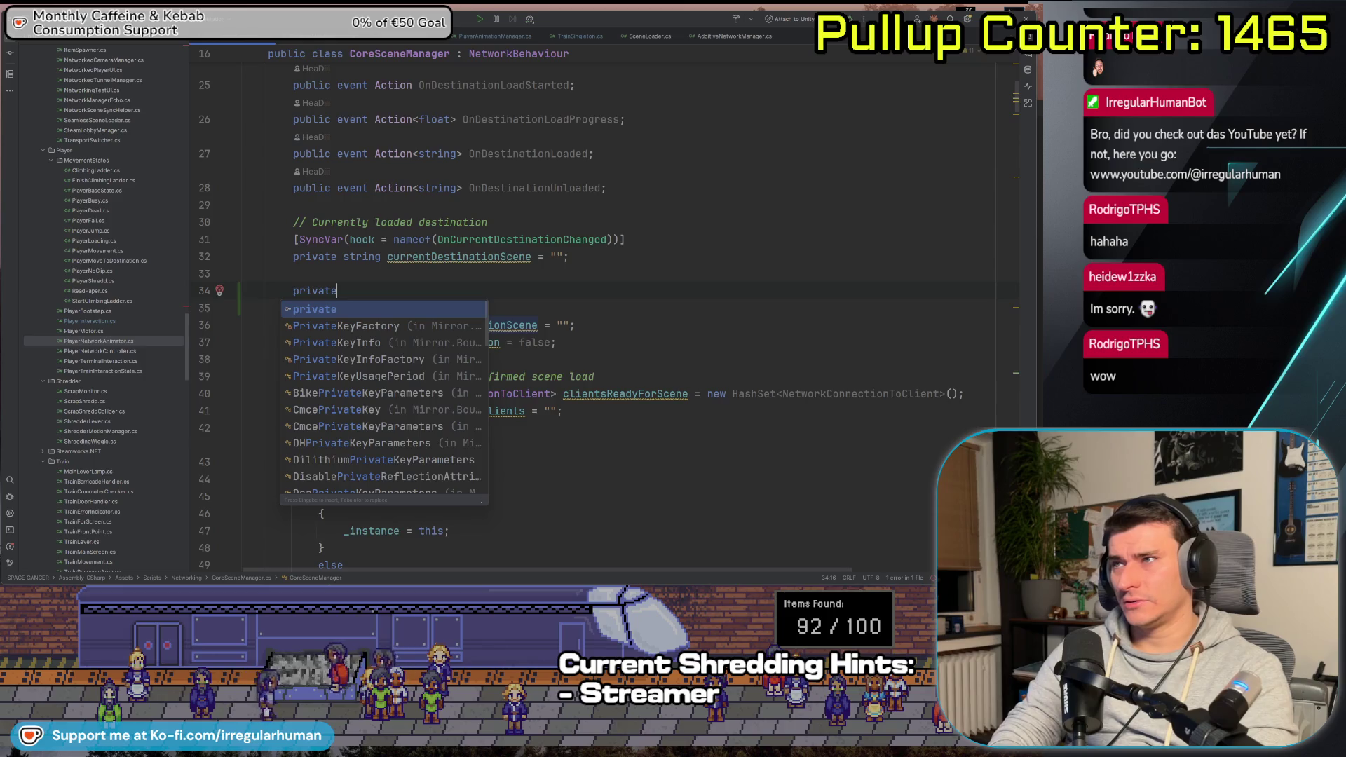
{"action": "key", "text": "ctrl+BackSpace"}
{"action": "type", "text": "public s"}
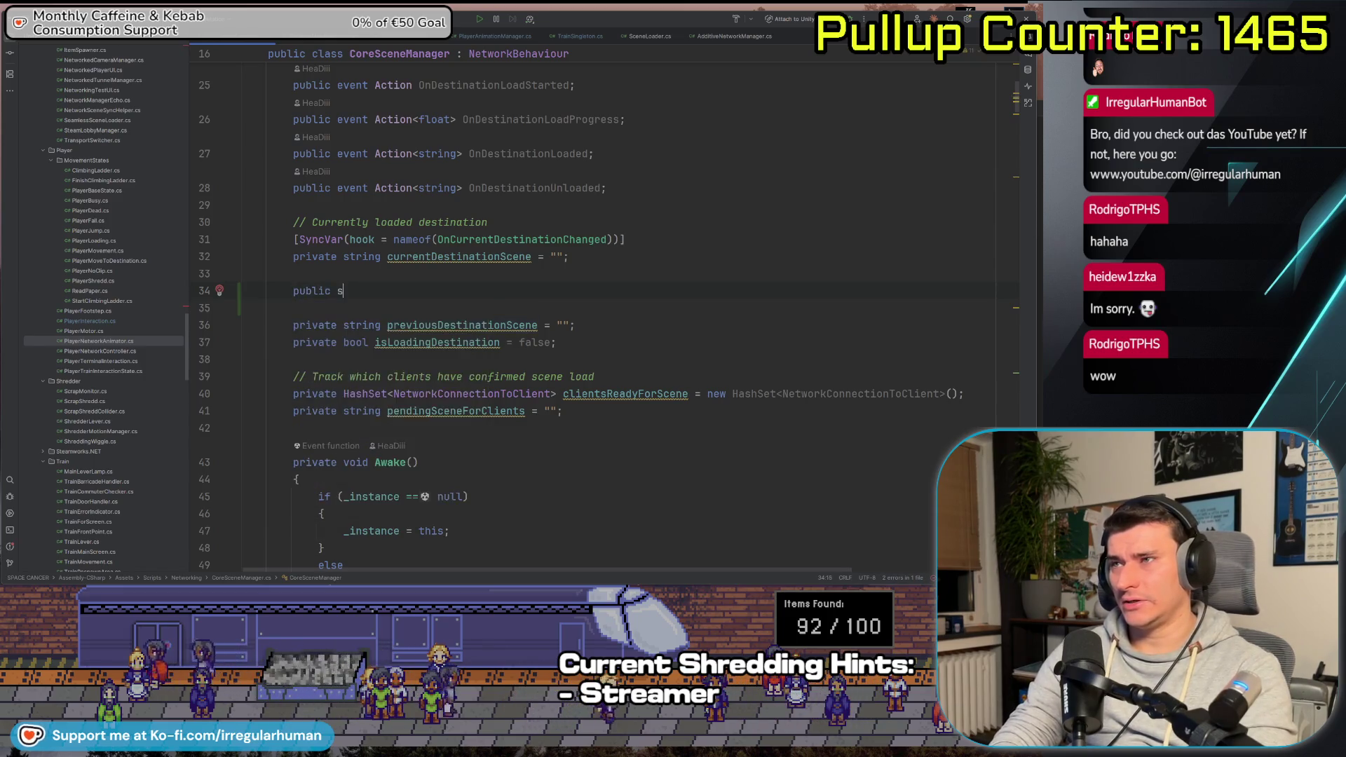
{"action": "type", "text": "tring nextD"}
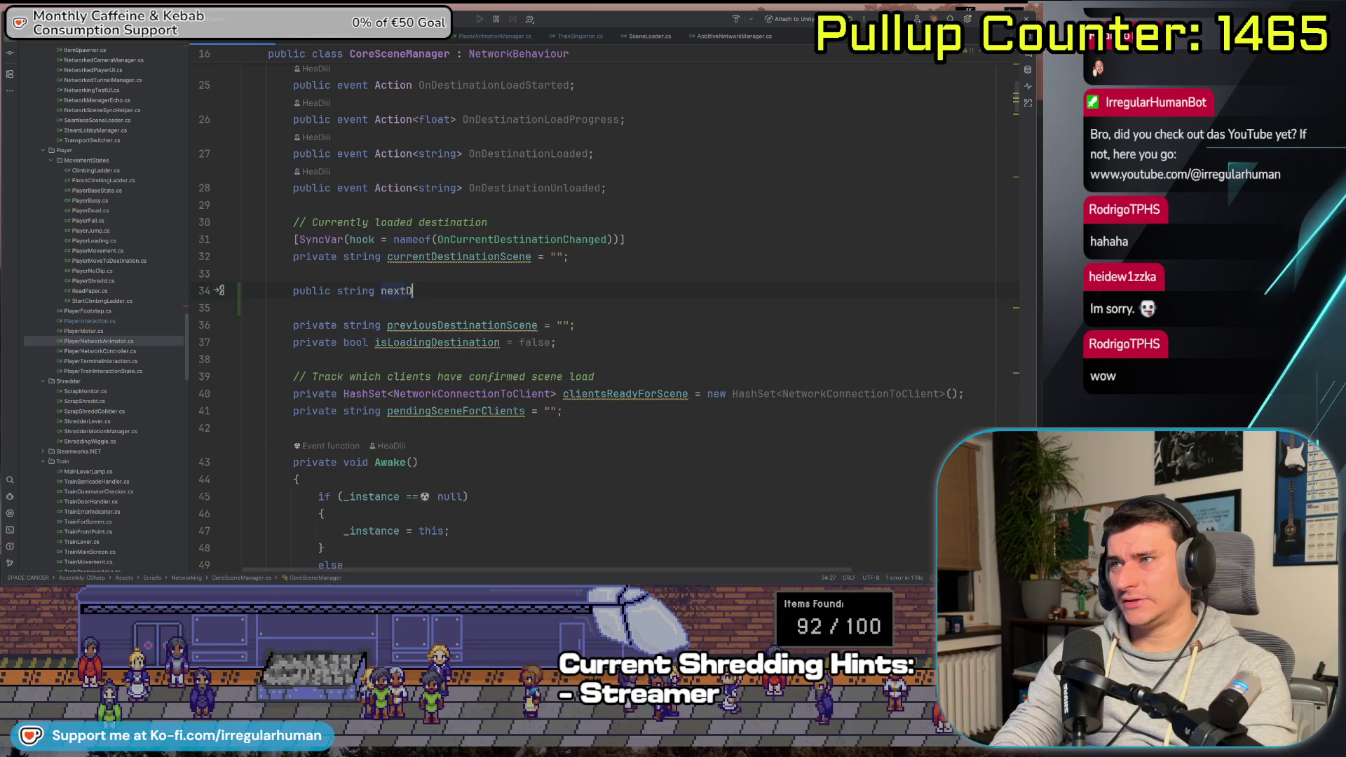
{"action": "type", "text": "estinationScene"}
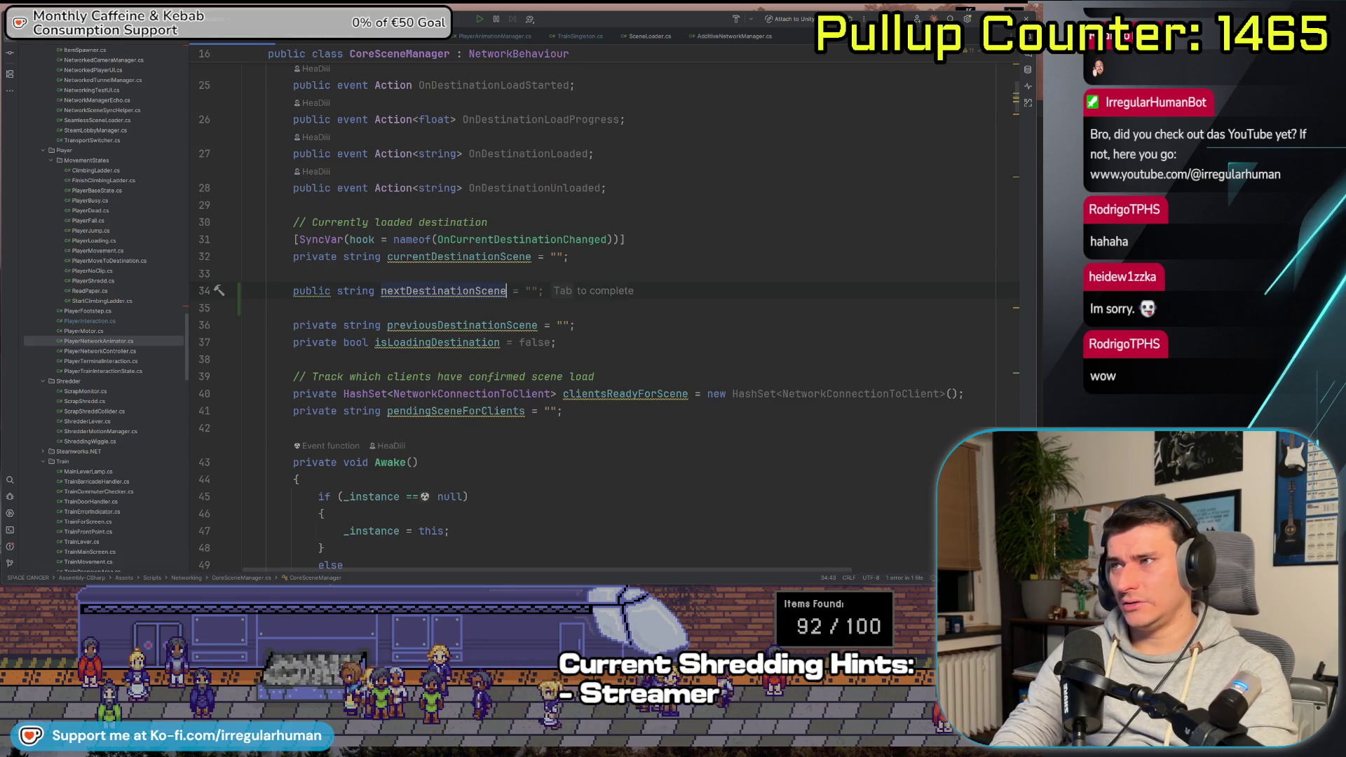
{"action": "type", "text": " = \"\";"}
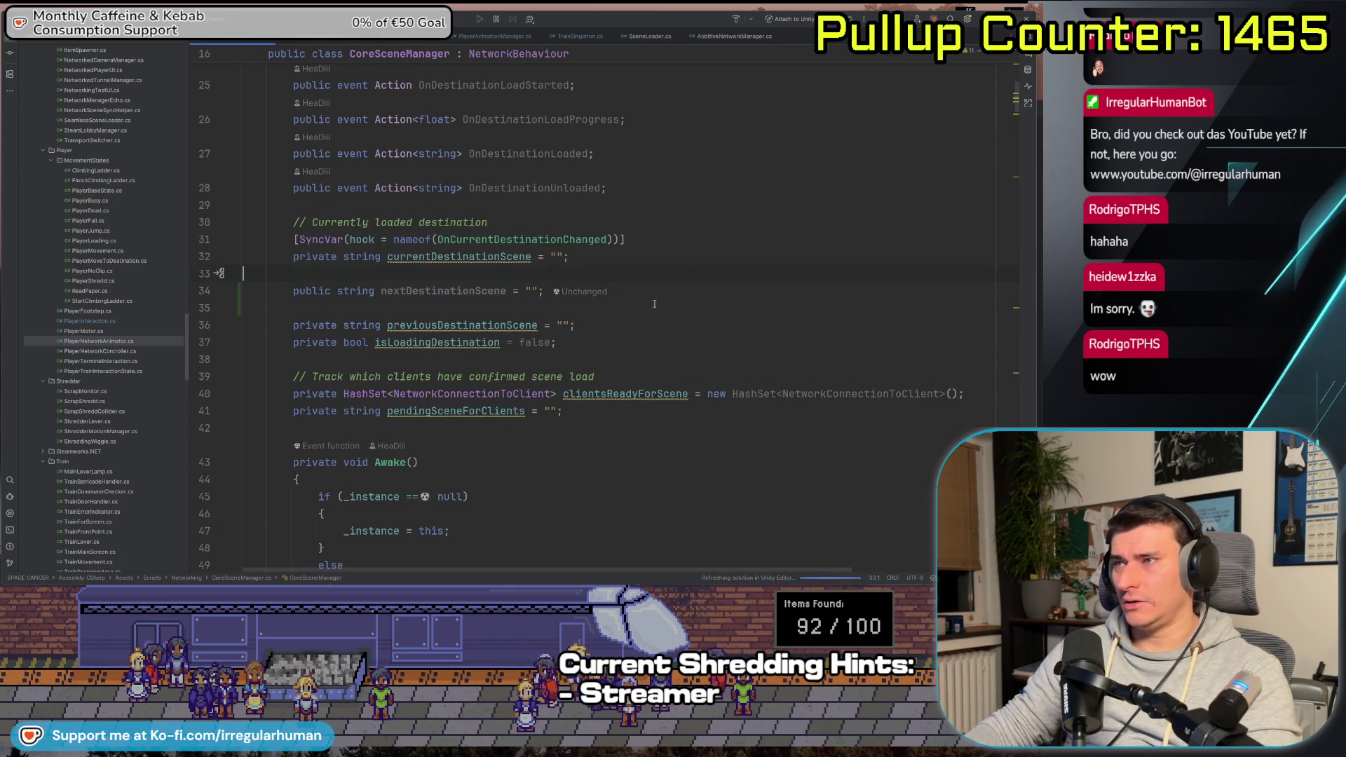
{"action": "scroll", "coordinate": [655, 303], "scroll_direction": "down", "scroll_amount": 10}
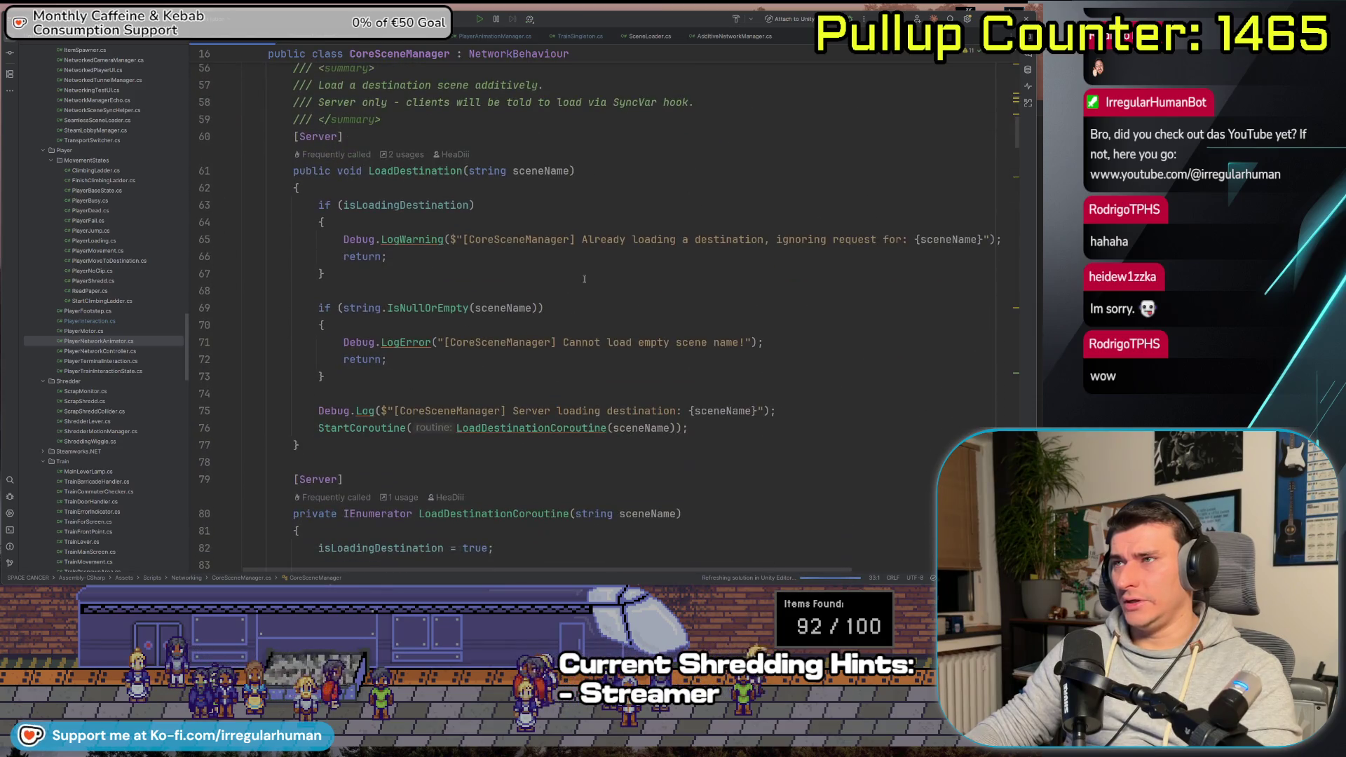
{"action": "scroll", "coordinate": [584, 279], "scroll_direction": "up", "scroll_amount": 8}
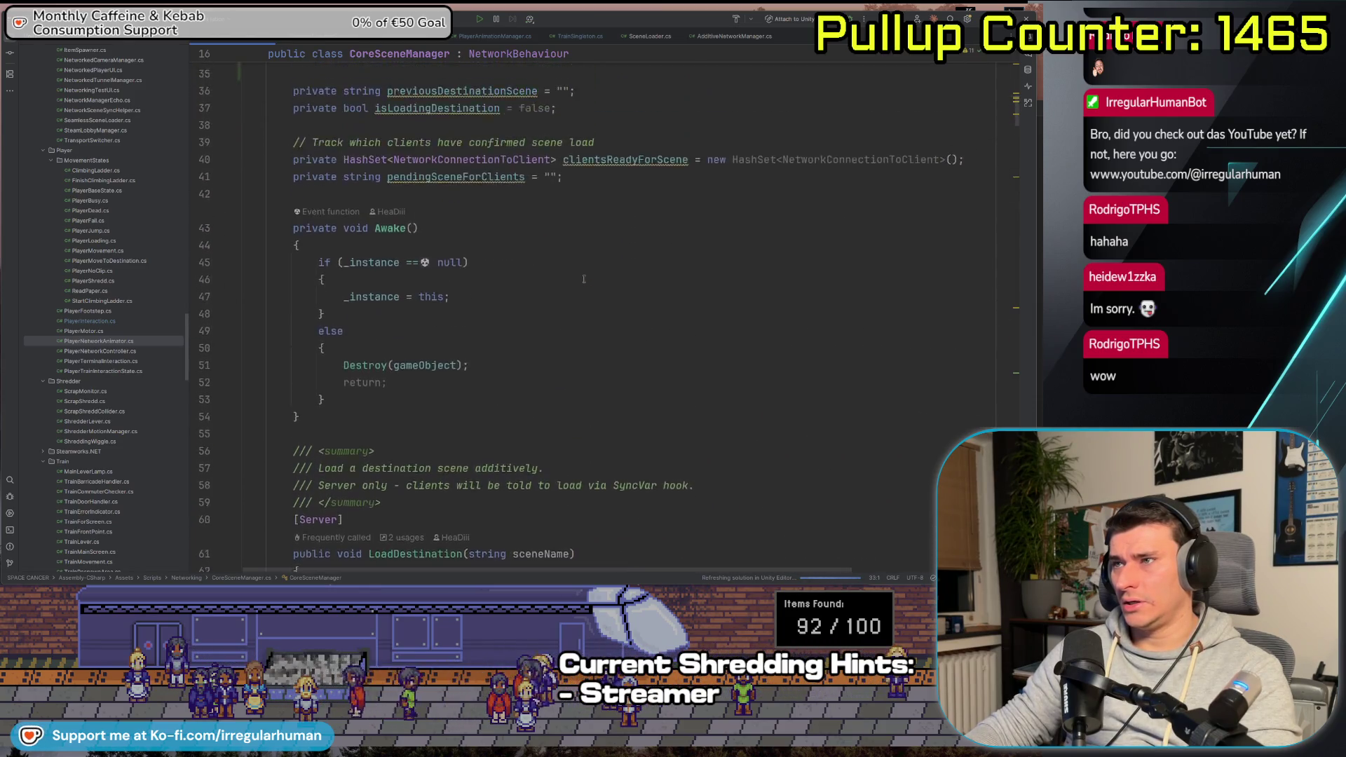
{"action": "scroll", "coordinate": [584, 277], "scroll_direction": "down", "scroll_amount": 7}
{"action": "scroll", "coordinate": [384, 266], "scroll_direction": "down", "scroll_amount": 3}
{"action": "scroll", "coordinate": [403, 269], "scroll_direction": "up", "scroll_amount": 3}
{"action": "left_click", "coordinate": [404, 262]}
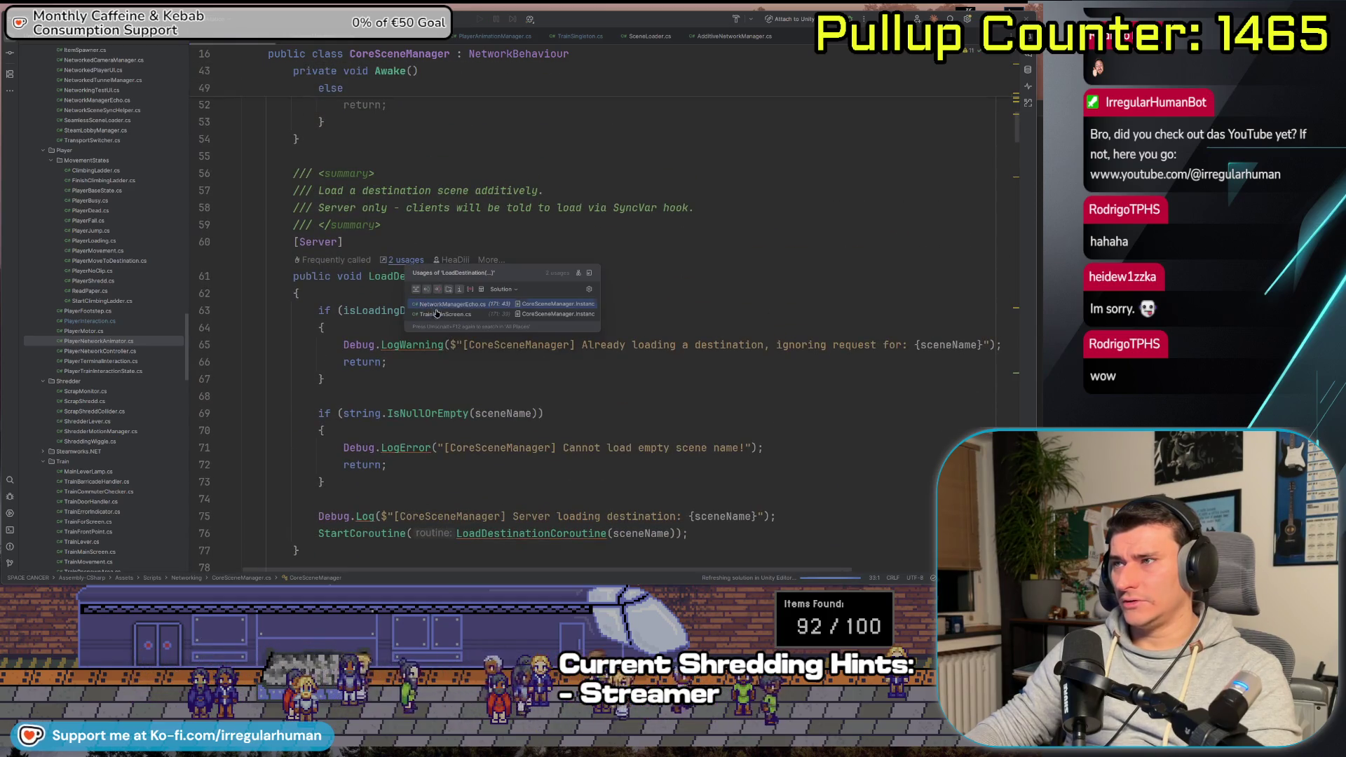
{"action": "left_click", "coordinate": [441, 306]}
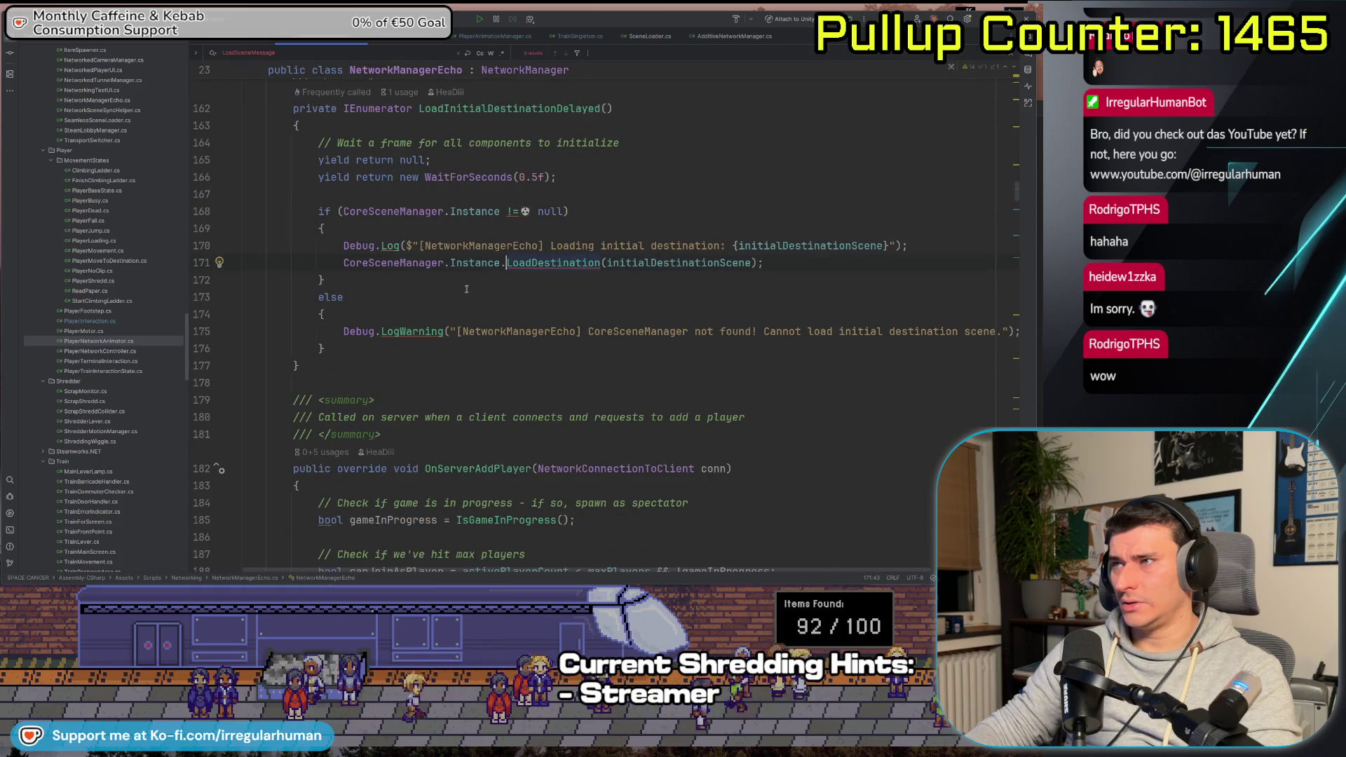
{"action": "scroll", "coordinate": [475, 279], "scroll_direction": "up", "scroll_amount": 2}
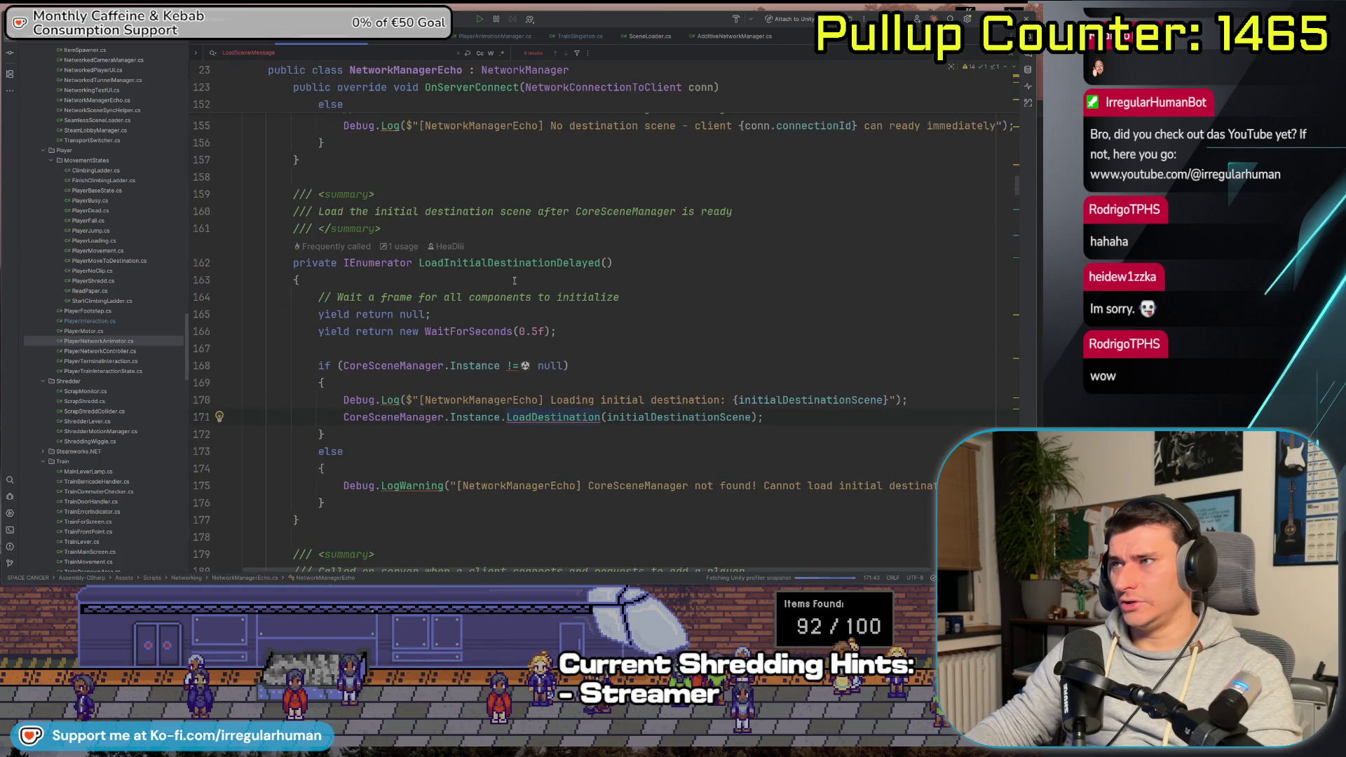
{"action": "mouse_move", "coordinate": [531, 260]}
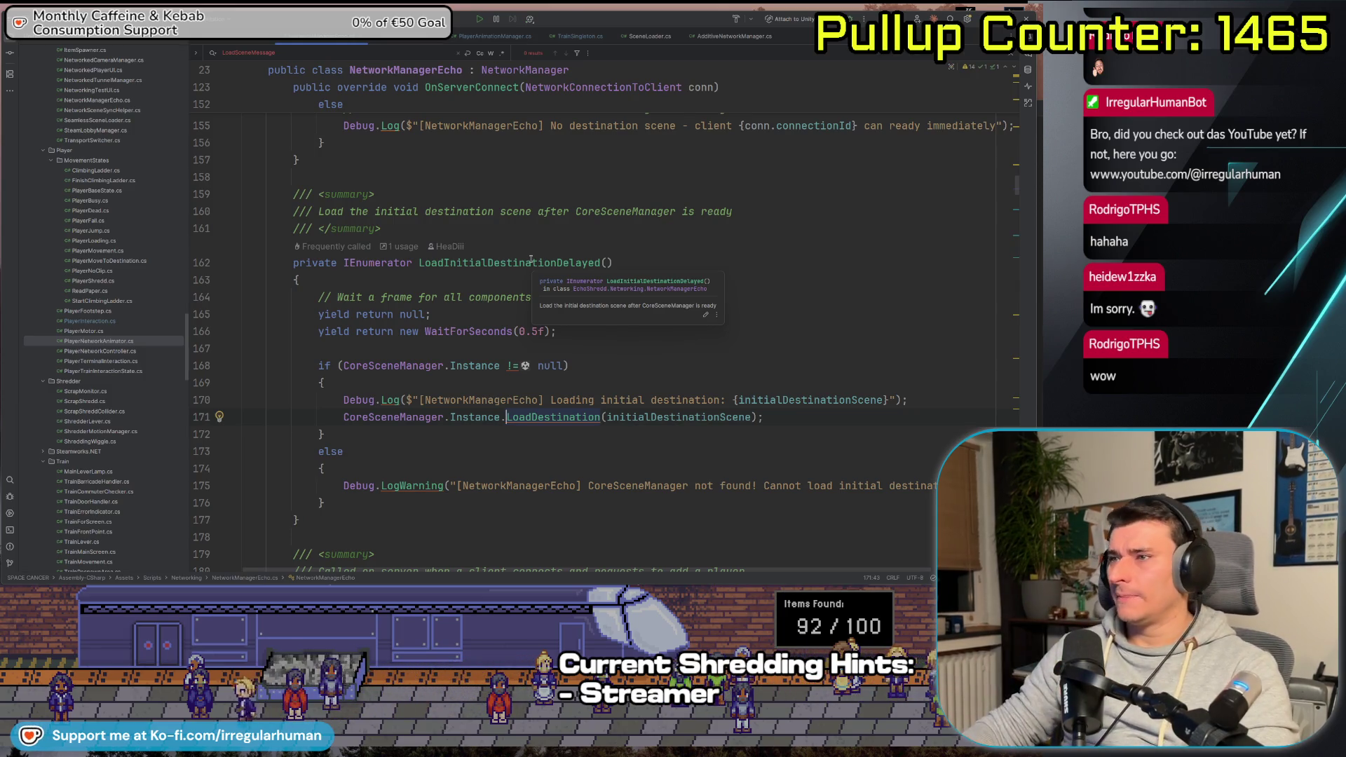
{"action": "left_click", "coordinate": [558, 418], "text": "ctrl"}
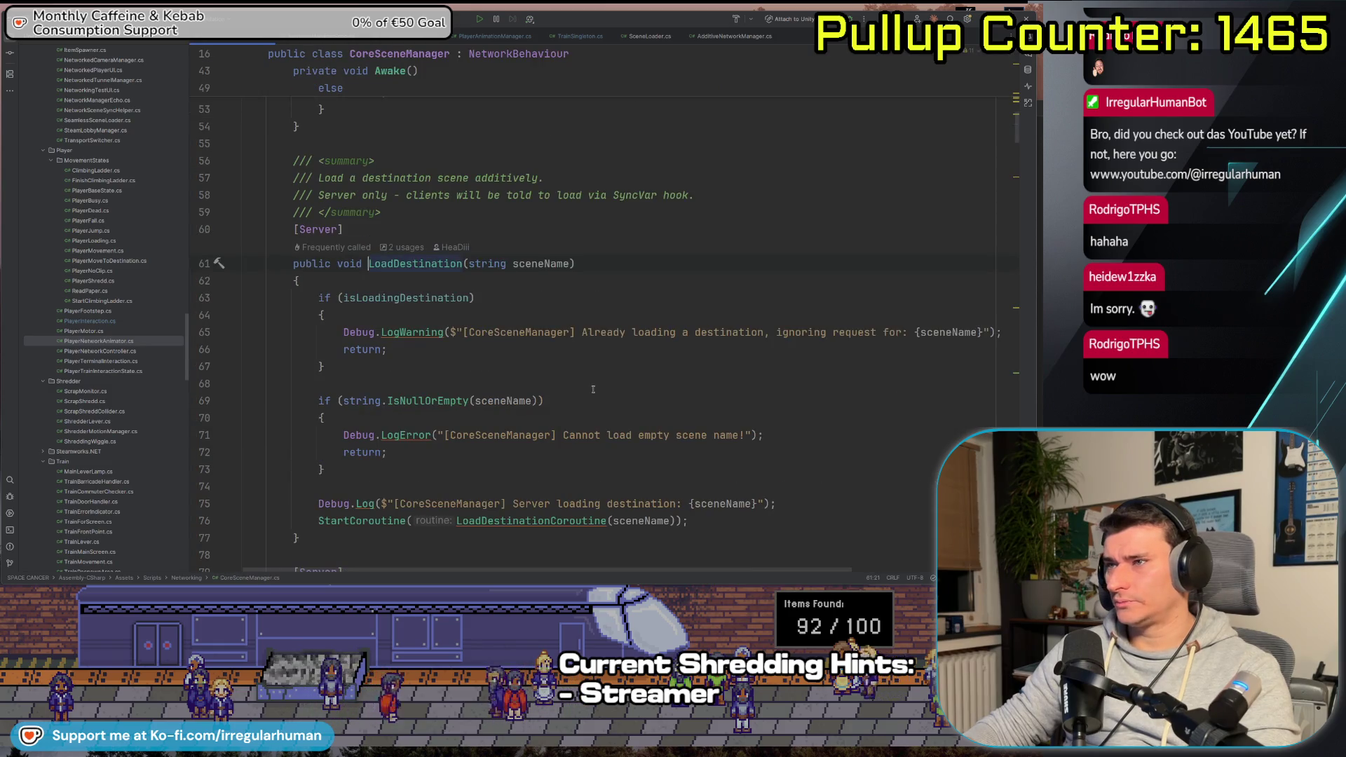
{"action": "scroll", "coordinate": [594, 389], "scroll_direction": "down", "scroll_amount": 3}
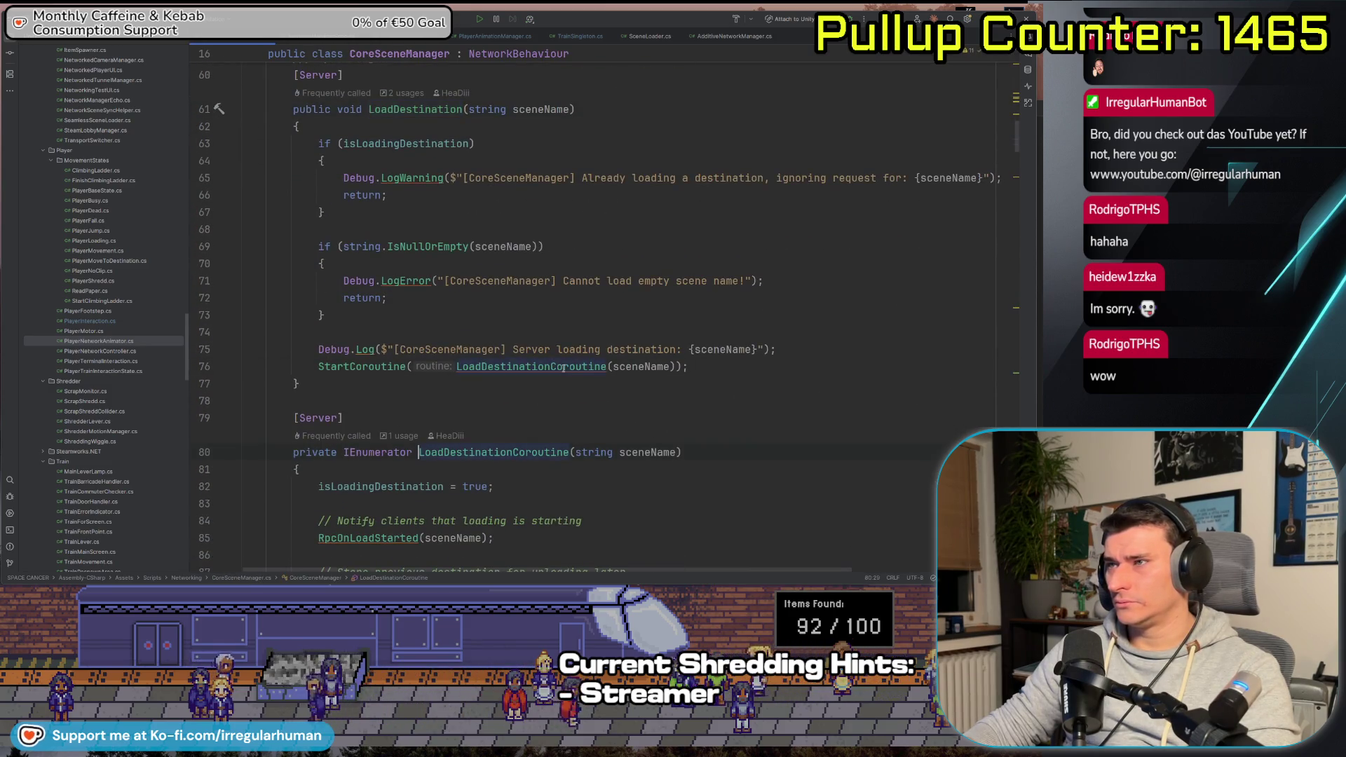
{"action": "scroll", "coordinate": [603, 392], "scroll_direction": "down", "scroll_amount": 8}
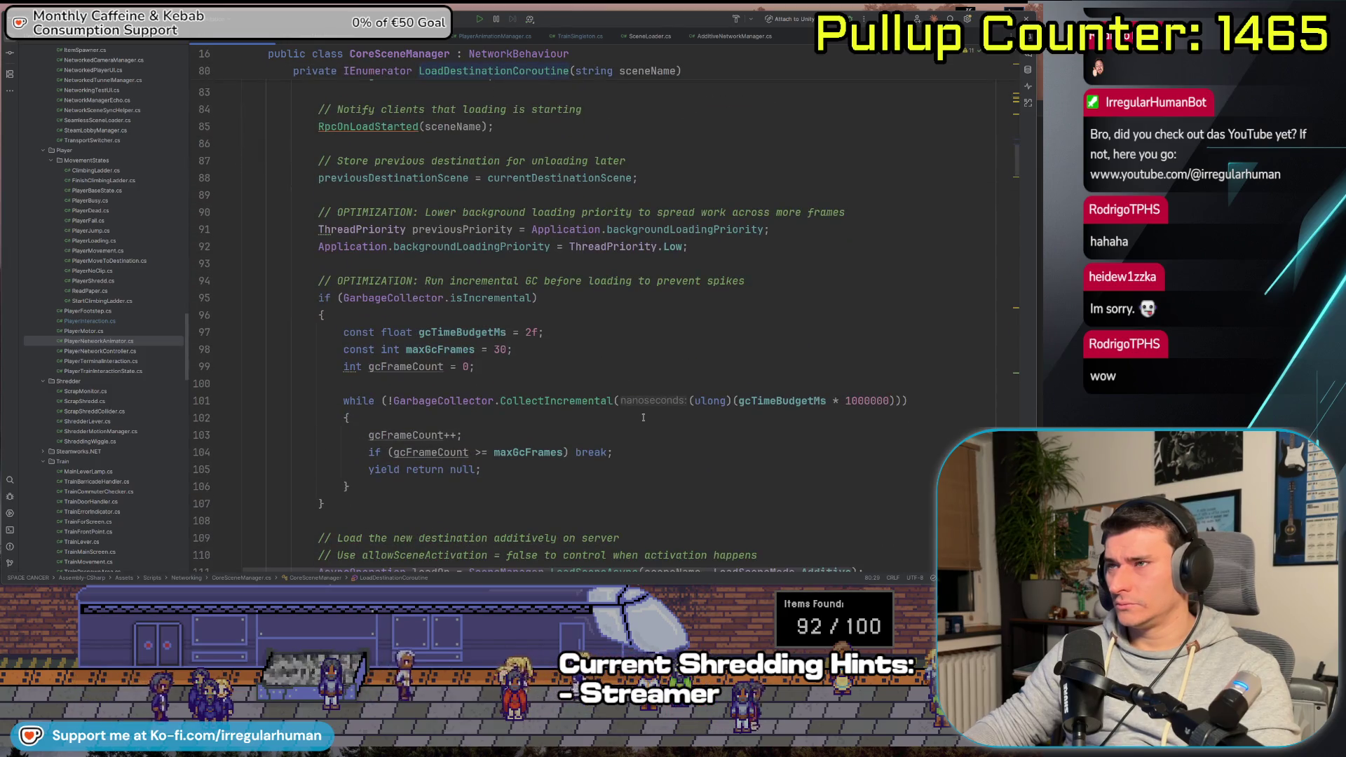
{"action": "scroll", "coordinate": [401, 290], "scroll_direction": "down", "scroll_amount": 4}
{"action": "scroll", "coordinate": [401, 290], "scroll_direction": "down", "scroll_amount": 18}
{"action": "scroll", "coordinate": [423, 311], "scroll_direction": "down", "scroll_amount": 16}
{"action": "scroll", "coordinate": [457, 317], "scroll_direction": "down", "scroll_amount": 5}
{"action": "scroll", "coordinate": [457, 316], "scroll_direction": "up", "scroll_amount": 7}
{"action": "scroll", "coordinate": [457, 316], "scroll_direction": "up", "scroll_amount": 18}
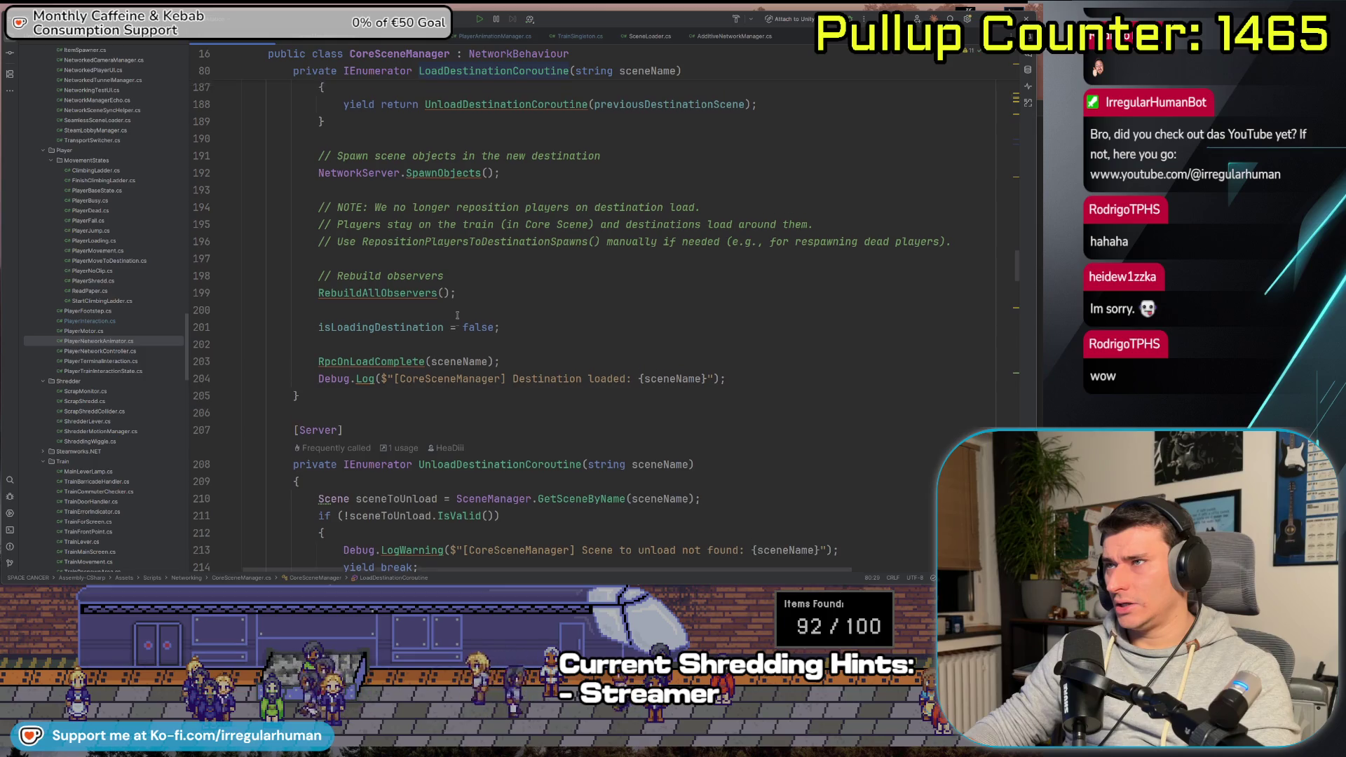
{"action": "key", "text": "ctrl+b"}
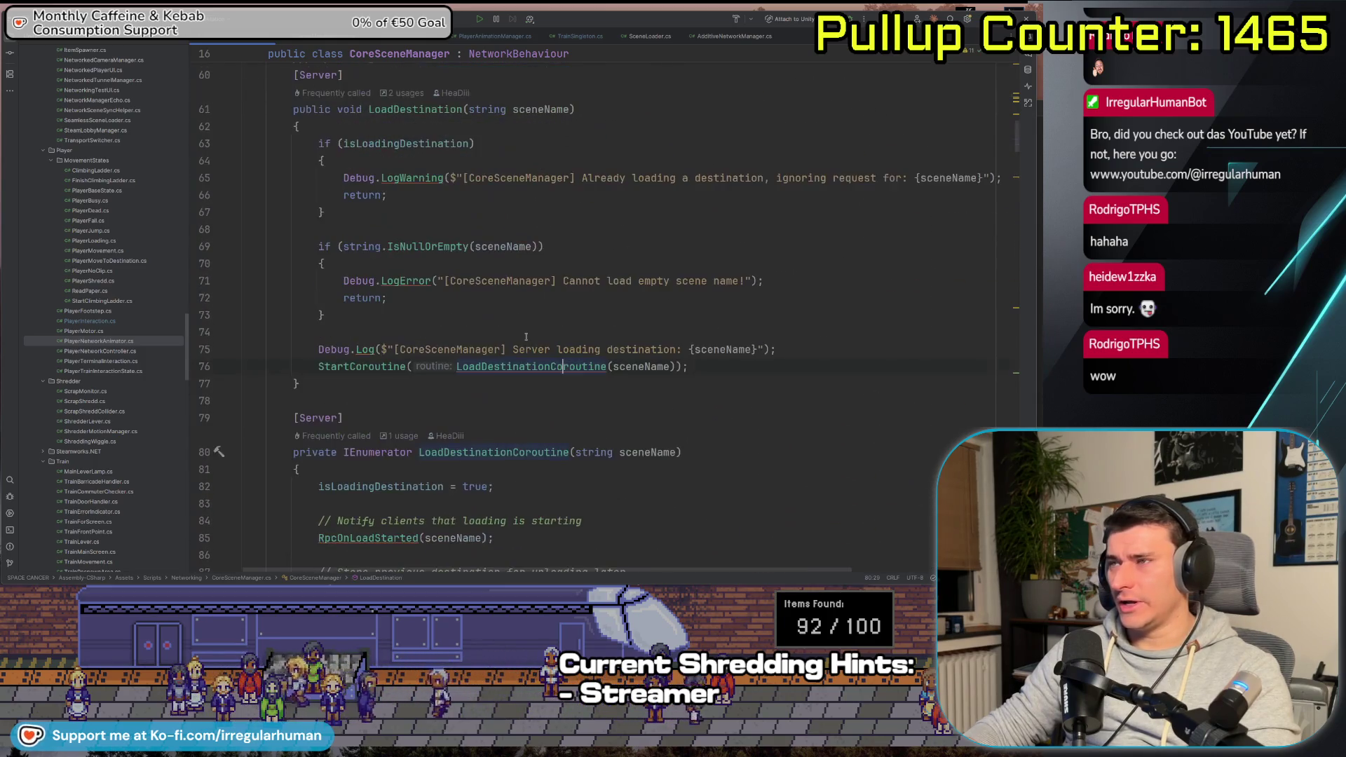
Return to NetworkManagerEcho.cs and search for 'upda' to reach line 231
{"action": "key", "text": "ctrl+b"}
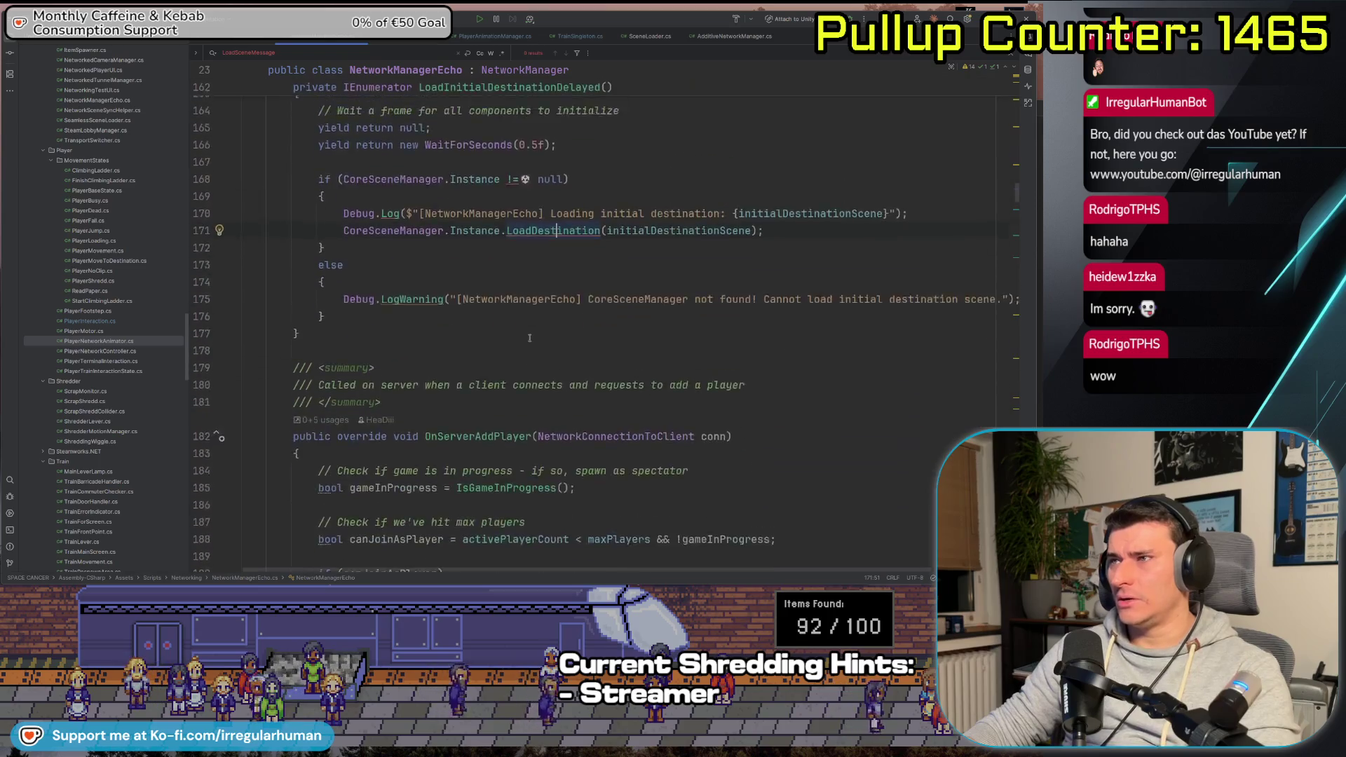
{"action": "key", "text": "ctrl+f"}
{"action": "type", "text": "upda"}
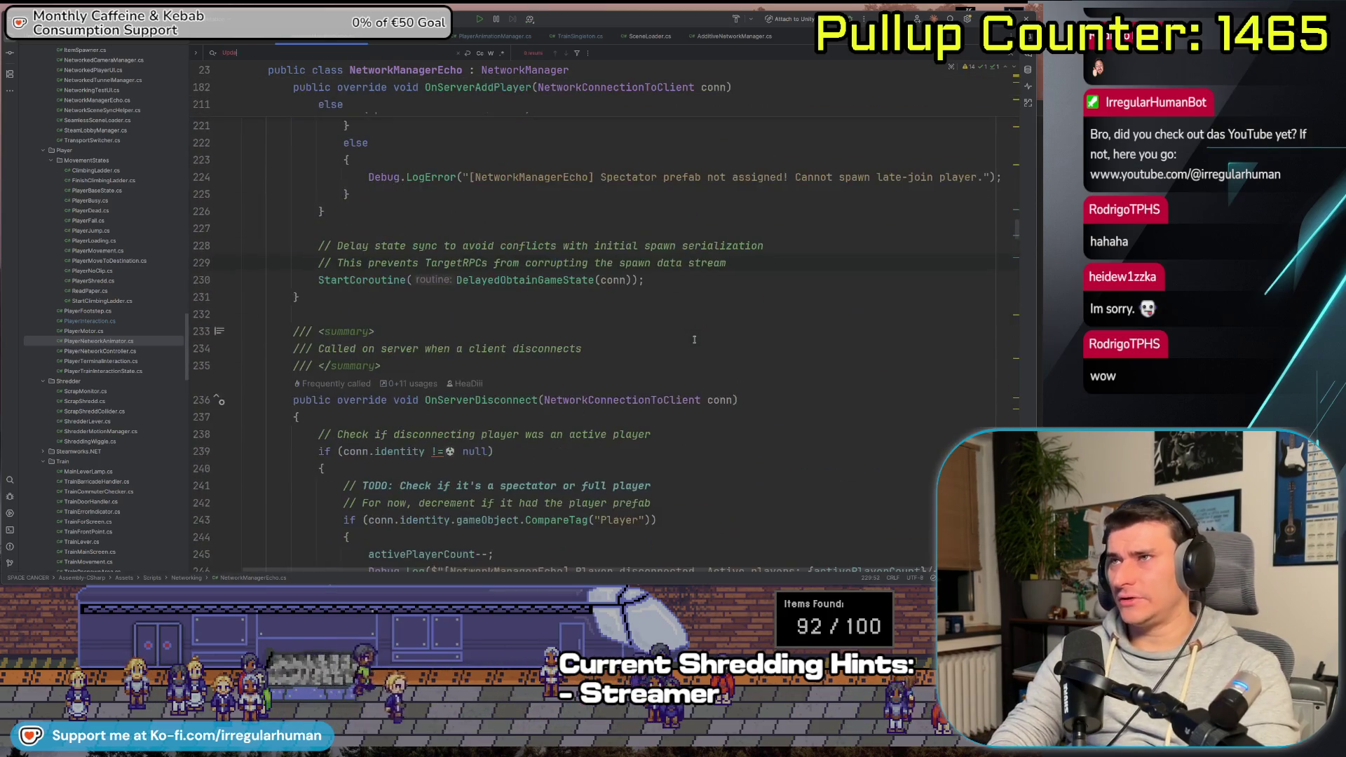
{"action": "left_click", "coordinate": [479, 300]}
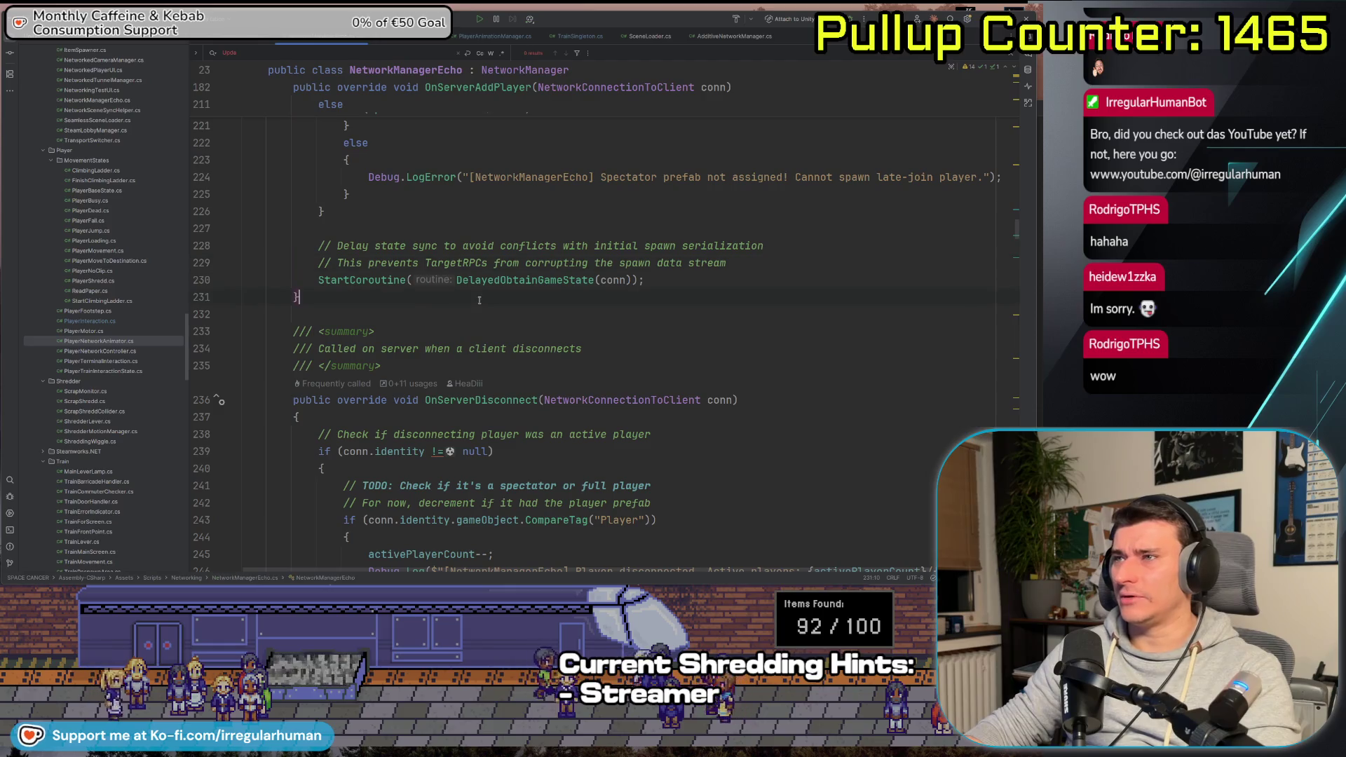
Scroll up to the Server Callbacks region and place the cursor after OnStartServer
{"action": "scroll", "coordinate": [479, 300], "scroll_direction": "up", "scroll_amount": 10}
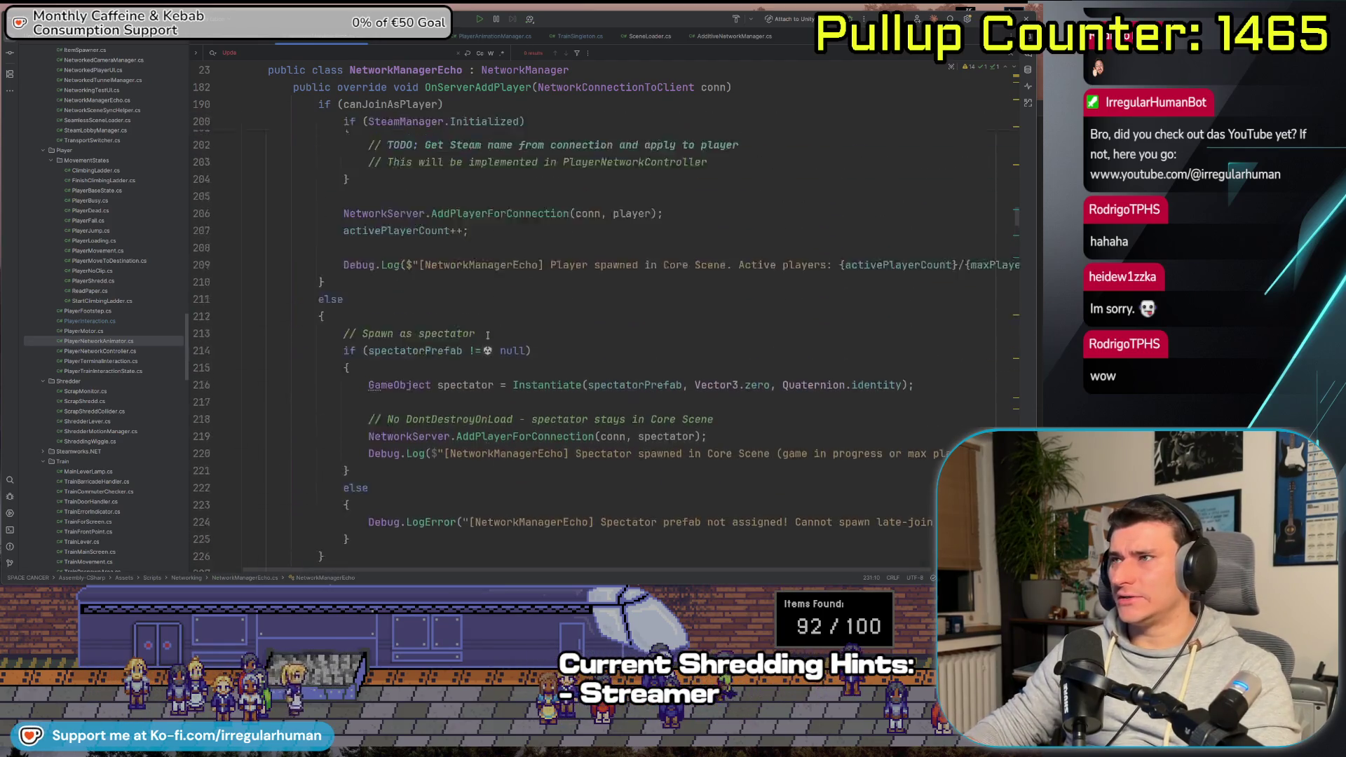
{"action": "scroll", "coordinate": [493, 334], "scroll_direction": "up", "scroll_amount": 1}
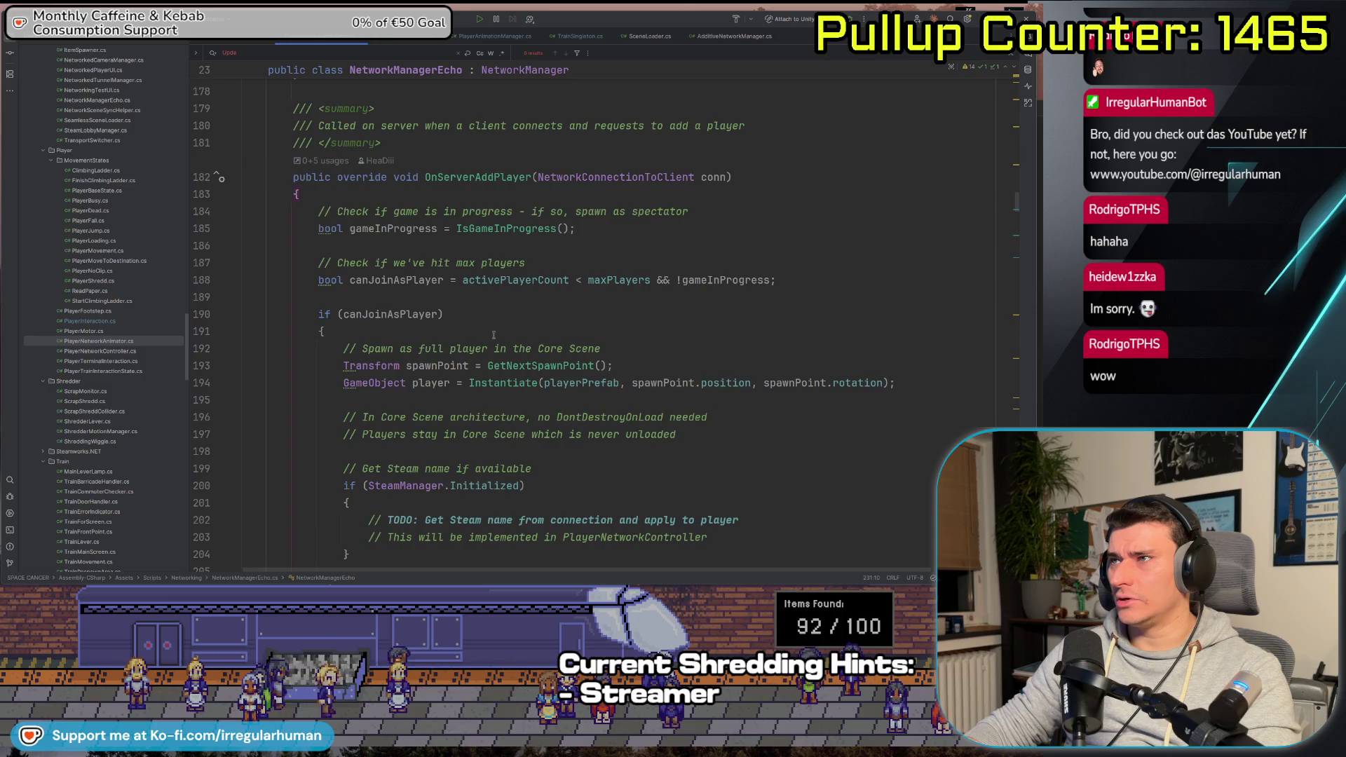
{"action": "scroll", "coordinate": [493, 334], "scroll_direction": "down", "scroll_amount": 8}
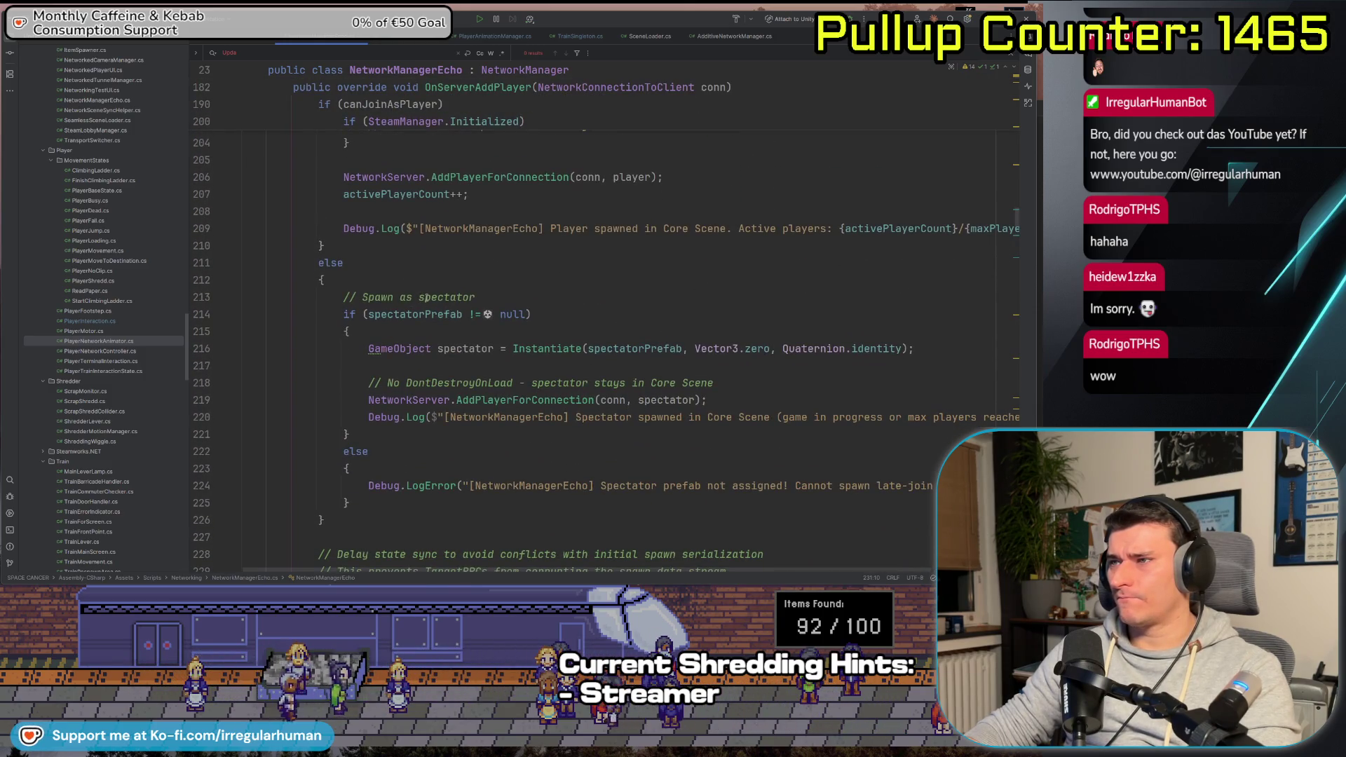
{"action": "scroll", "coordinate": [449, 351], "scroll_direction": "up", "scroll_amount": 20}
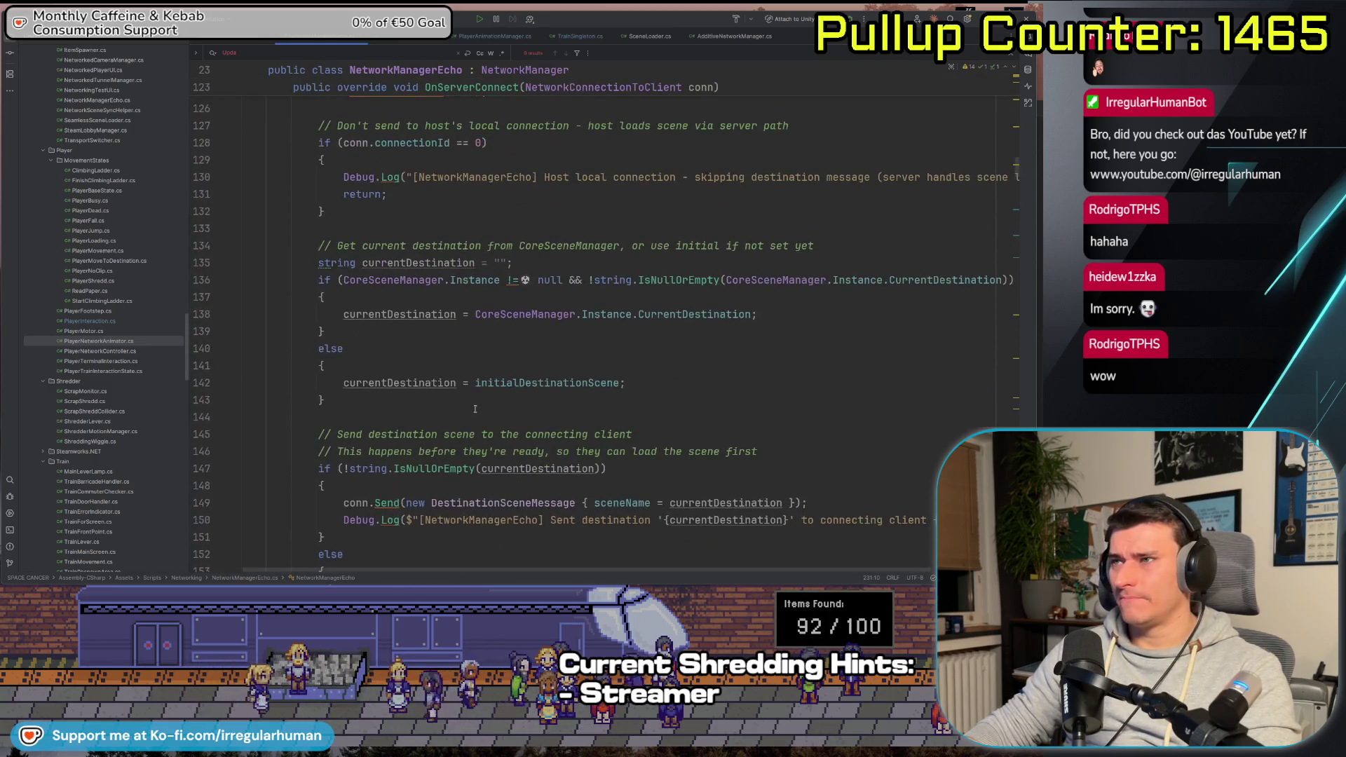
{"action": "scroll", "coordinate": [474, 408], "scroll_direction": "up", "scroll_amount": 8}
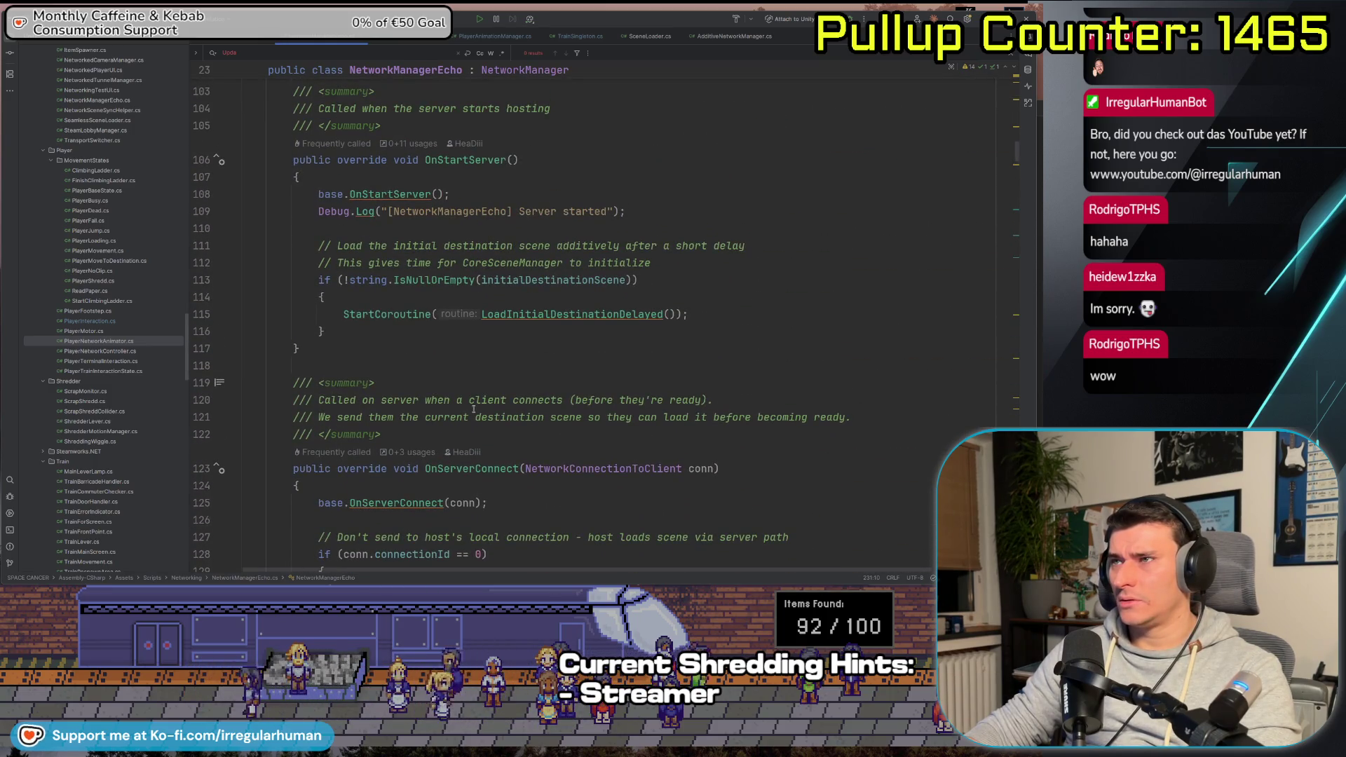
{"action": "scroll", "coordinate": [474, 410], "scroll_direction": "up", "scroll_amount": 3}
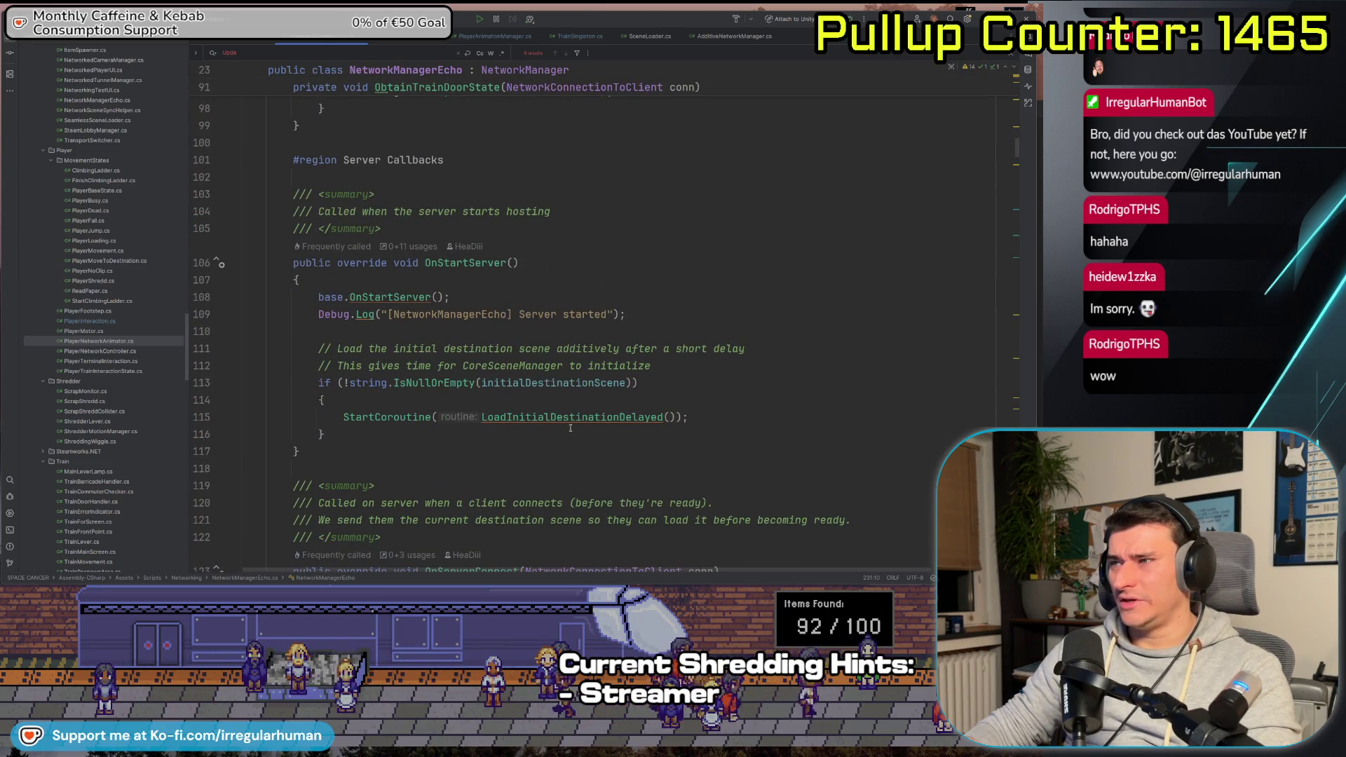
{"action": "left_click", "coordinate": [525, 469]}
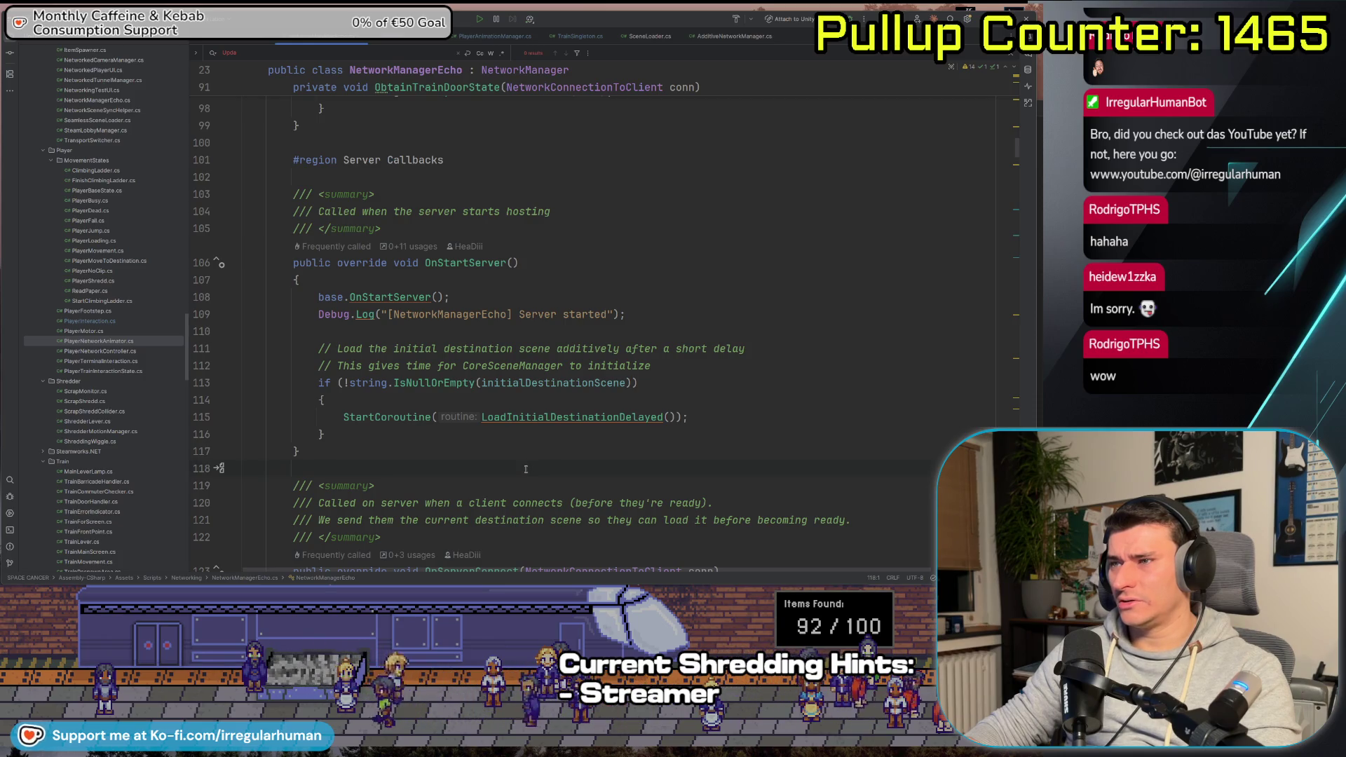
Add a LateUpdate override after OnStartServer using the 'Lat' completion
{"action": "key", "text": "Return"}
{"action": "key", "text": "Return"}
{"action": "key", "text": "Up"}
{"action": "type", "text": "pu"}
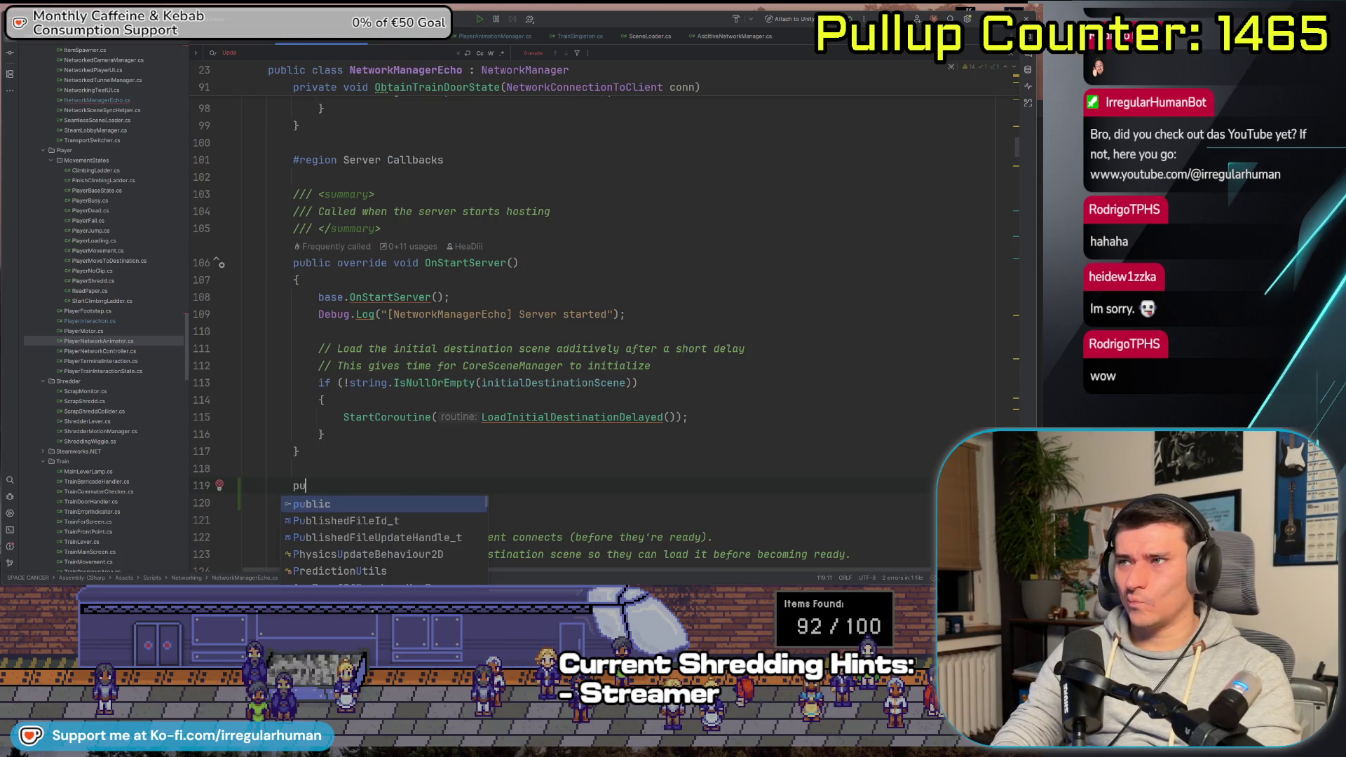
{"action": "type", "text": "blic void"}
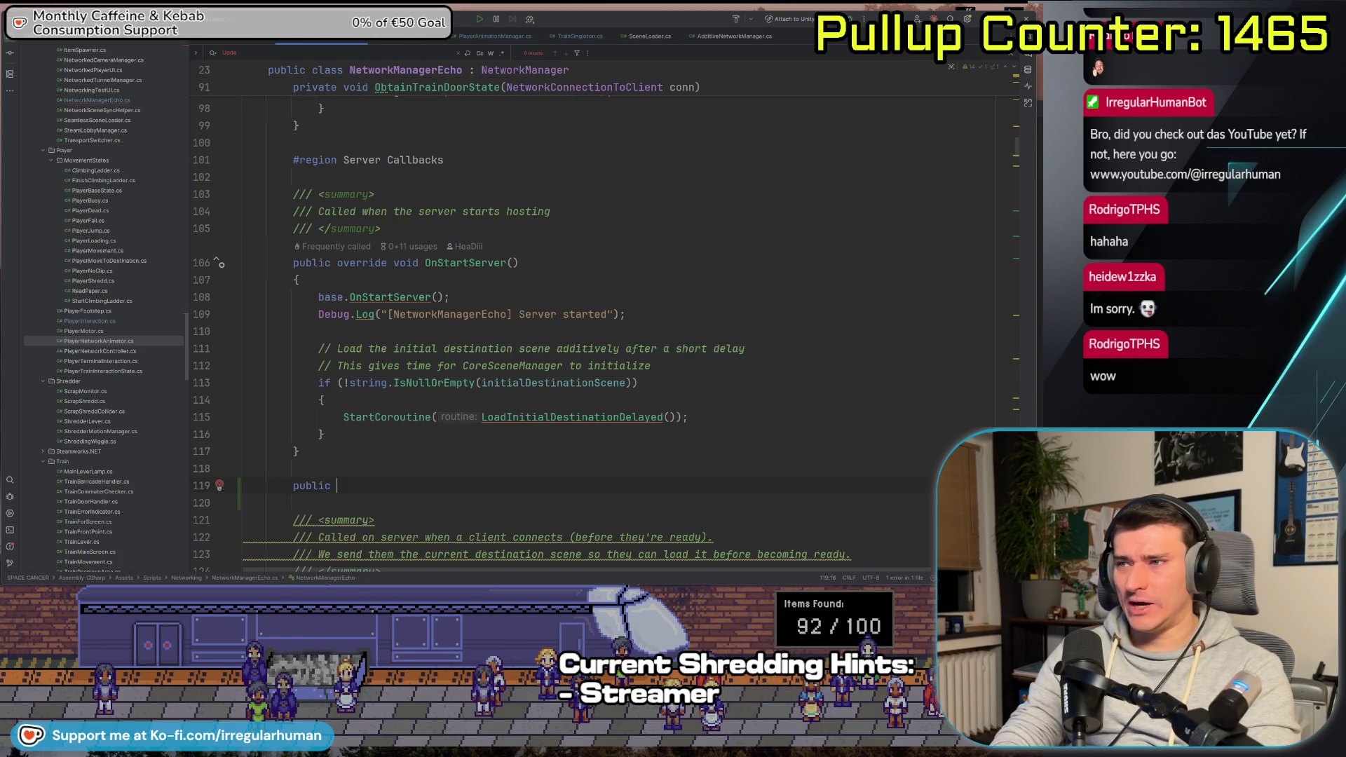
{"action": "key", "text": "BackSpace"}
{"action": "type", "text": "Lat"}
{"action": "key", "text": "Return"}
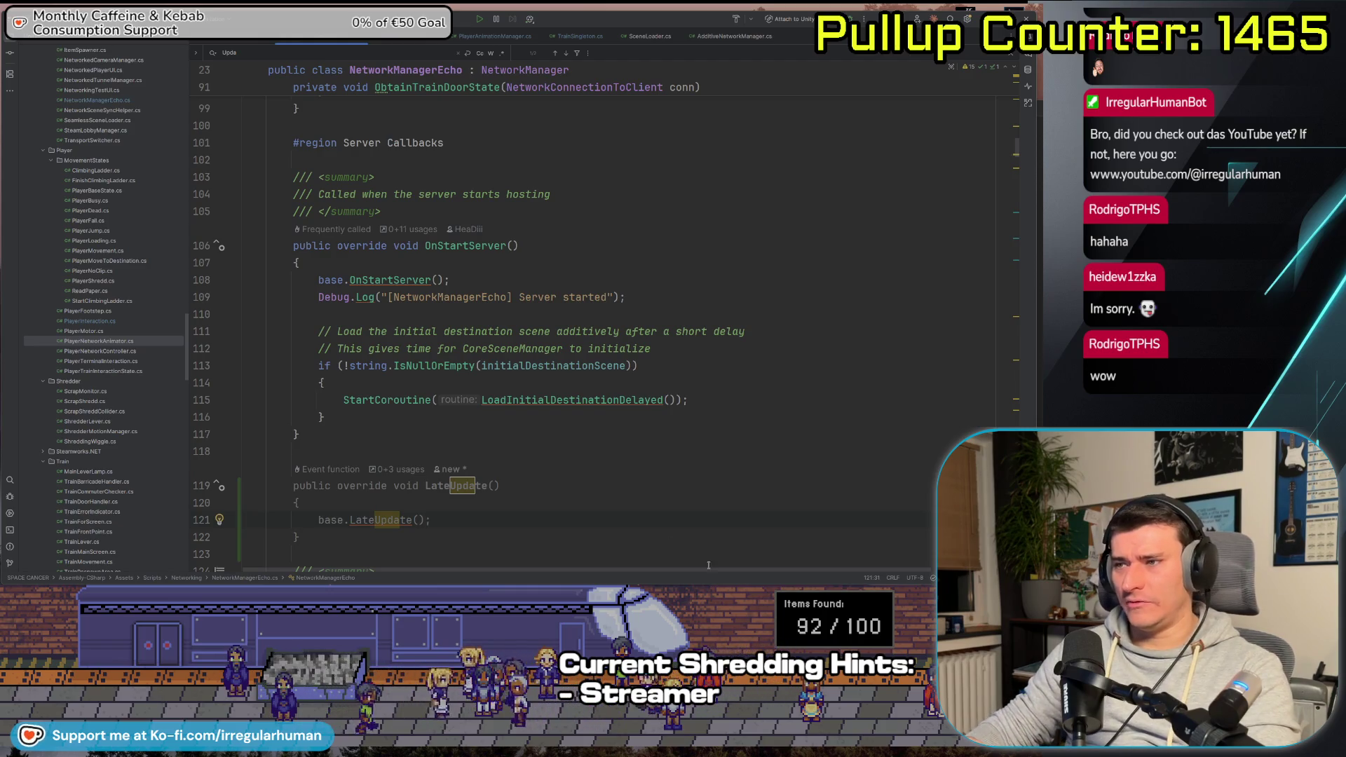
{"action": "scroll", "coordinate": [667, 534], "scroll_direction": "down", "scroll_amount": 2}
Start an 'if (!isServer' check below base.LateUpdate()
{"action": "key", "text": "Return"}
{"action": "key", "text": "Return"}
{"action": "type", "text": "if "}
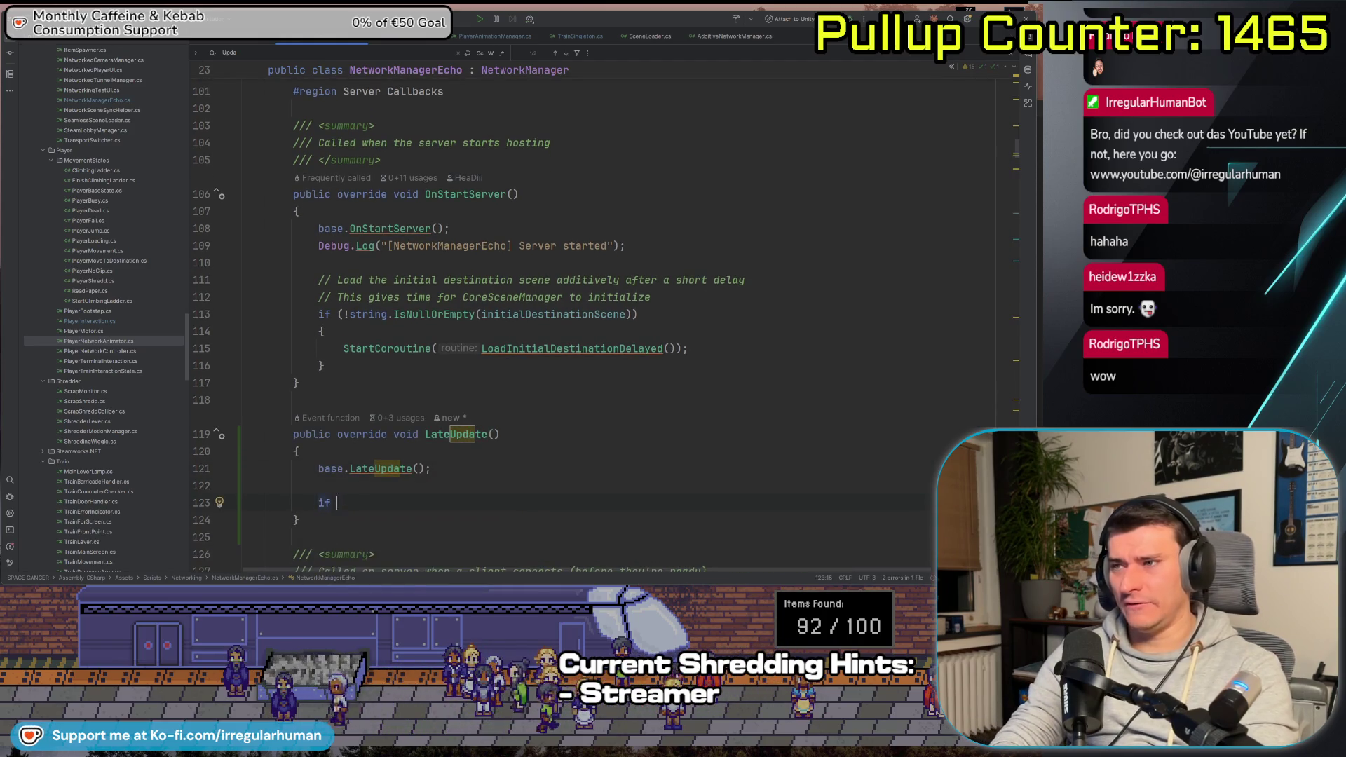
{"action": "type", "text": "(!isSer"}
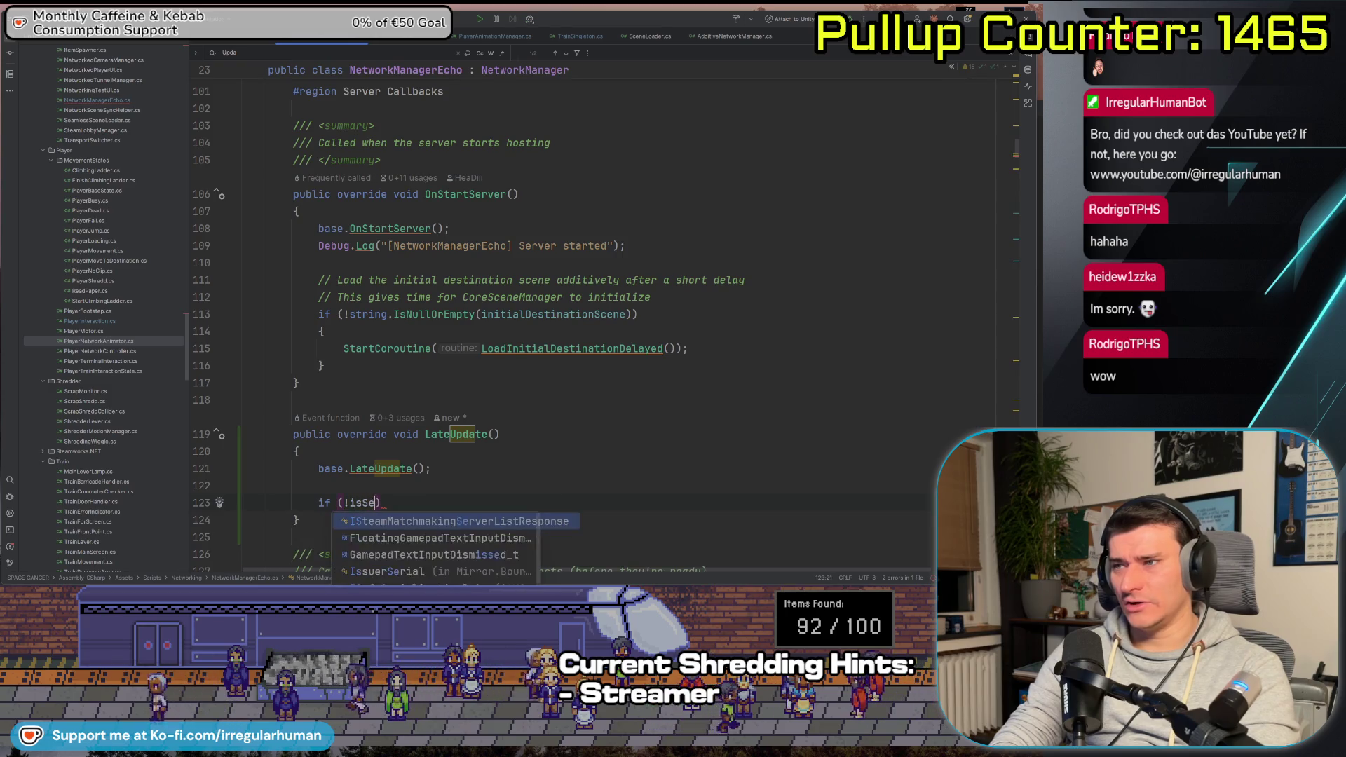
{"action": "type", "text": "ver"}
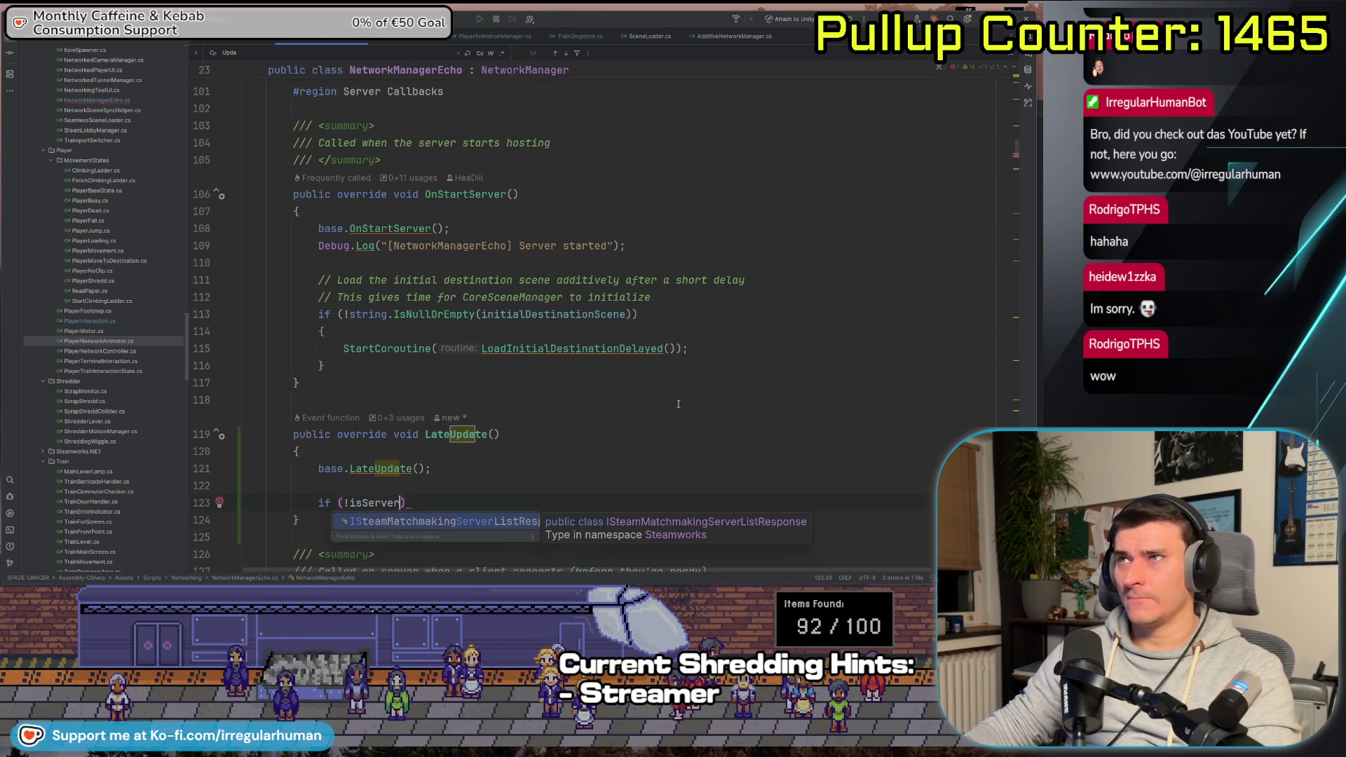
{"action": "left_click", "coordinate": [708, 387]}
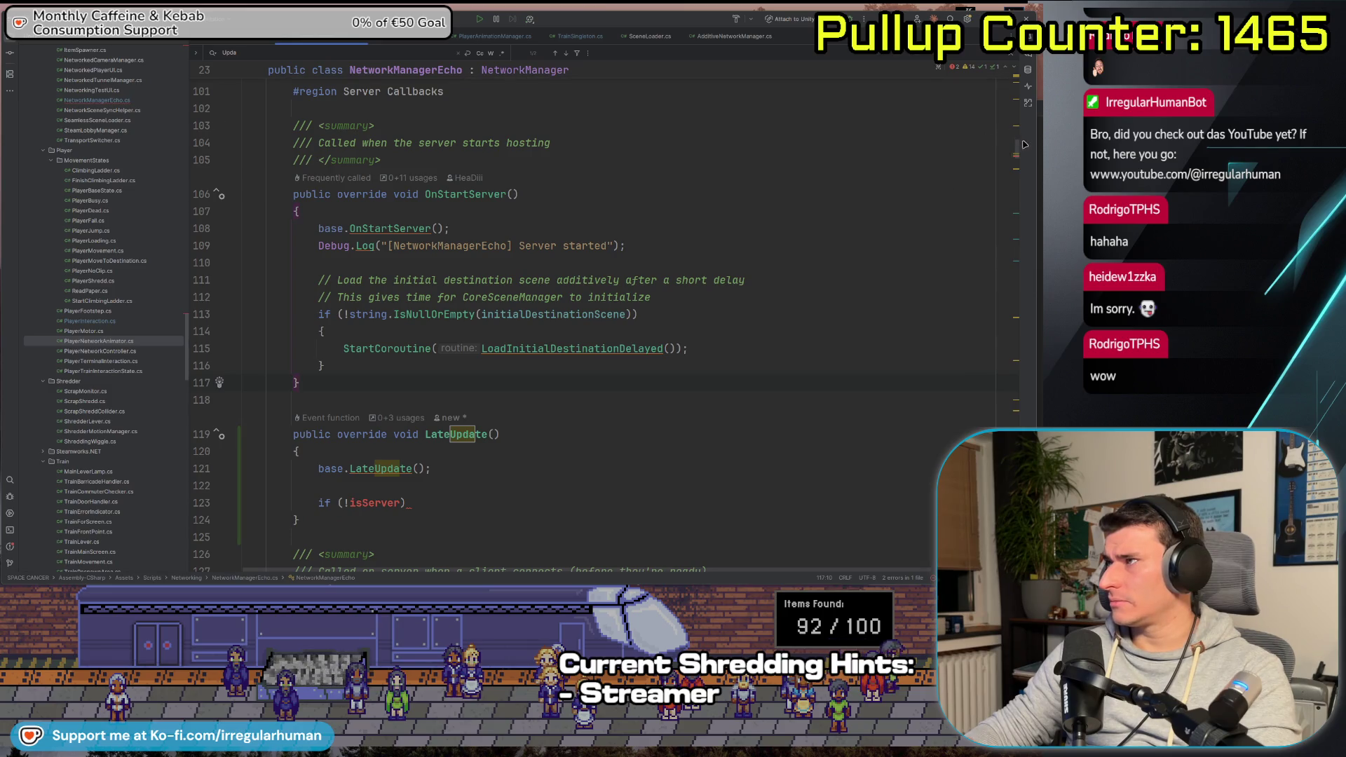
{"action": "scroll", "coordinate": [1025, 143], "scroll_direction": "up", "scroll_amount": 20}
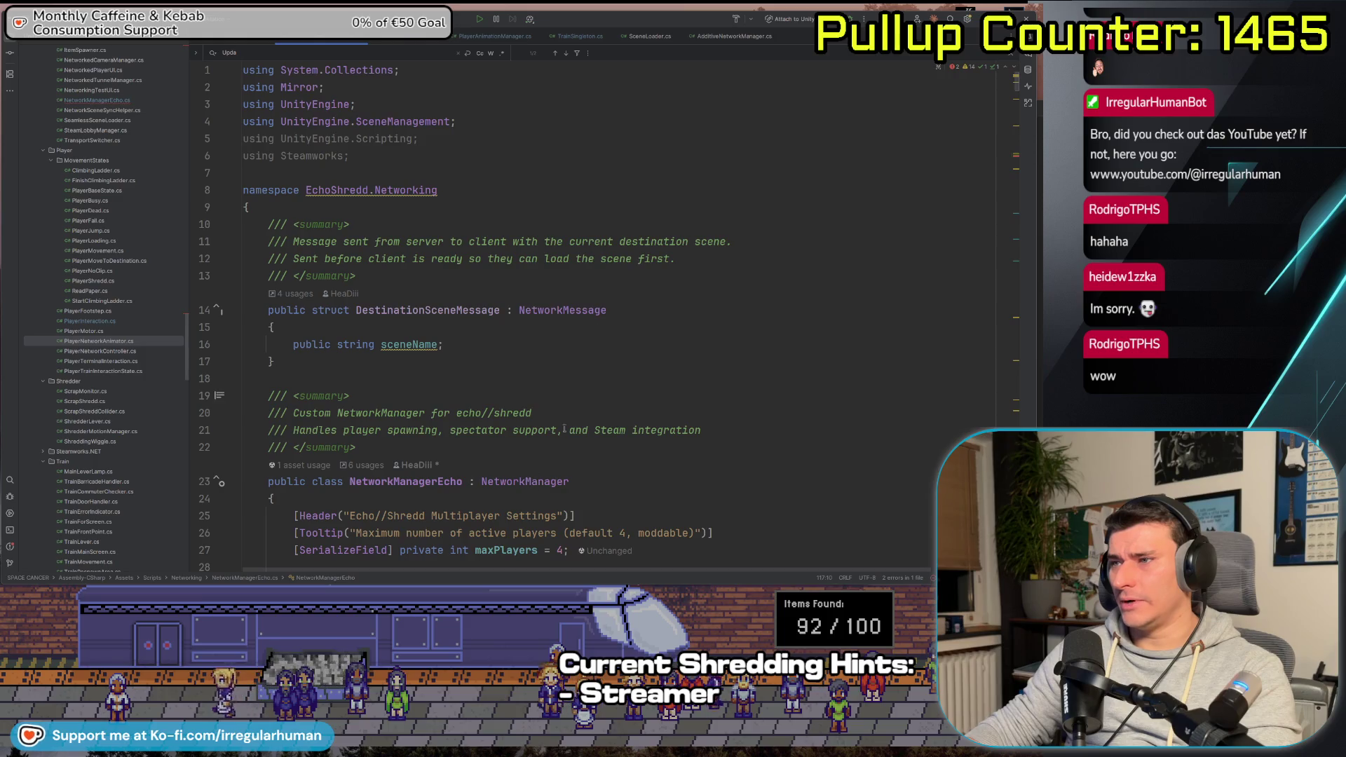
{"action": "scroll", "coordinate": [560, 431], "scroll_direction": "down", "scroll_amount": 3}
Change the condition toward isNetworkActive via 'isAc' and select the connectionId == 0 condition
{"action": "key", "text": "ctrl+shift+BackSpace"}
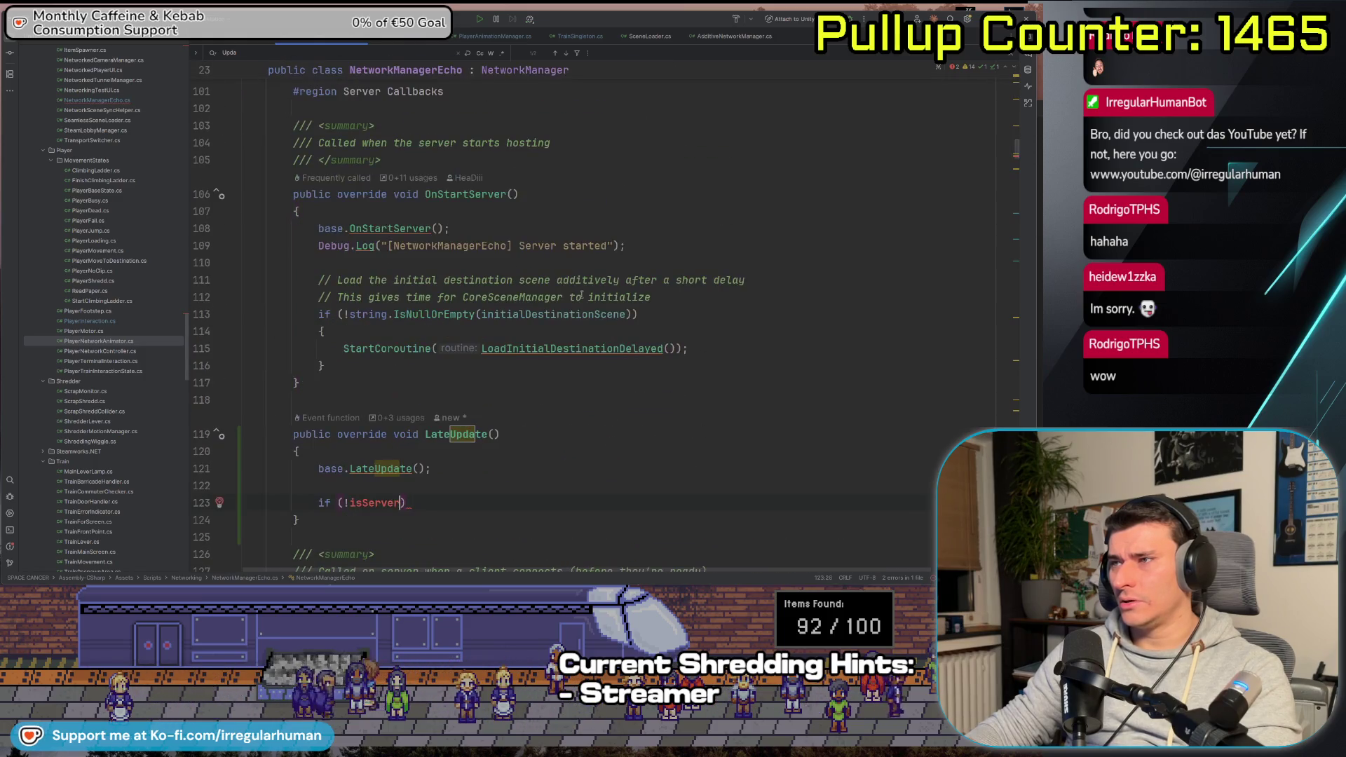
{"action": "key", "text": "ctrl+BackSpace"}
{"action": "type", "text": "is"}
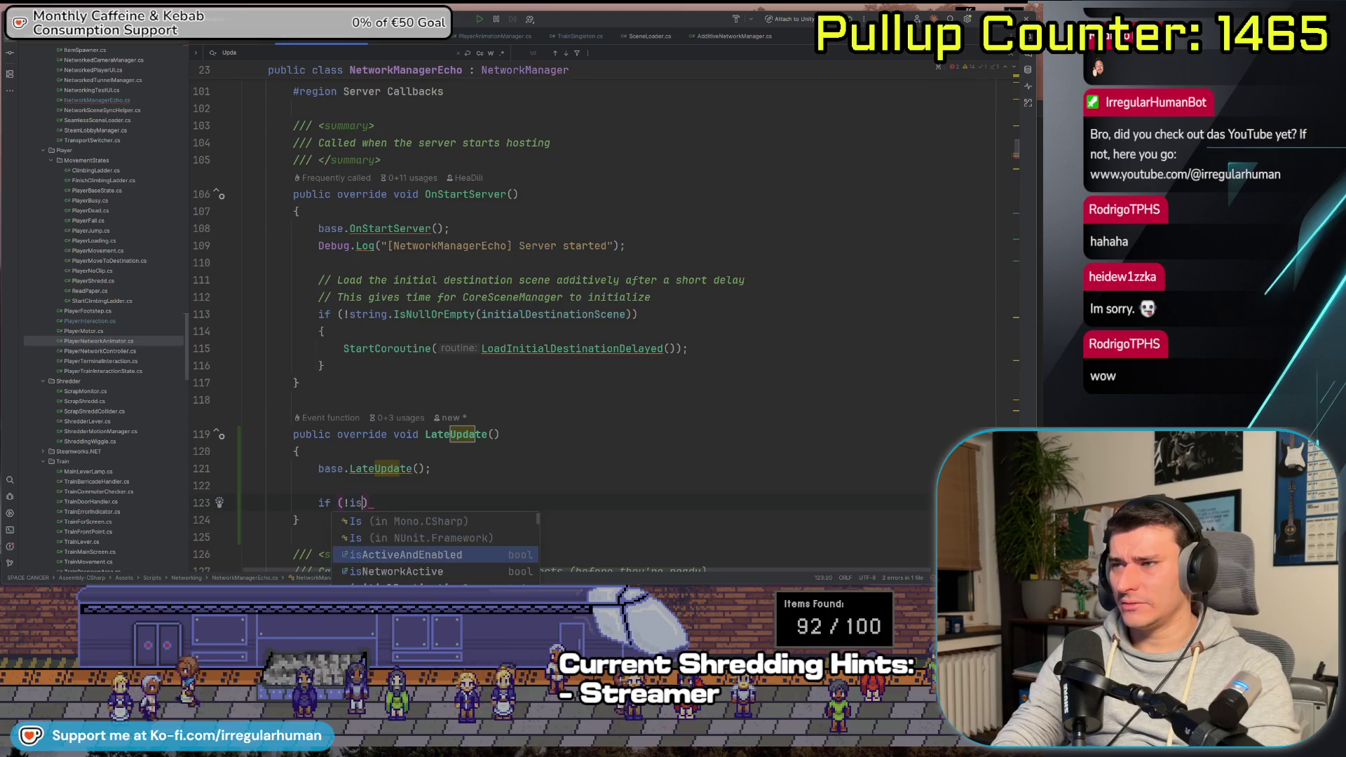
{"action": "type", "text": "Ac"}
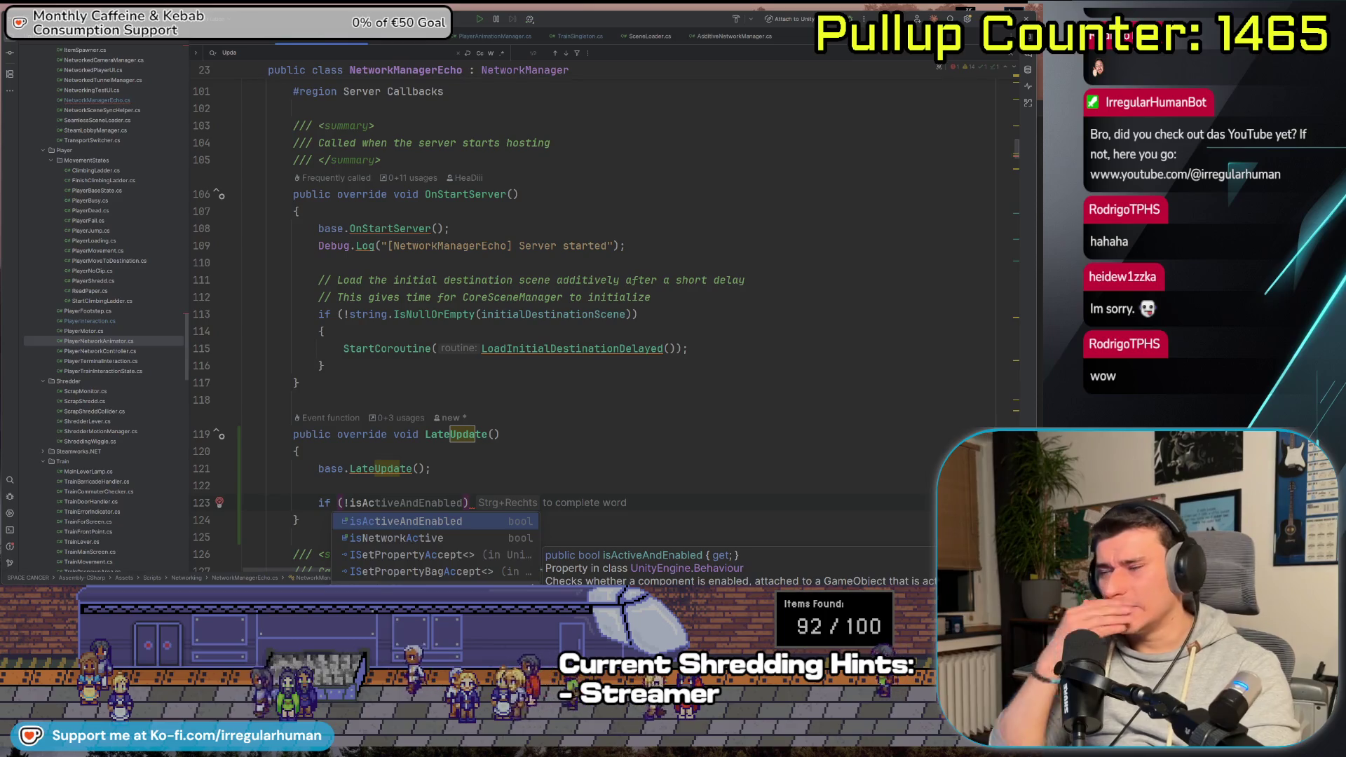
{"action": "key", "text": "Down"}
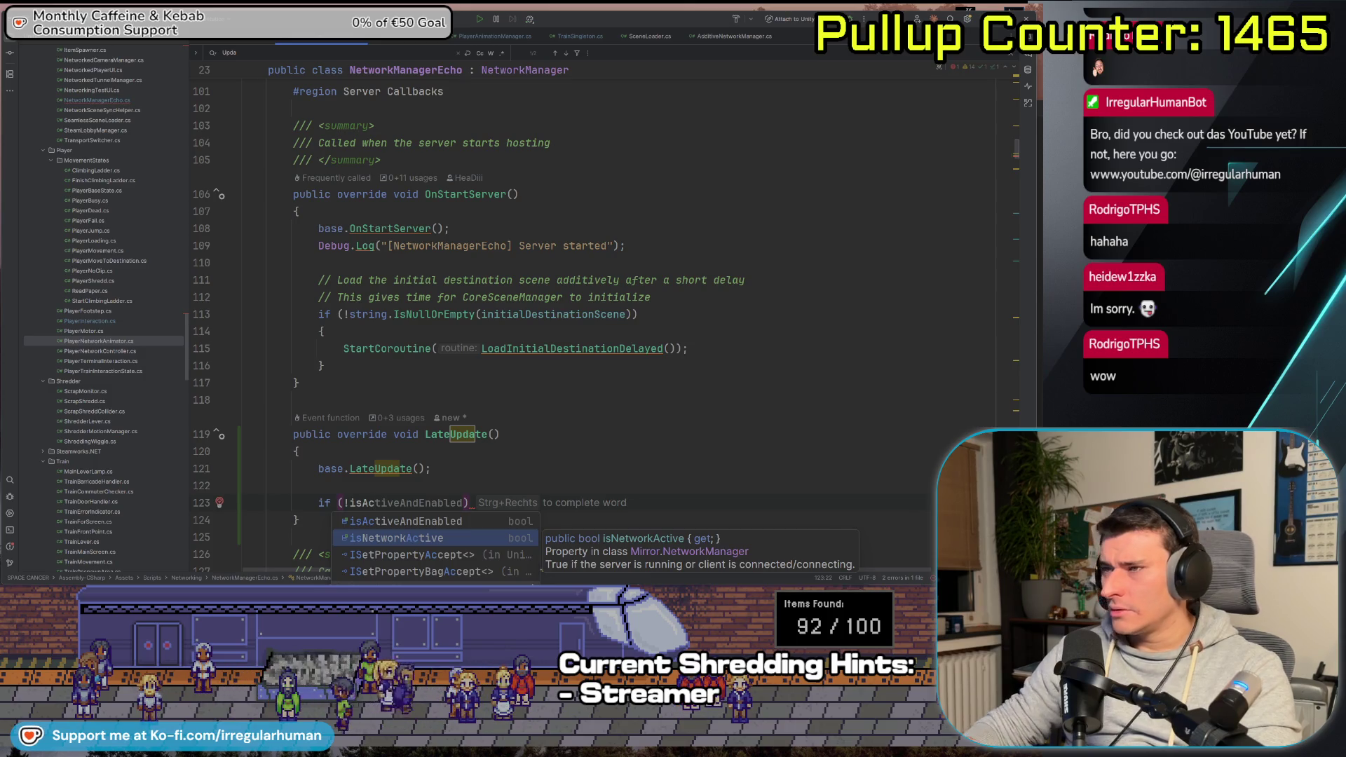
{"action": "scroll", "coordinate": [474, 327], "scroll_direction": "down", "scroll_amount": 5}
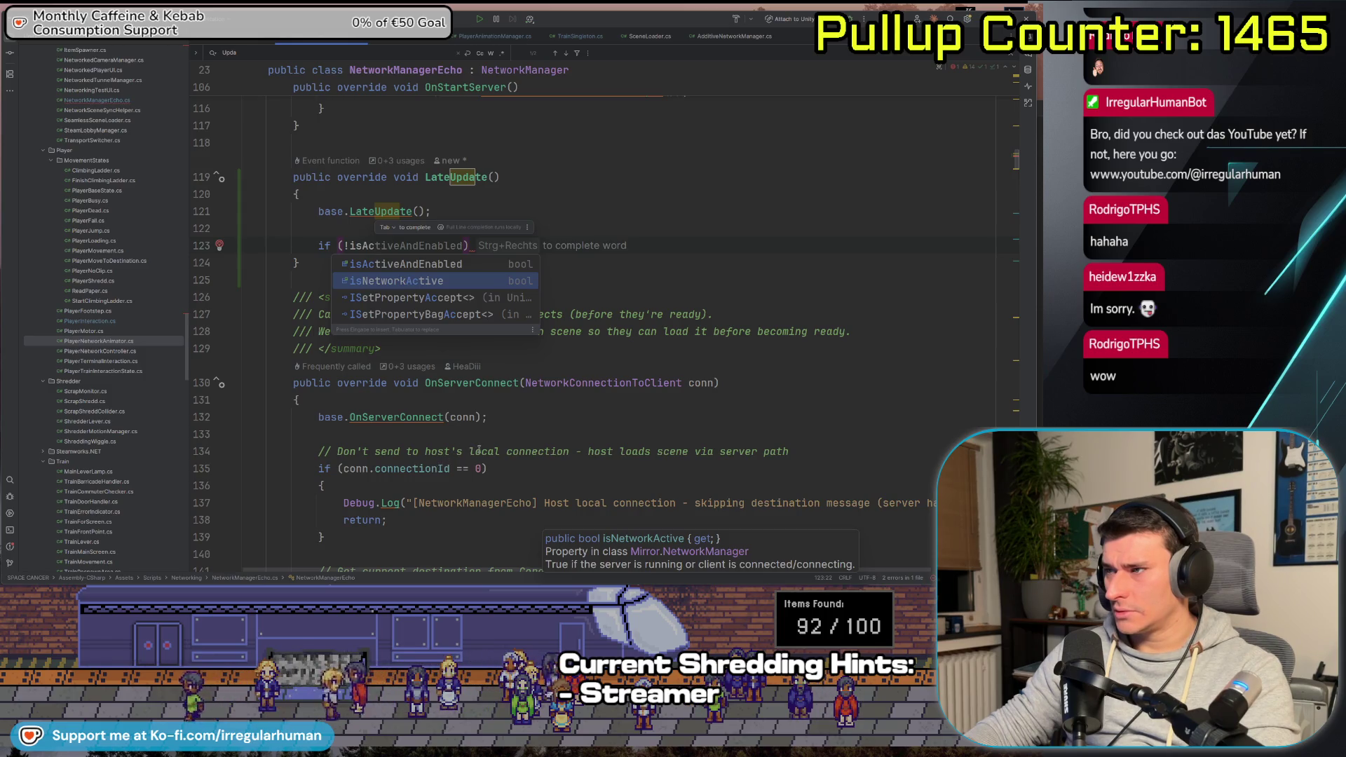
{"action": "left_click_drag", "start_coordinate": [485, 469], "coordinate": [338, 468]}
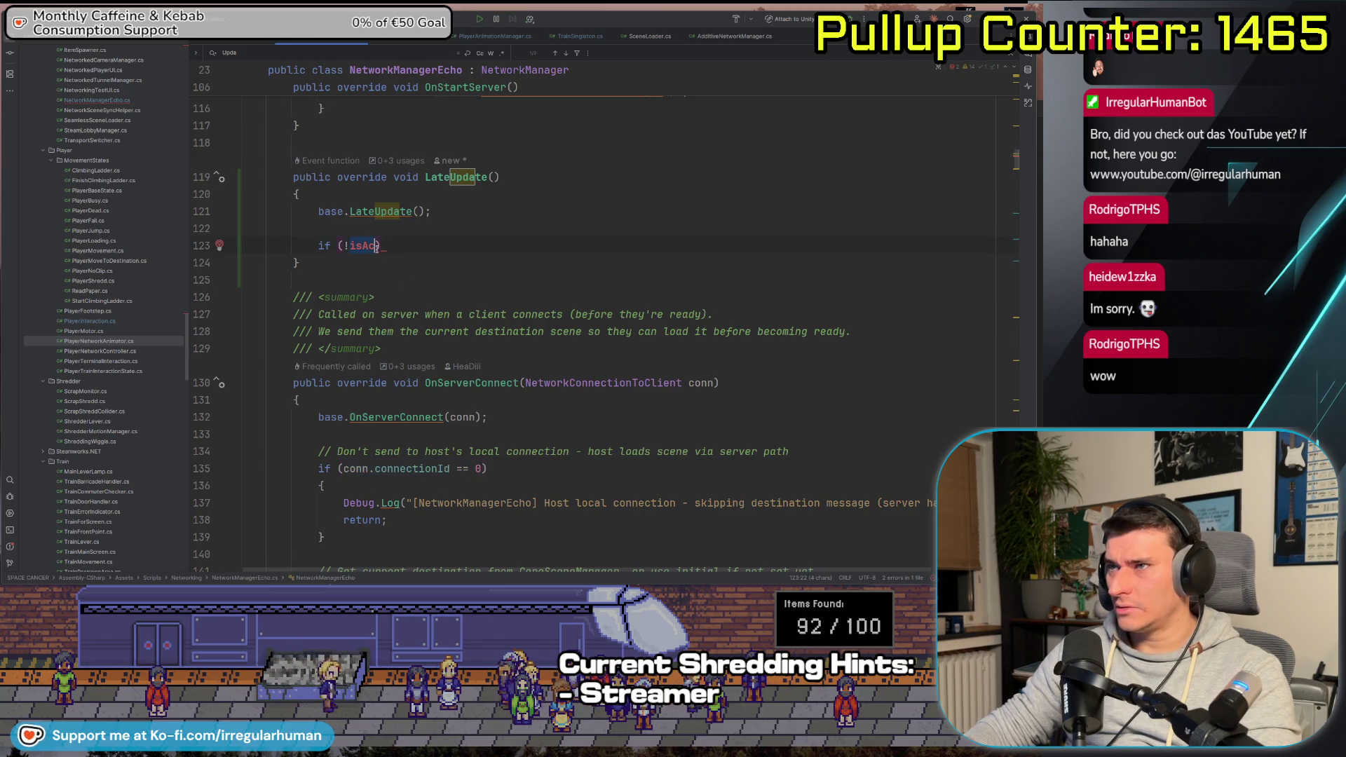
Trim the partial property name from the line 123 condition and scroll down through the file
{"action": "key", "text": "BackSpace"}
{"action": "key", "text": "BackSpace"}
{"action": "key", "text": "BackSpace"}
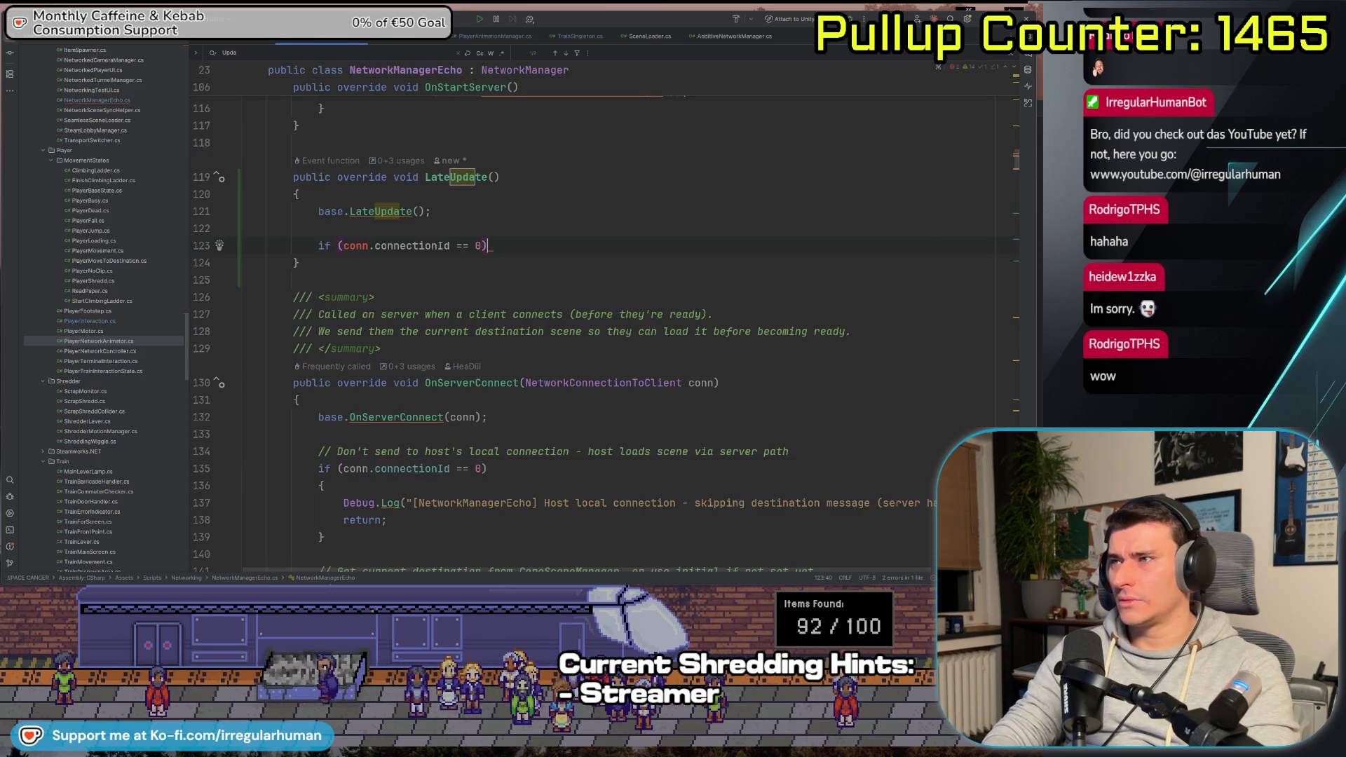
{"action": "scroll", "coordinate": [468, 463], "scroll_direction": "down", "scroll_amount": 1}
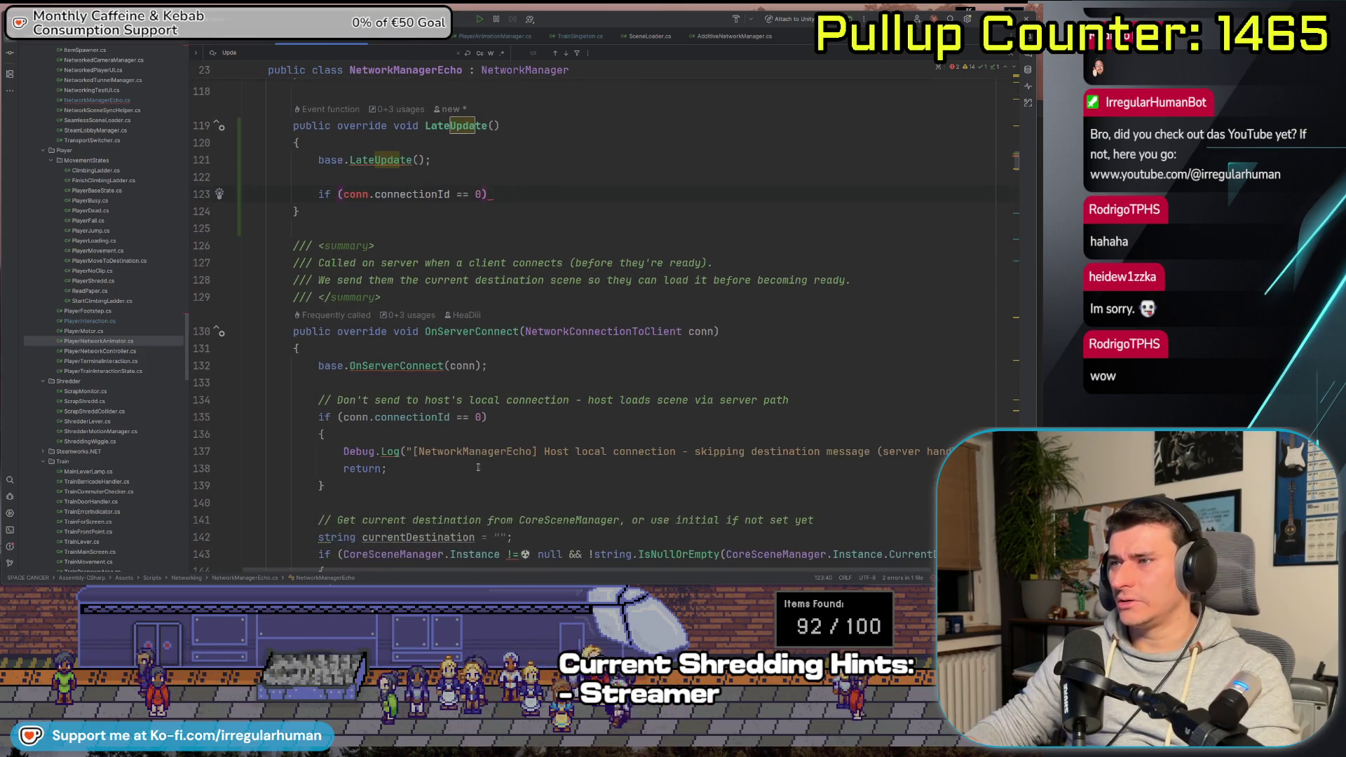
{"action": "scroll", "coordinate": [467, 462], "scroll_direction": "down", "scroll_amount": 1}
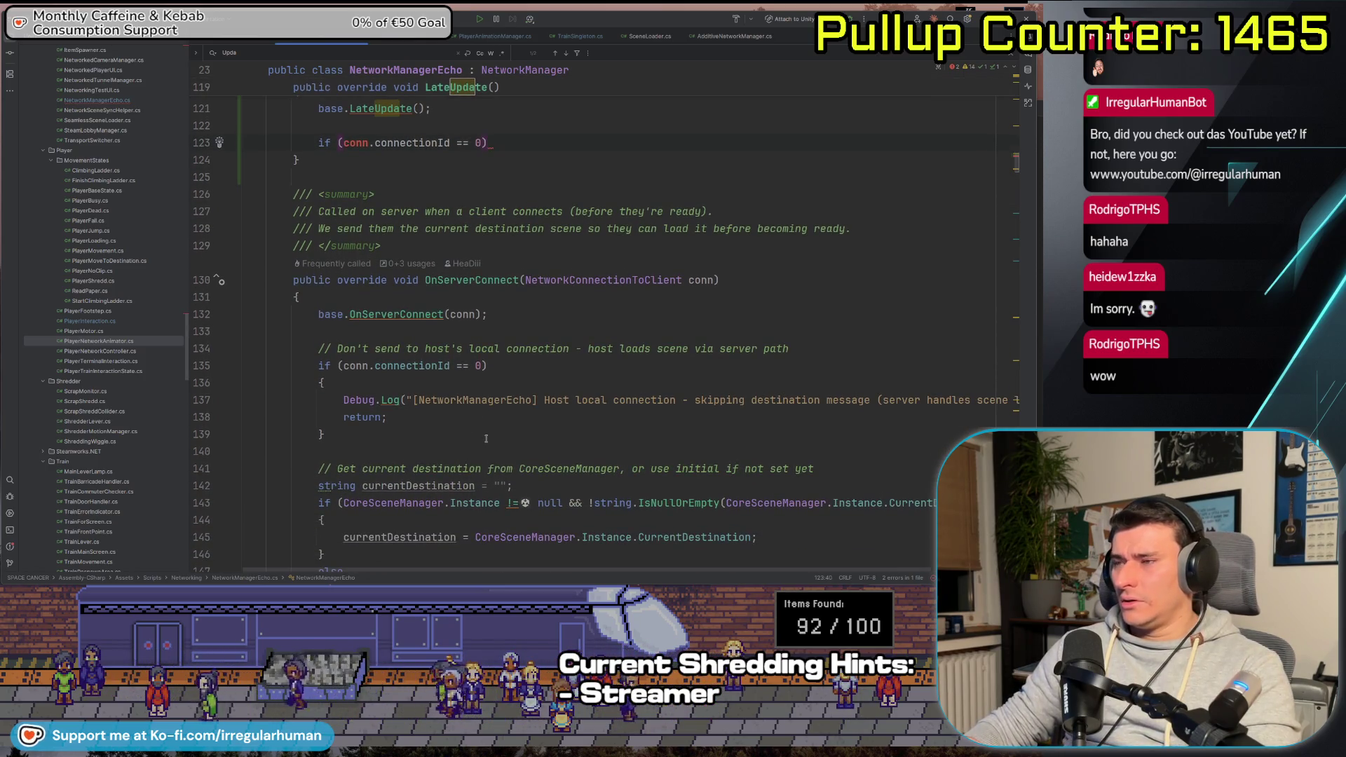
{"action": "scroll", "coordinate": [491, 442], "scroll_direction": "down", "scroll_amount": 4}
{"action": "scroll", "coordinate": [543, 417], "scroll_direction": "down", "scroll_amount": 9}
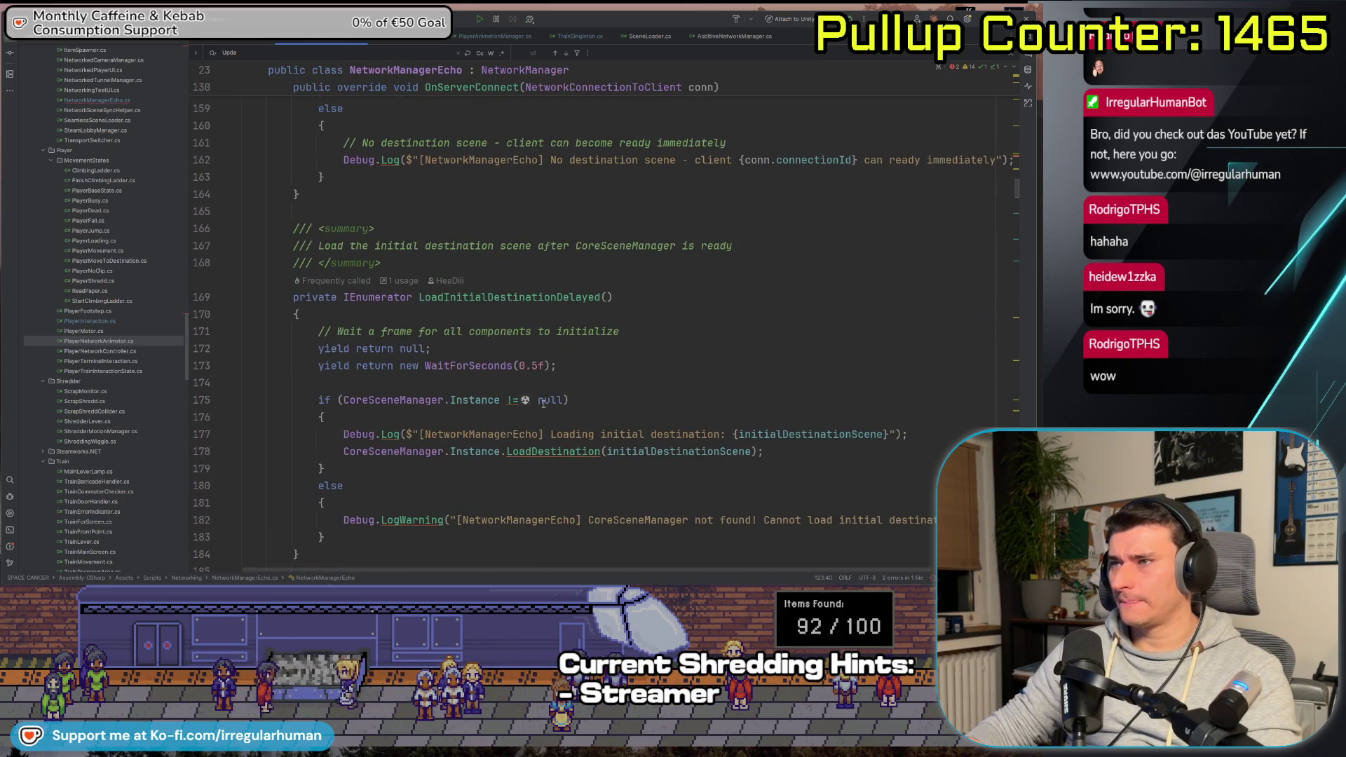
{"action": "scroll", "coordinate": [571, 472], "scroll_direction": "down", "scroll_amount": 6}
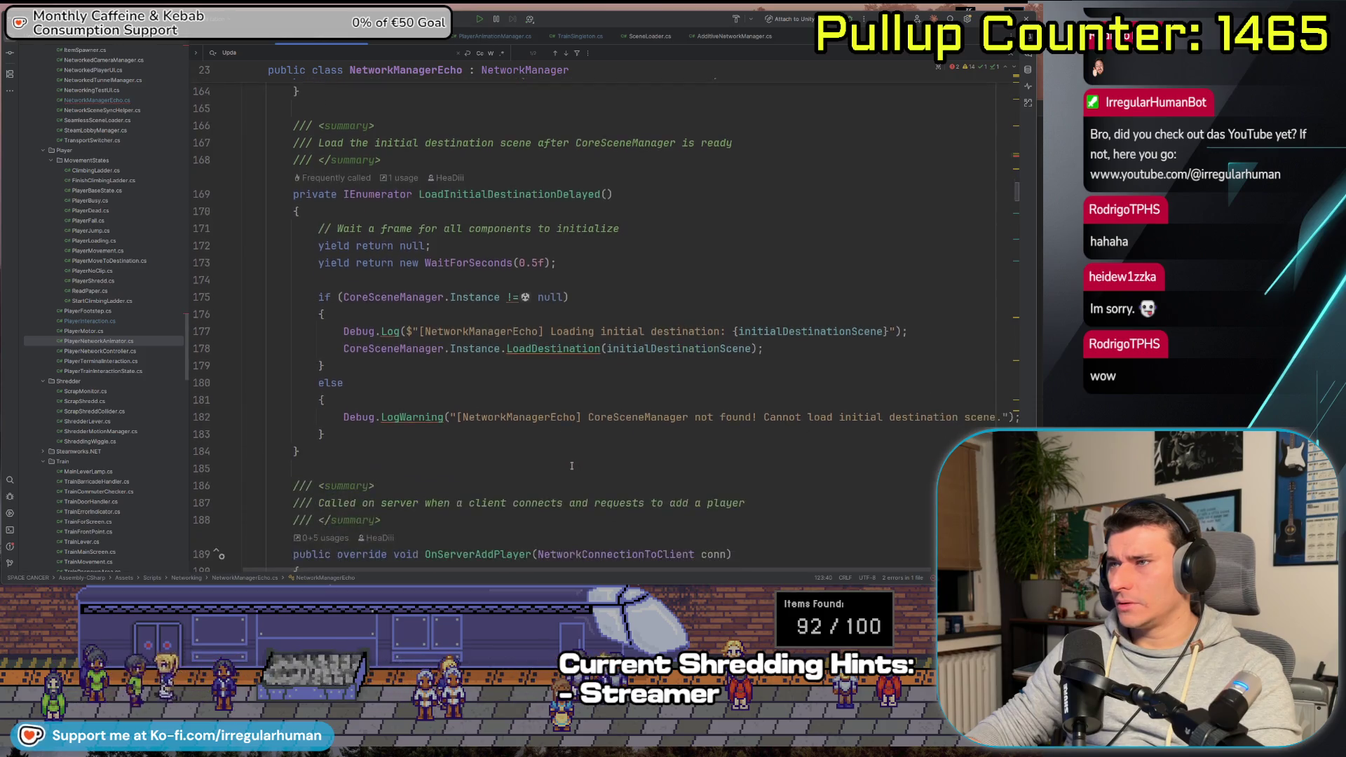
{"action": "scroll", "coordinate": [586, 435], "scroll_direction": "down", "scroll_amount": 4}
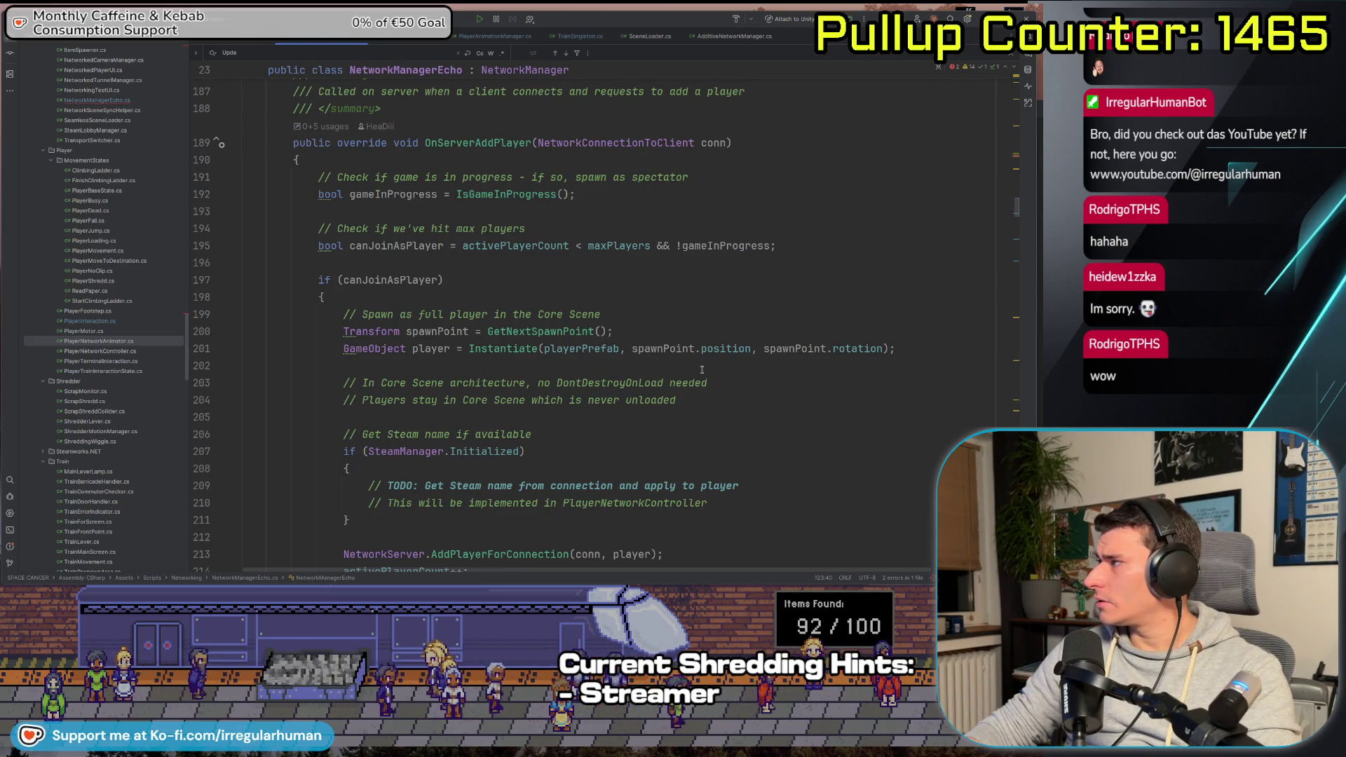
Comment out the if (conn.connectionId == 0) line 123 by prefixing it with //
{"action": "left_click", "coordinate": [852, 201]}
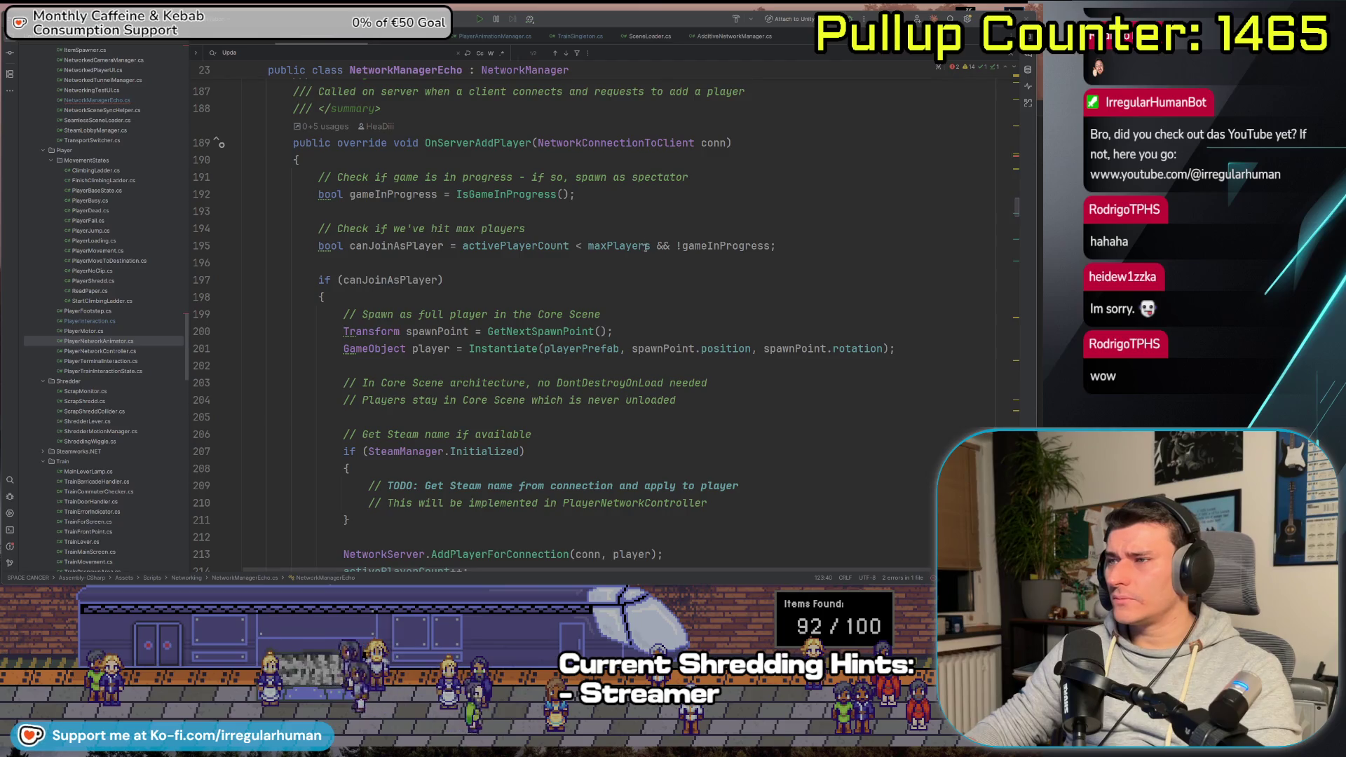
{"action": "scroll", "coordinate": [644, 247], "scroll_direction": "down", "scroll_amount": 4}
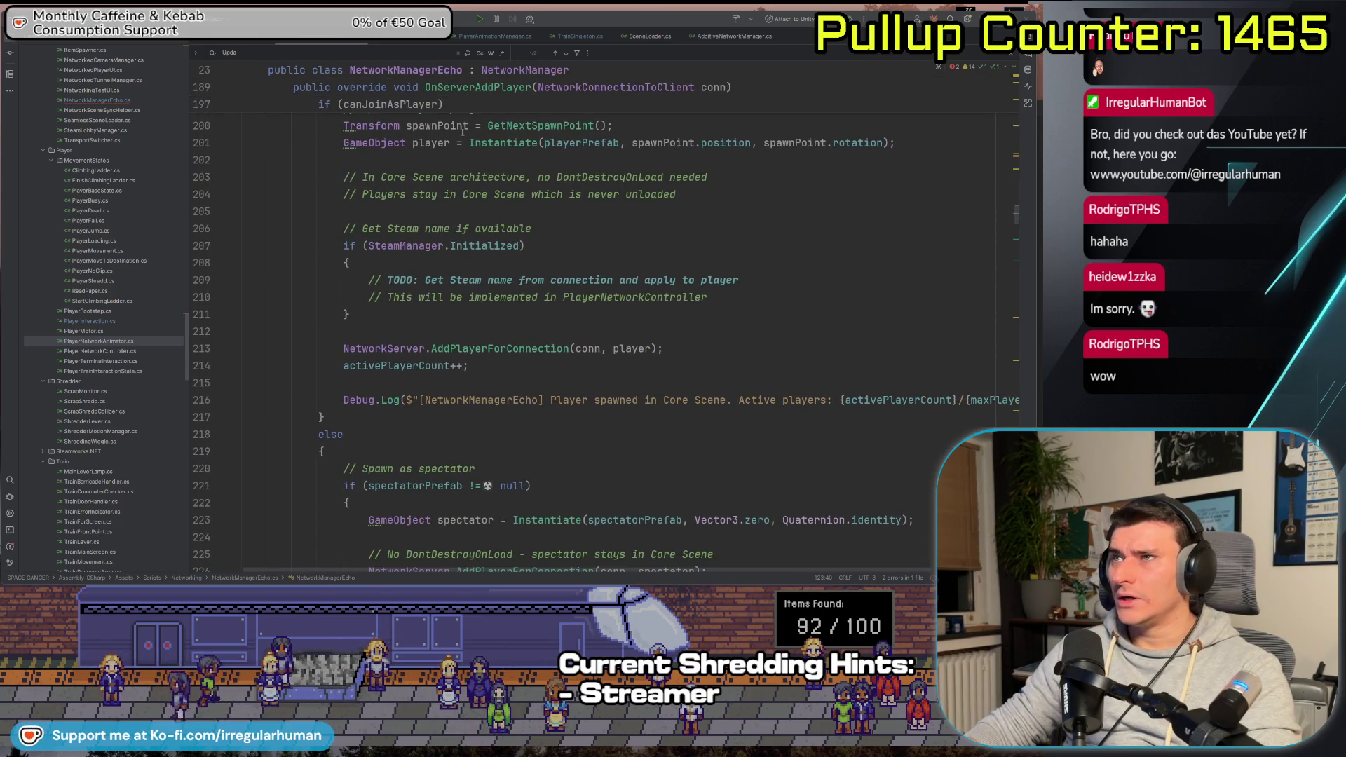
{"action": "scroll", "coordinate": [688, 320], "scroll_direction": "up", "scroll_amount": 20}
{"action": "scroll", "coordinate": [688, 321], "scroll_direction": "down", "scroll_amount": 1}
{"action": "left_click", "coordinate": [316, 348]}
{"action": "type", "text": "// if (conn.connectionId == 0"}
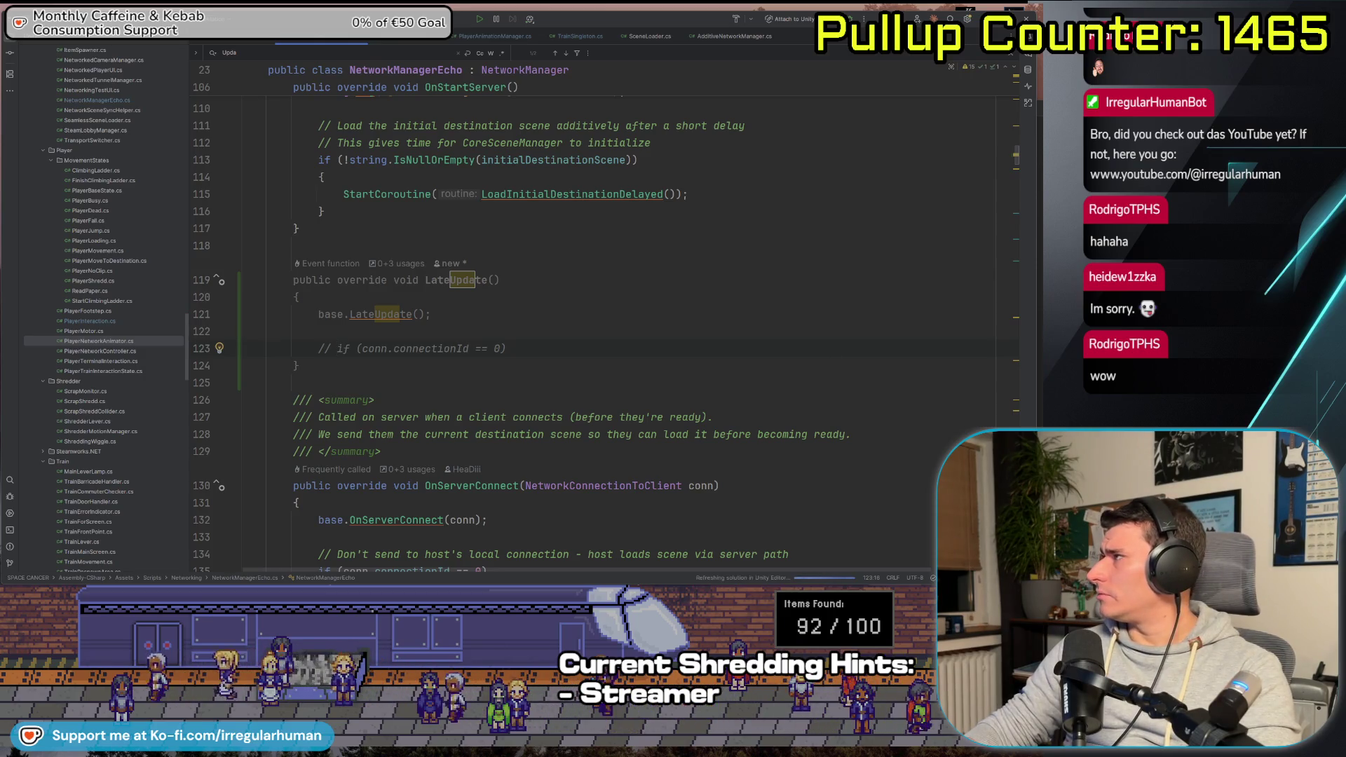
{"action": "key", "text": "alt+Tab"}
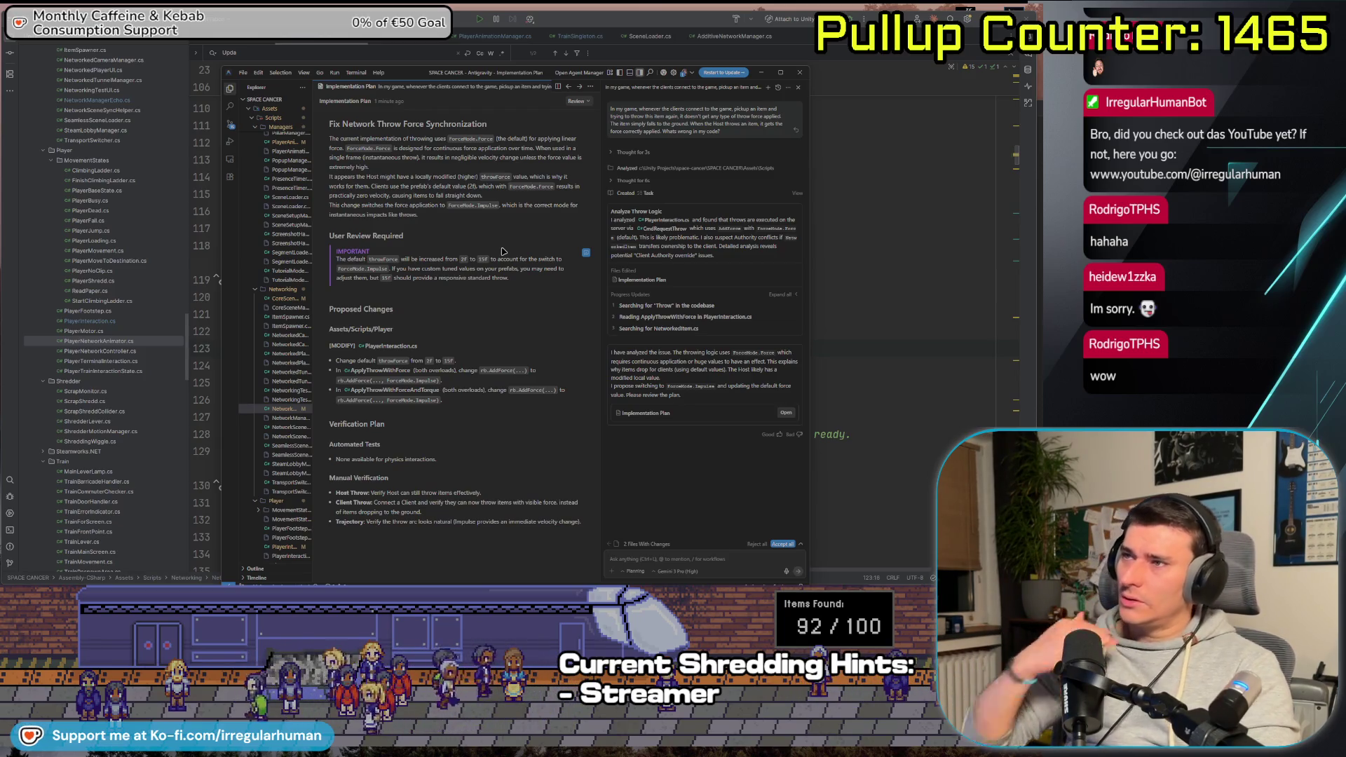
{"action": "key", "text": "alt+Tab"}
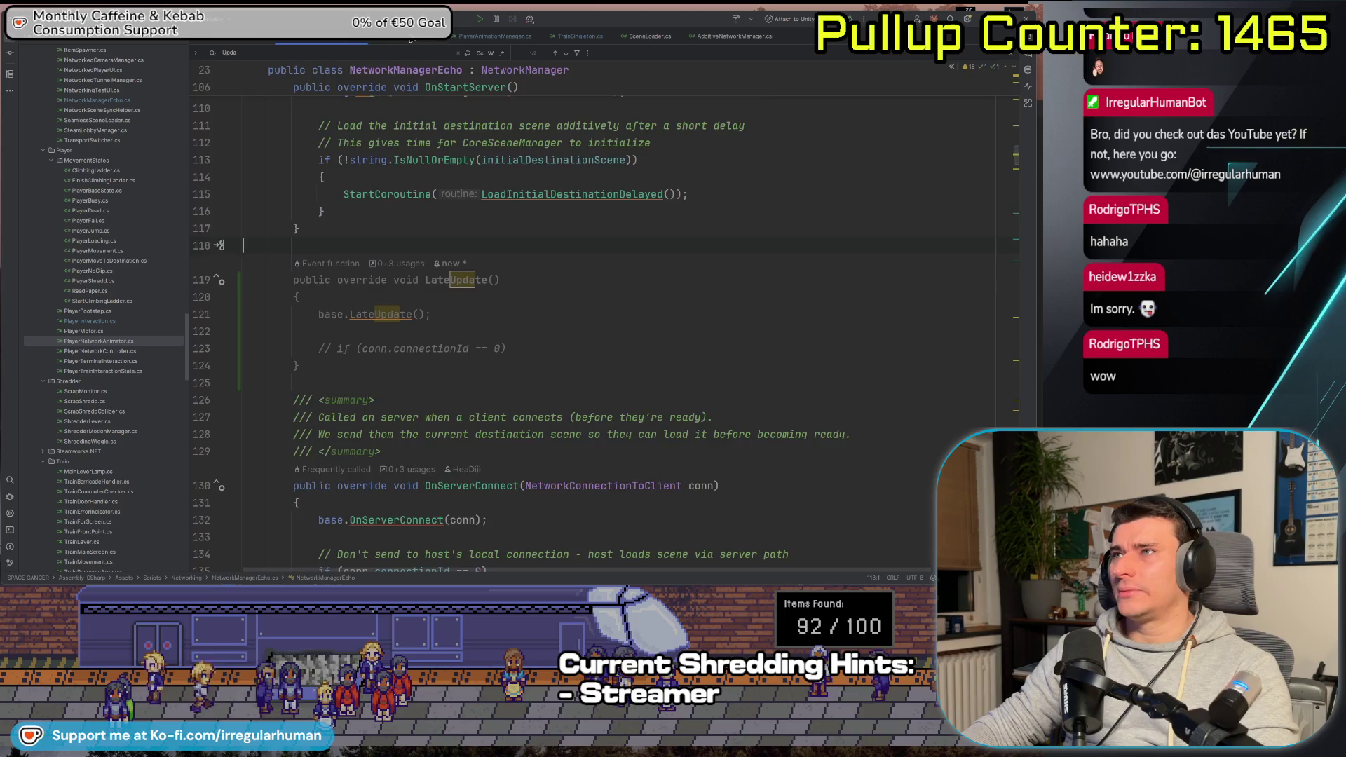
Change 'throwForce = 2f;' on line 17 of PlayerInteraction.cs to 1000f
{"action": "left_click", "coordinate": [406, 36]}
{"action": "scroll", "coordinate": [536, 248], "scroll_direction": "up", "scroll_amount": 10}
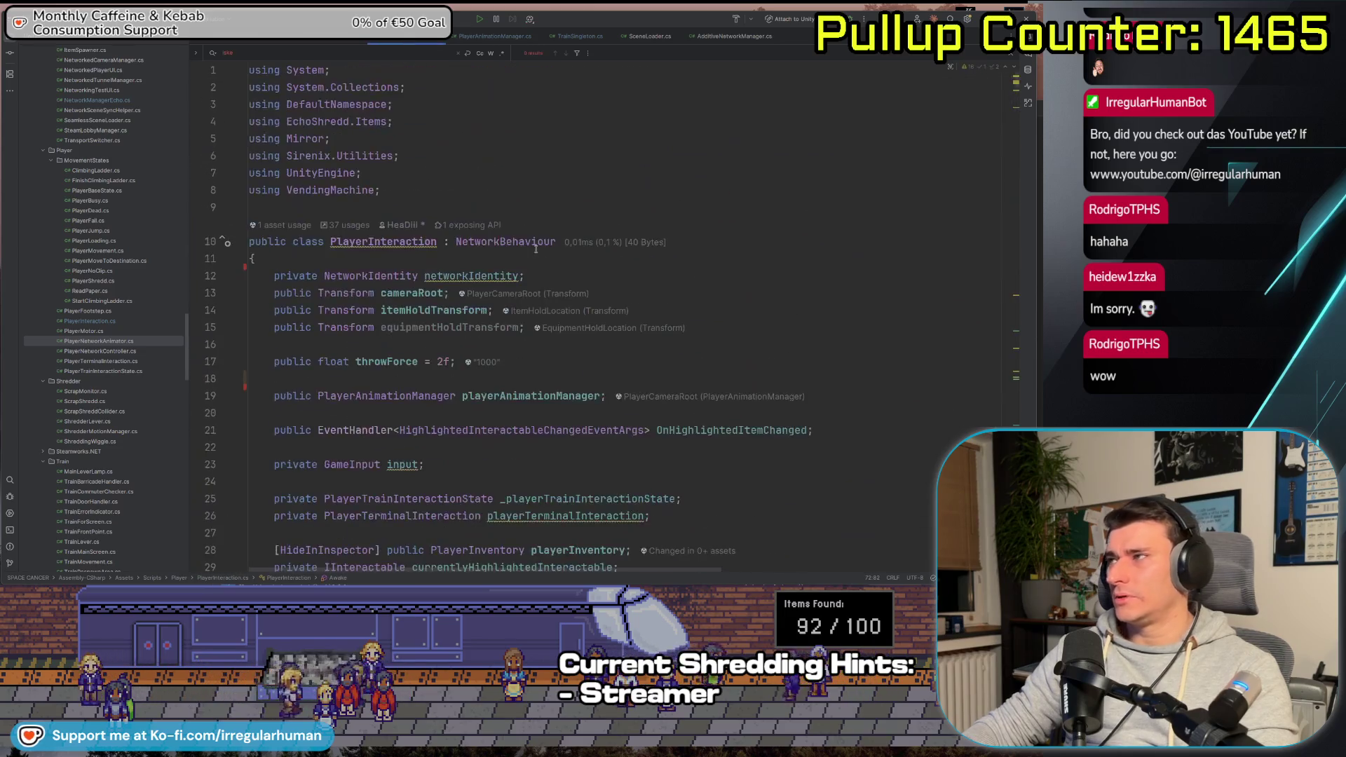
{"action": "left_click", "coordinate": [442, 361]}
{"action": "key", "text": "BackSpace"}
{"action": "type", "text": "1000"}
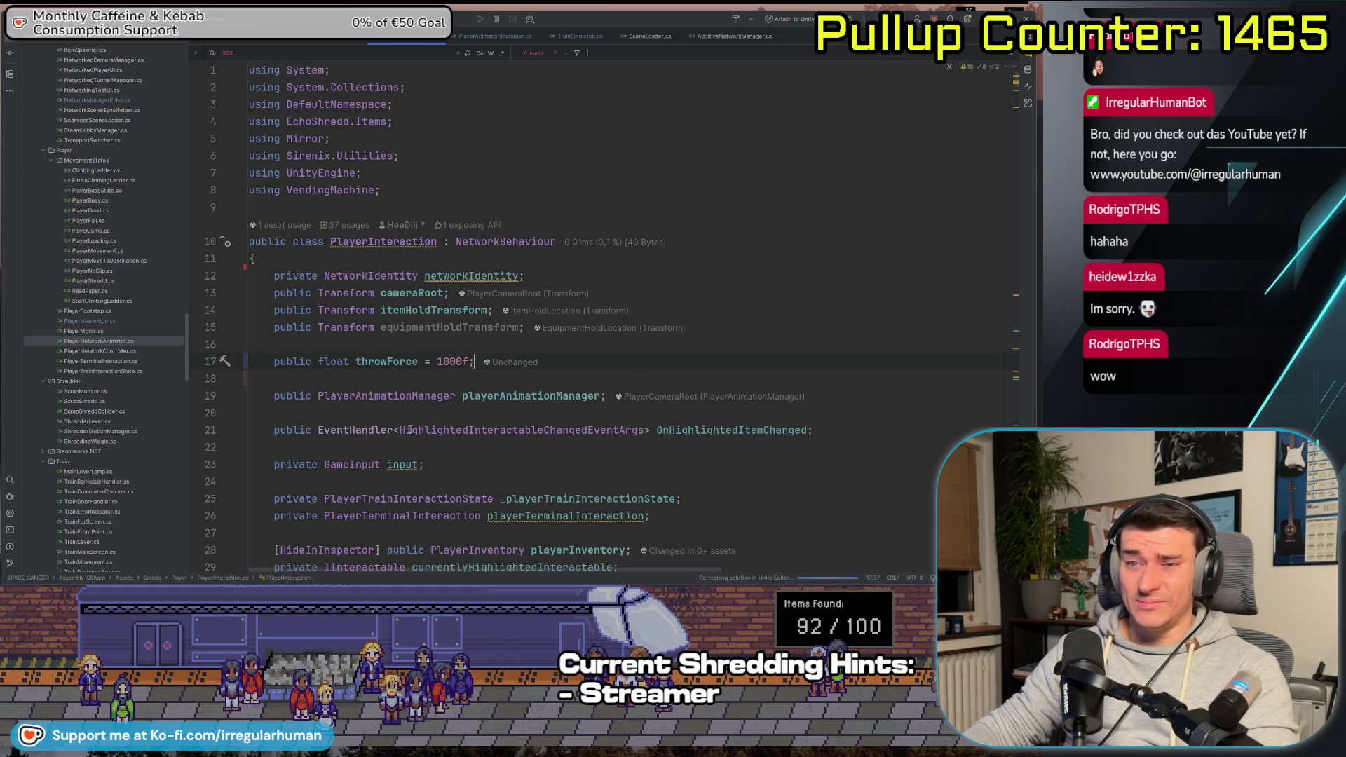
{"action": "key", "text": "super+Tab"}
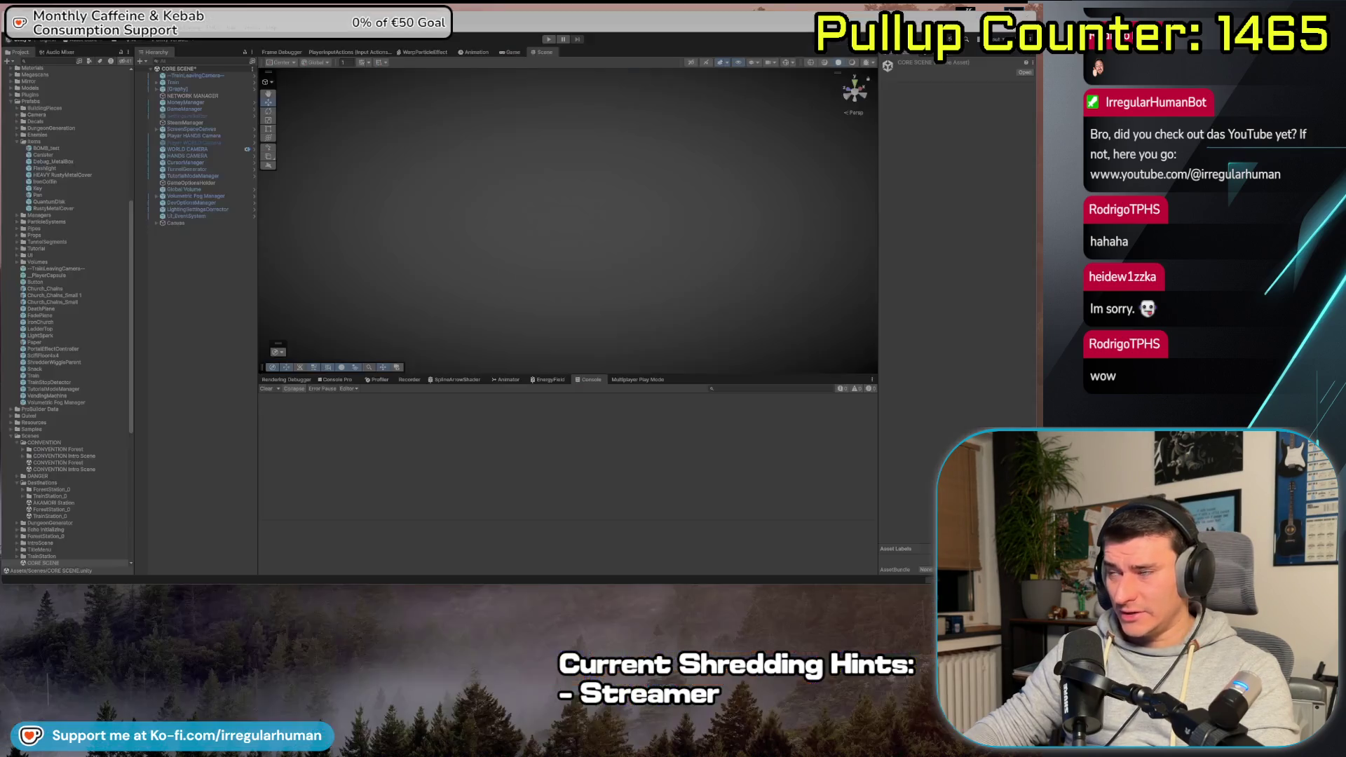
{"action": "key", "text": "super+Tab"}
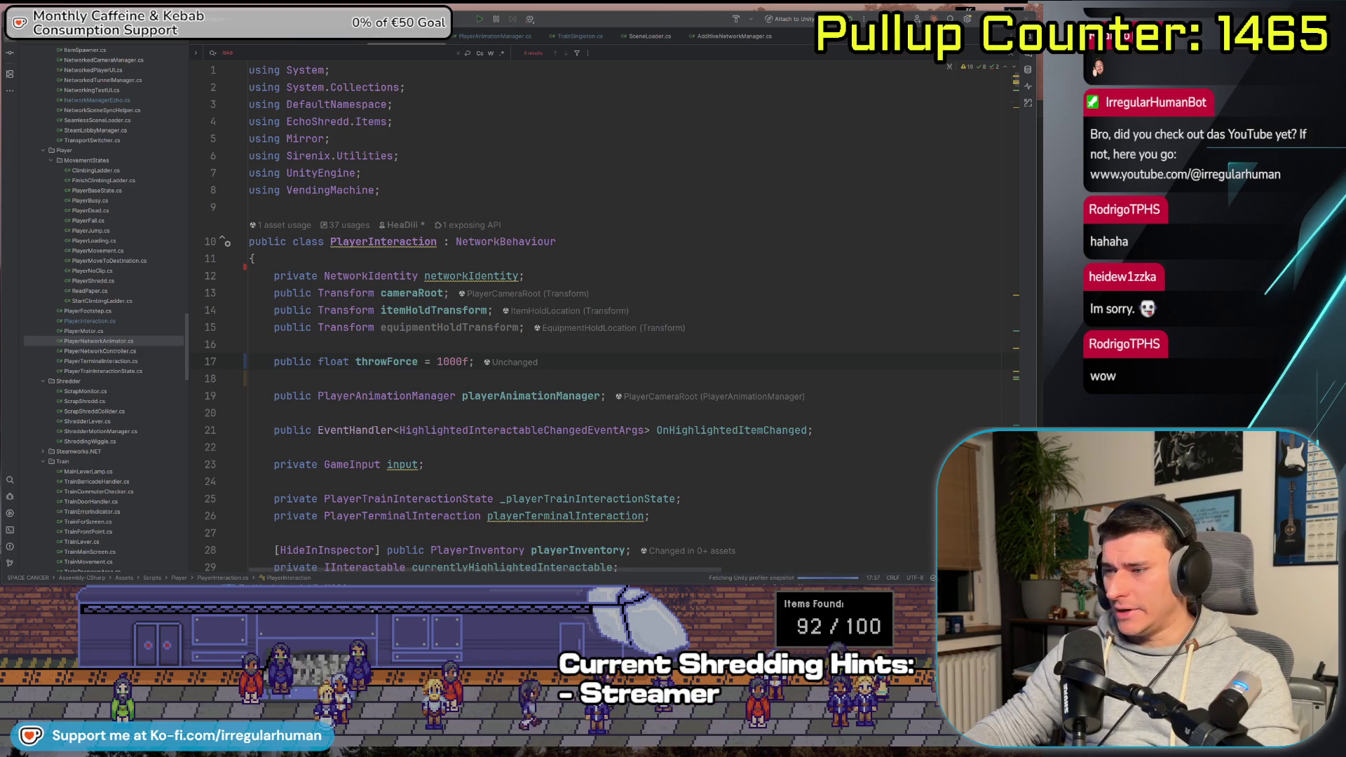
{"action": "key", "text": "alt+Tab"}
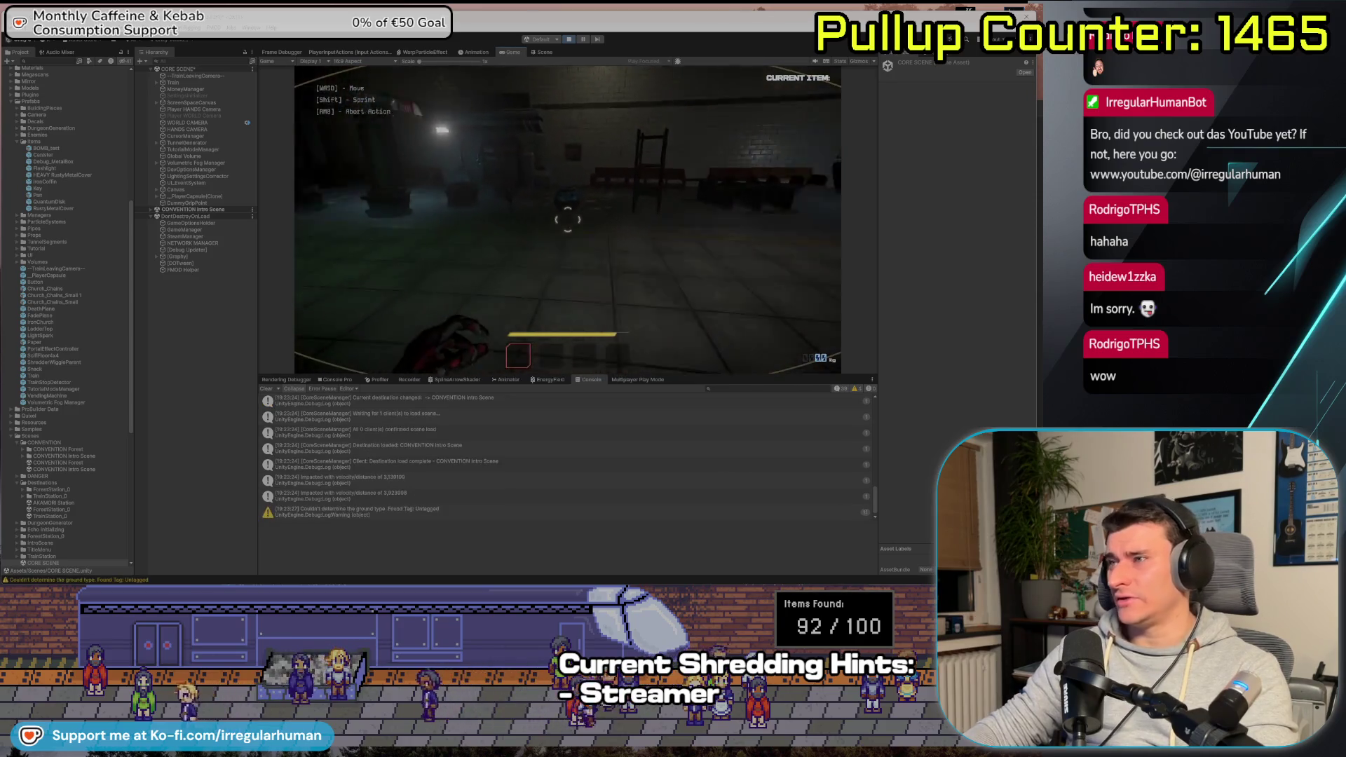
As the client player, pick up the bomb with E and throw it with G
{"action": "key", "text": "alt+Tab"}
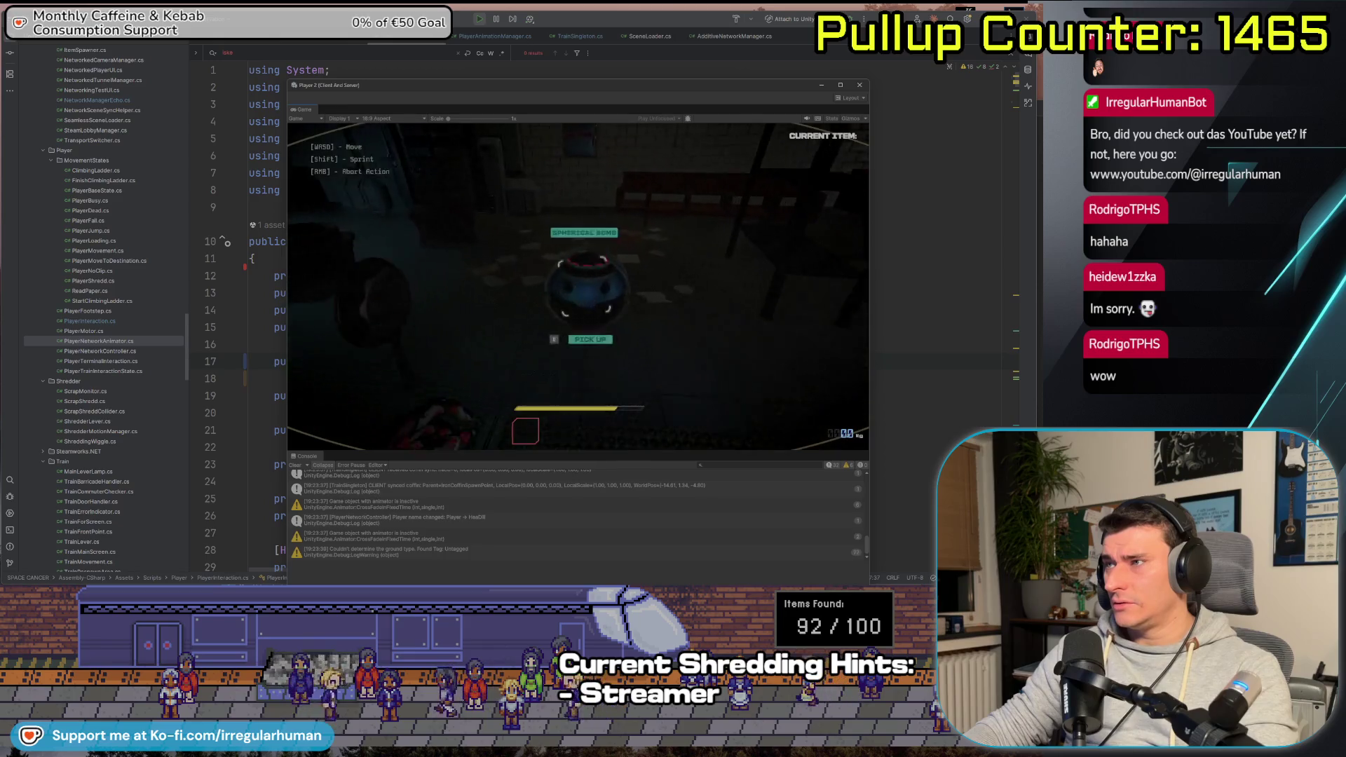
{"action": "key", "text": "e"}
{"action": "key", "text": "g"}
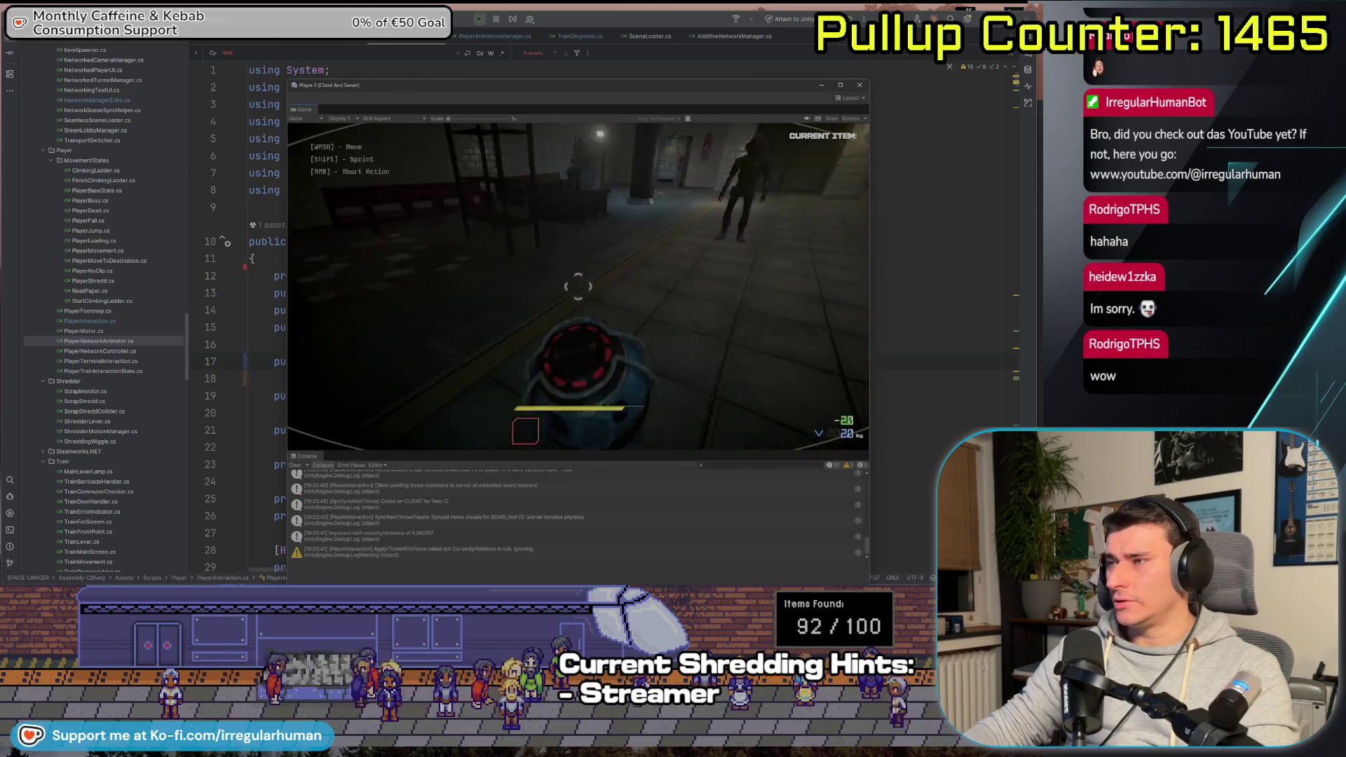
{"action": "key", "text": "Escape"}
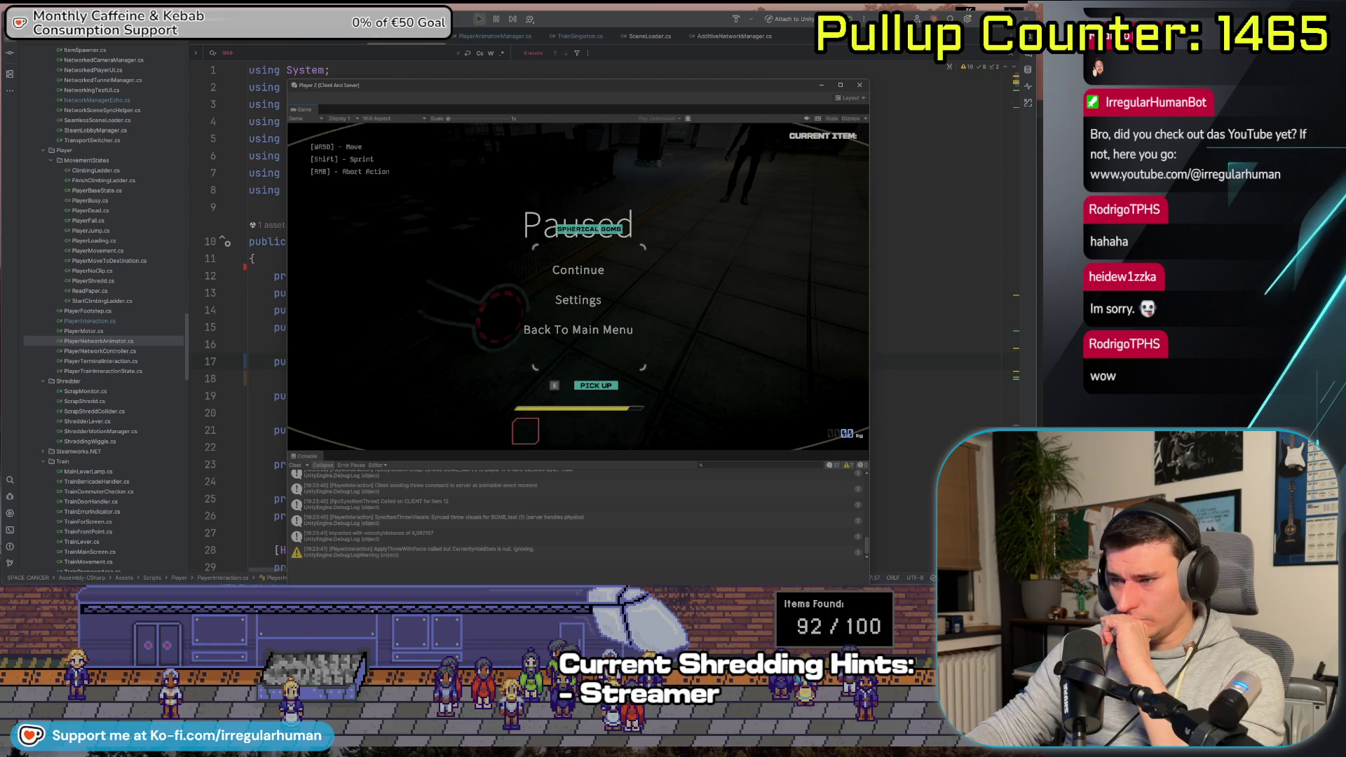
Pause the host game and stop Play mode in the Unity editor
{"action": "key", "text": "alt+Tab"}
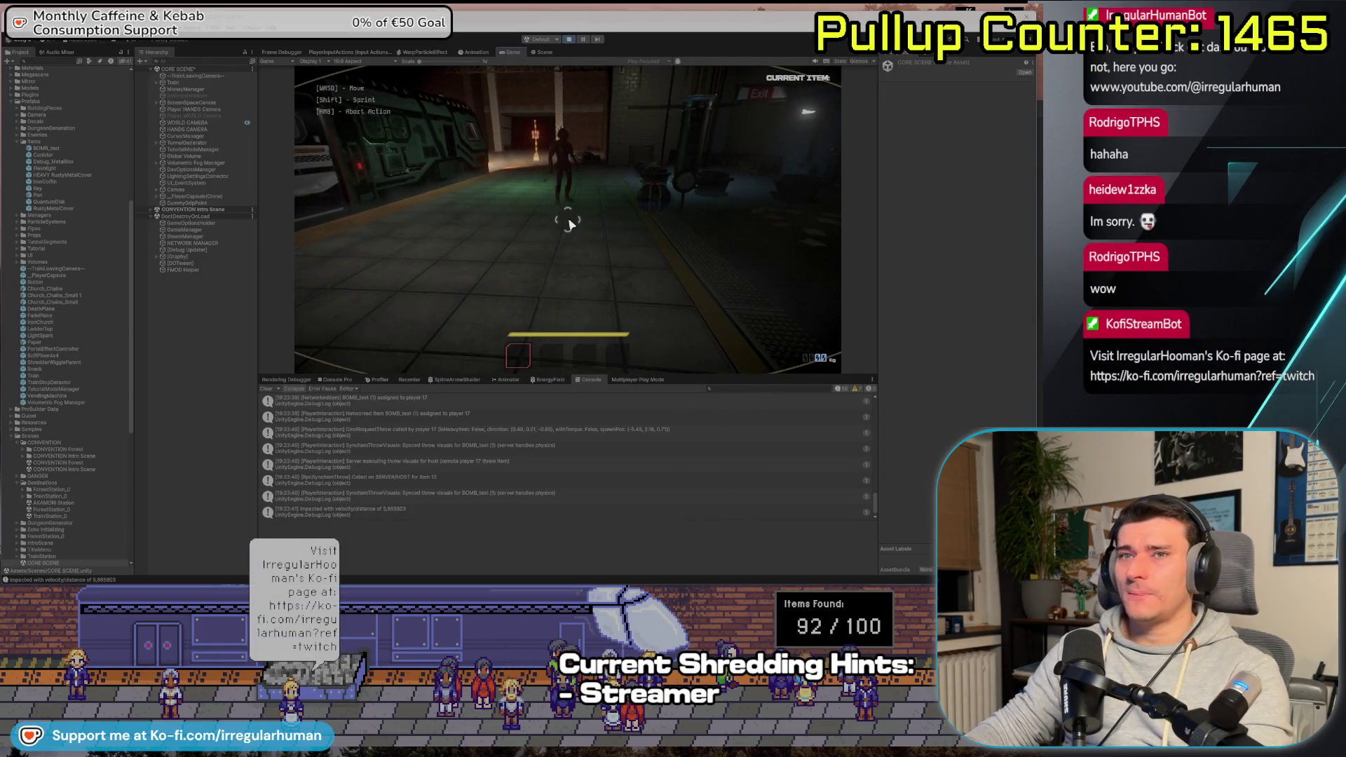
{"action": "key", "text": "Escape"}
{"action": "left_click", "coordinate": [570, 39]}
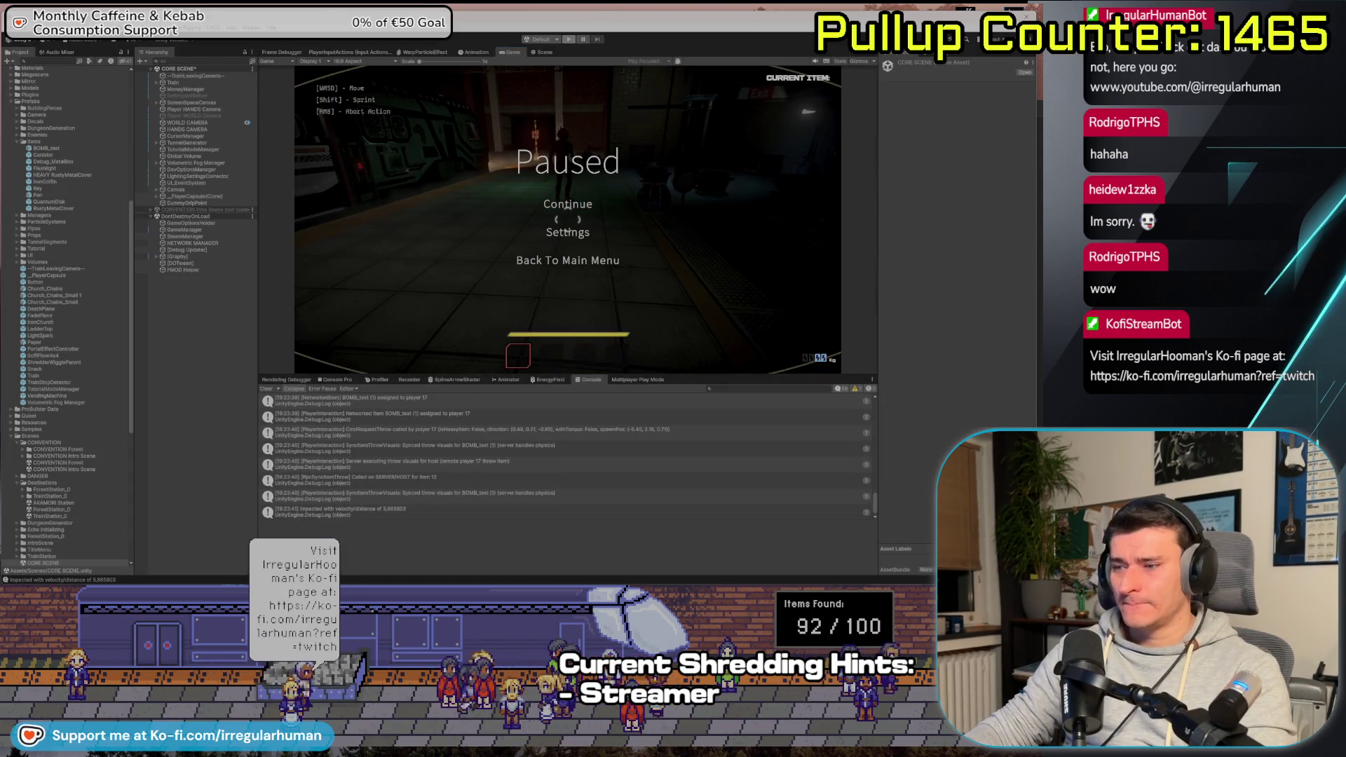
{"action": "key", "text": "alt+Tab"}
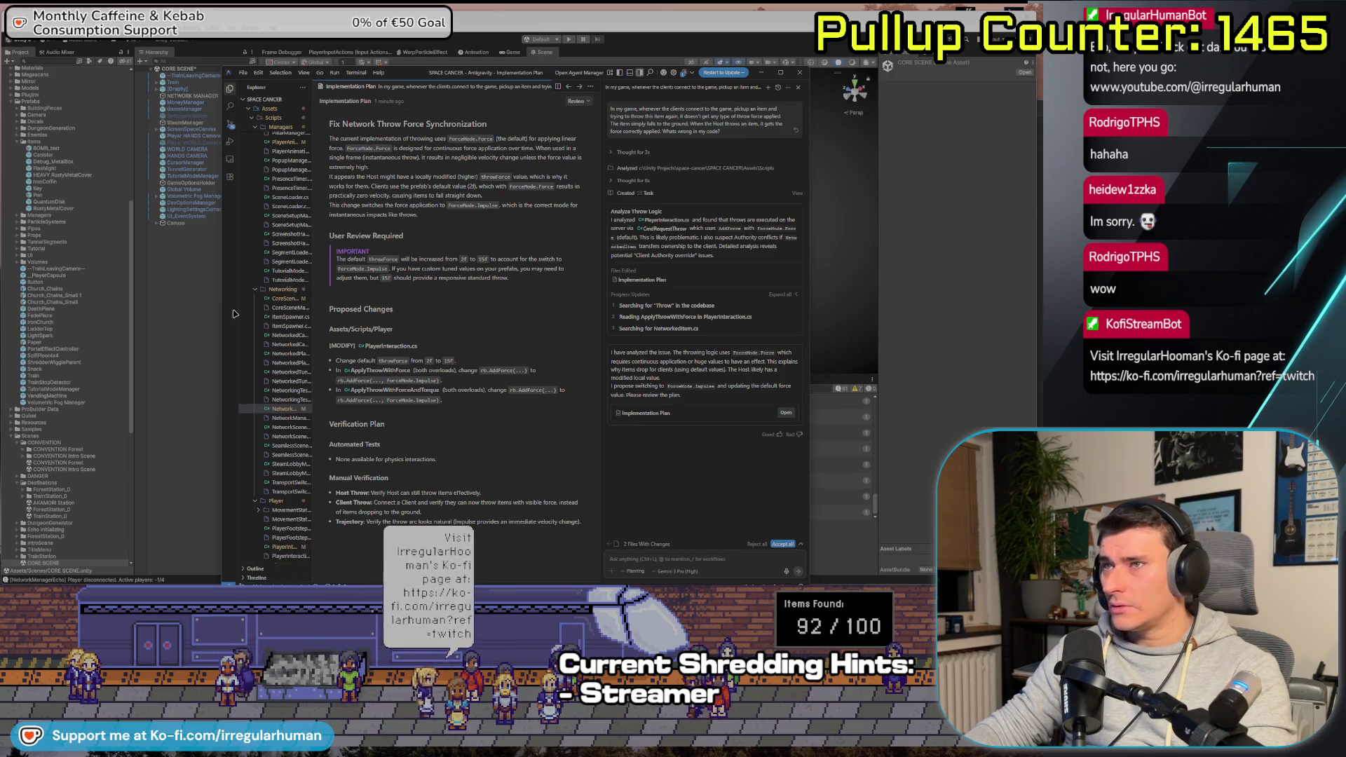
Widen the Antigravity editor and open PlayerInteraction.cs at the ApplyThrowWithForce method from the plan
{"action": "mouse_move", "coordinate": [222, 303]}
{"action": "left_mouse_down"}
{"action": "mouse_move", "coordinate": [25, 302]}
{"action": "mouse_move", "coordinate": [36, 303]}
{"action": "left_mouse_up"}
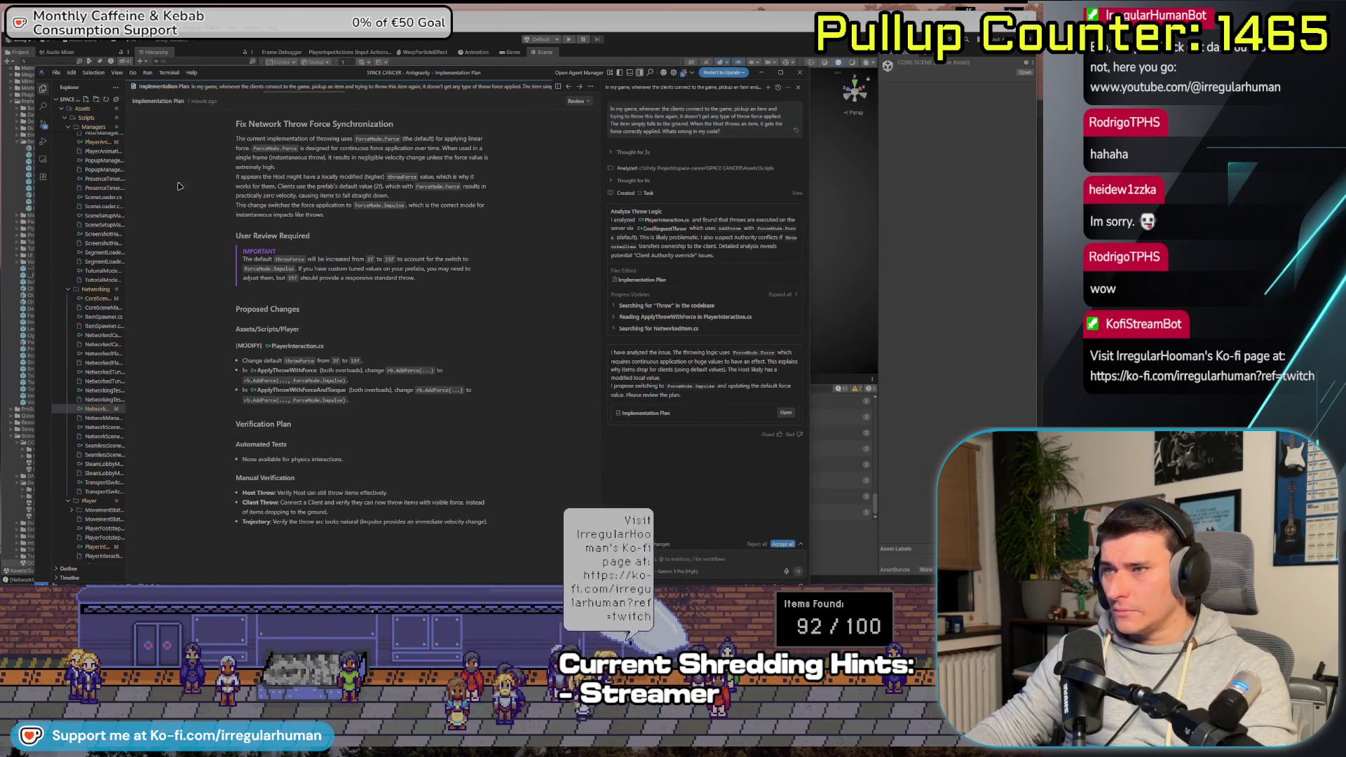
{"action": "mouse_move", "coordinate": [309, 77]}
{"action": "left_mouse_down"}
{"action": "mouse_move", "coordinate": [314, 38]}
{"action": "mouse_move", "coordinate": [314, 64]}
{"action": "left_mouse_up"}
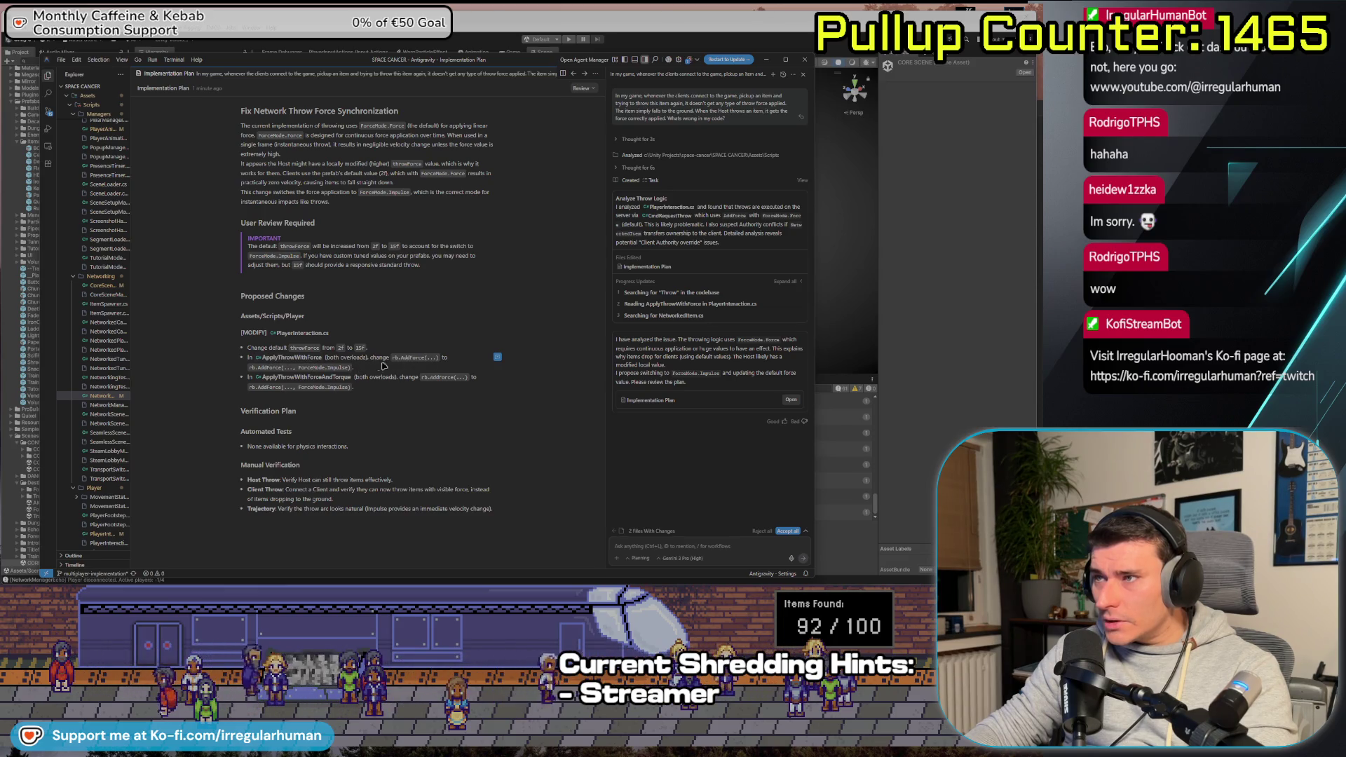
{"action": "left_click", "coordinate": [319, 358]}
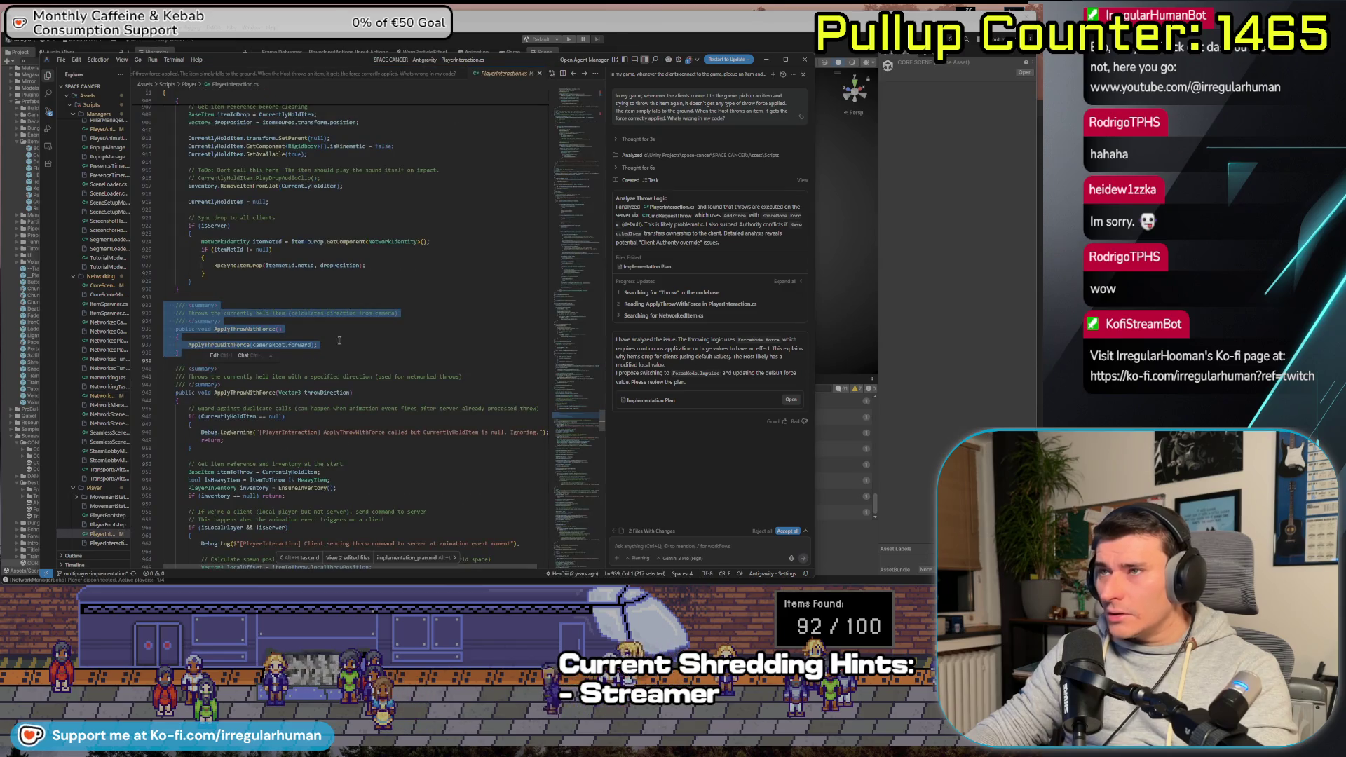
{"action": "left_click", "coordinate": [345, 346]}
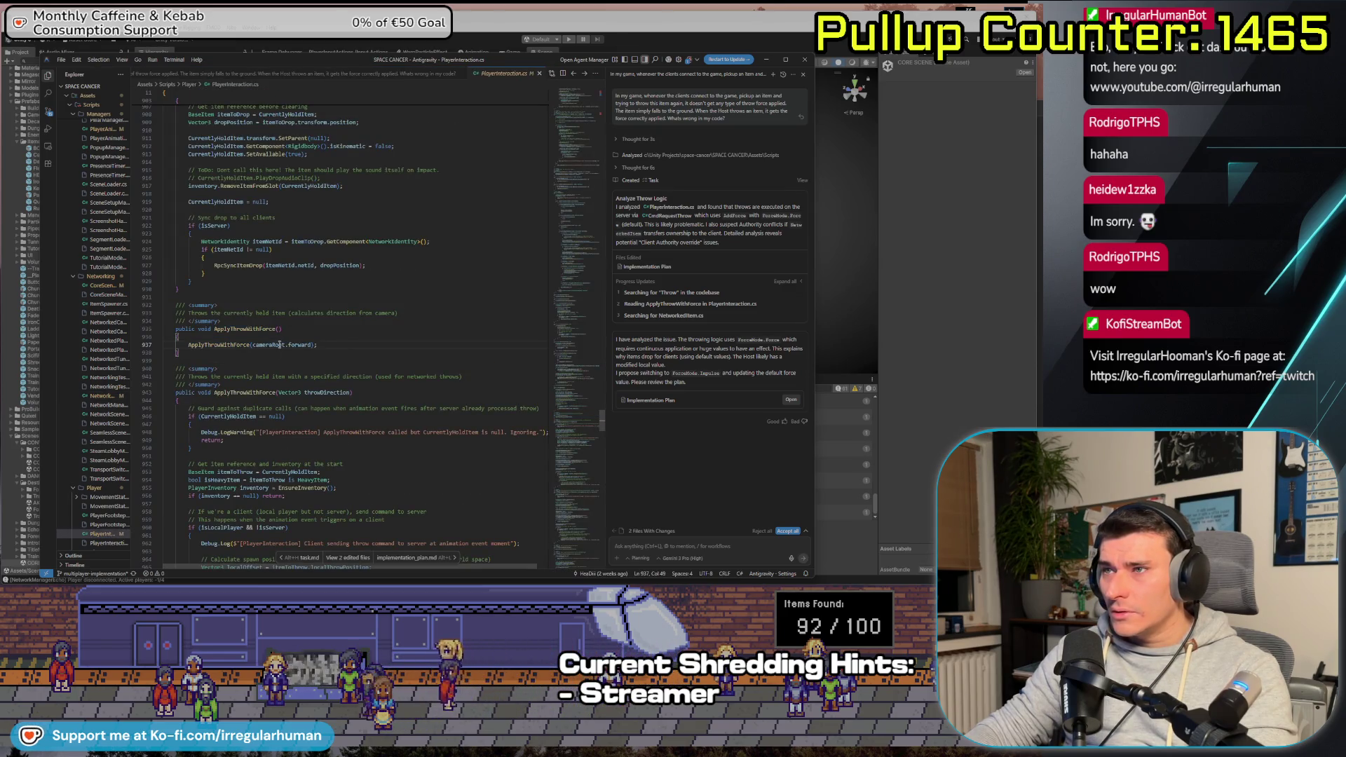
Compare the plan with the method code, then search PlayerInteraction.cs for rb.AddForce
{"action": "key", "text": "alt+Tab"}
{"action": "key", "text": "alt+Tab"}
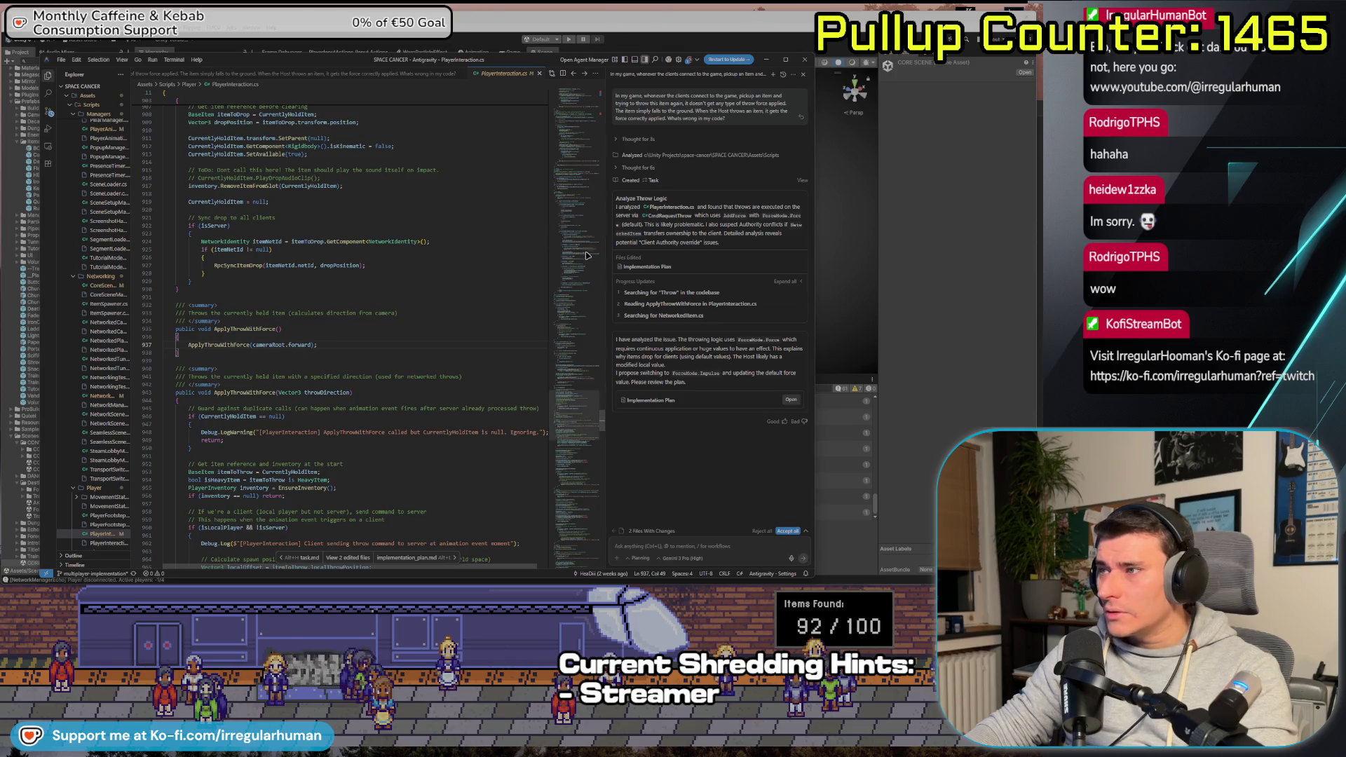
{"action": "left_click", "coordinate": [410, 558]}
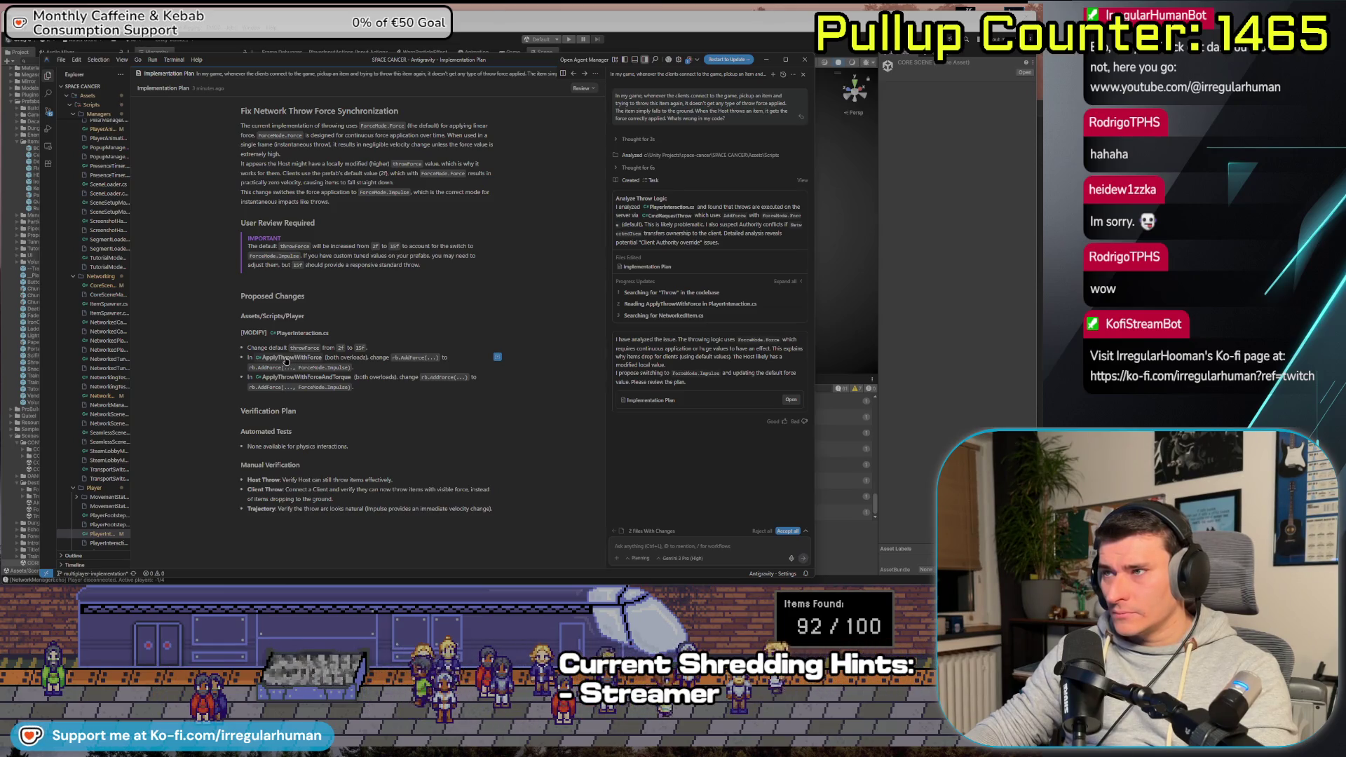
{"action": "left_click", "coordinate": [291, 357]}
{"action": "key", "text": "ctrl+f"}
{"action": "type", "text": "r"}
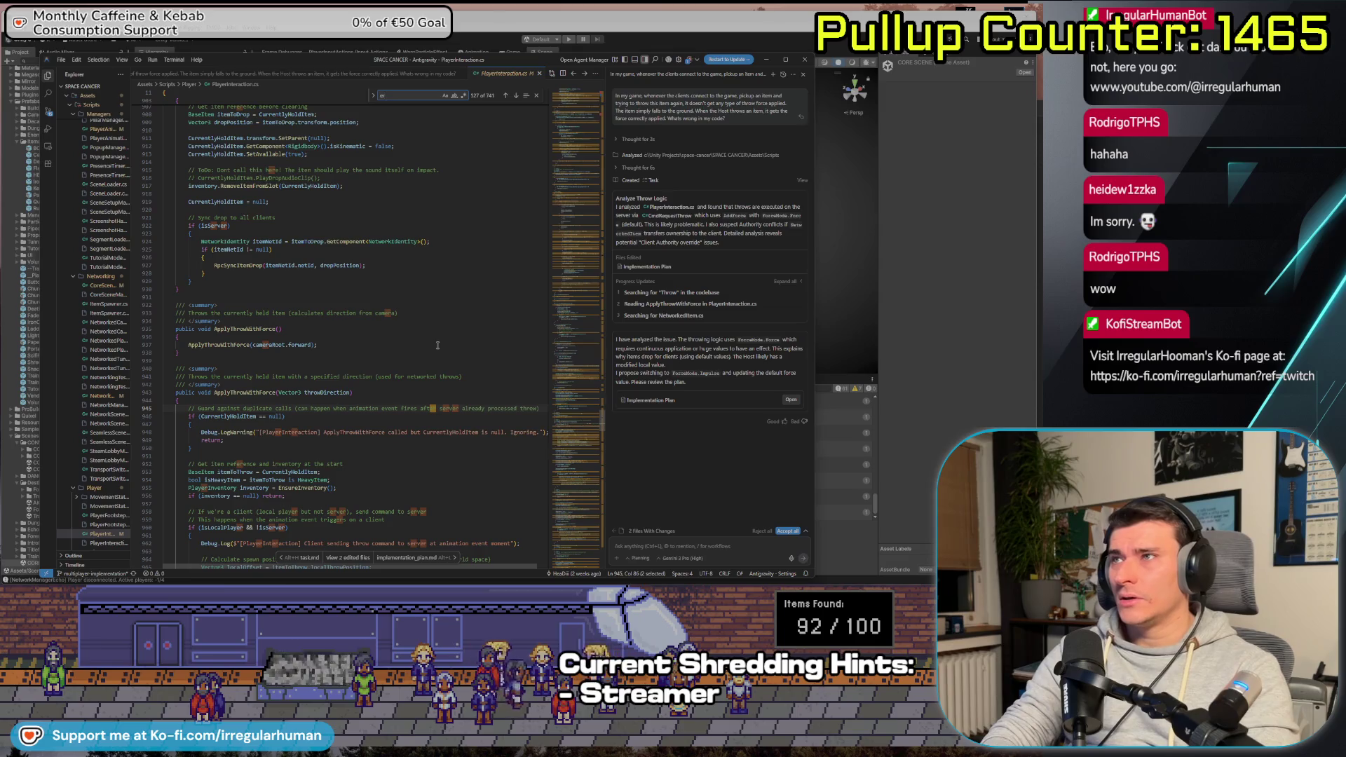
{"action": "type", "text": "b.AddForce"}
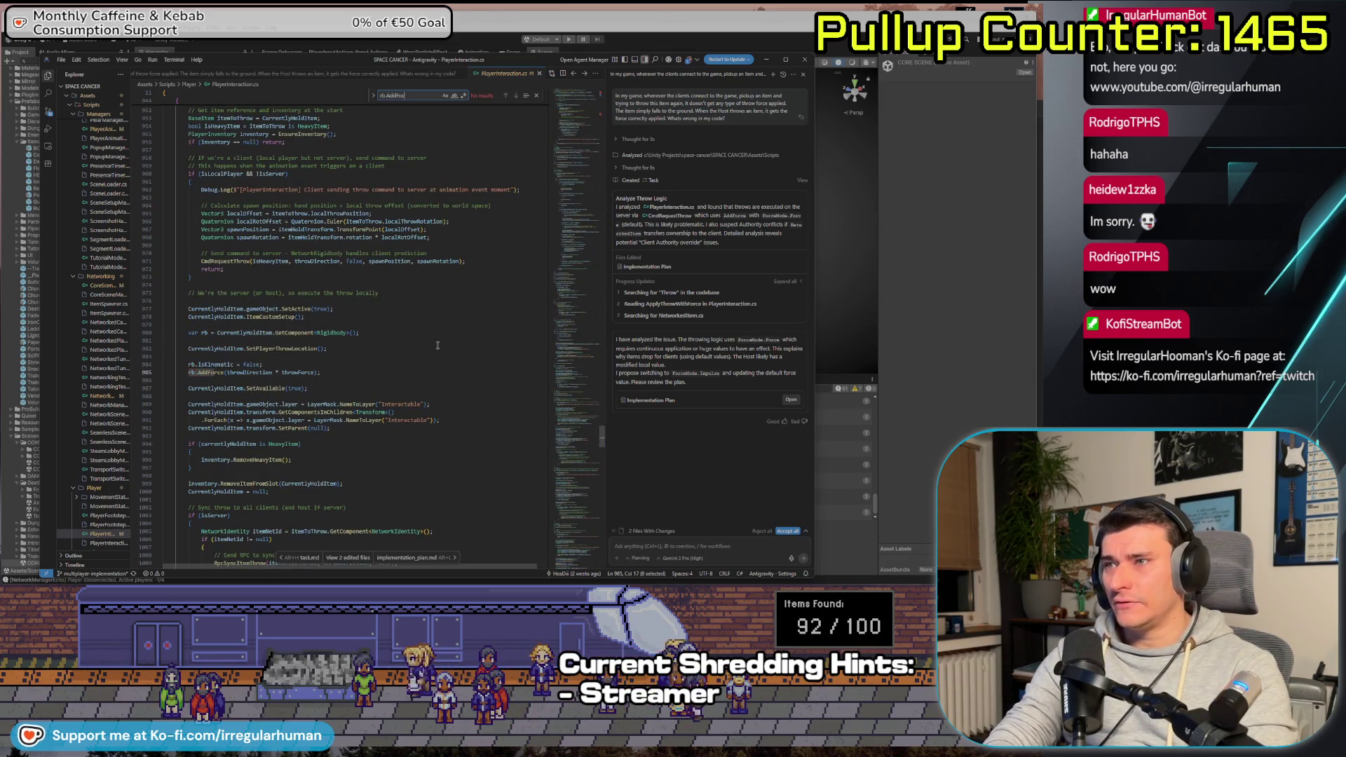
Add ForceMode.Impulse after throwForce in the line 985 rb.AddForce call and check other AddForce calls
{"action": "double_click", "coordinate": [310, 372]}
{"action": "key", "text": "Right"}
{"action": "type", "text": ", F"}
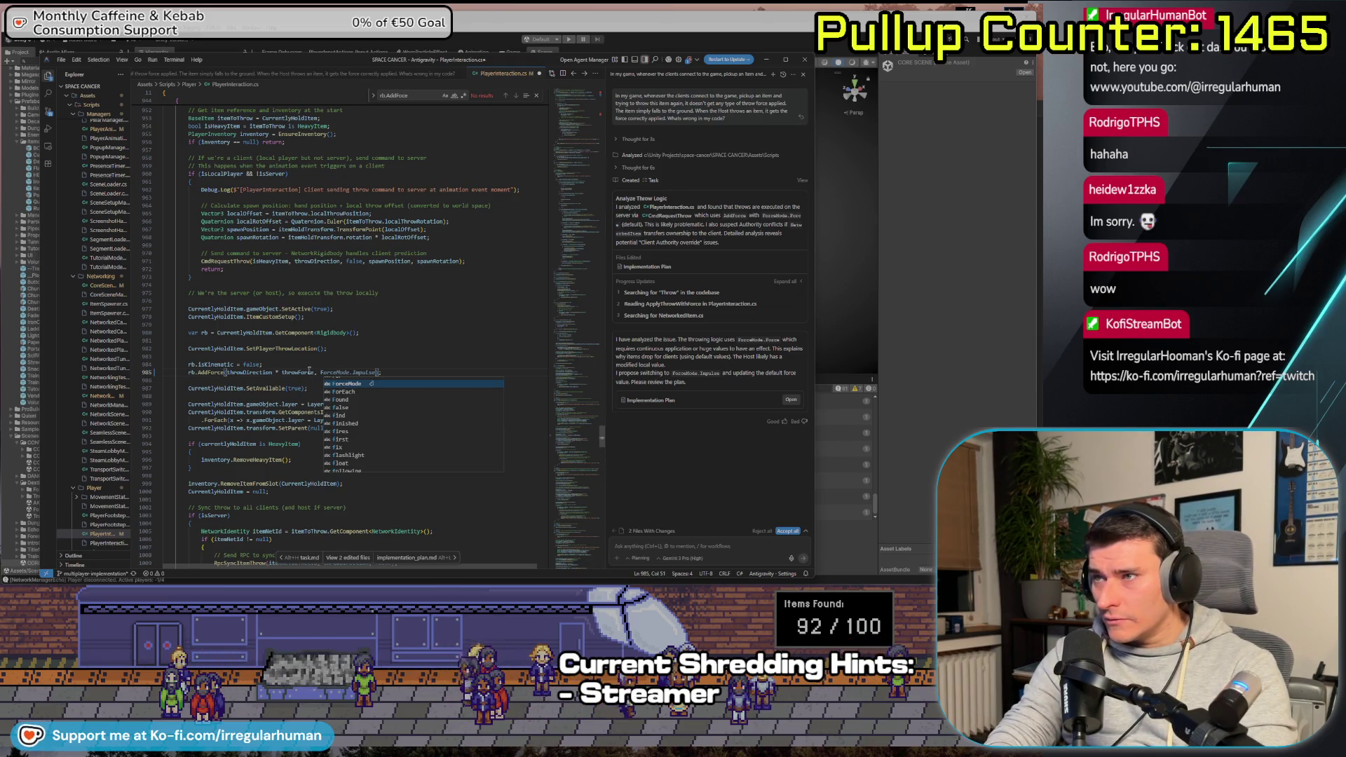
{"action": "key", "text": "Tab"}
{"action": "key", "text": "ctrl+f"}
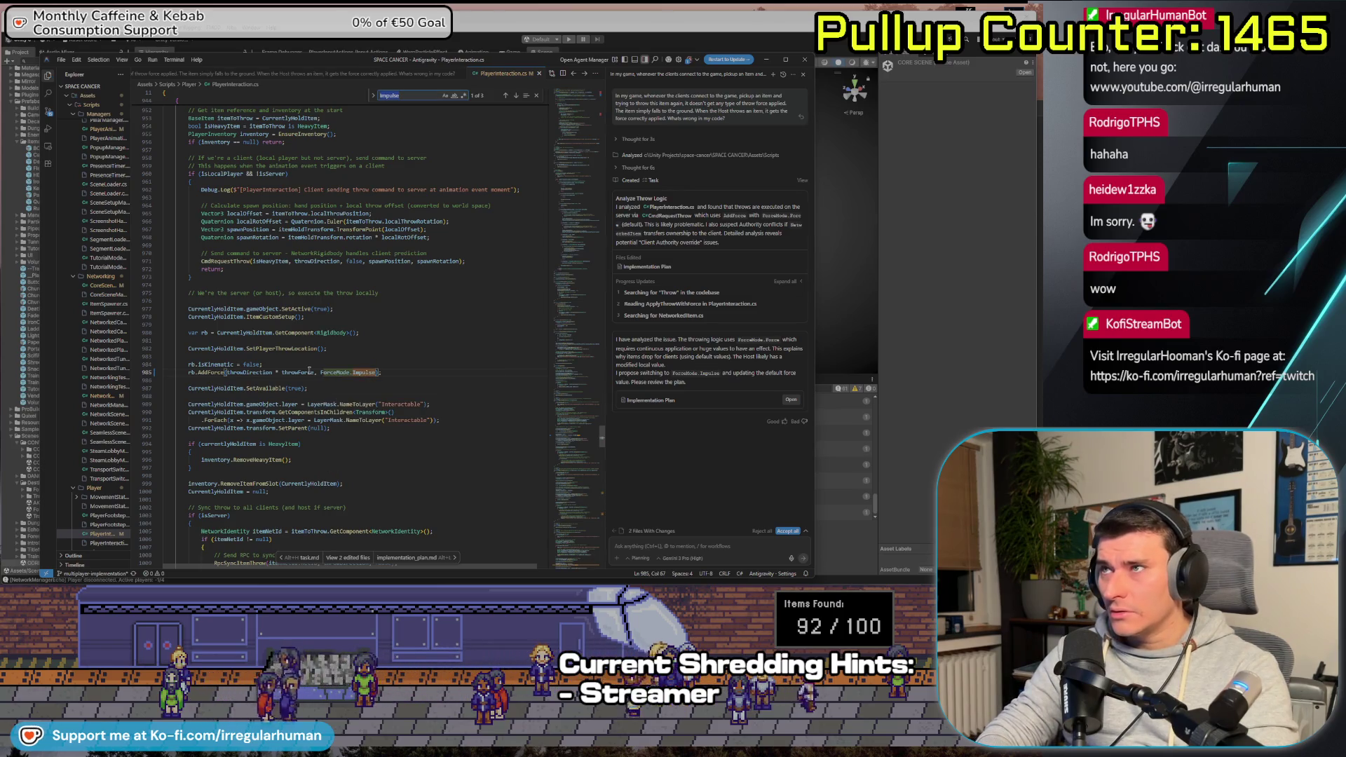
{"action": "type", "text": "rb"}
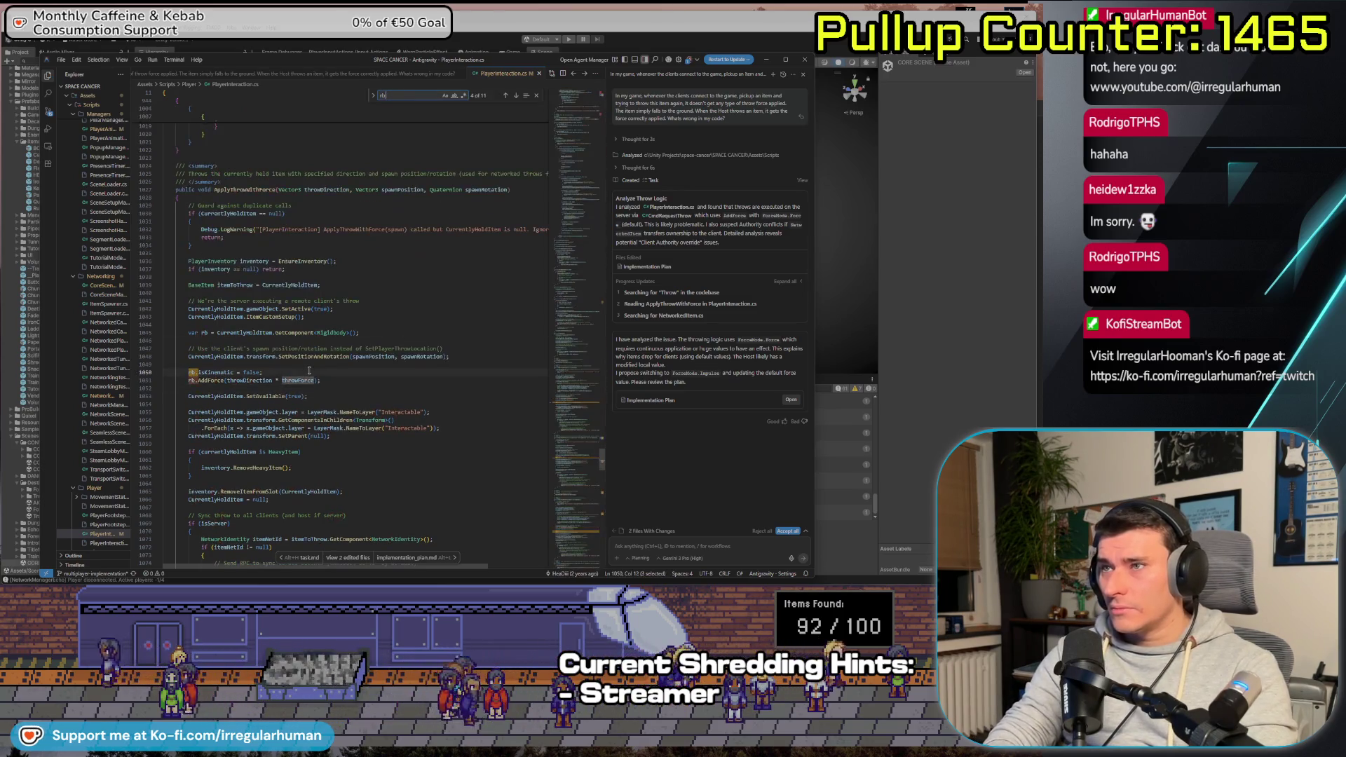
{"action": "type", "text": ".AddForce"}
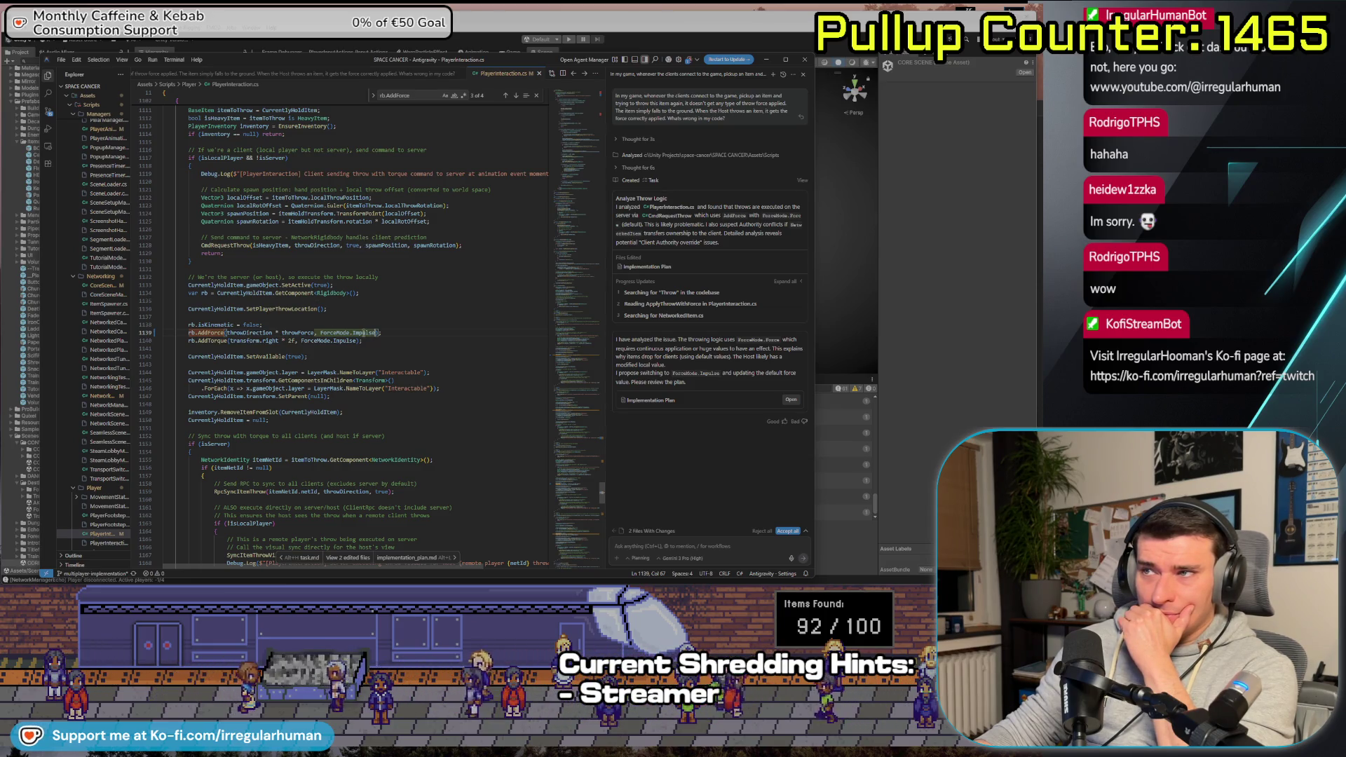
{"action": "left_click", "coordinate": [951, 242]}
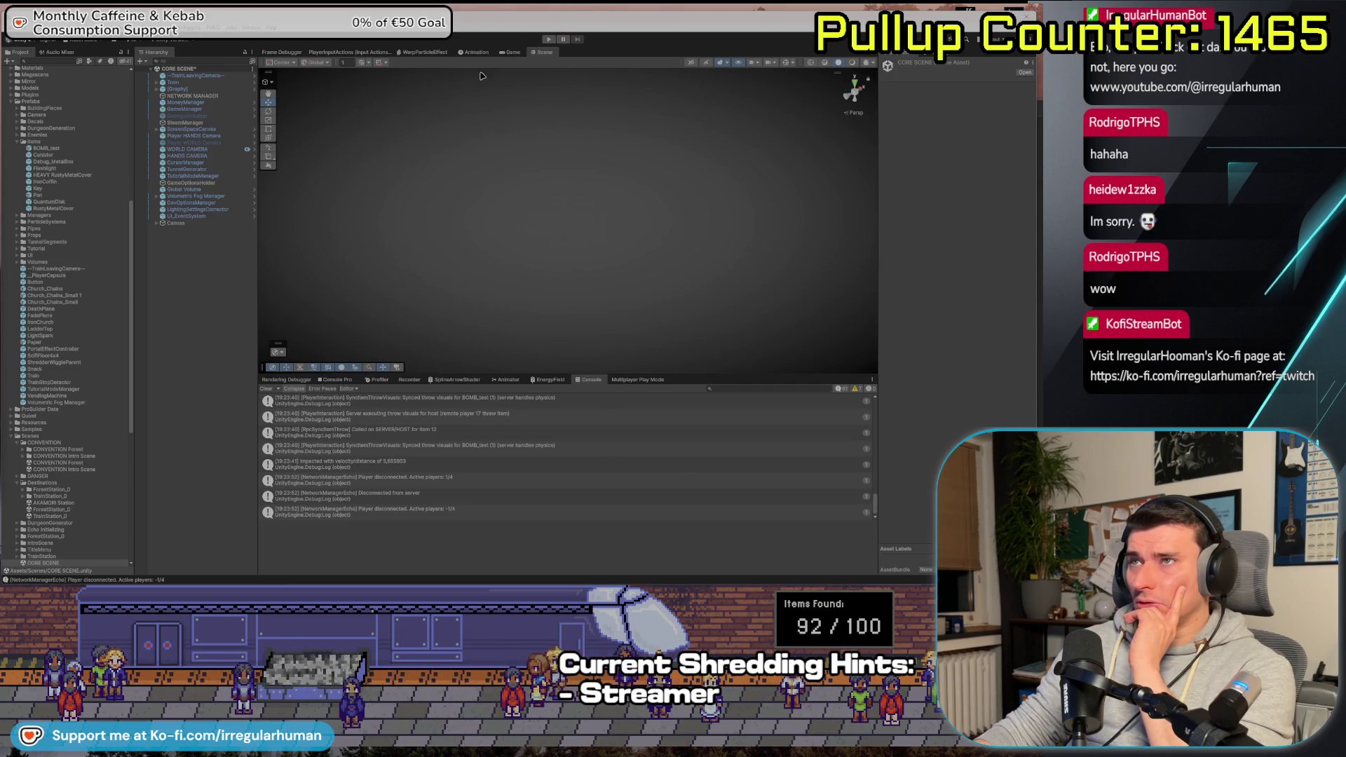
Host a playtest, pick up and throw BOMB_test, then frame the thrown bomb in the Scene view
{"action": "left_click", "coordinate": [549, 40]}
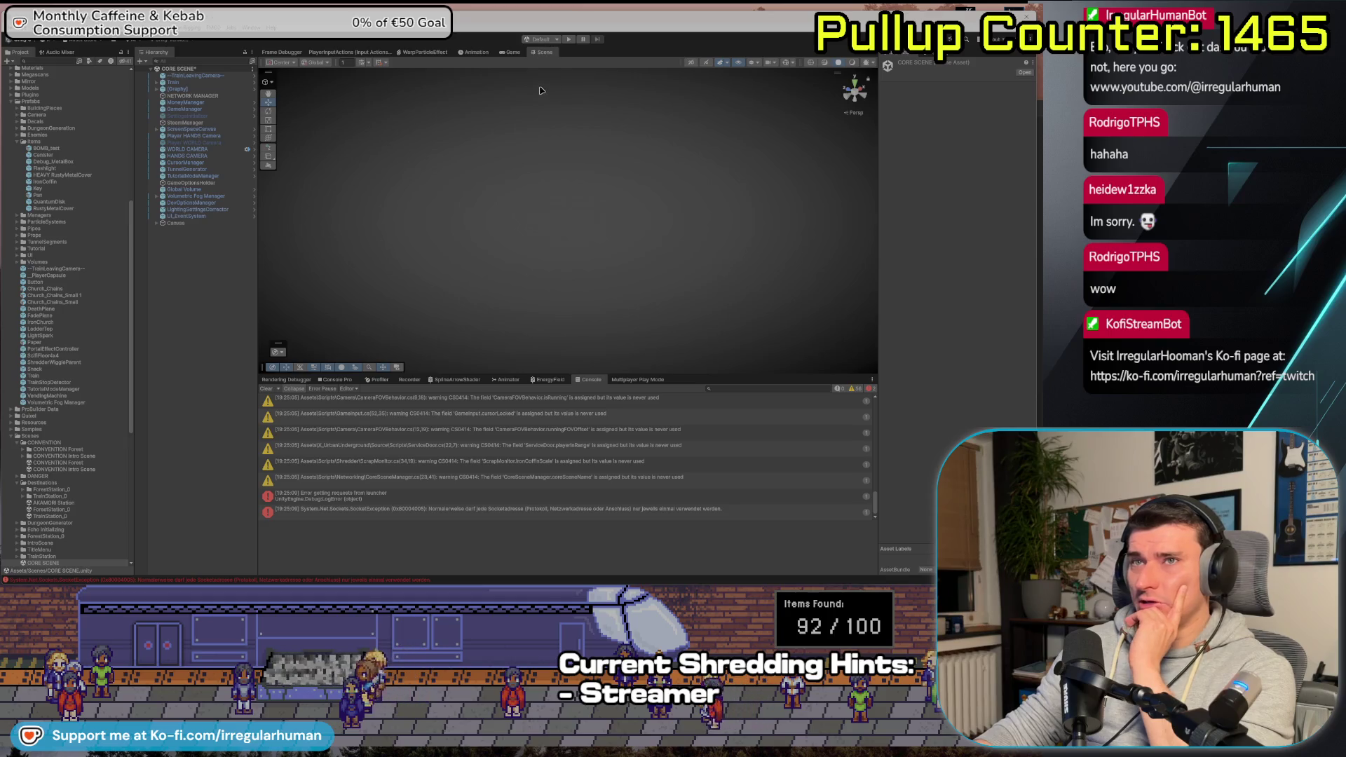
{"action": "left_click", "coordinate": [569, 40]}
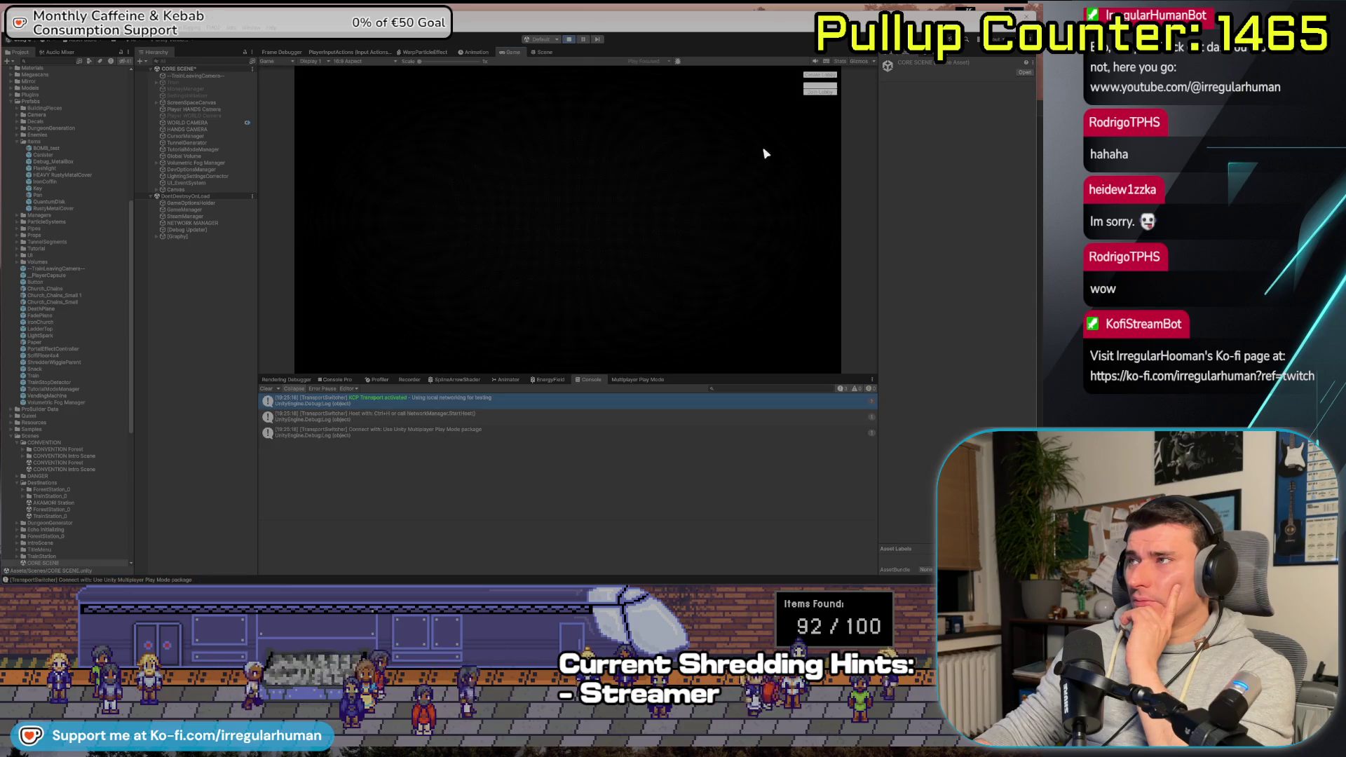
{"action": "left_click", "coordinate": [808, 77]}
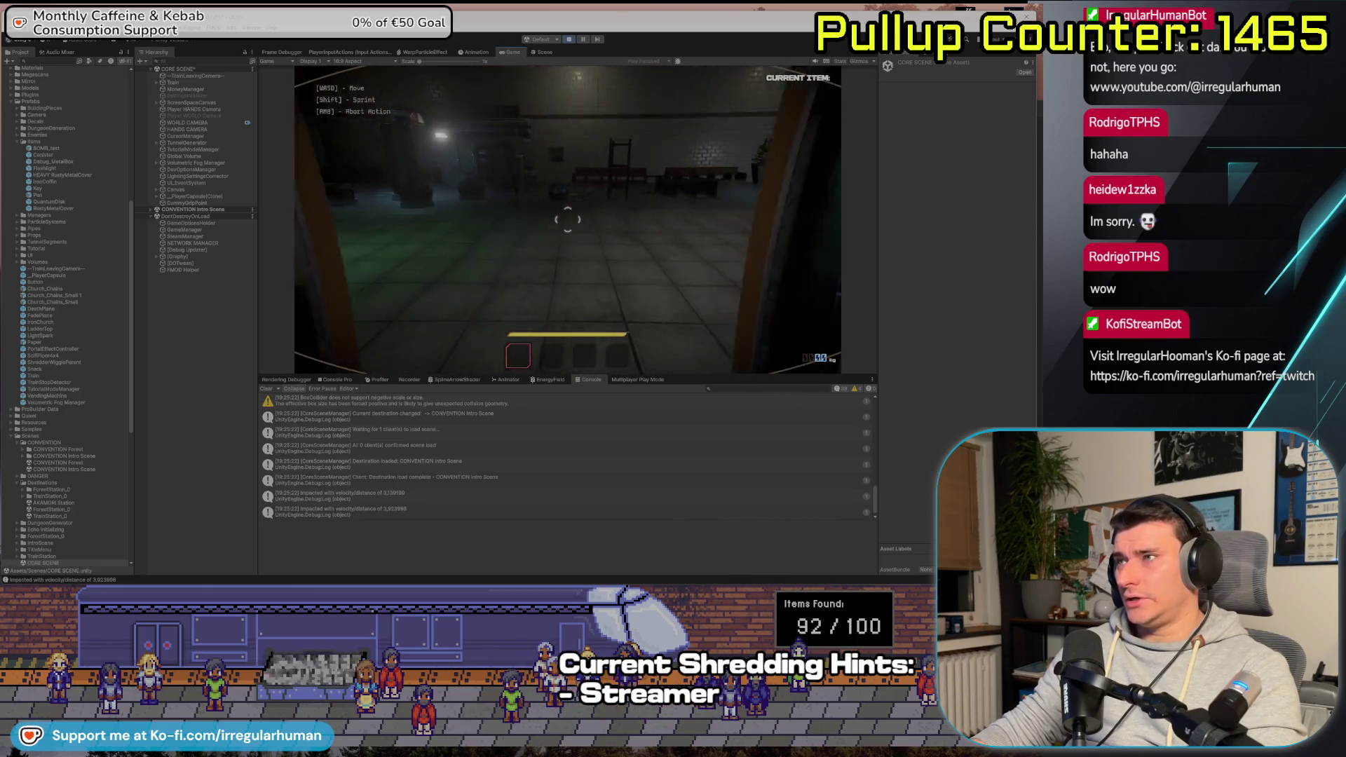
{"action": "key", "text": "e"}
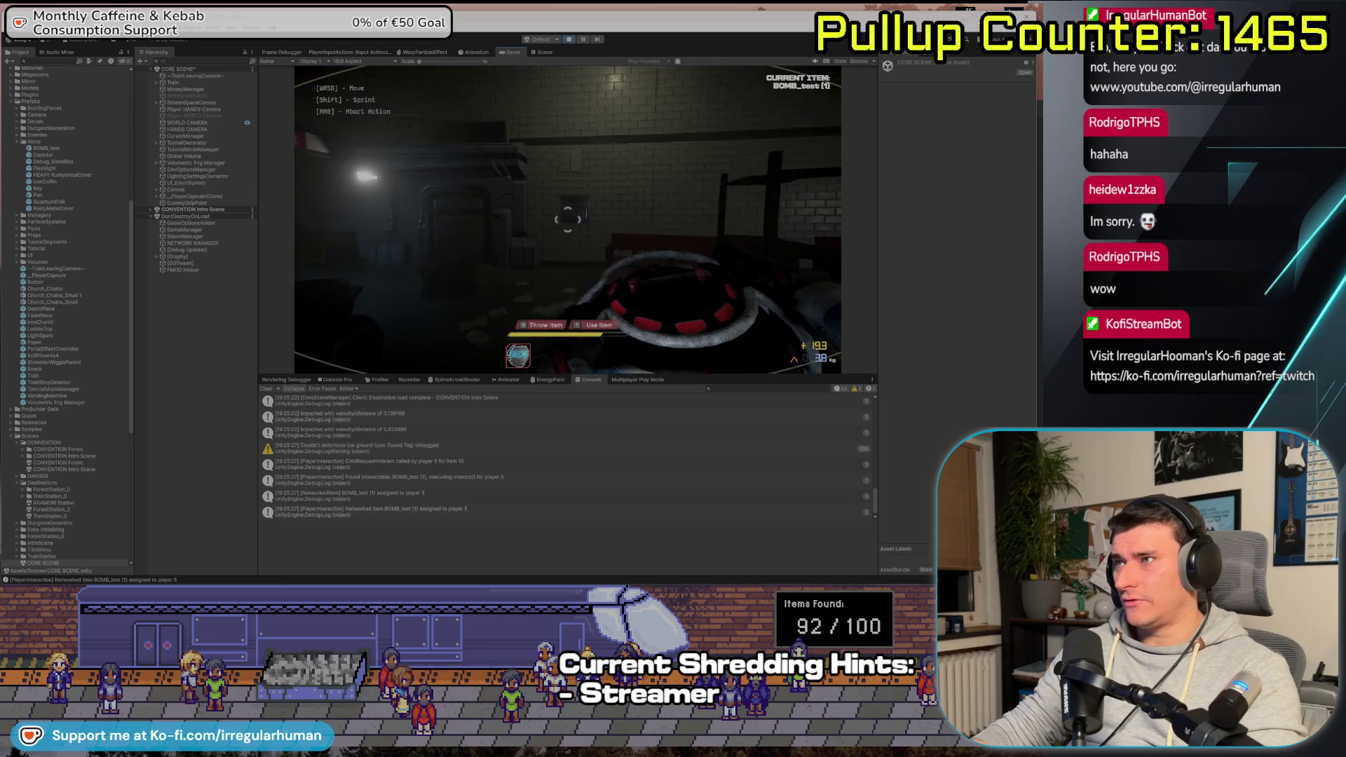
{"action": "key", "text": "g"}
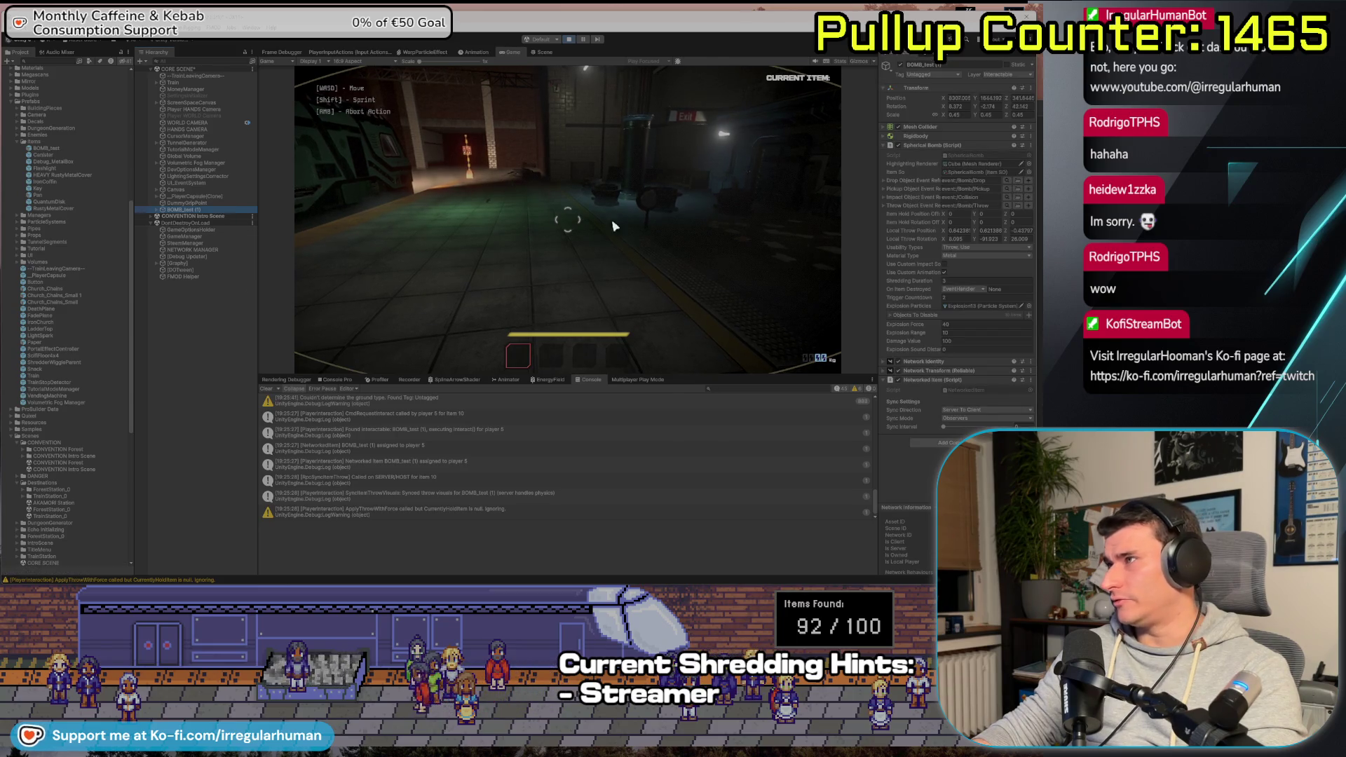
{"action": "left_click", "coordinate": [546, 53]}
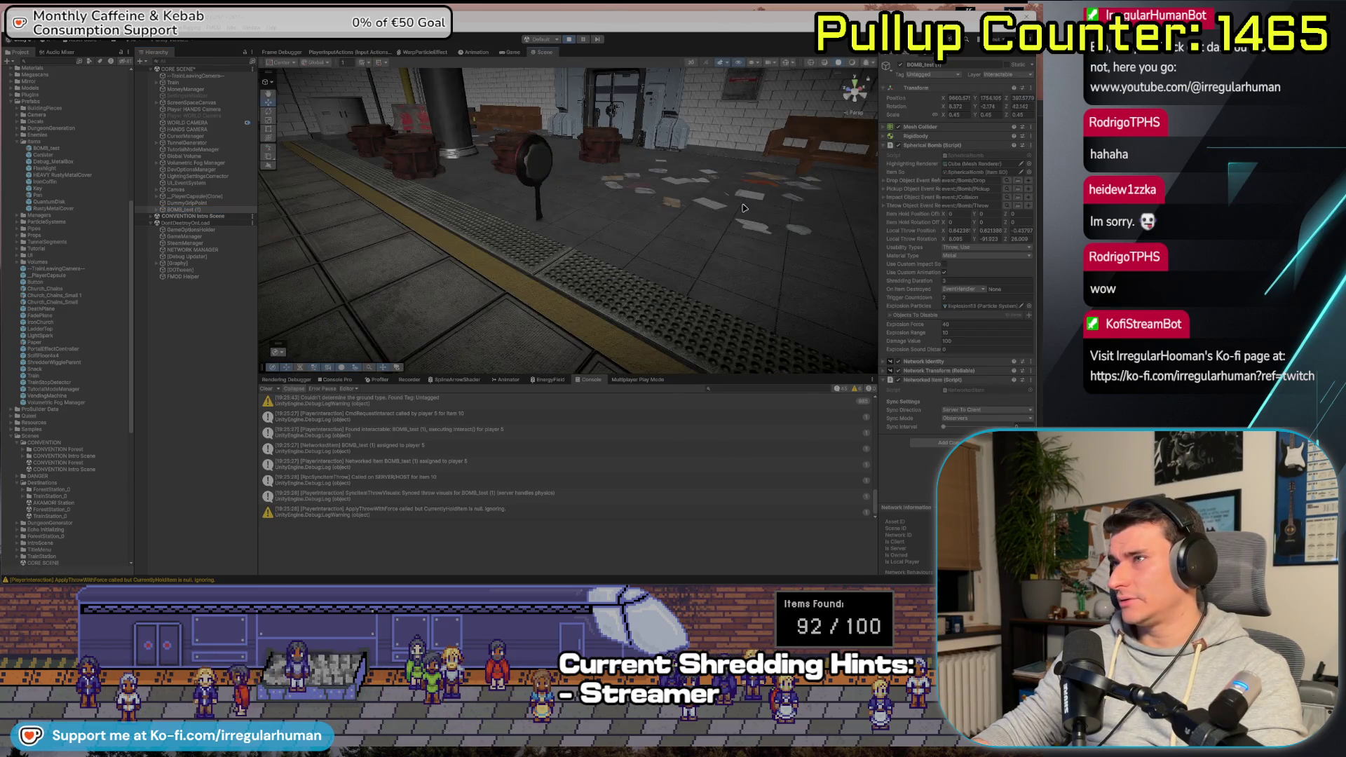
{"action": "key", "text": "f"}
{"action": "key", "text": "f"}
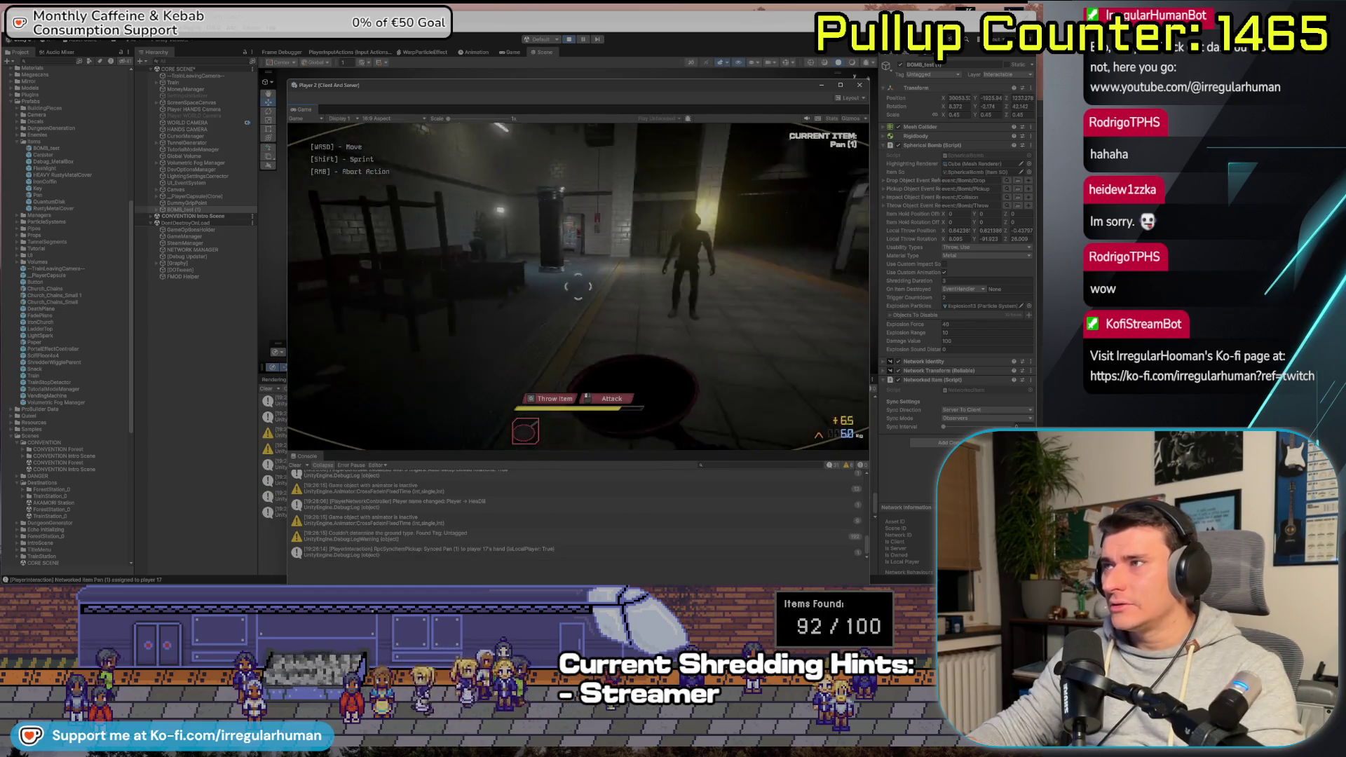
Throw the pan as the client player, then pause and stop the playtest
{"action": "key", "text": "g"}
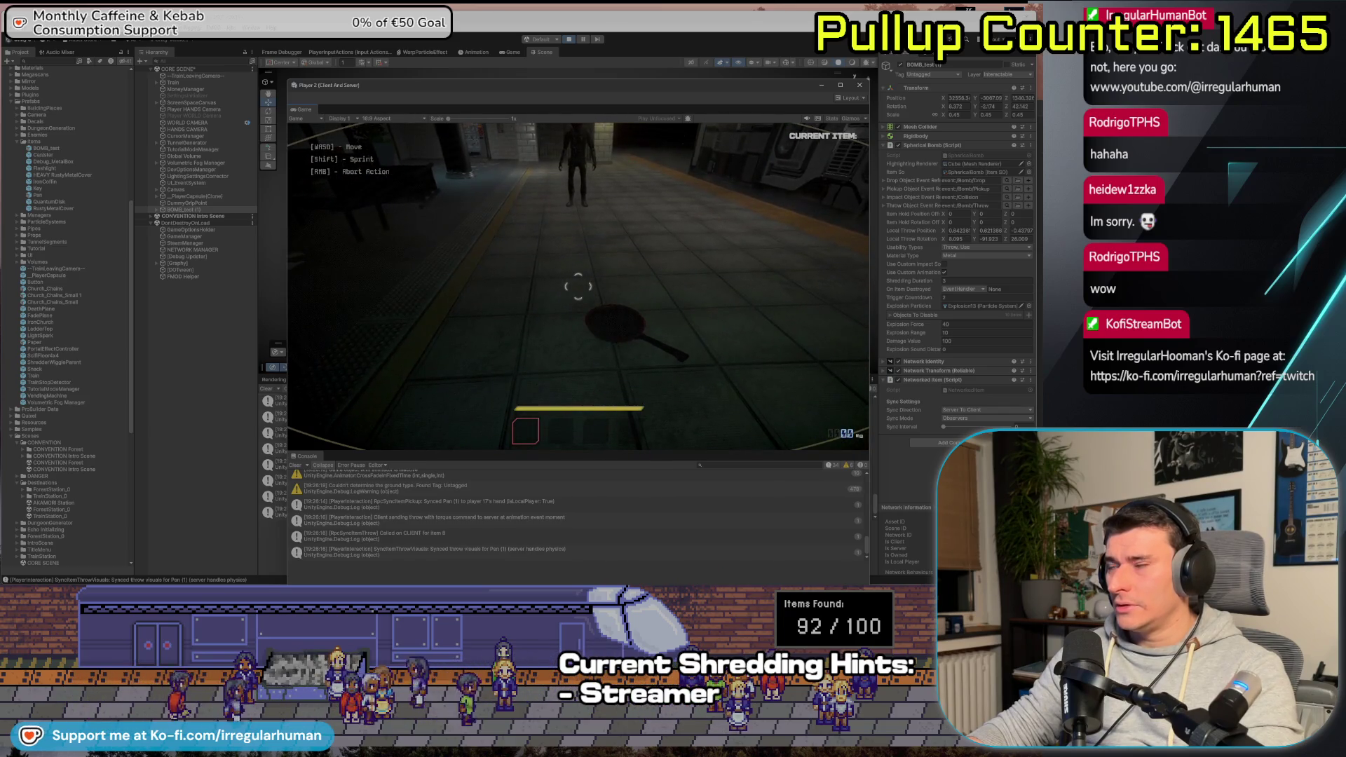
{"action": "key", "text": "Escape"}
{"action": "key", "text": "ctrl+p"}
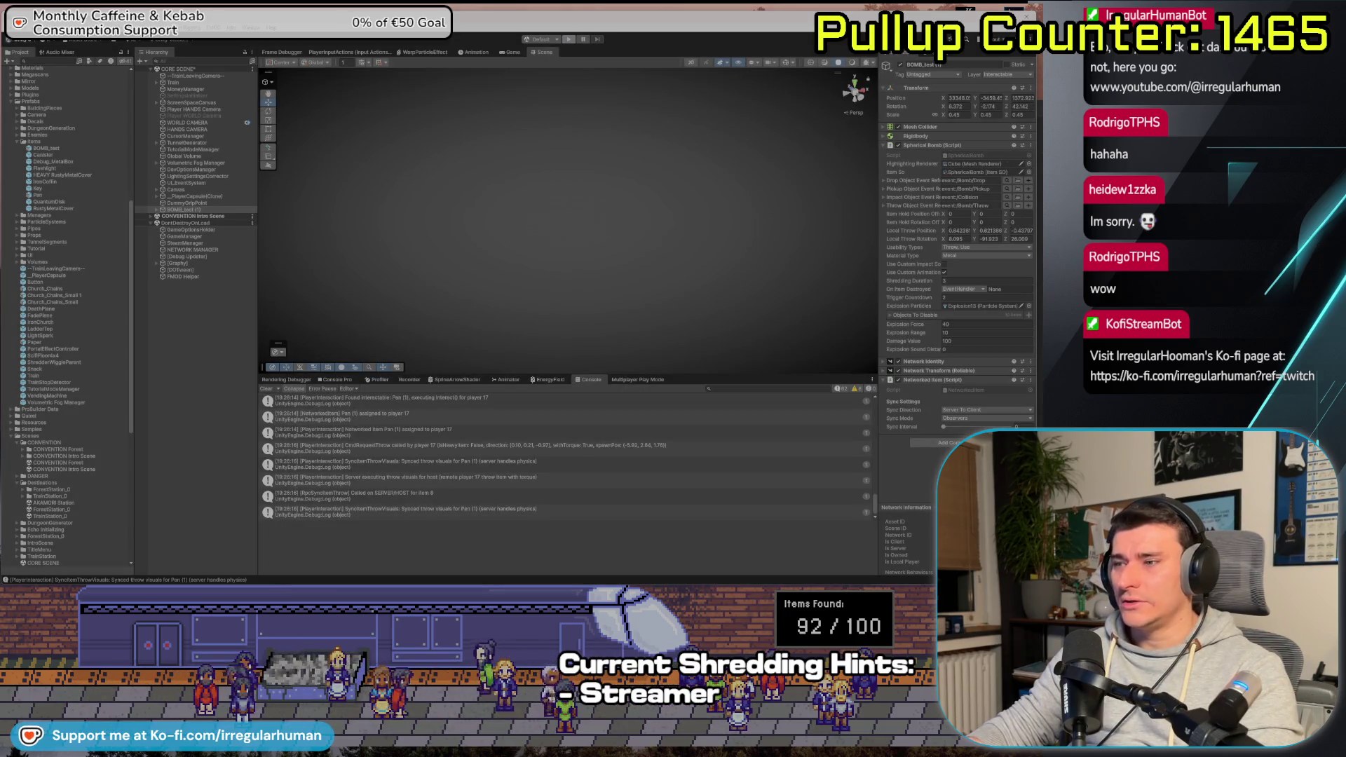
{"action": "key", "text": "alt+Tab"}
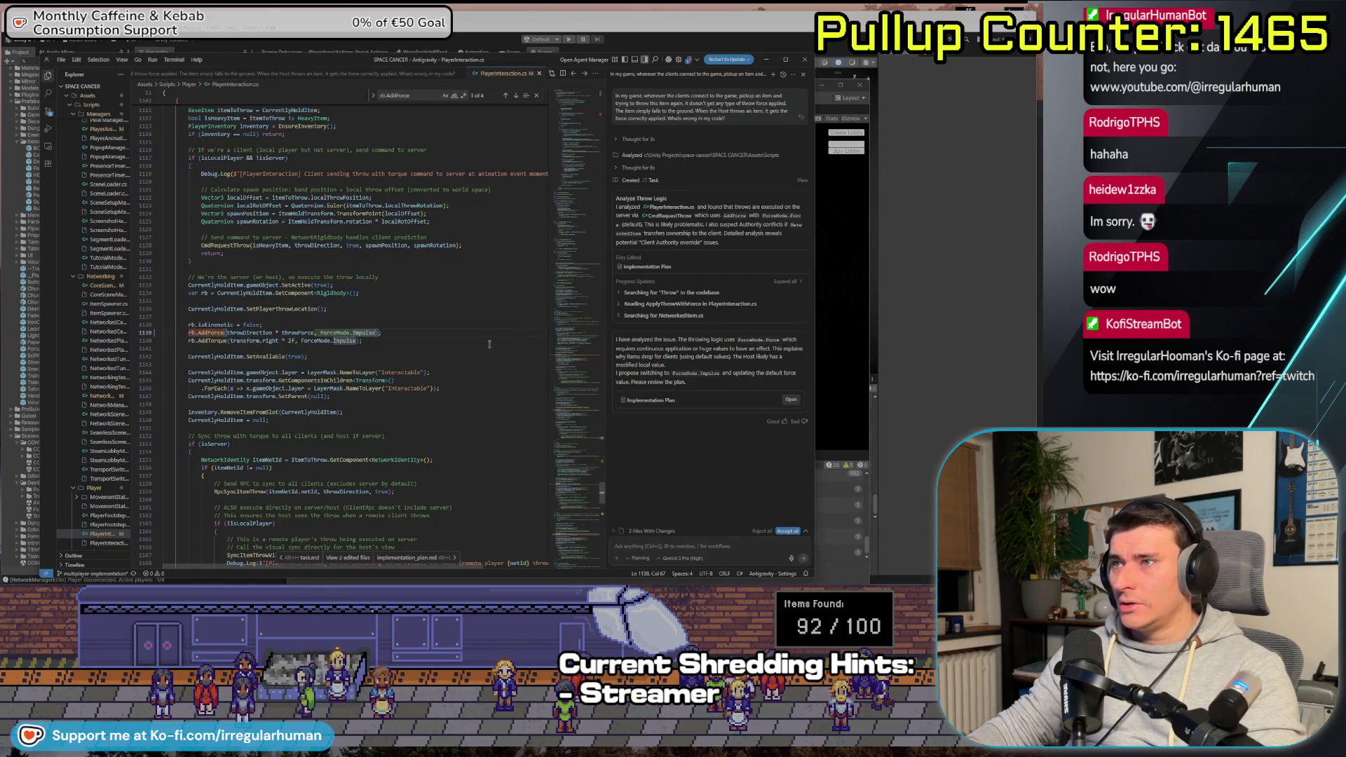
Reopen the plan and tell the agent host throws now fly comet-fast while the client still can't throw
{"action": "key", "text": "ctrl+z"}
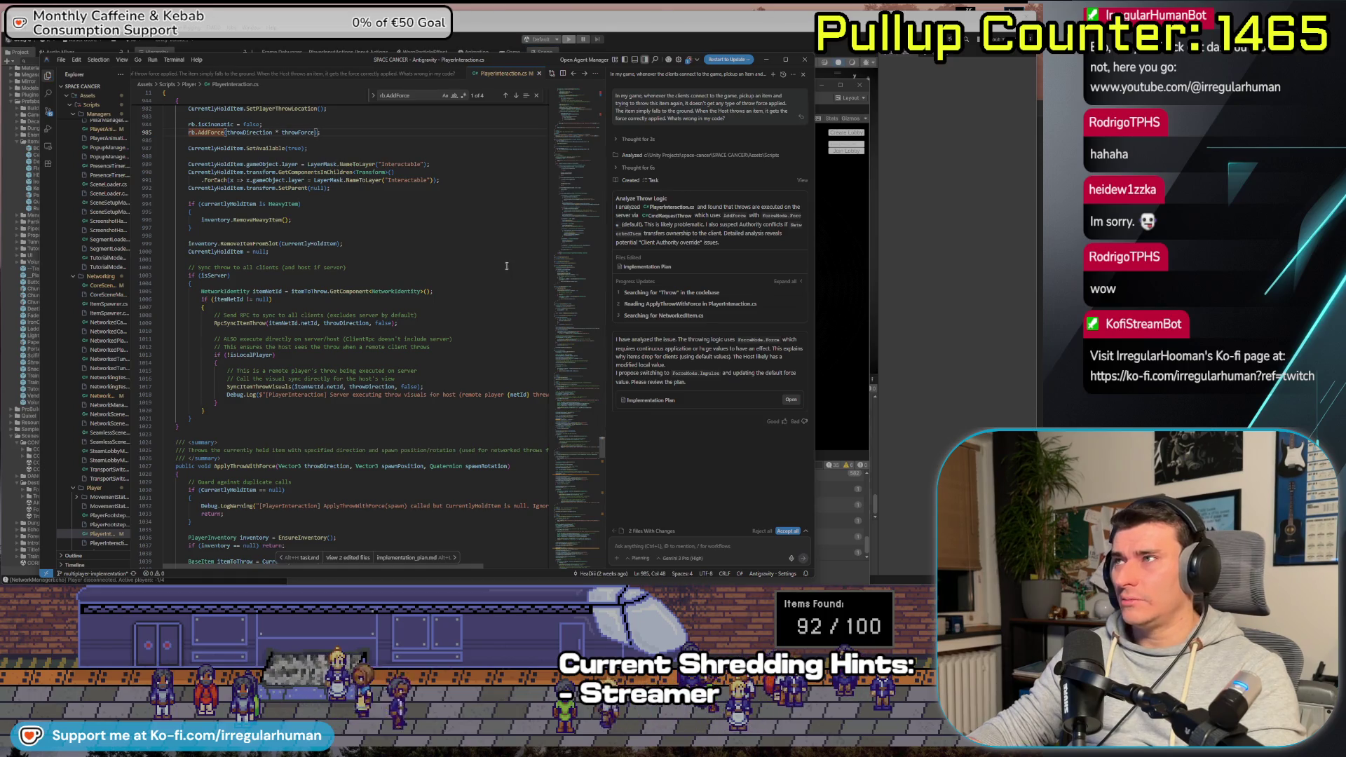
{"action": "left_click", "coordinate": [785, 399]}
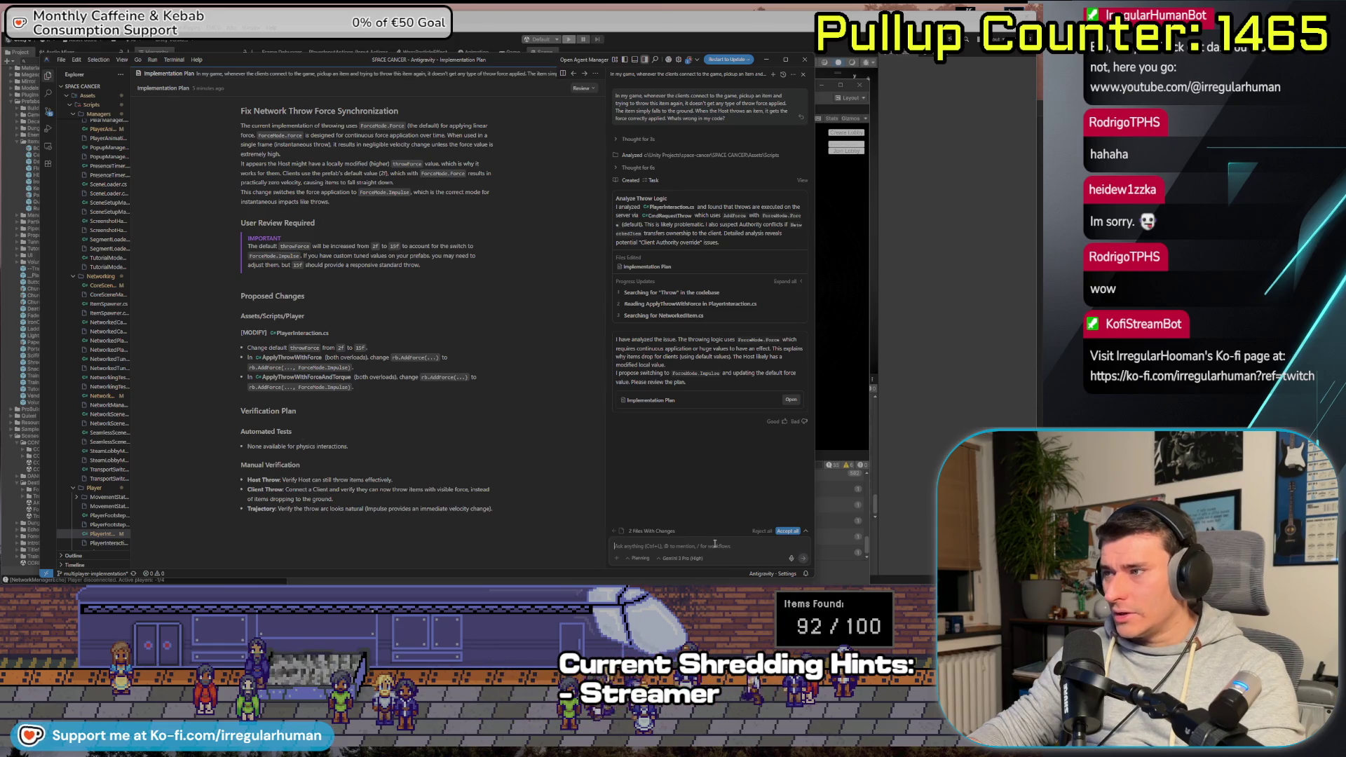
{"action": "type", "text": "Yeshing of that"}
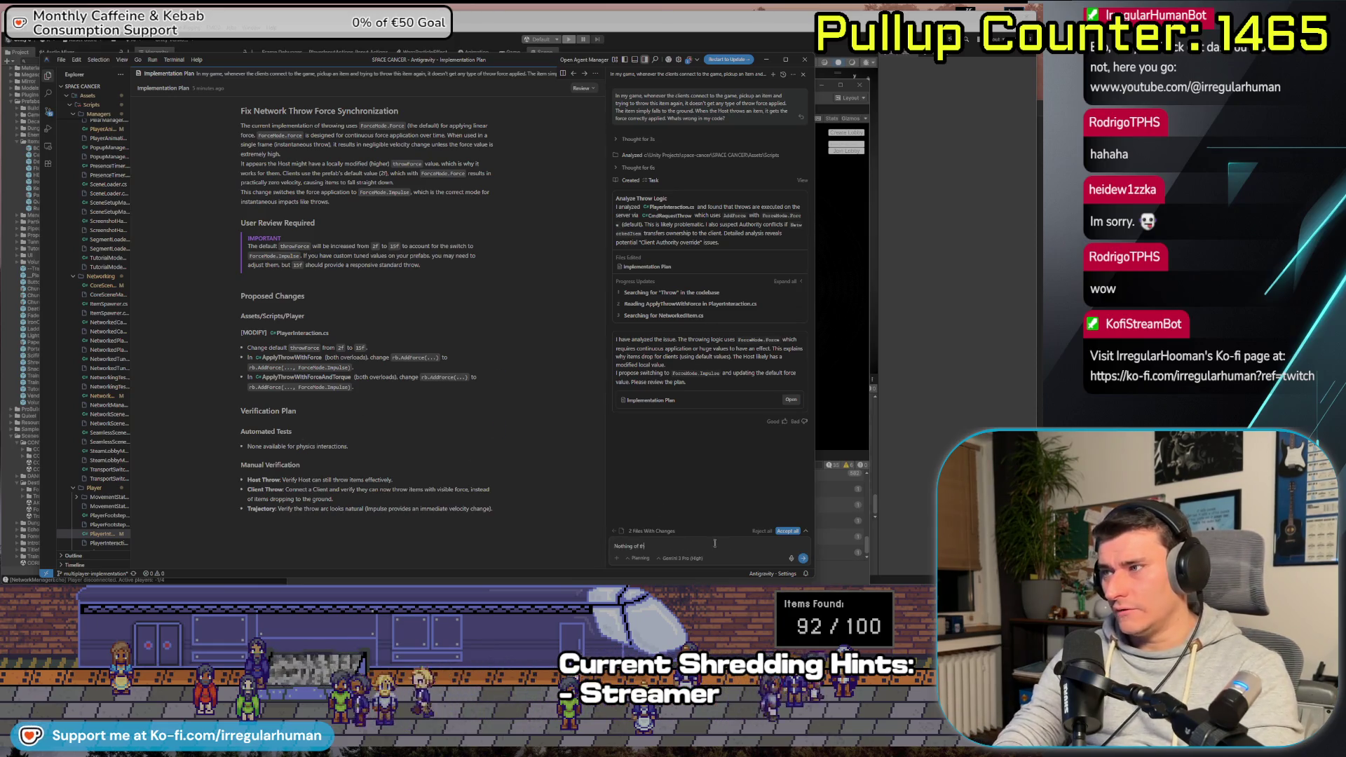
{"action": "type", "text": " worked. Implementing these changes made the objec"}
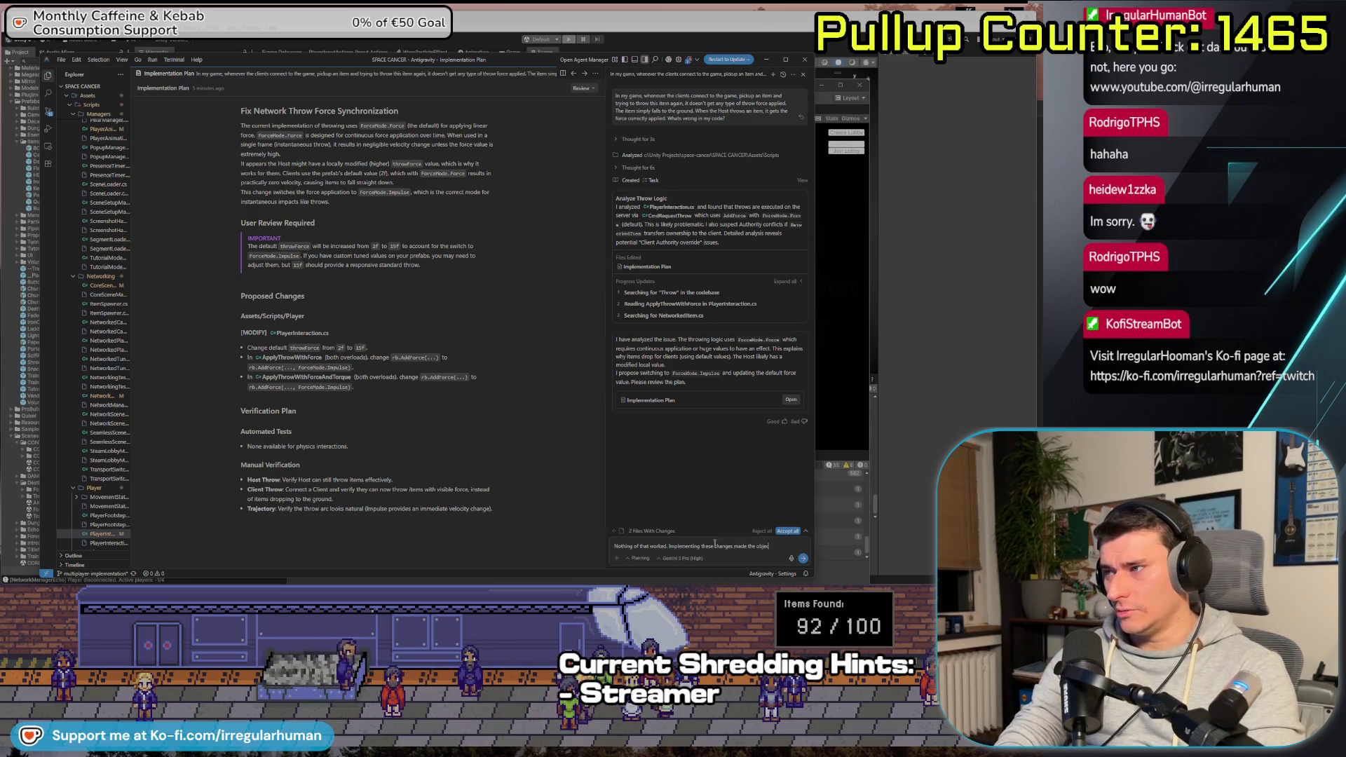
{"action": "type", "text": "ts"}
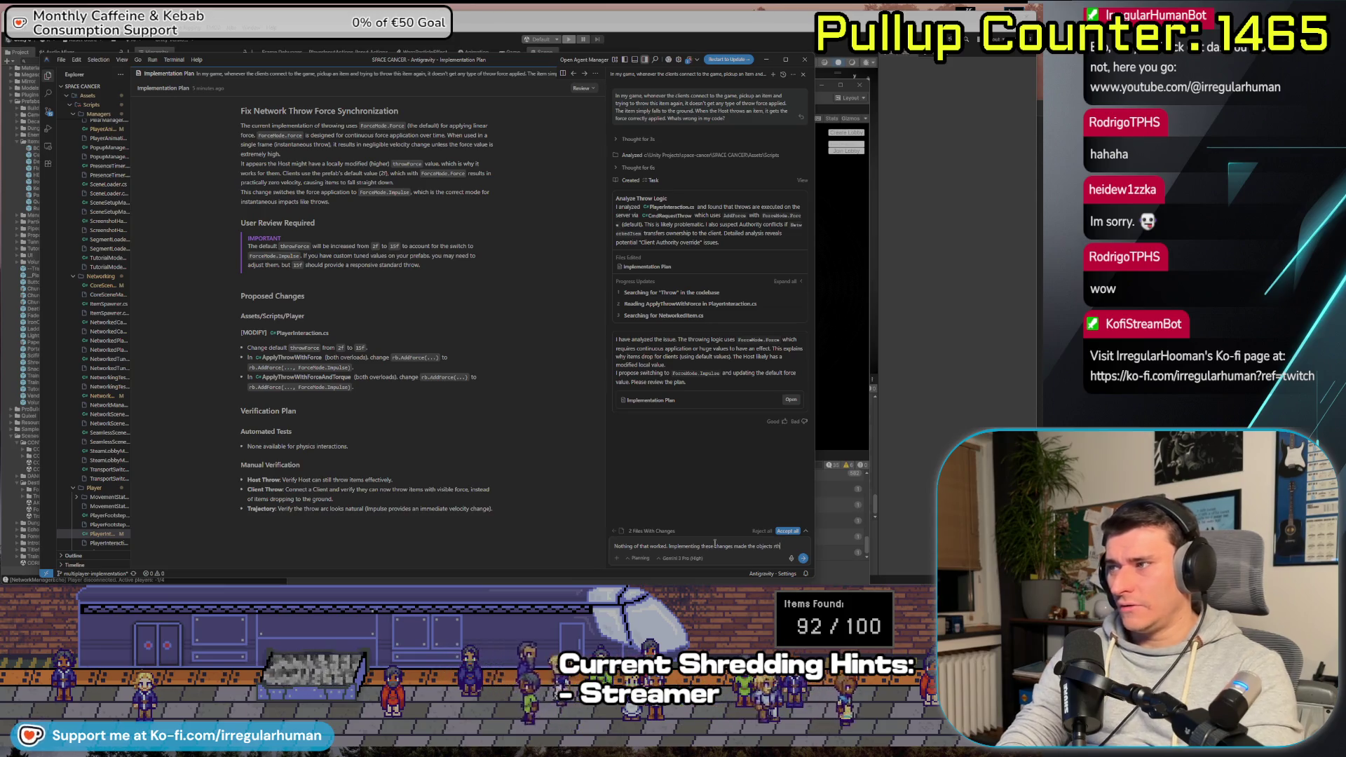
{"action": "type", "text": " th"}
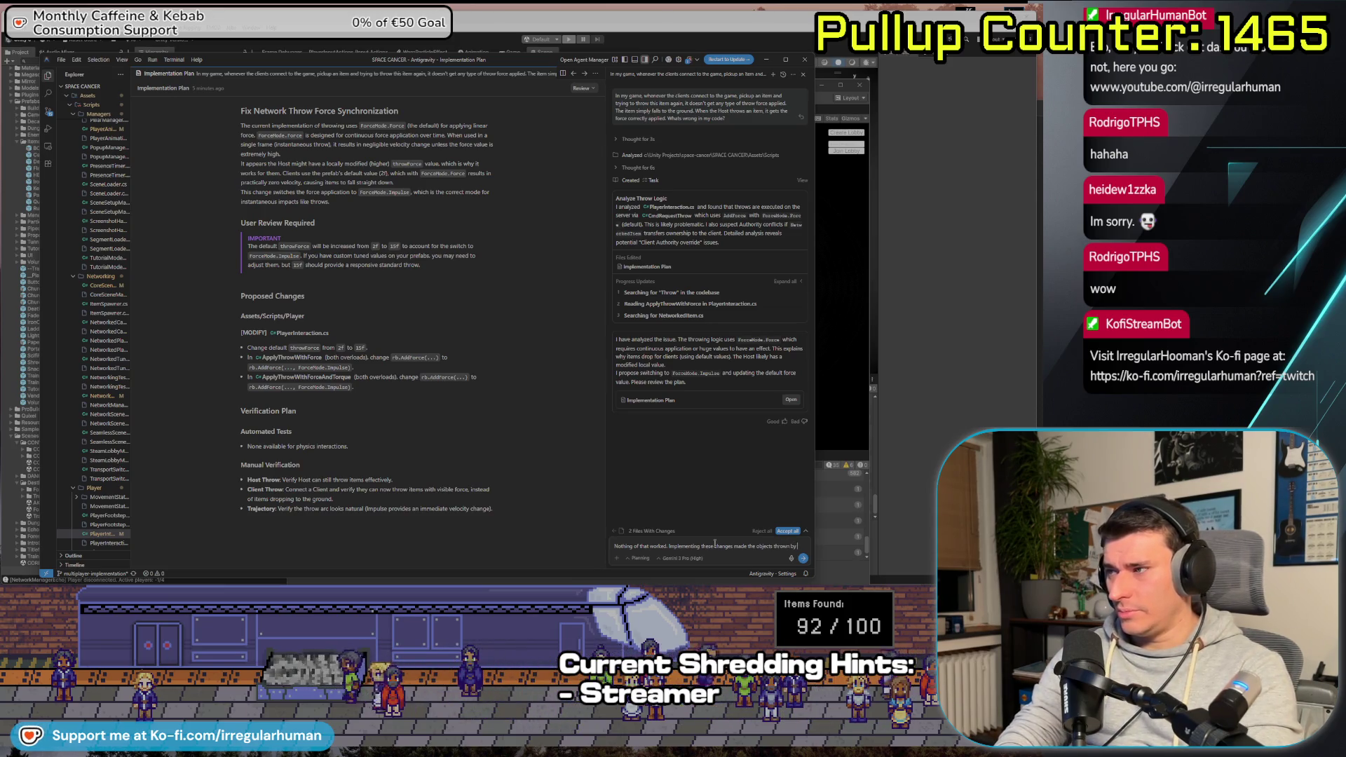
{"action": "type", "text": "lerate to the speed"}
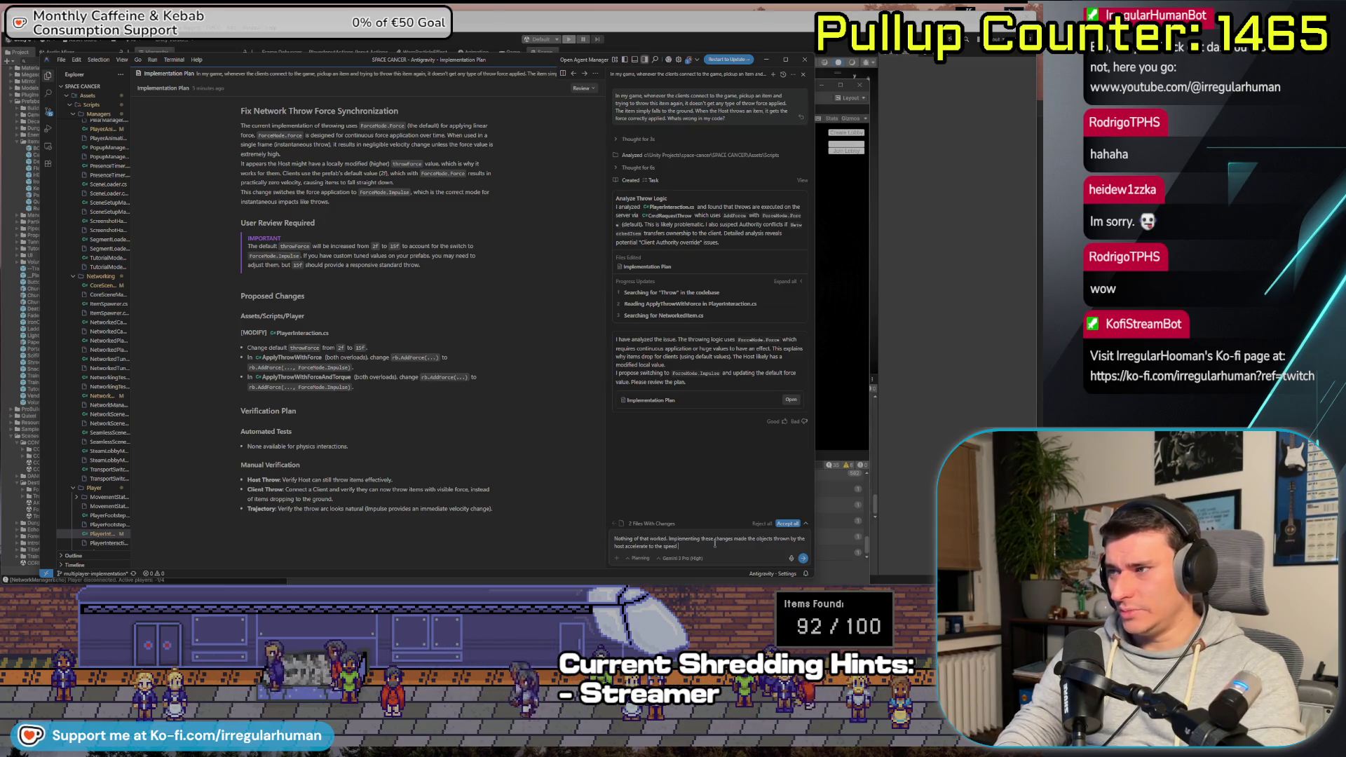
{"action": "type", "text": " of e"}
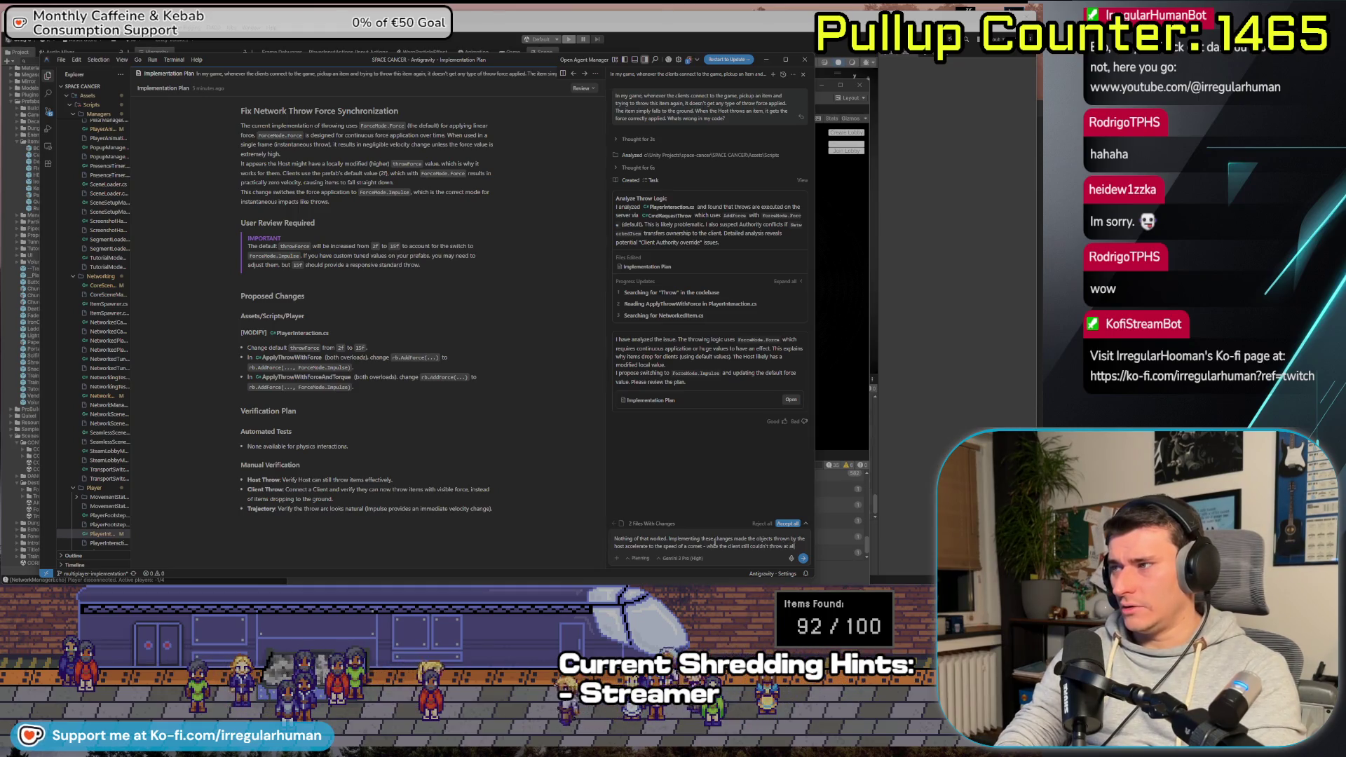
{"action": "key", "text": "Return"}
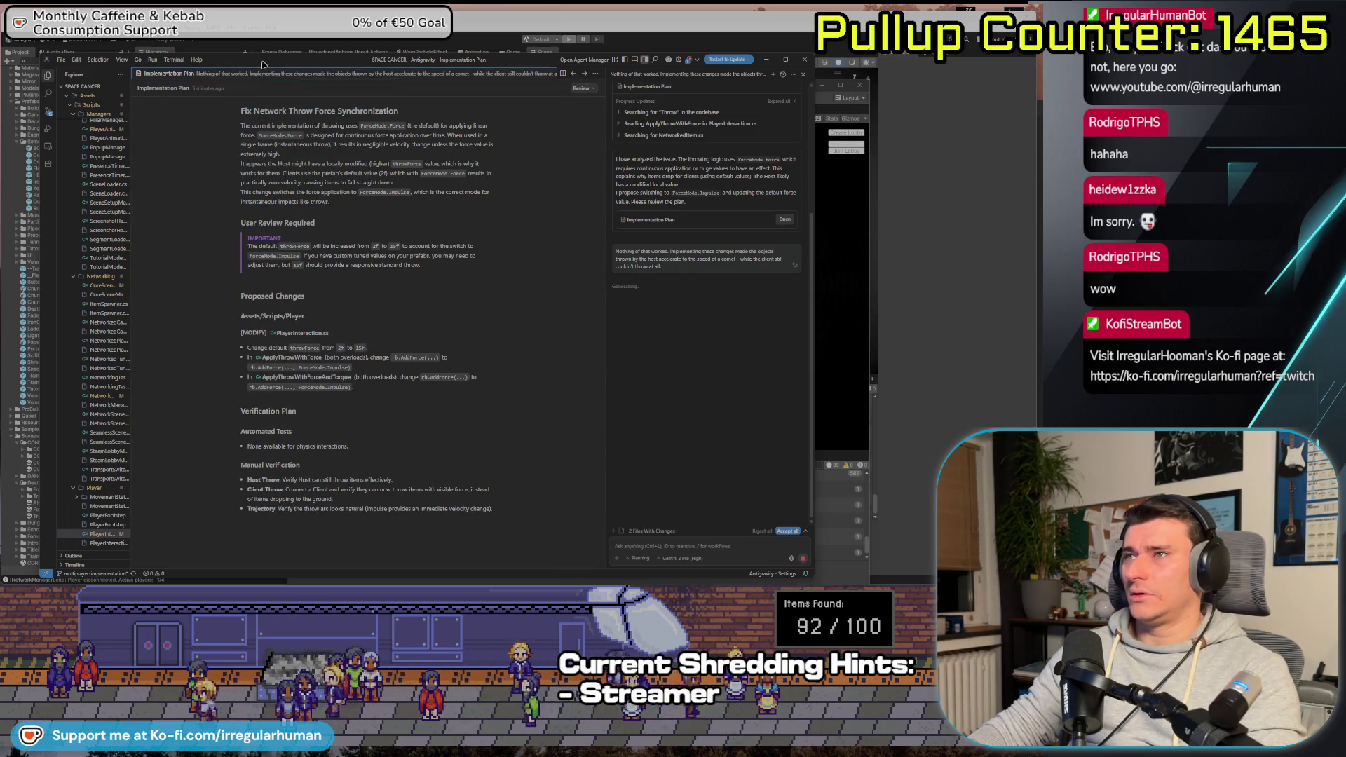
{"action": "key", "text": "alt+Tab"}
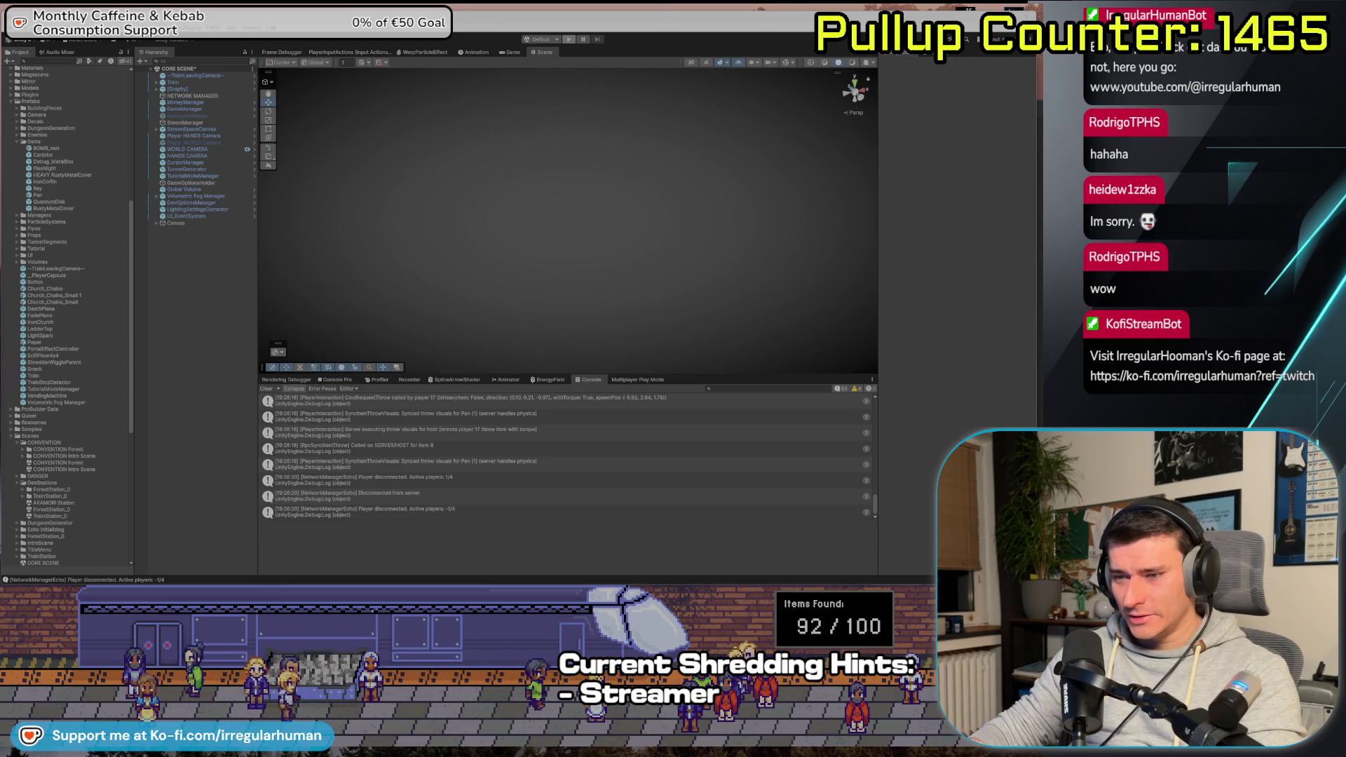
Bring up the browser showing Mirror's Pragmatic Hosting Guide
{"action": "key", "text": "alt+Tab"}
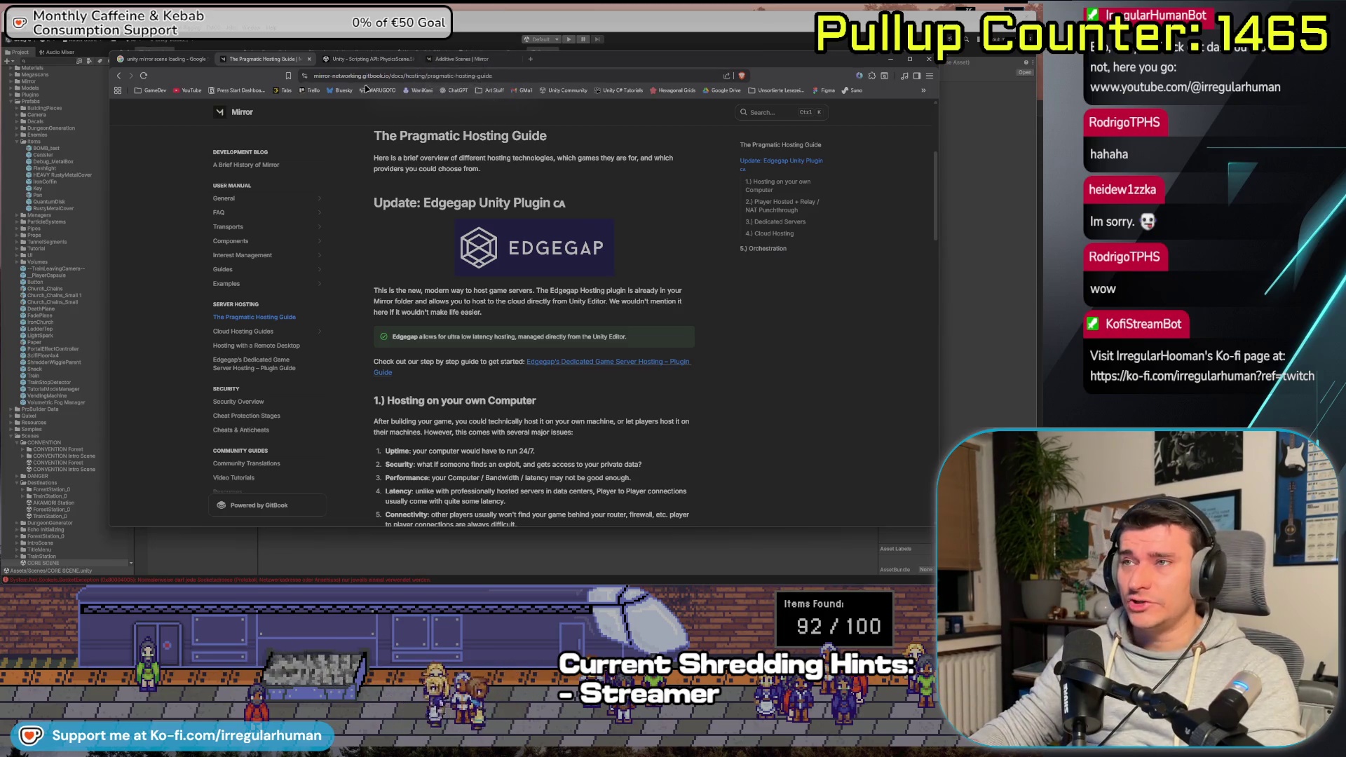
Browse the Mirror docs Guides to the Synchronization and SyncDictionary pages
{"action": "left_click_drag", "start_coordinate": [197, 75], "coordinate": [249, 78]}
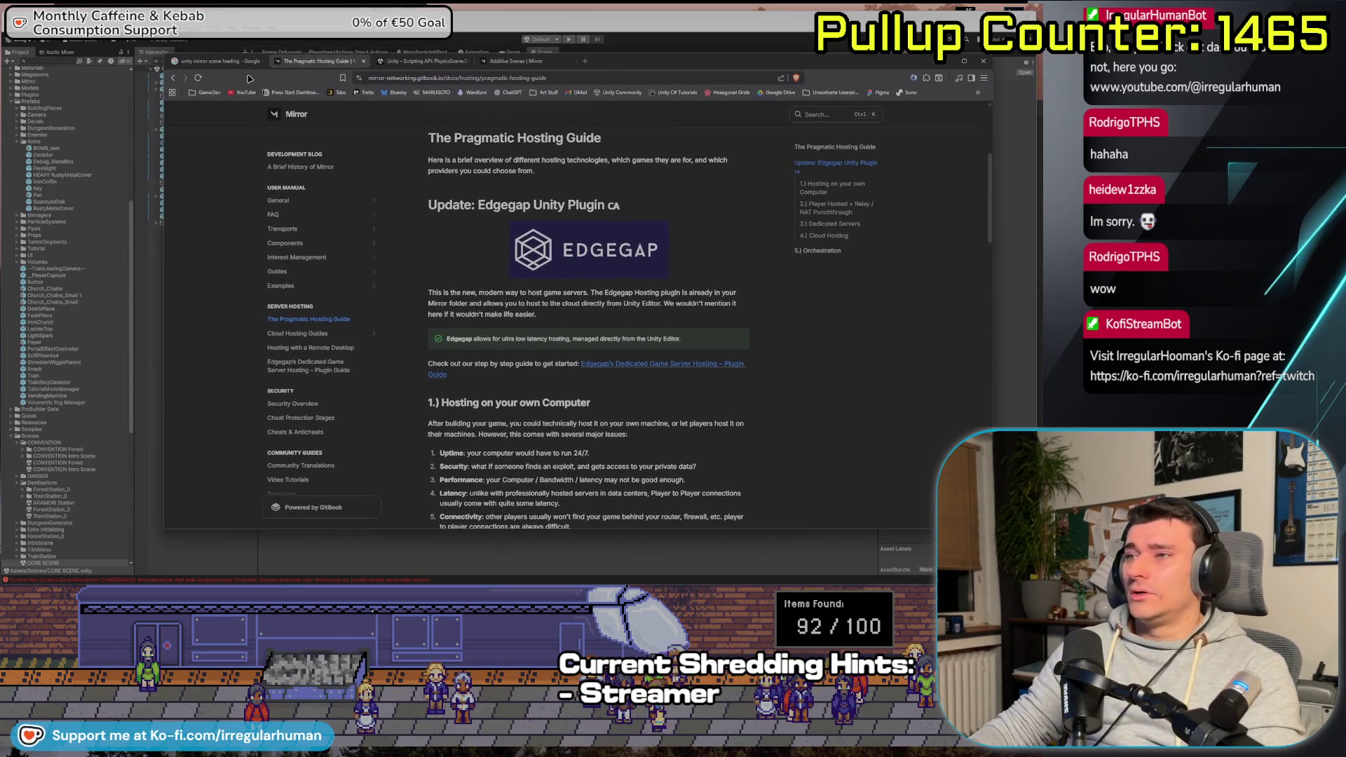
{"action": "scroll", "coordinate": [294, 141], "scroll_direction": "up", "scroll_amount": 3}
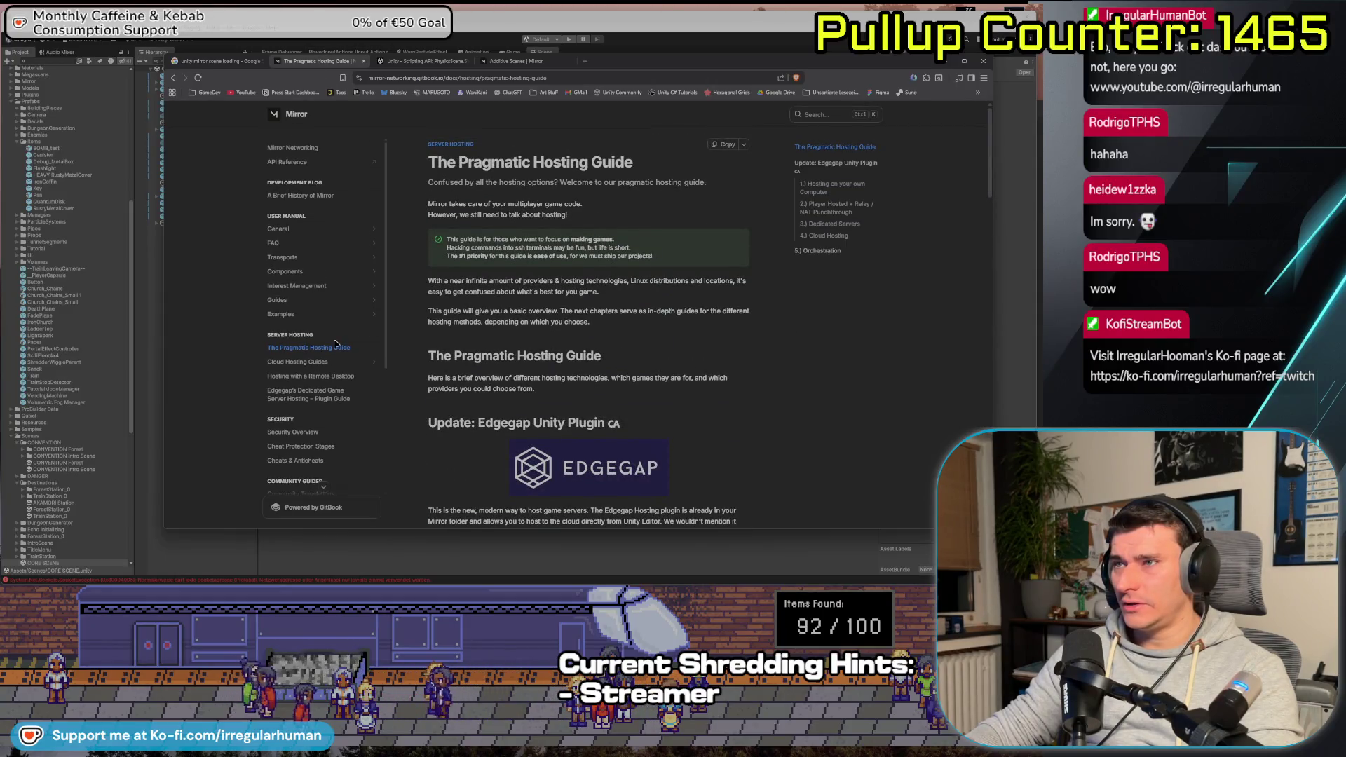
{"action": "left_click", "coordinate": [295, 300]}
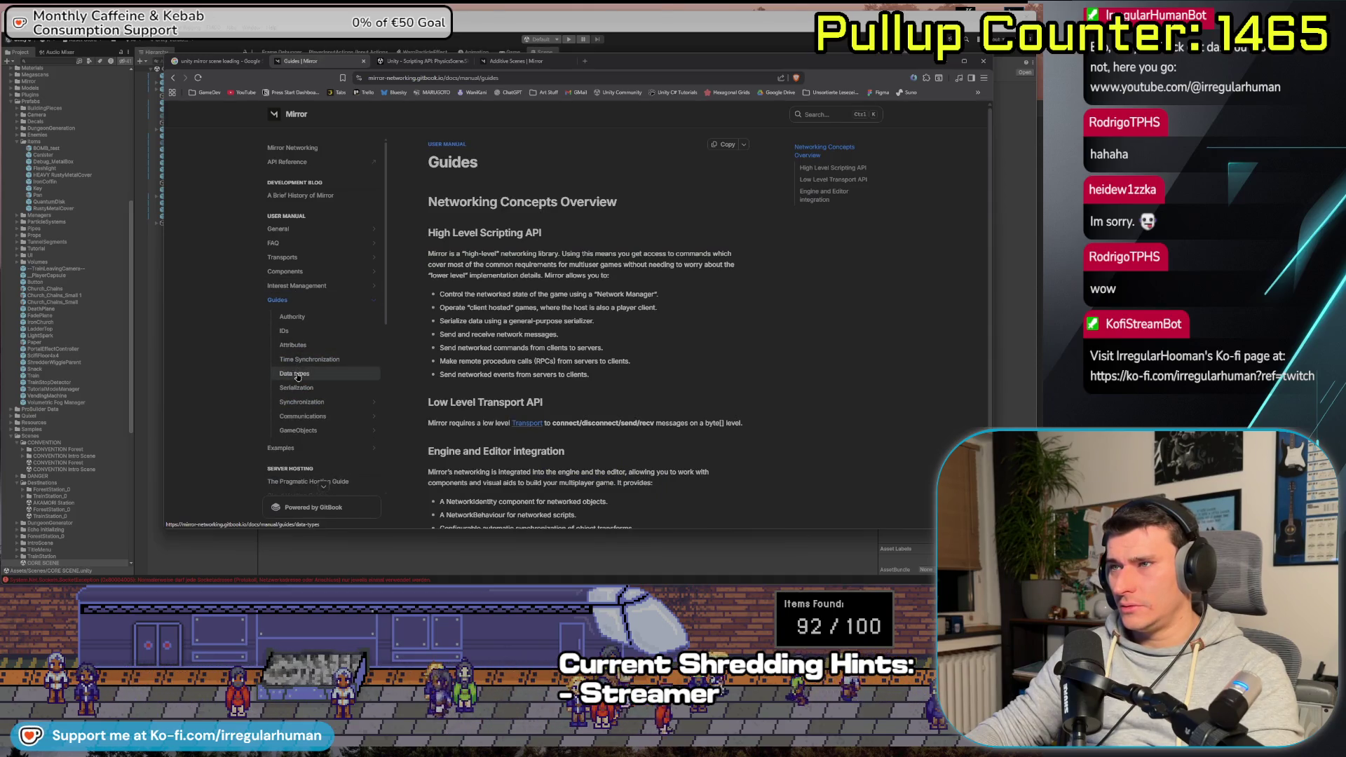
{"action": "left_click", "coordinate": [302, 402]}
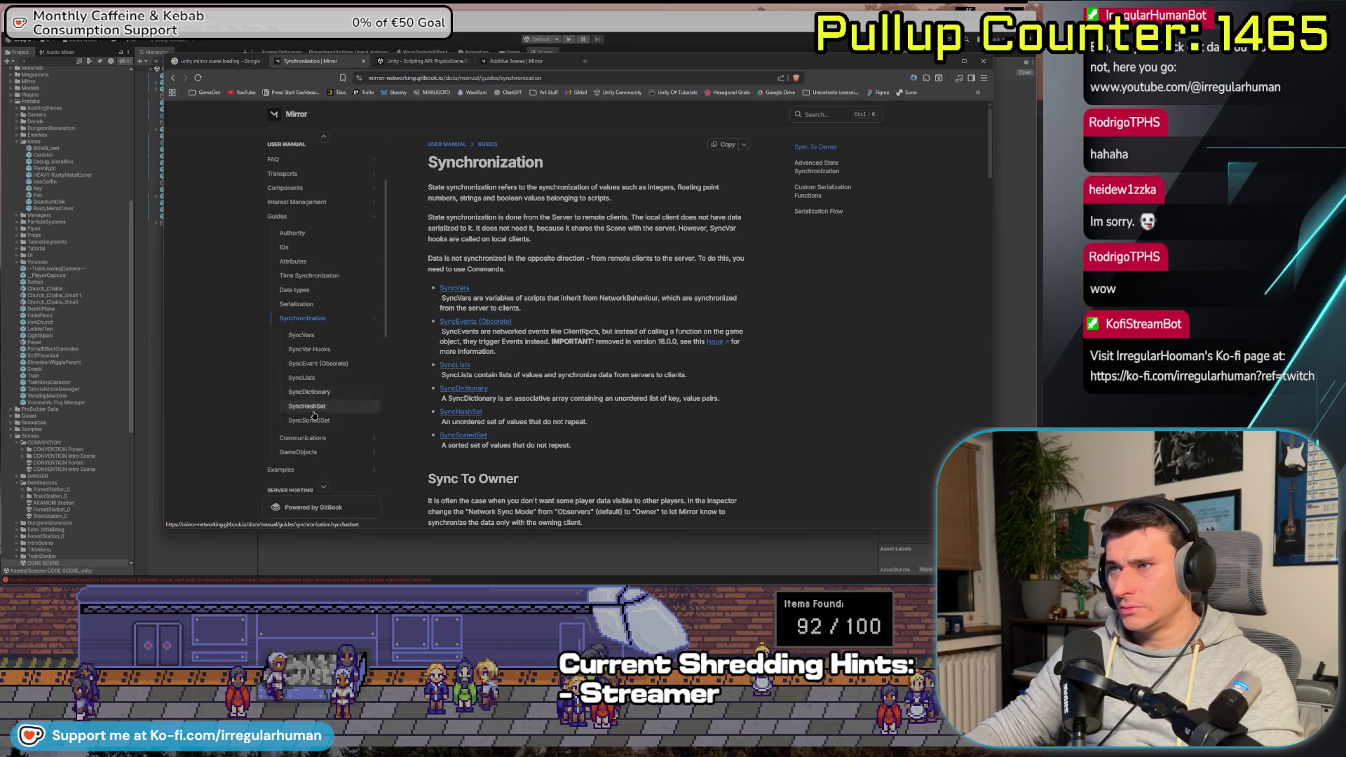
{"action": "left_click", "coordinate": [328, 394]}
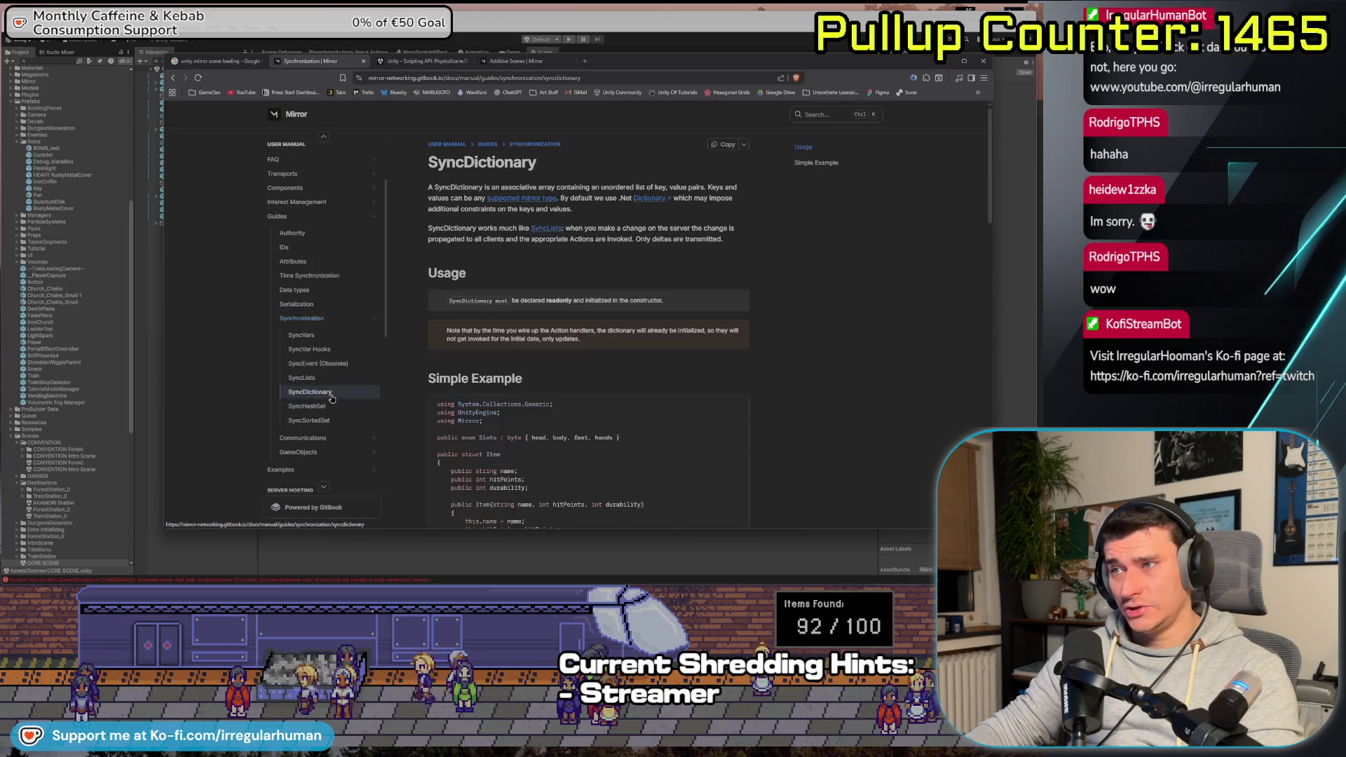
{"action": "scroll", "coordinate": [721, 318], "scroll_direction": "down", "scroll_amount": 2}
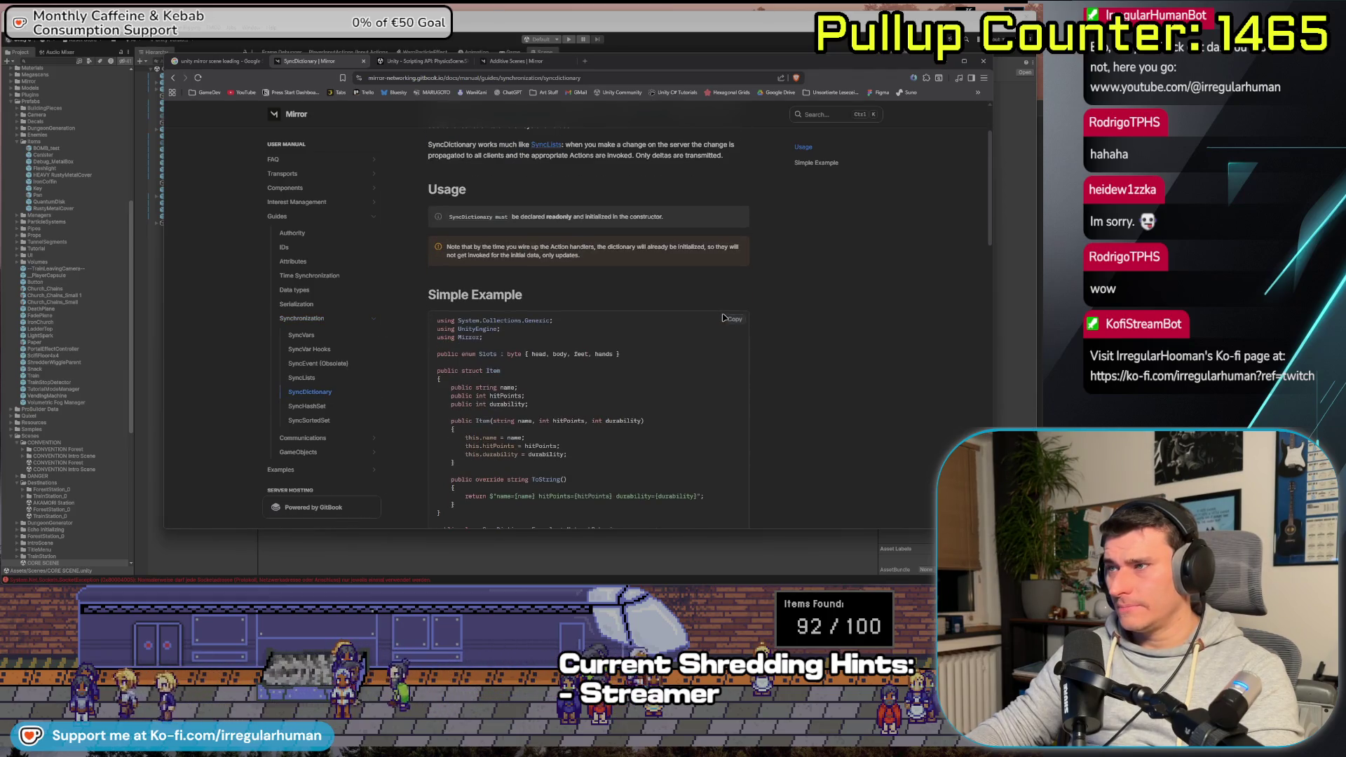
{"action": "scroll", "coordinate": [750, 313], "scroll_direction": "up", "scroll_amount": 2}
Read the FAQ Execution Order page's Network Manager and Network Behaviour diagrams, then minimize the browser
{"action": "left_click", "coordinate": [308, 163]}
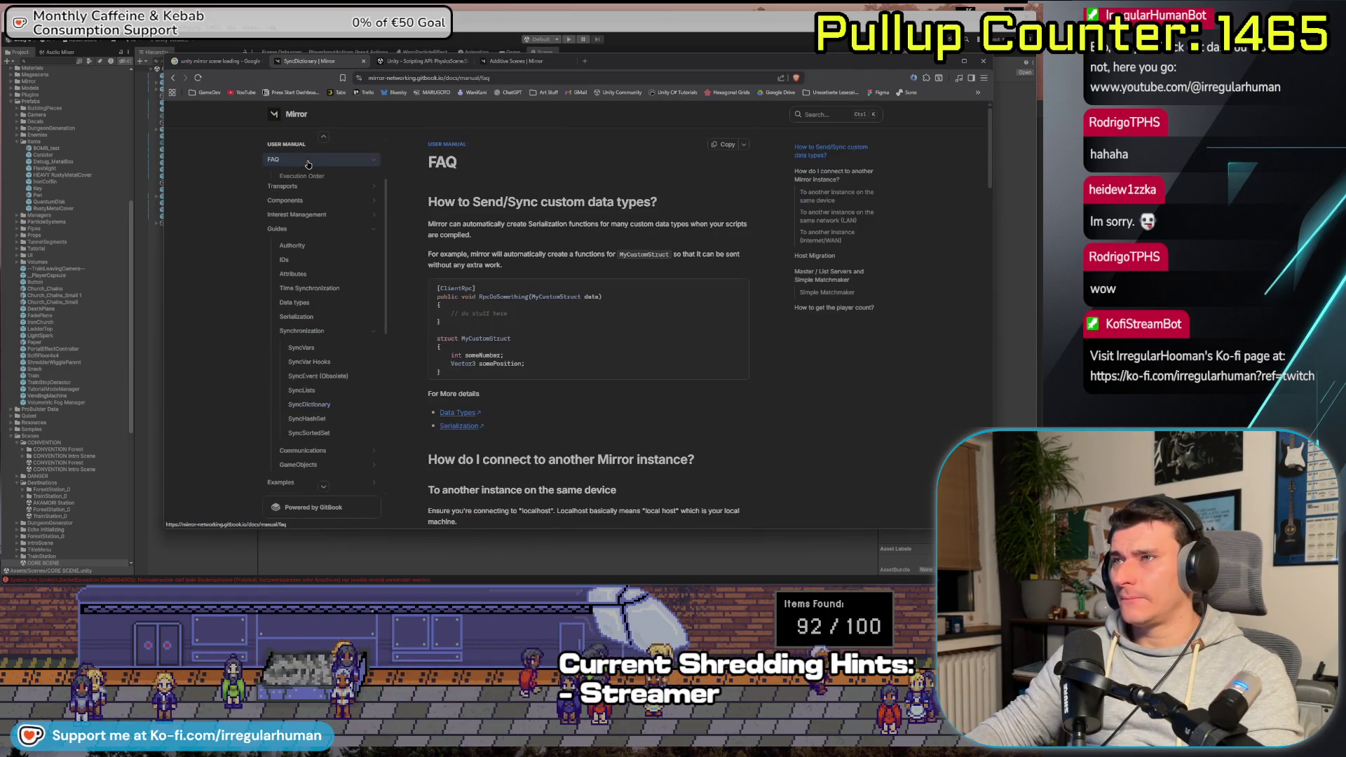
{"action": "left_click", "coordinate": [308, 177]}
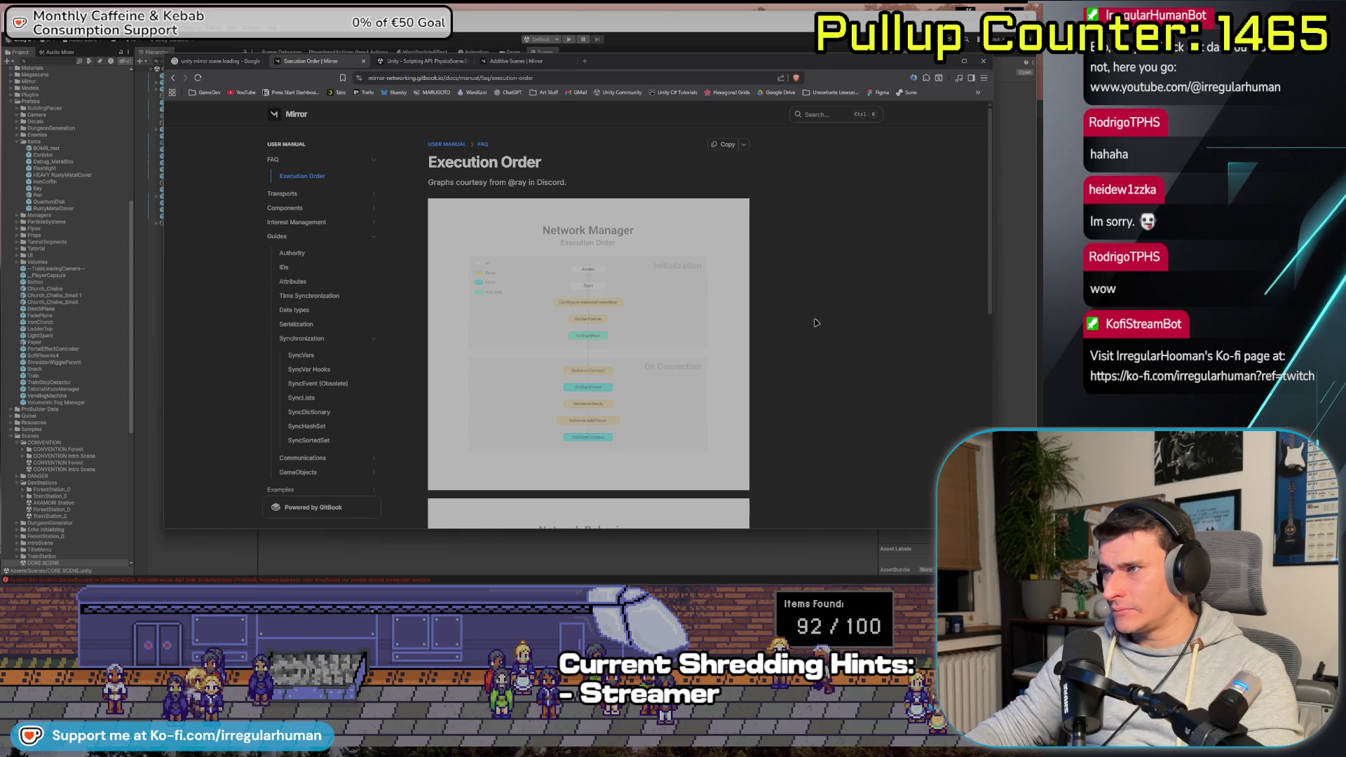
{"action": "scroll", "coordinate": [834, 329], "scroll_direction": "down", "scroll_amount": 4}
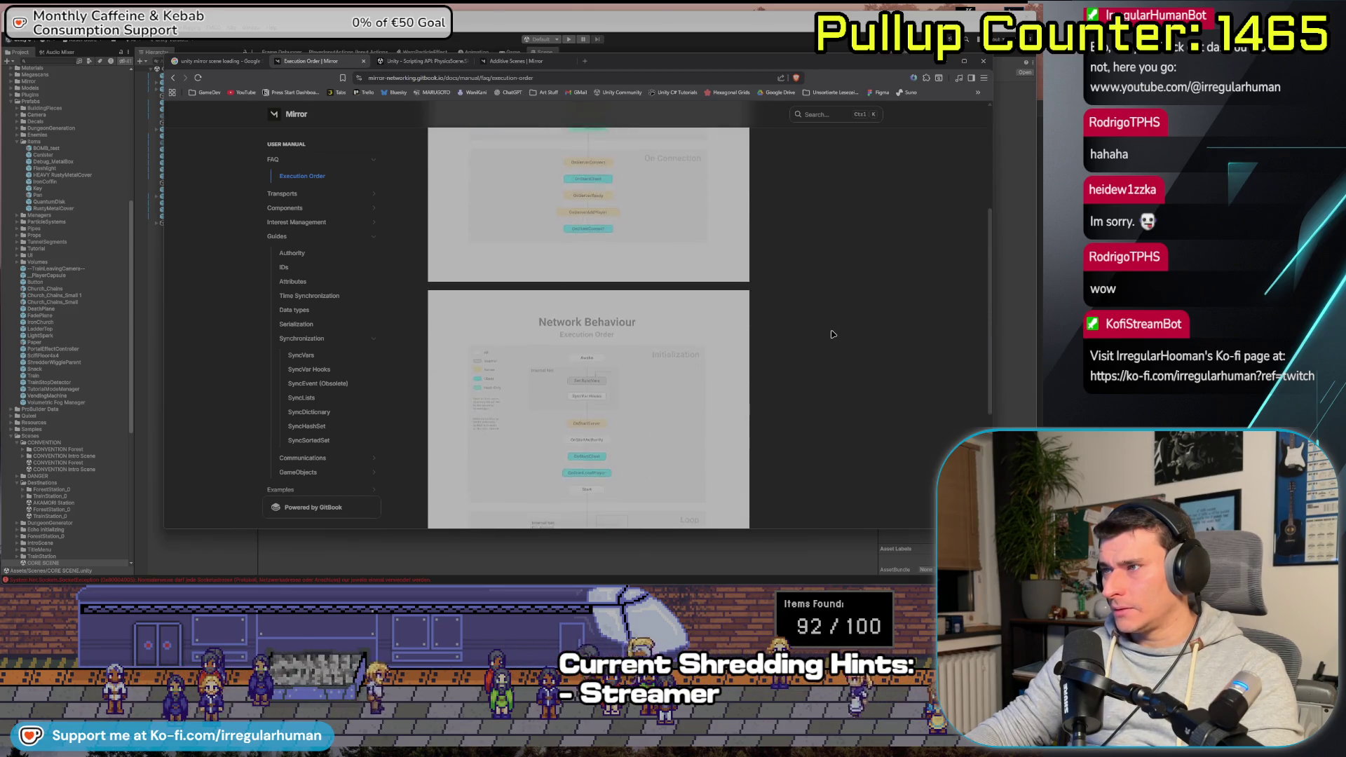
{"action": "scroll", "coordinate": [833, 335], "scroll_direction": "up", "scroll_amount": 4}
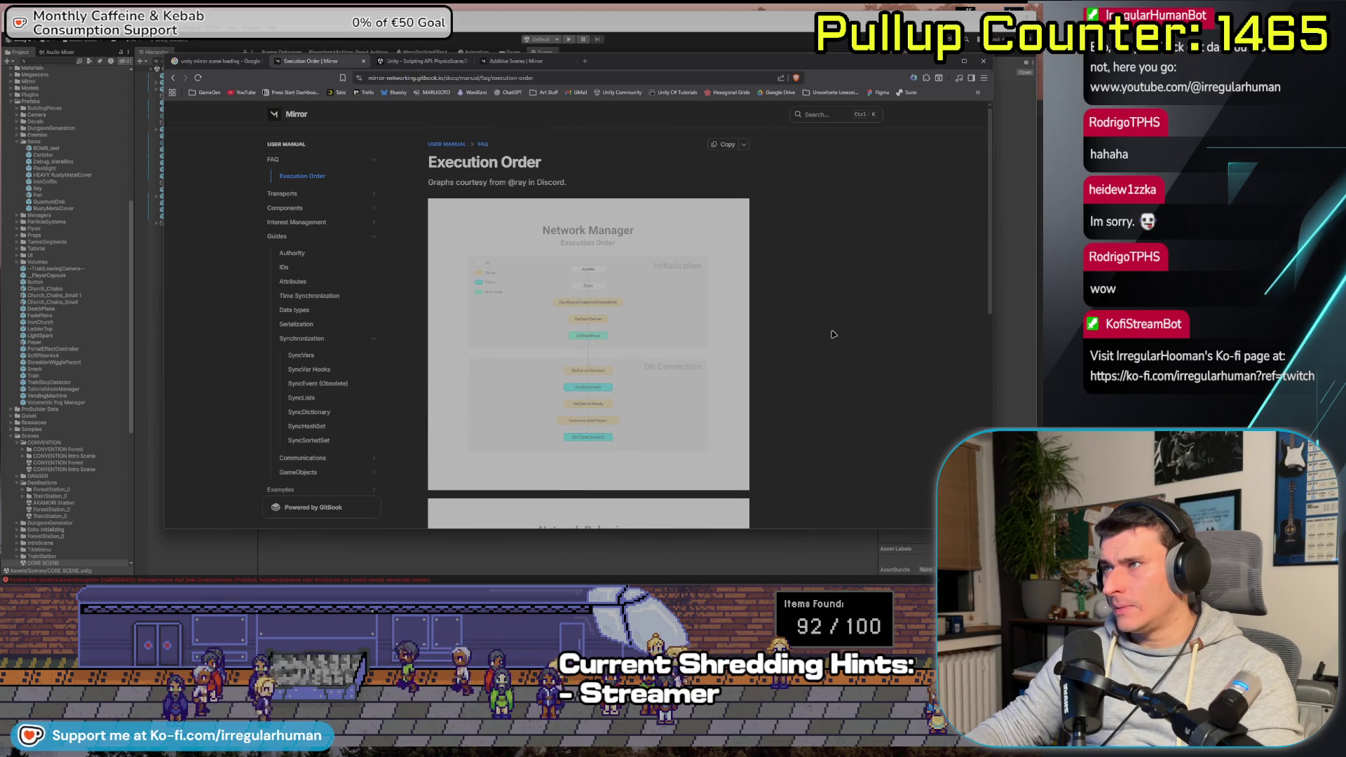
{"action": "scroll", "coordinate": [685, 290], "scroll_direction": "down", "scroll_amount": 3}
{"action": "scroll", "coordinate": [685, 291], "scroll_direction": "down", "scroll_amount": 3}
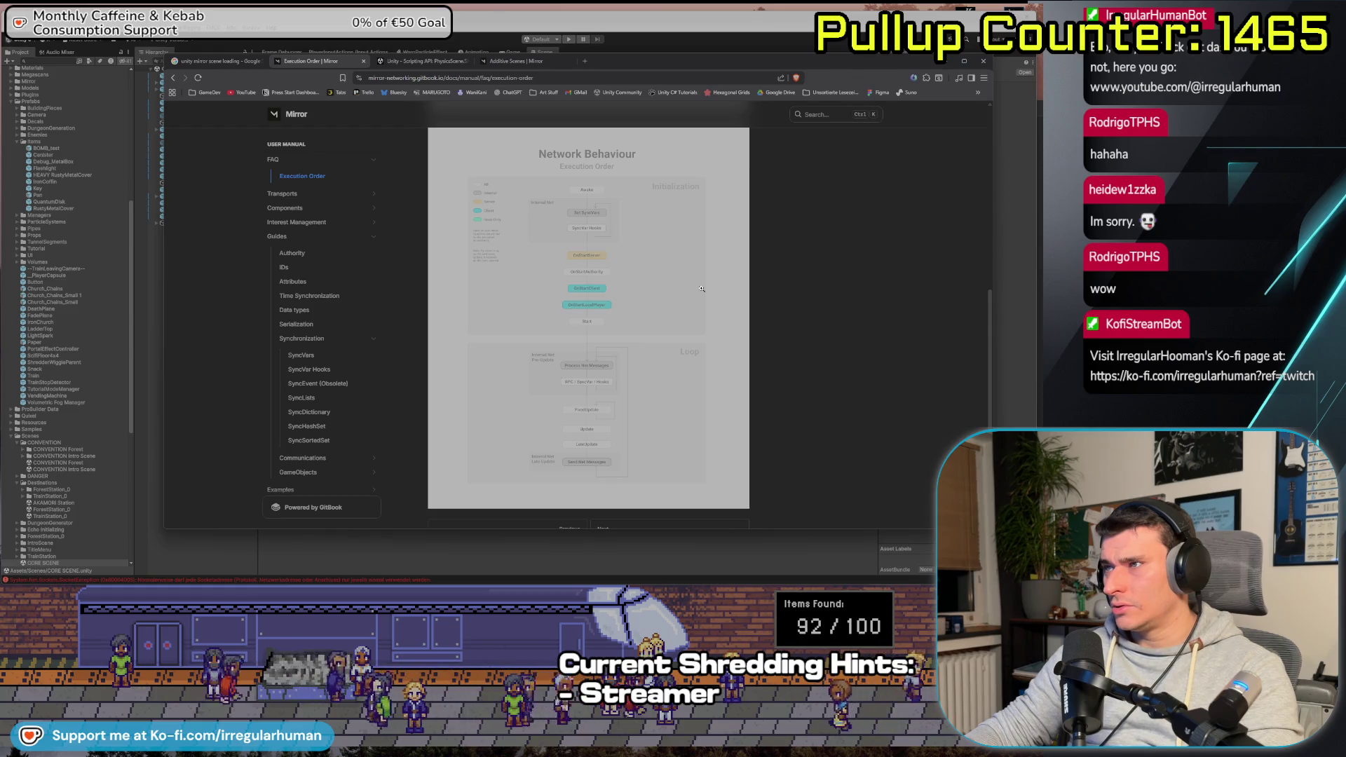
{"action": "scroll", "coordinate": [634, 323], "scroll_direction": "up", "scroll_amount": 1}
{"action": "scroll", "coordinate": [634, 324], "scroll_direction": "up", "scroll_amount": 4}
{"action": "scroll", "coordinate": [600, 284], "scroll_direction": "down", "scroll_amount": 2}
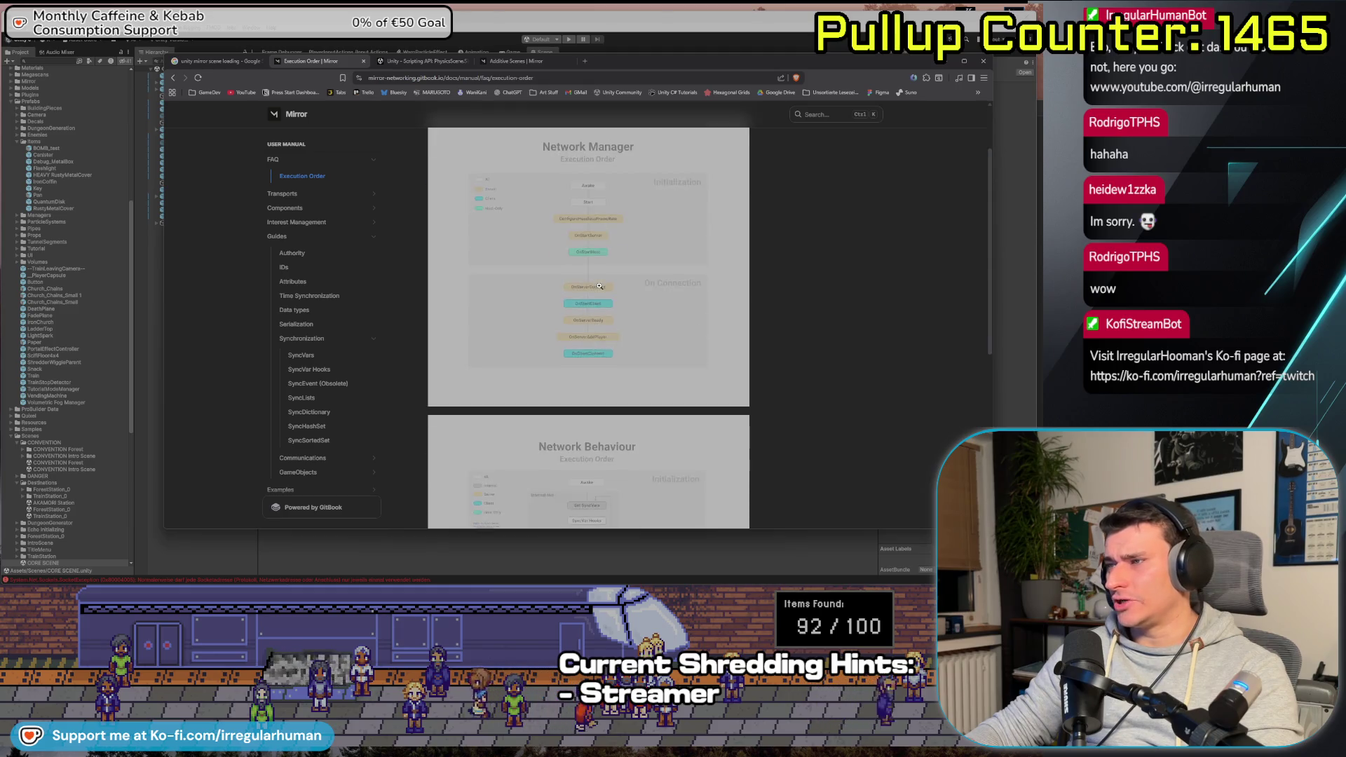
{"action": "scroll", "coordinate": [661, 313], "scroll_direction": "down", "scroll_amount": 2}
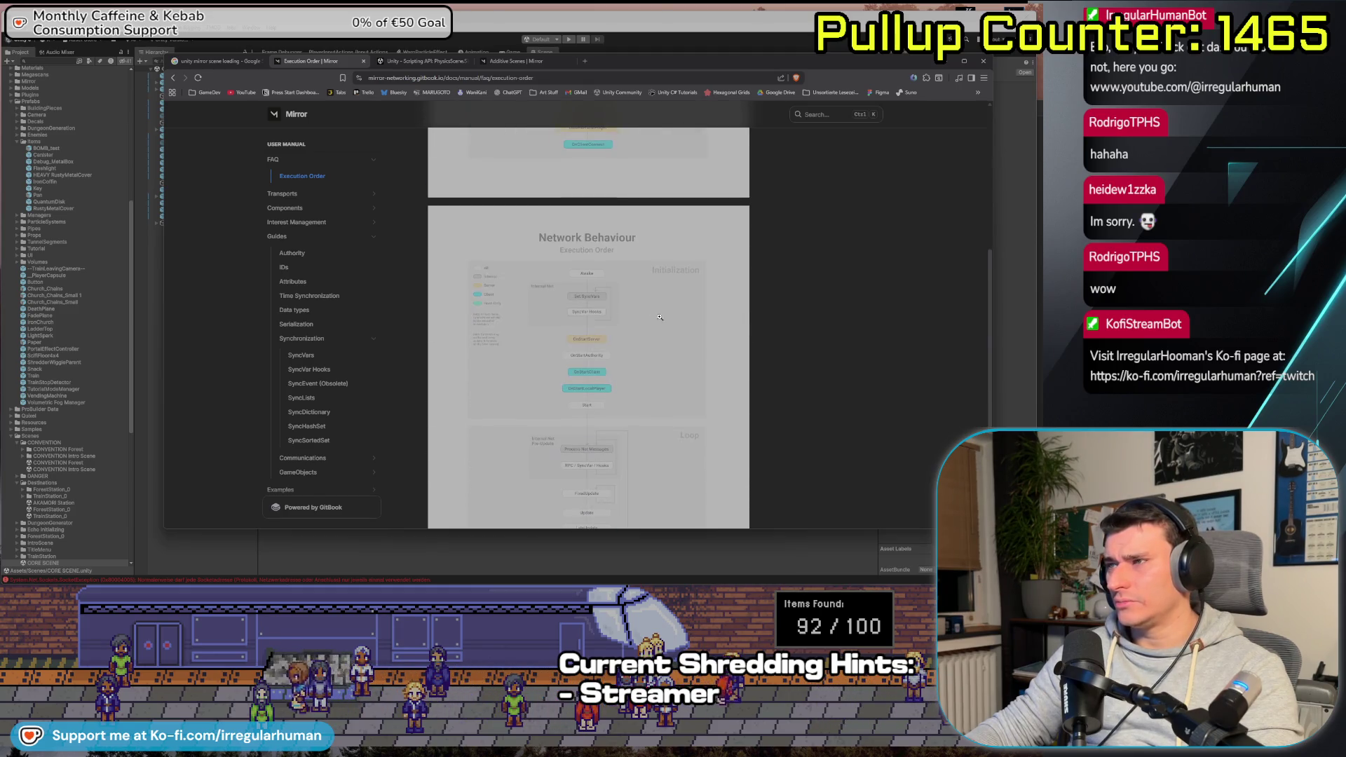
{"action": "scroll", "coordinate": [662, 313], "scroll_direction": "up", "scroll_amount": 2}
{"action": "scroll", "coordinate": [645, 337], "scroll_direction": "down", "scroll_amount": 3}
{"action": "scroll", "coordinate": [628, 369], "scroll_direction": "up", "scroll_amount": 2}
{"action": "scroll", "coordinate": [624, 362], "scroll_direction": "up", "scroll_amount": 4}
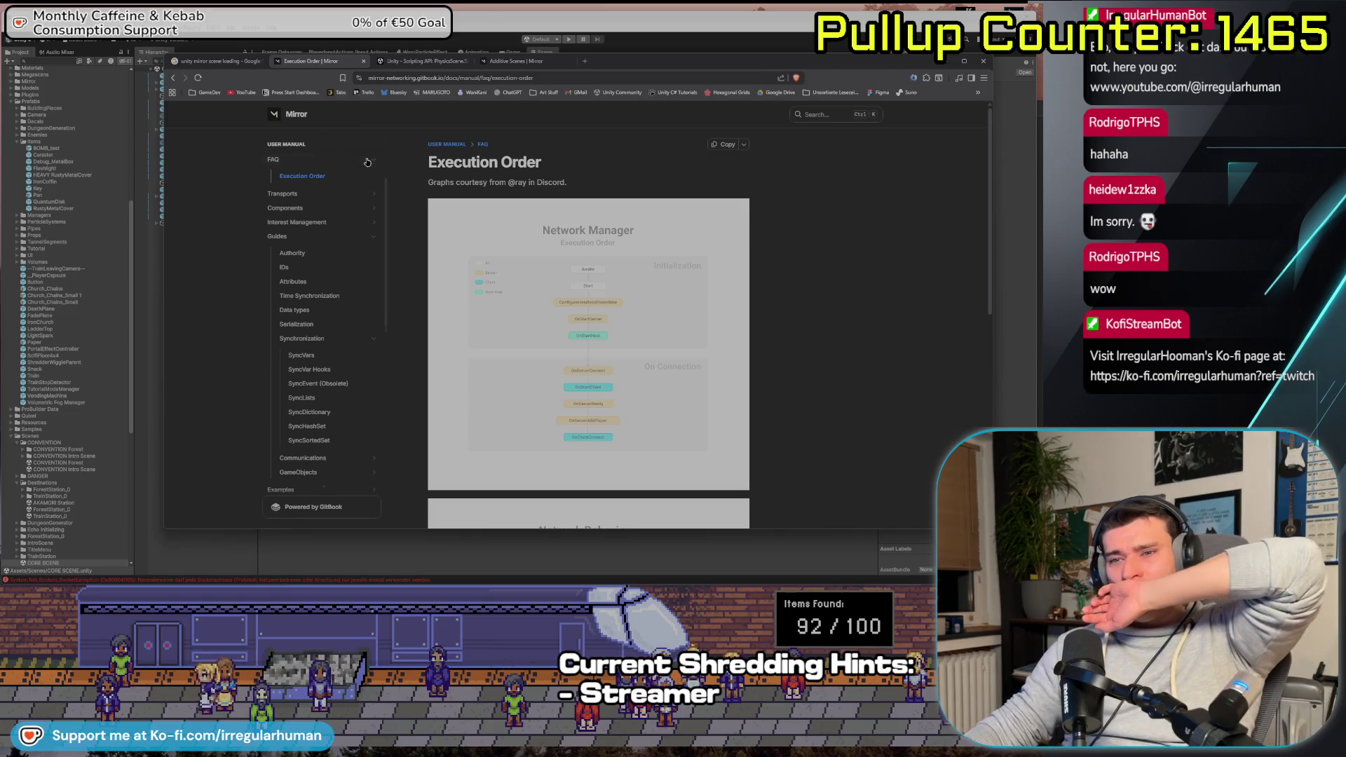
{"action": "left_click", "coordinate": [964, 61]}
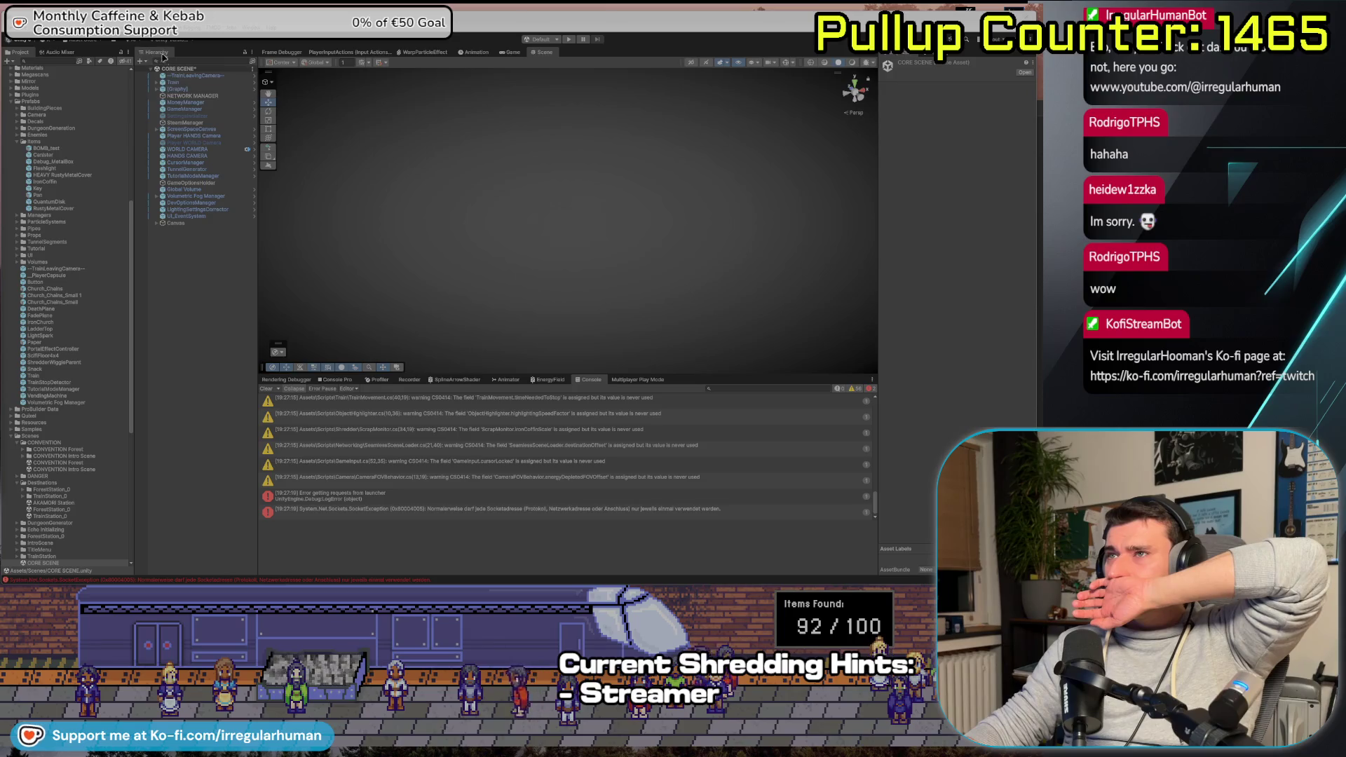
Deselect CORE SCENE and collapse the Items and Scenes folders in the Project panel
{"action": "left_click", "coordinate": [224, 269]}
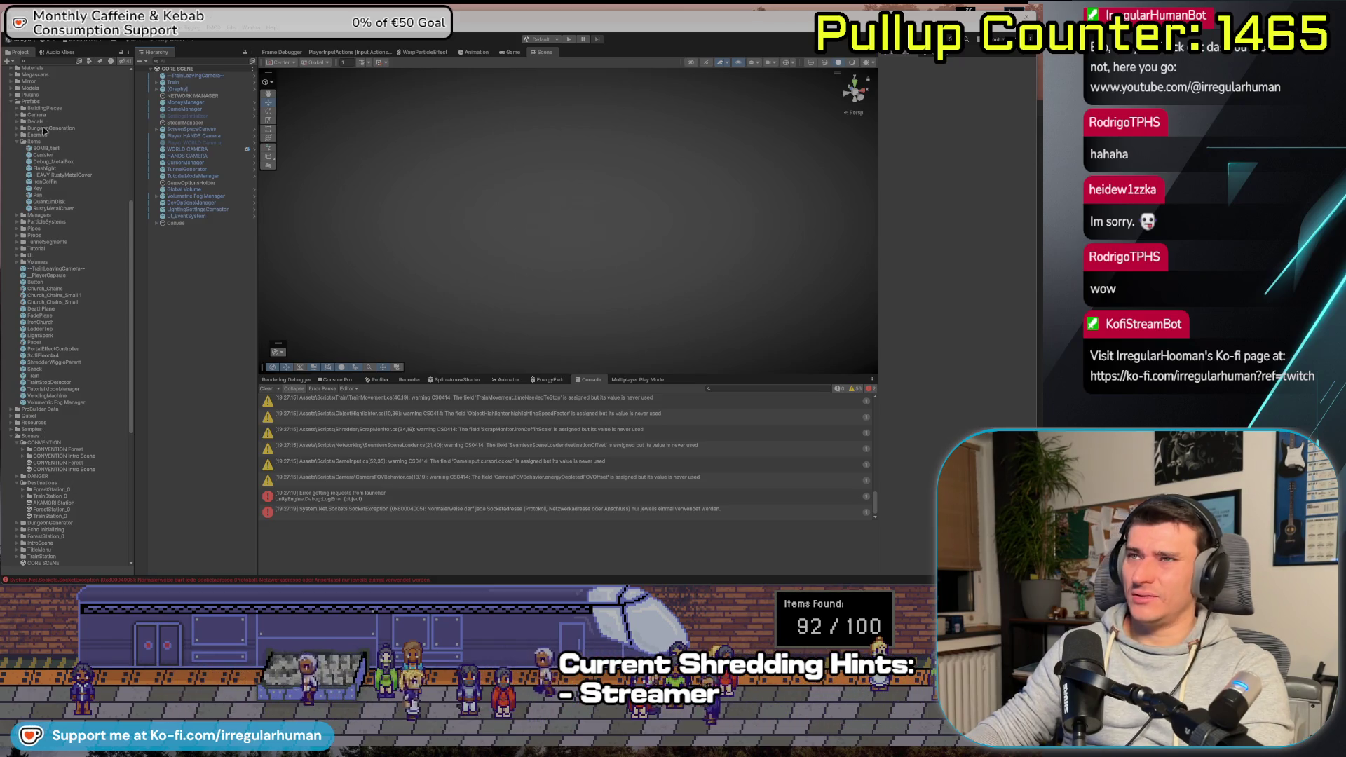
{"action": "left_click", "coordinate": [17, 141]}
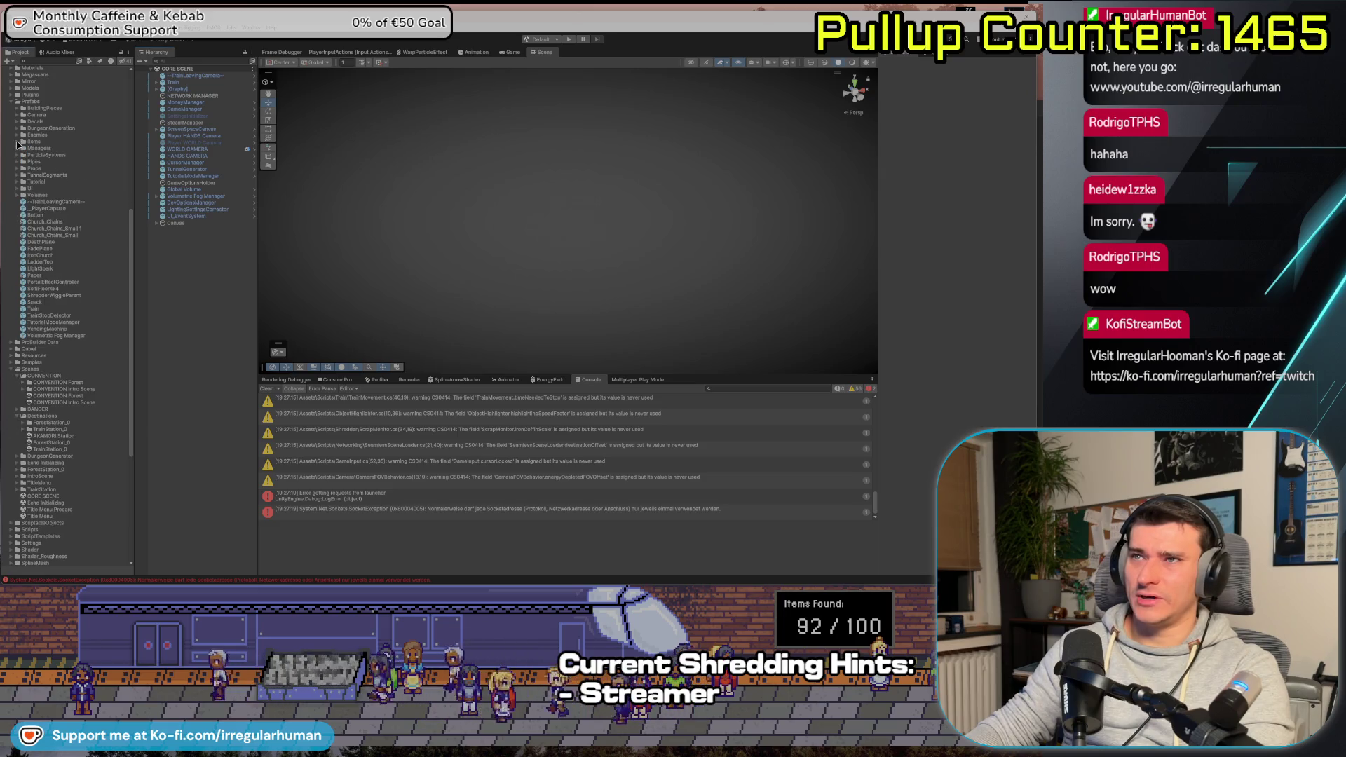
{"action": "left_click", "coordinate": [15, 369]}
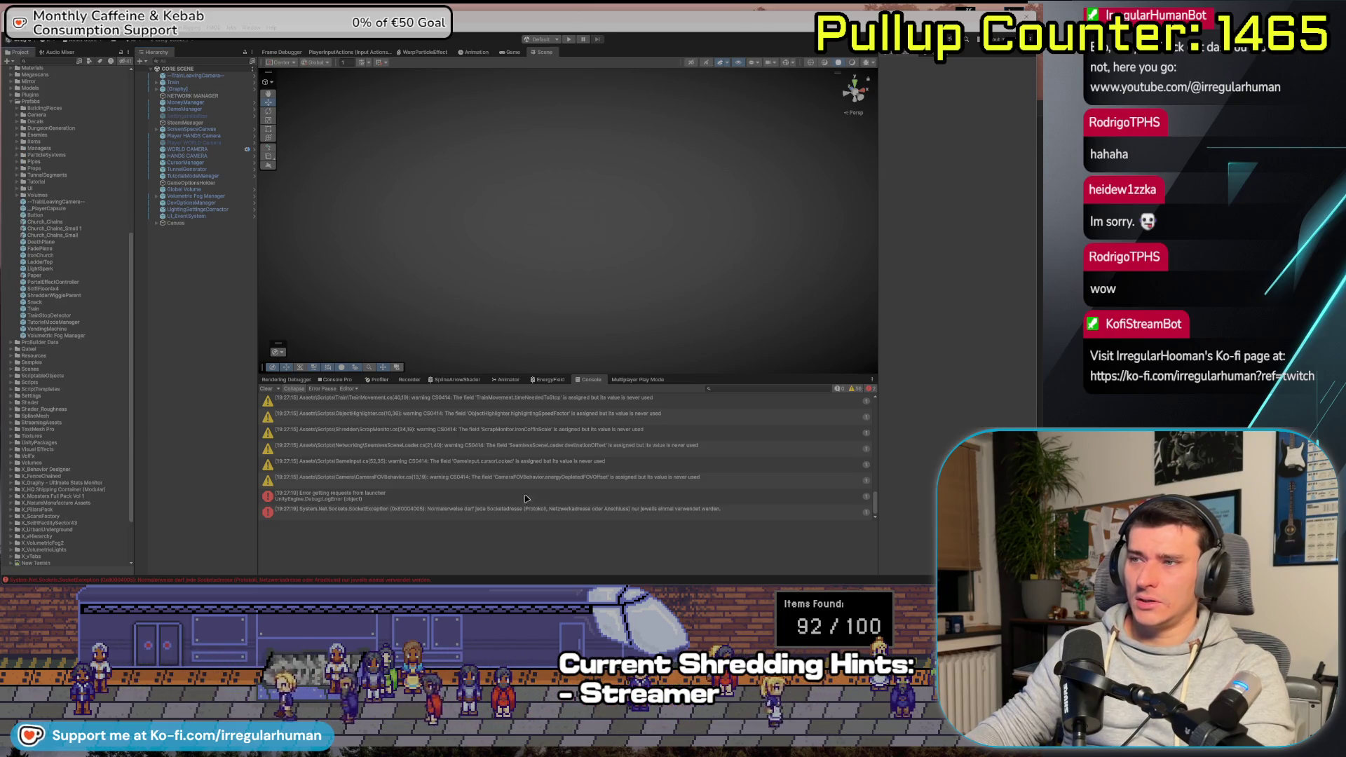
{"action": "left_click", "coordinate": [568, 40]}
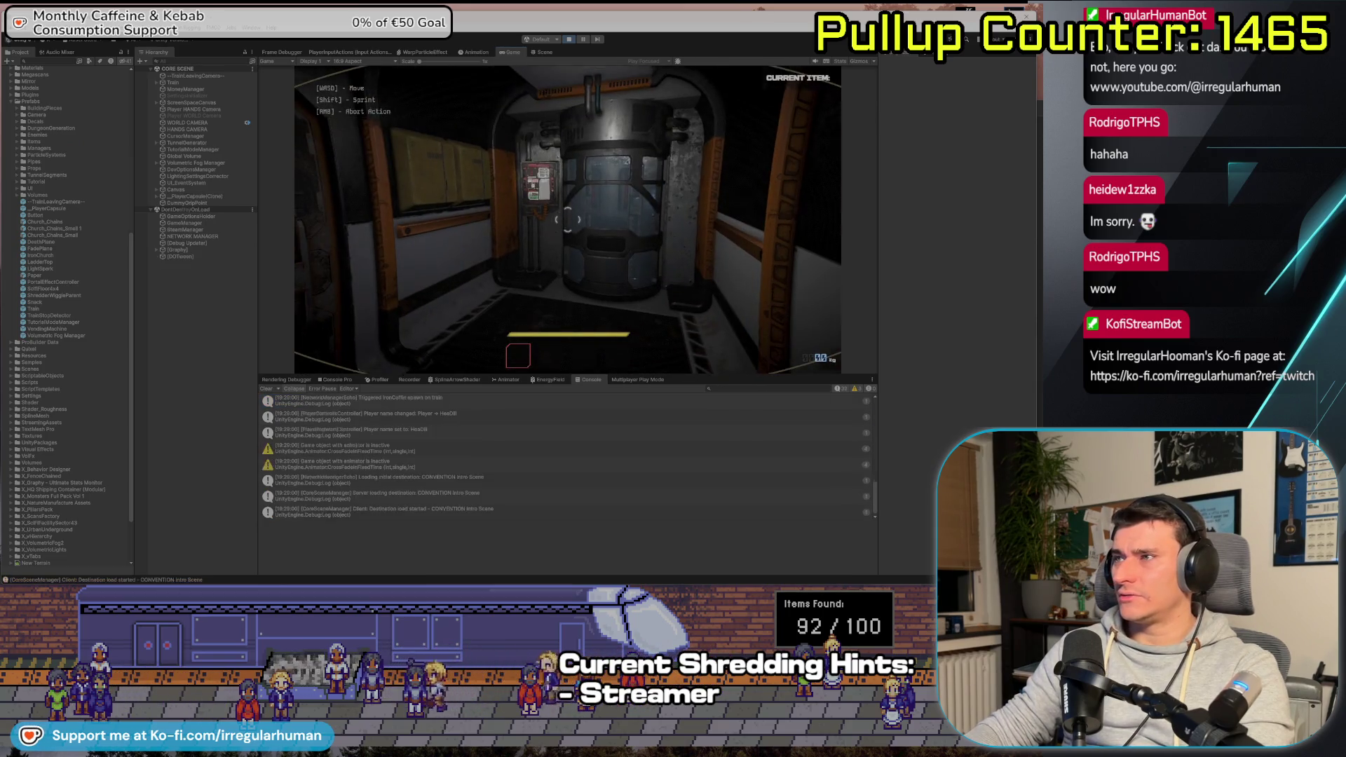
Open the train doors as the host, then bring up the Player 2 client window
{"action": "key", "text": "e"}
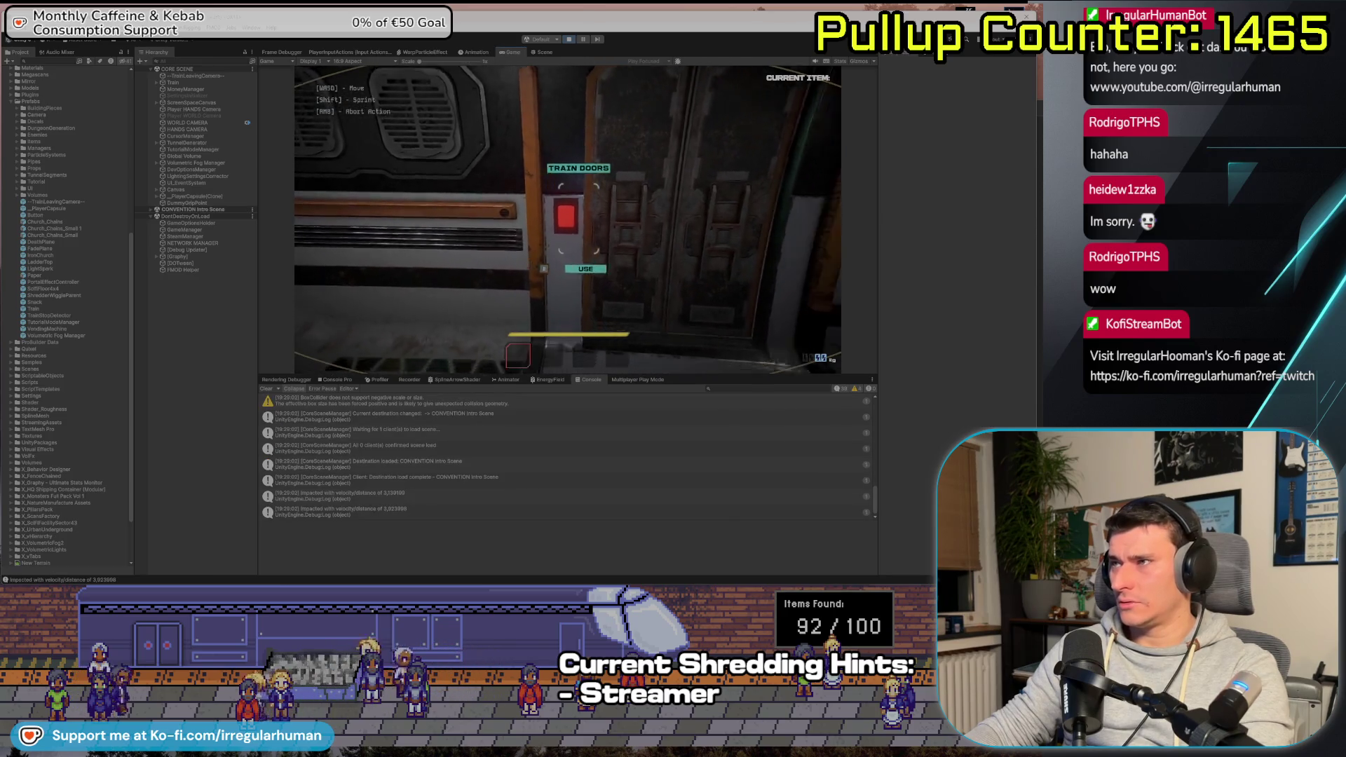
{"action": "key", "text": "alt+Tab"}
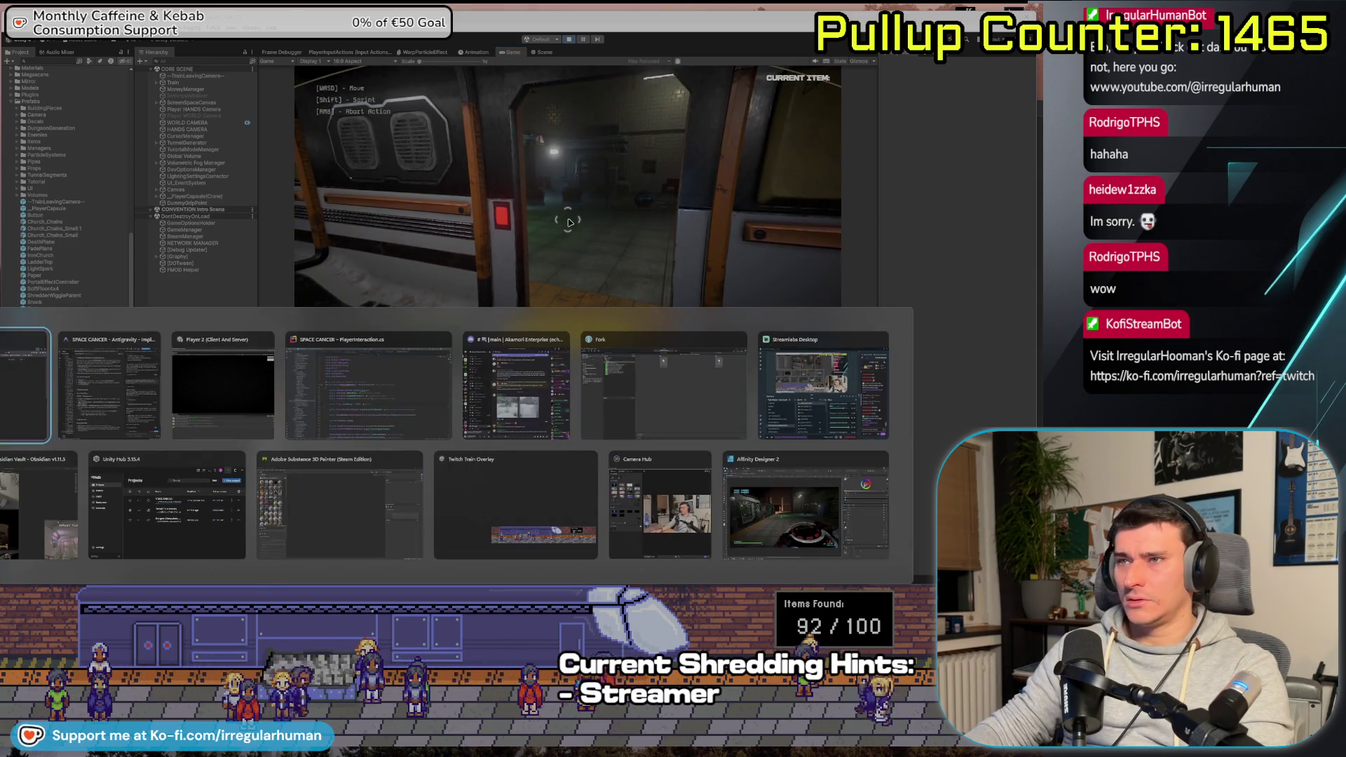
{"action": "key", "text": "alt+Tab"}
{"action": "key", "text": "alt+Tab"}
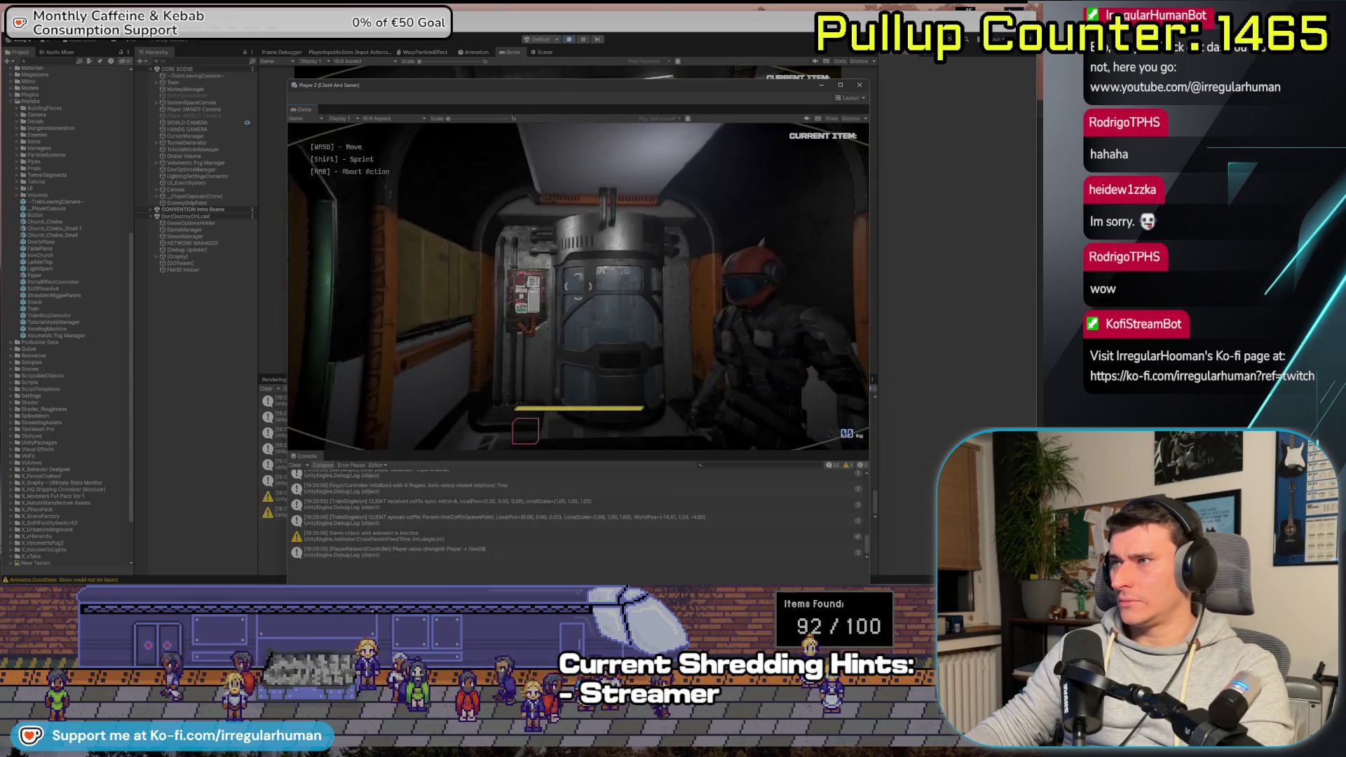
{"action": "mouse_move", "coordinate": [579, 286]}
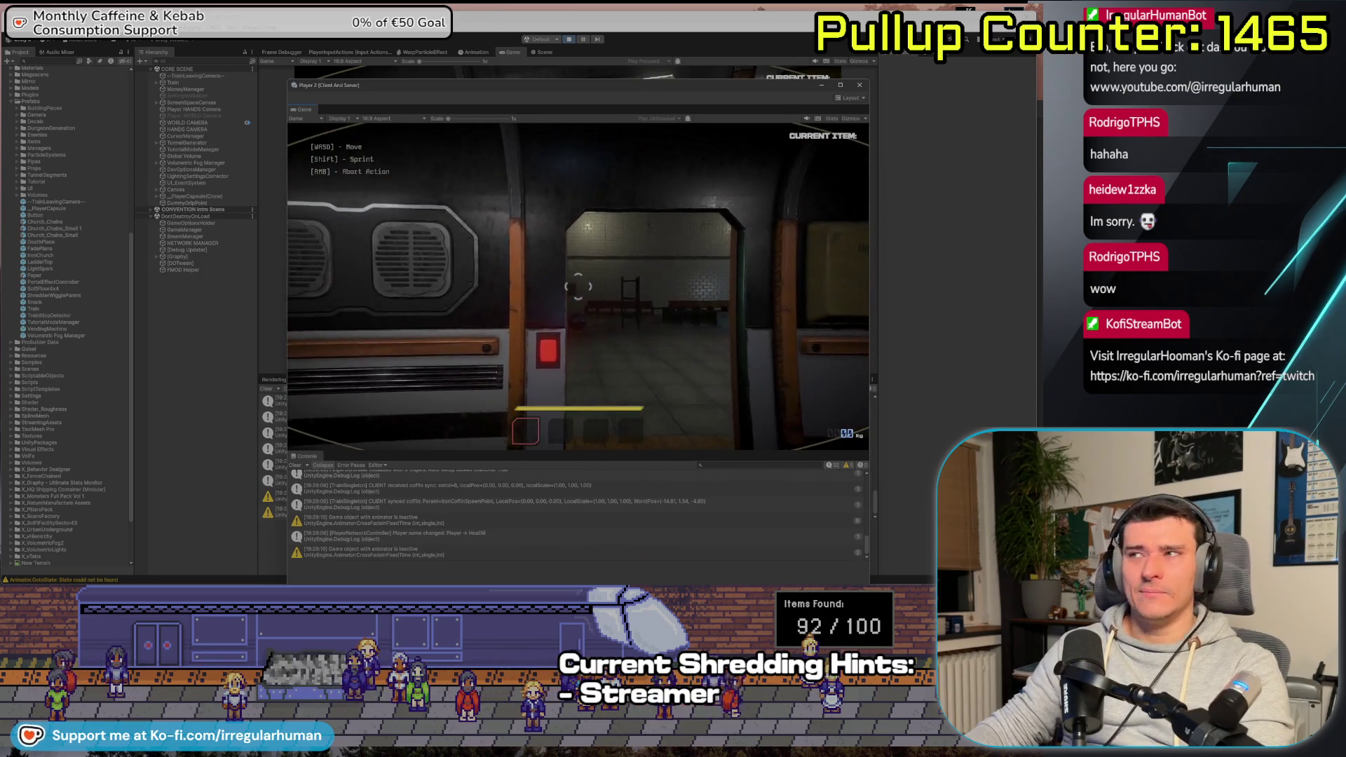
As Player 2, walk onto the platform, pick up and throw the BOMB_test item, then return to the host
{"action": "key", "text": "w"}
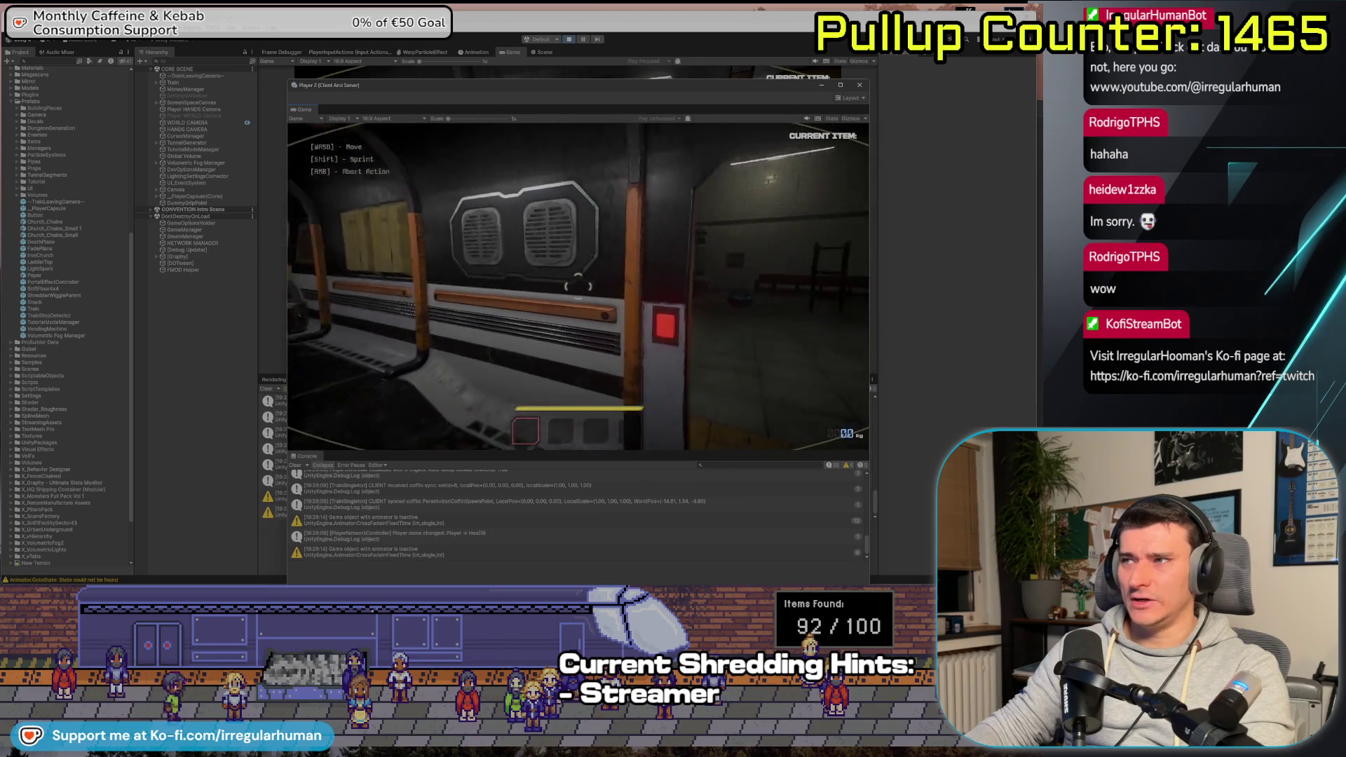
{"action": "key", "text": "w"}
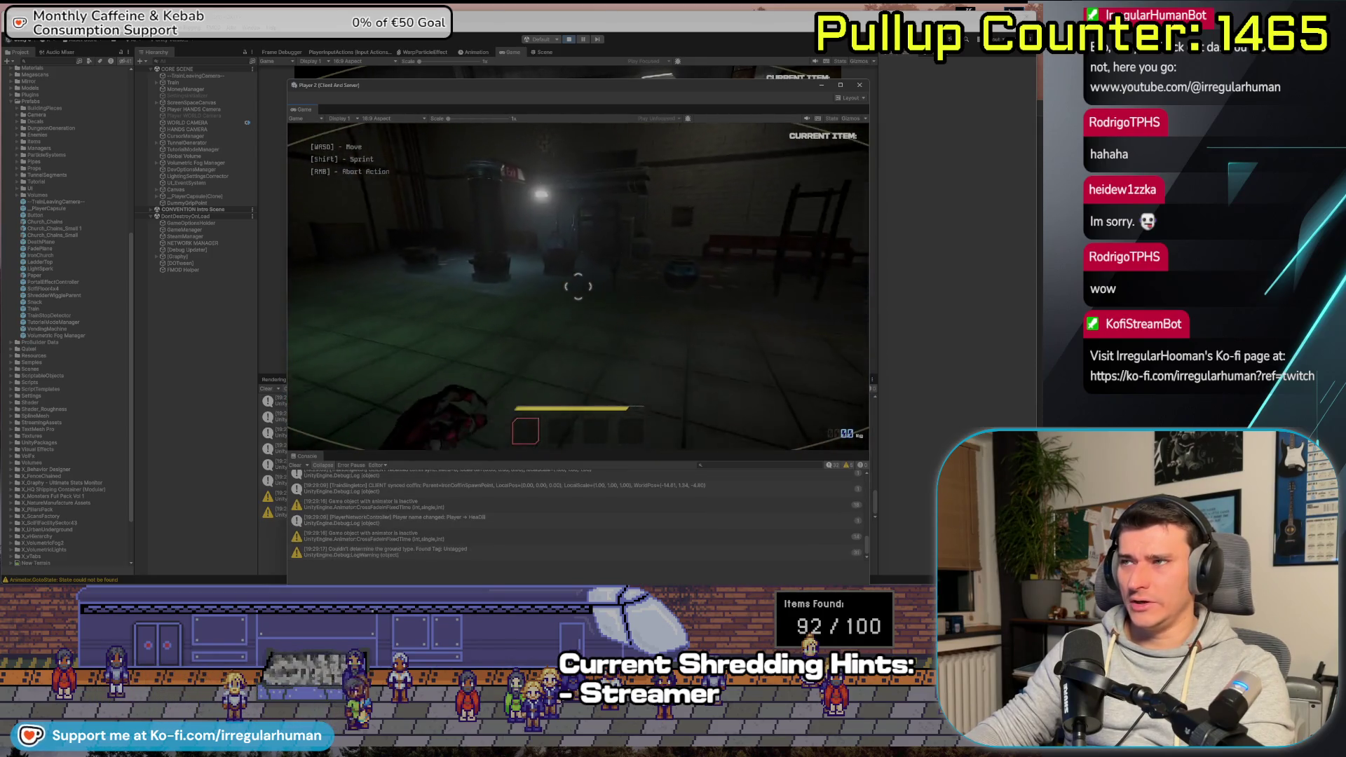
{"action": "key", "text": "e"}
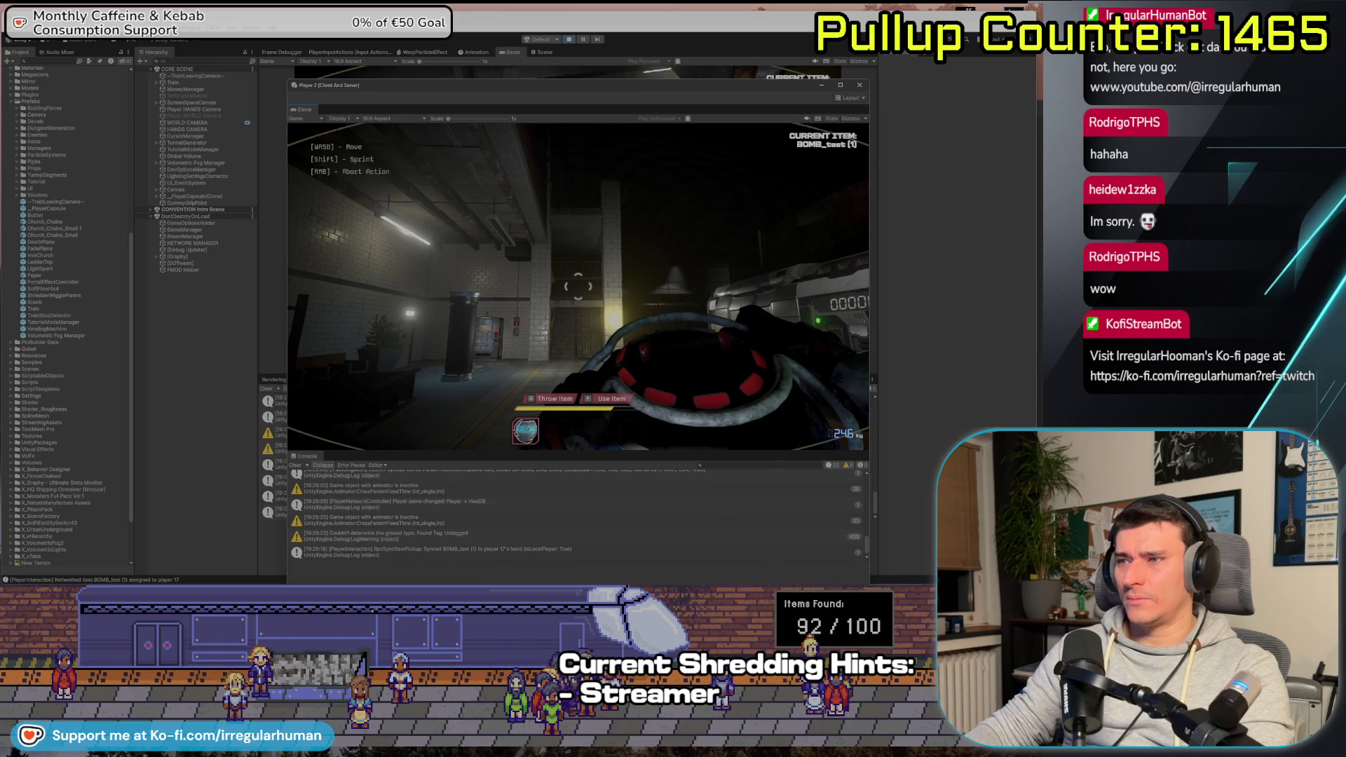
{"action": "key", "text": "g"}
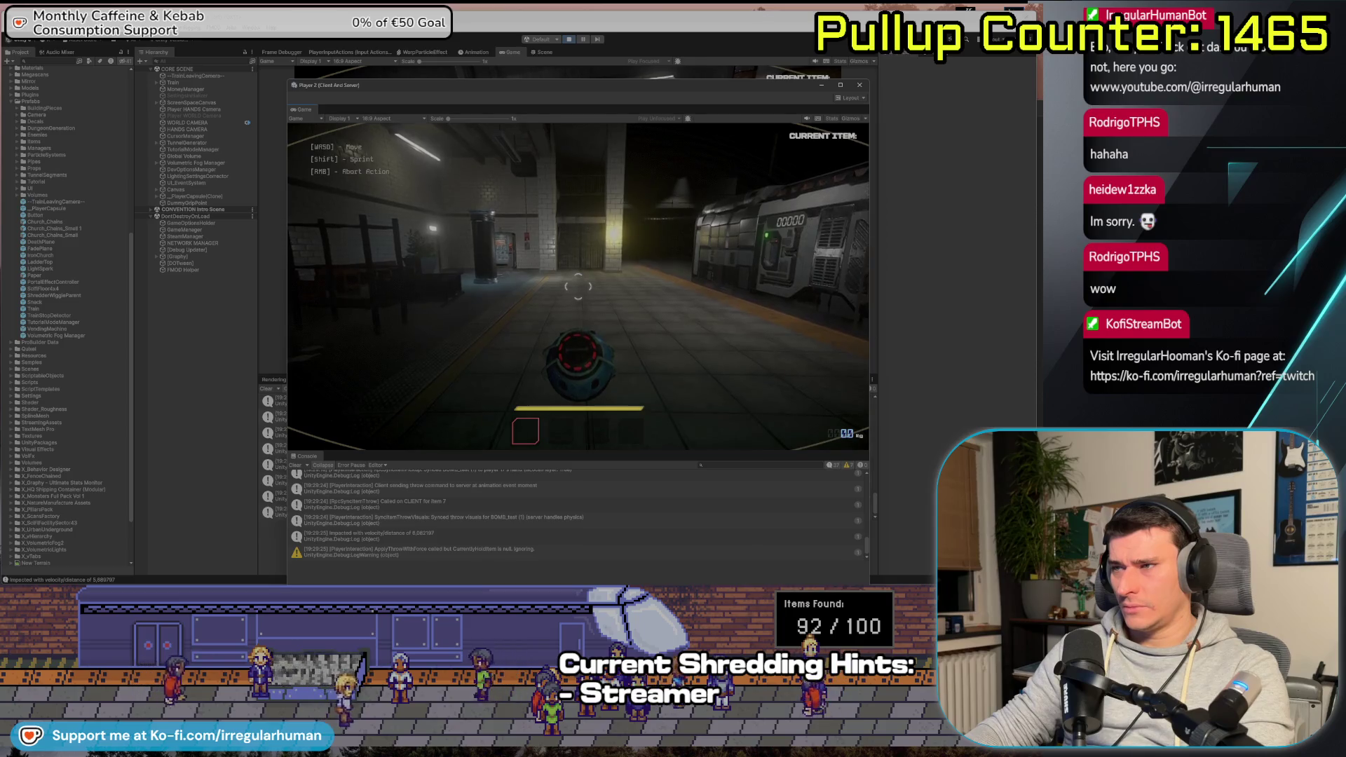
{"action": "key", "text": "alt+Tab"}
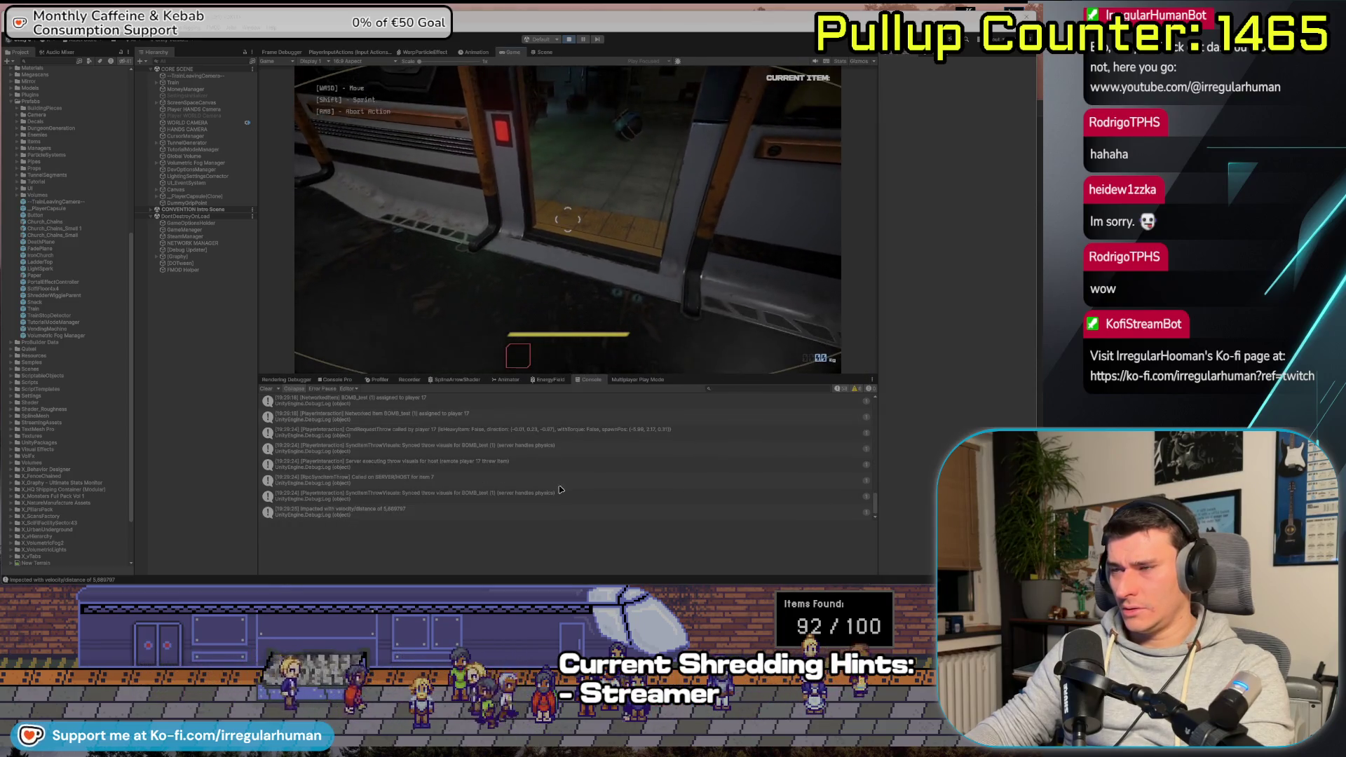
Inspect the RpcSyncItemThrow, SyncItemThrowVisuals and CmdRequestThrow stack traces, then select _PlayerCapsule(Clone)
{"action": "left_click", "coordinate": [418, 480]}
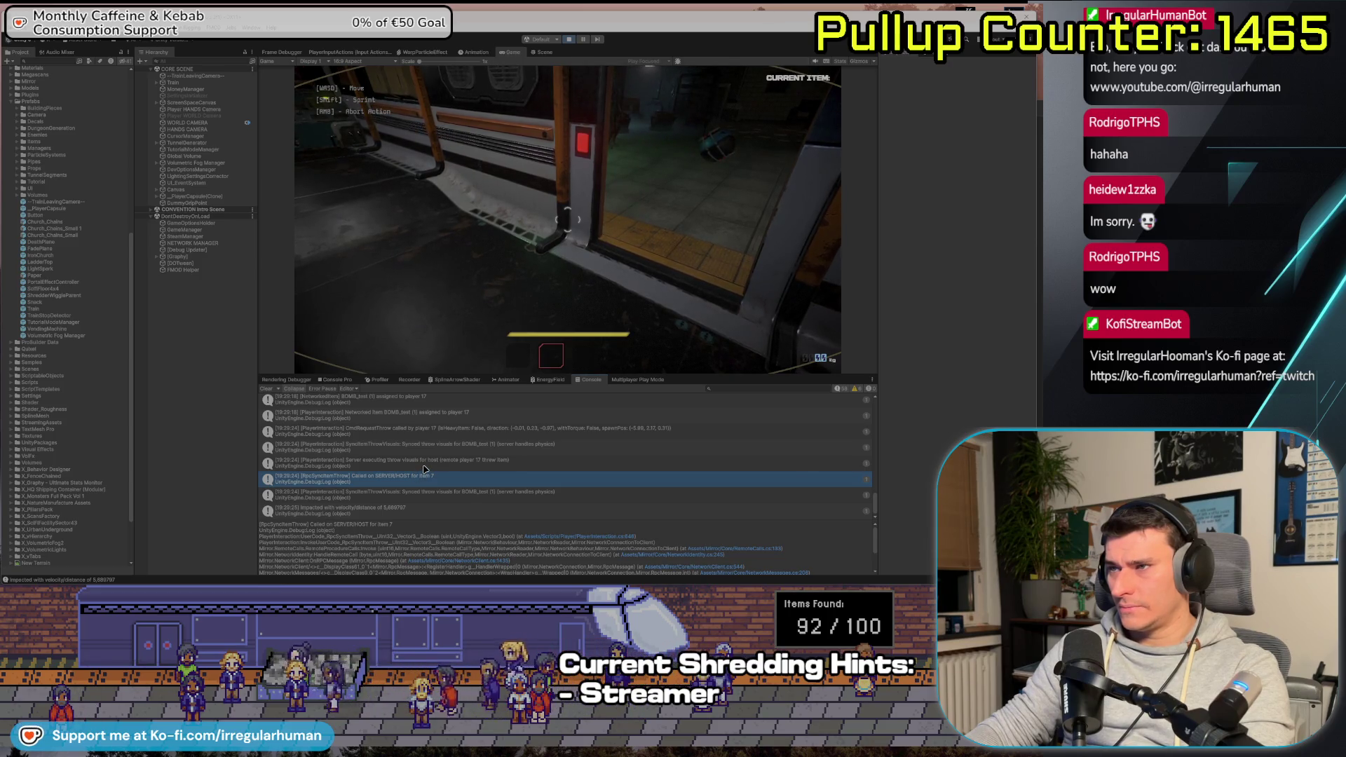
{"action": "key", "text": "Up"}
{"action": "key", "text": "Up"}
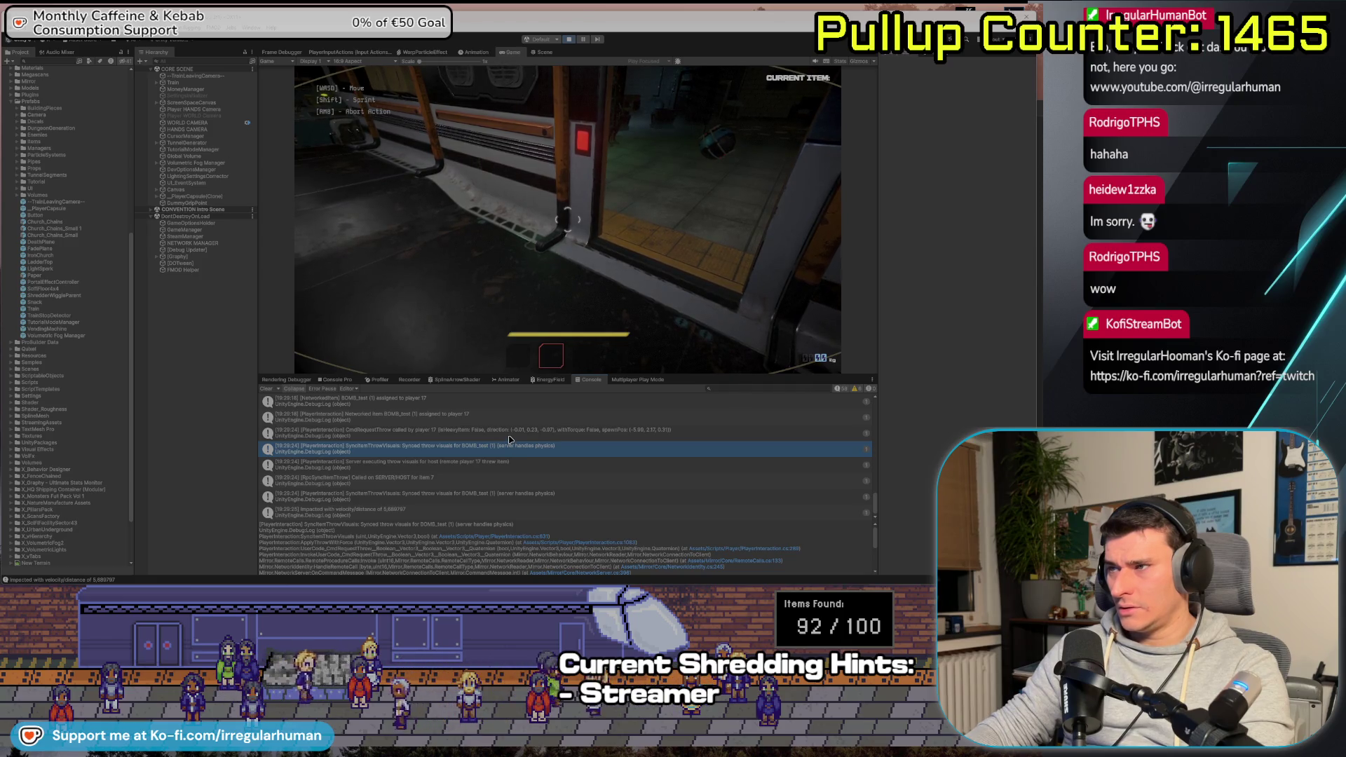
{"action": "left_click", "coordinate": [397, 438]}
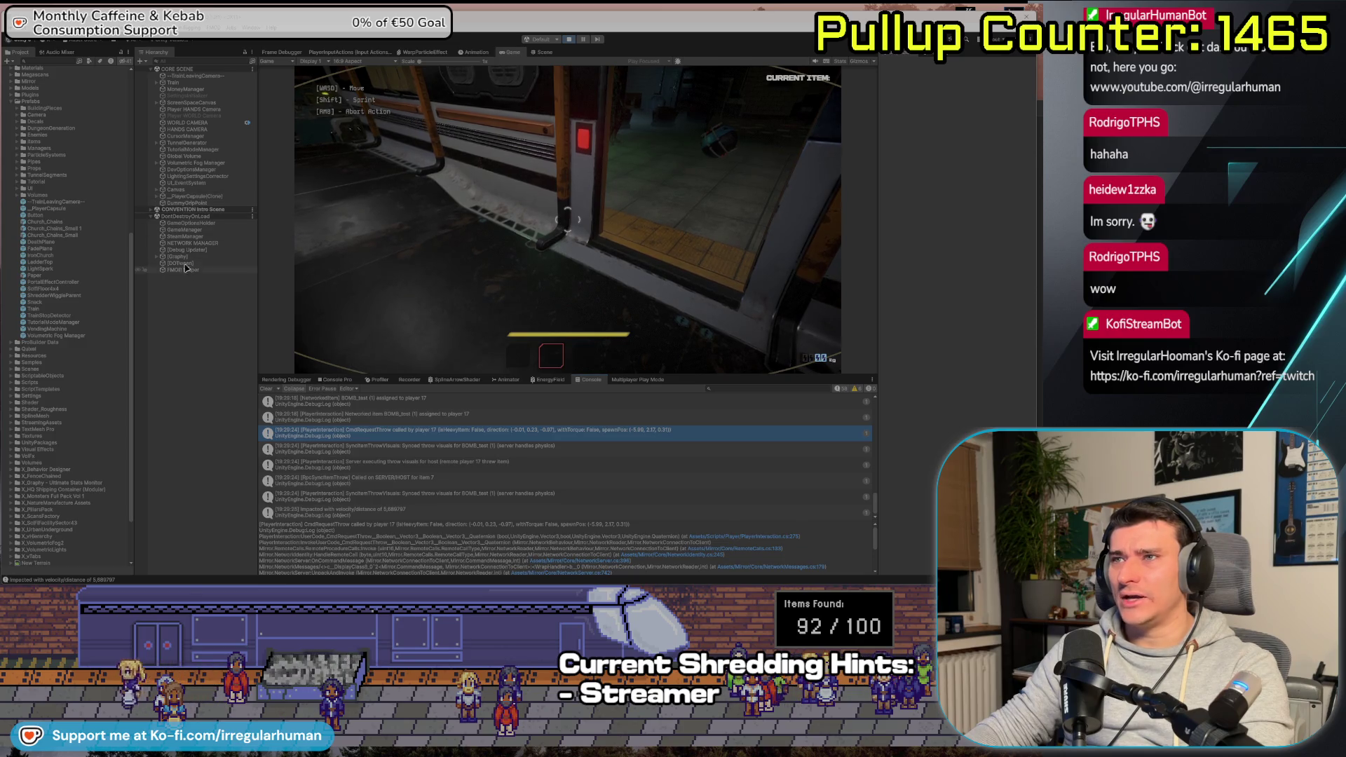
{"action": "left_click", "coordinate": [153, 210]}
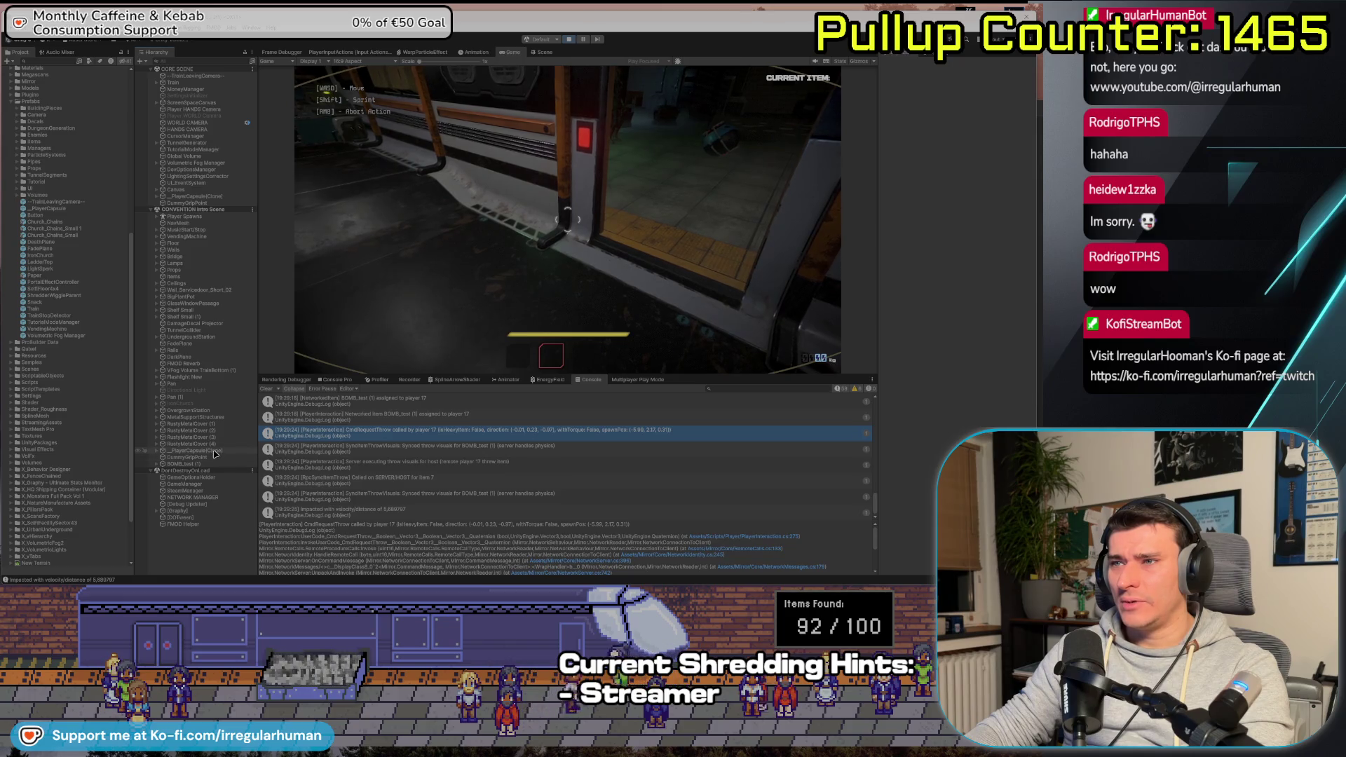
{"action": "left_click", "coordinate": [210, 450]}
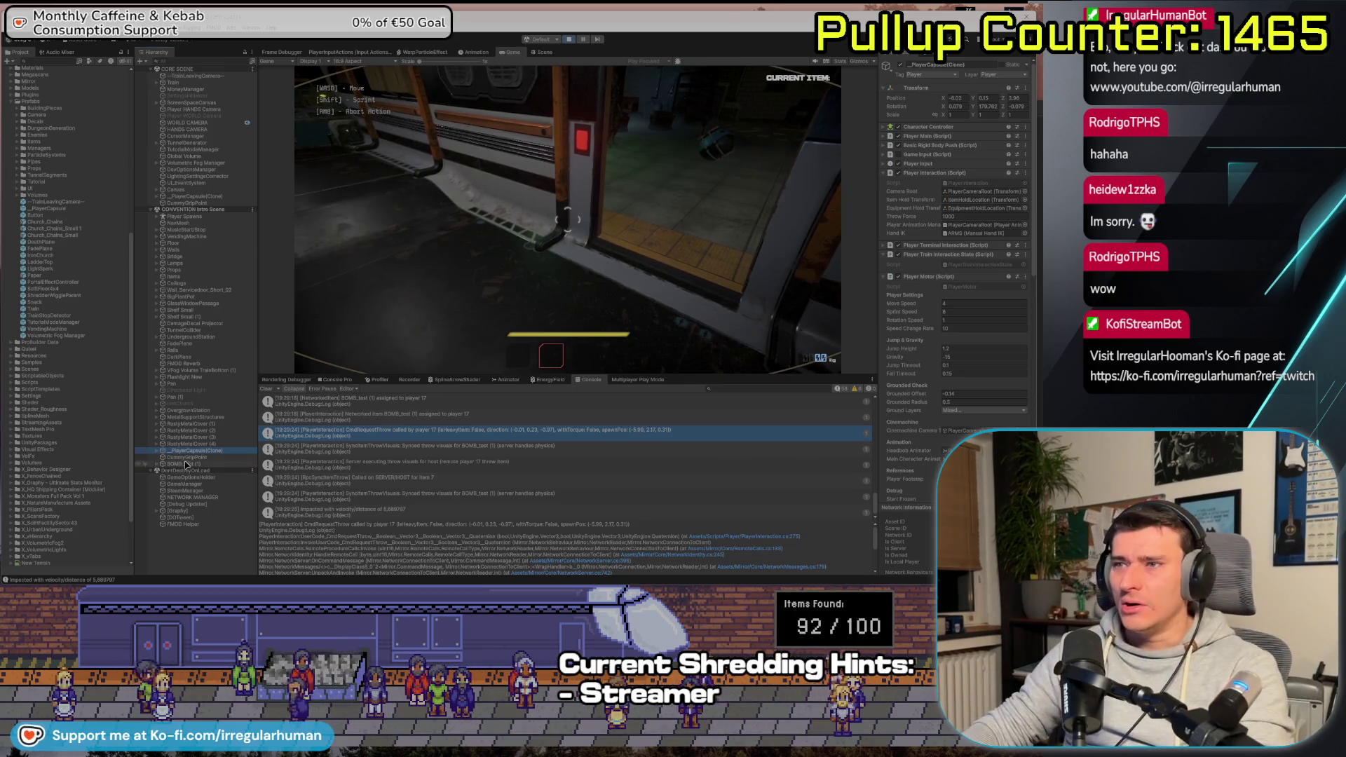
Move _PlayerCapsule(Clone) below the other capsule, then pick up and throw the bomb as Player 2
{"action": "left_click_drag", "start_coordinate": [187, 202], "coordinate": [188, 201]}
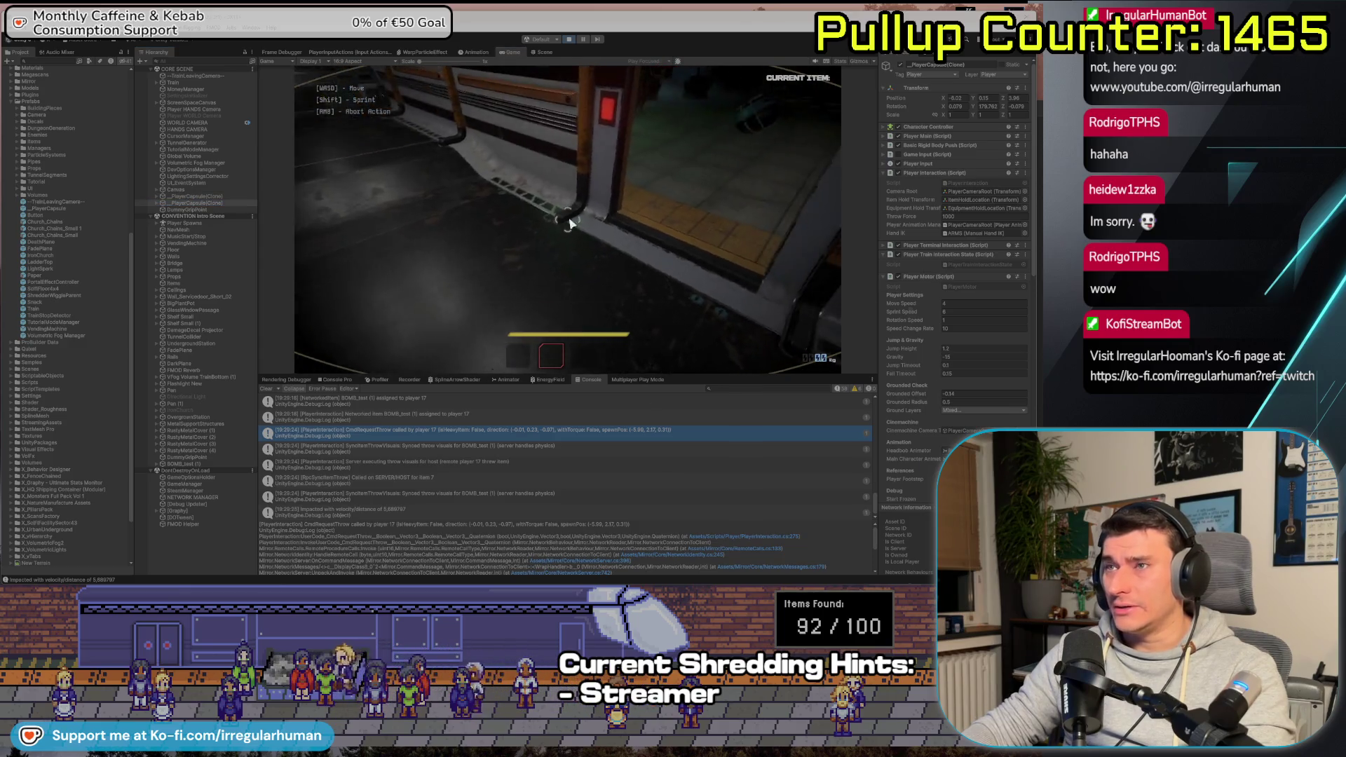
{"action": "key", "text": "alt+Tab"}
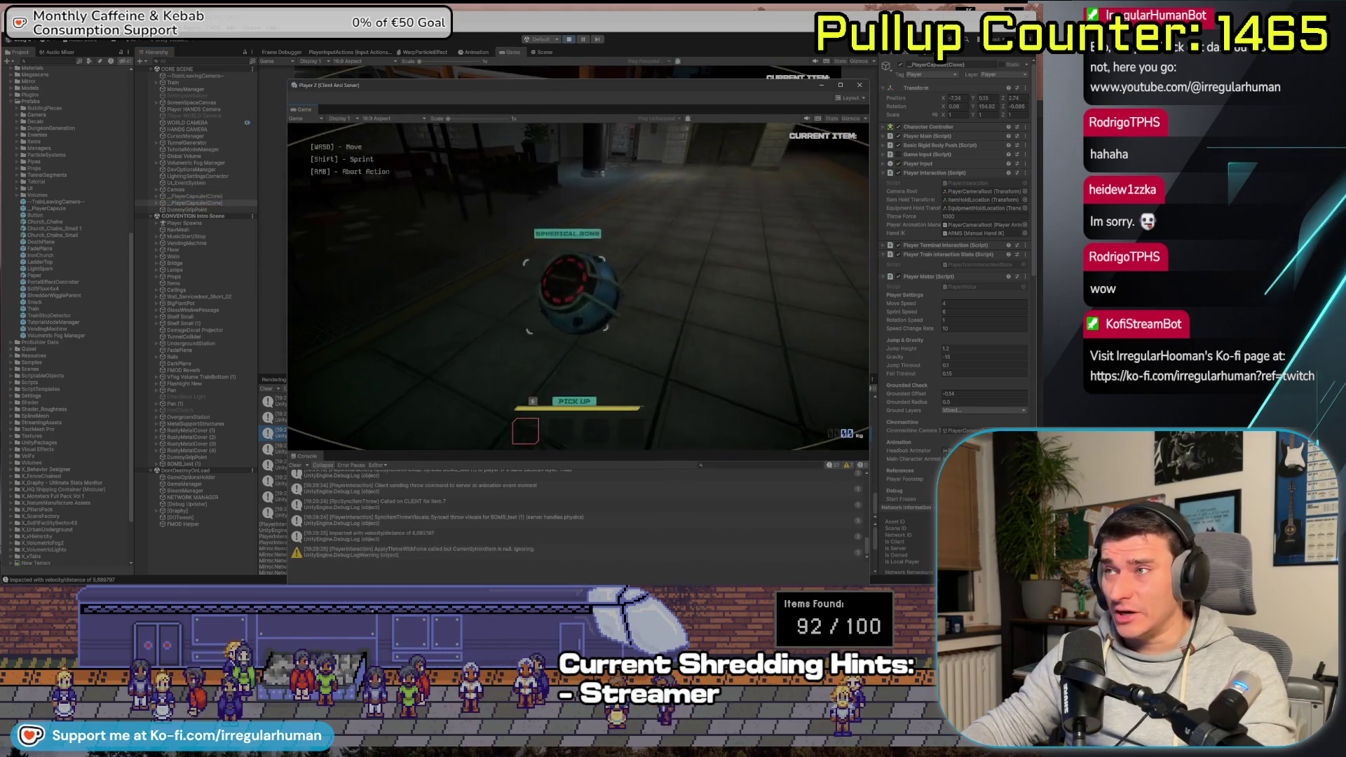
{"action": "key", "text": "e"}
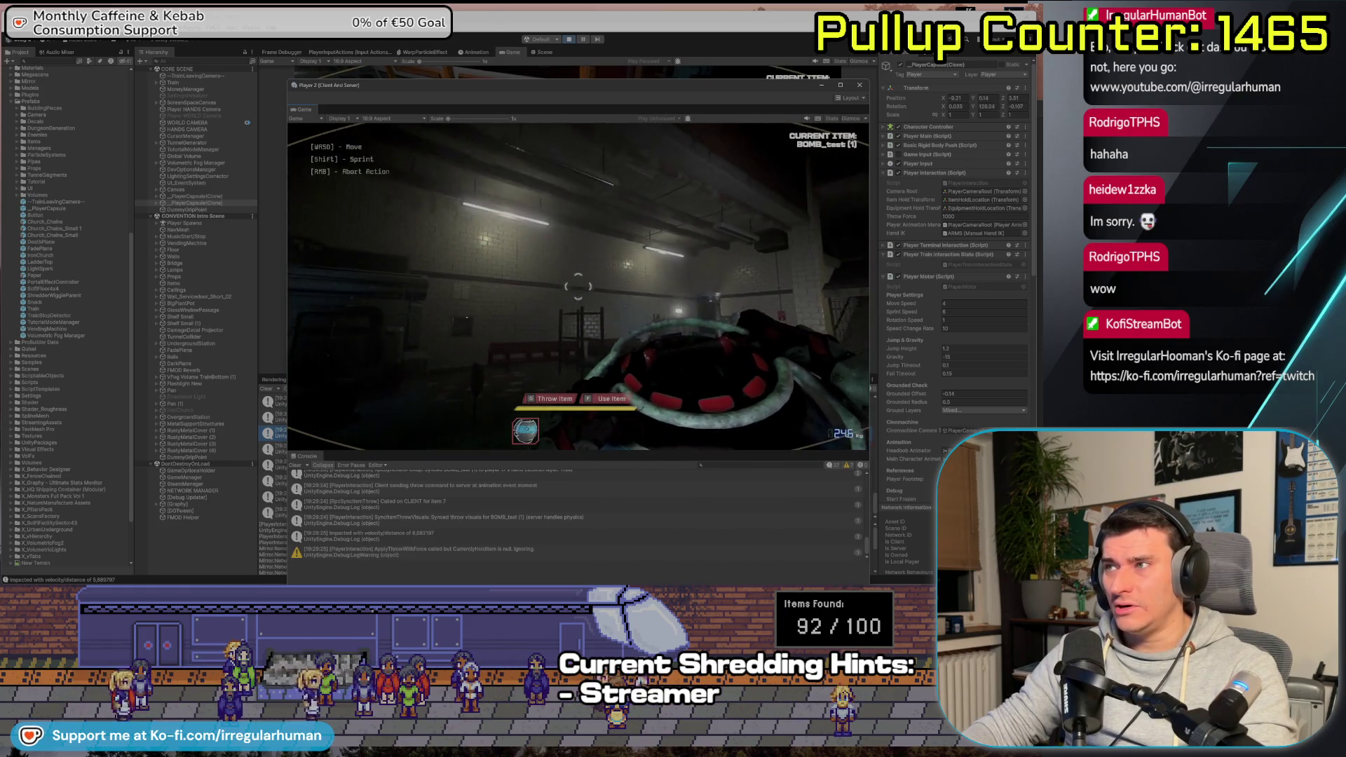
{"action": "key", "text": "g"}
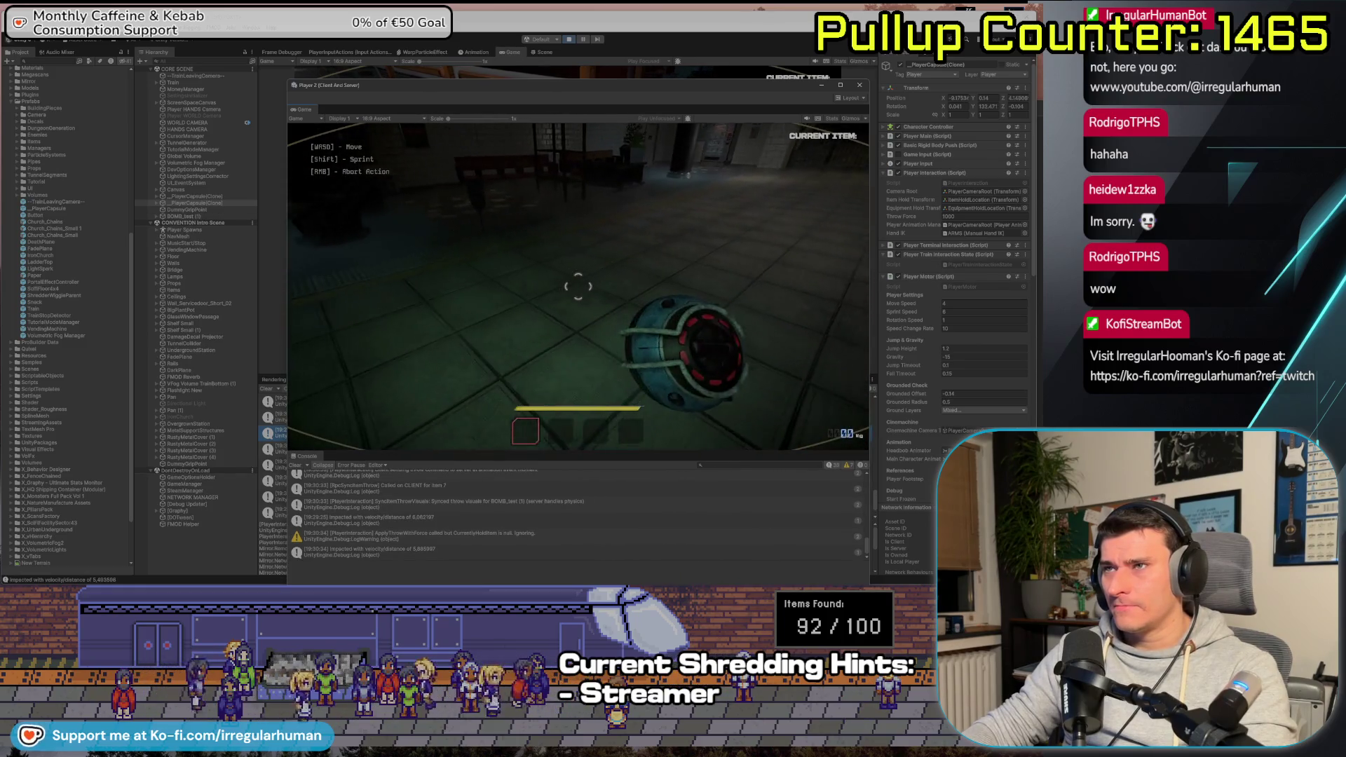
{"action": "left_click", "coordinate": [383, 337]}
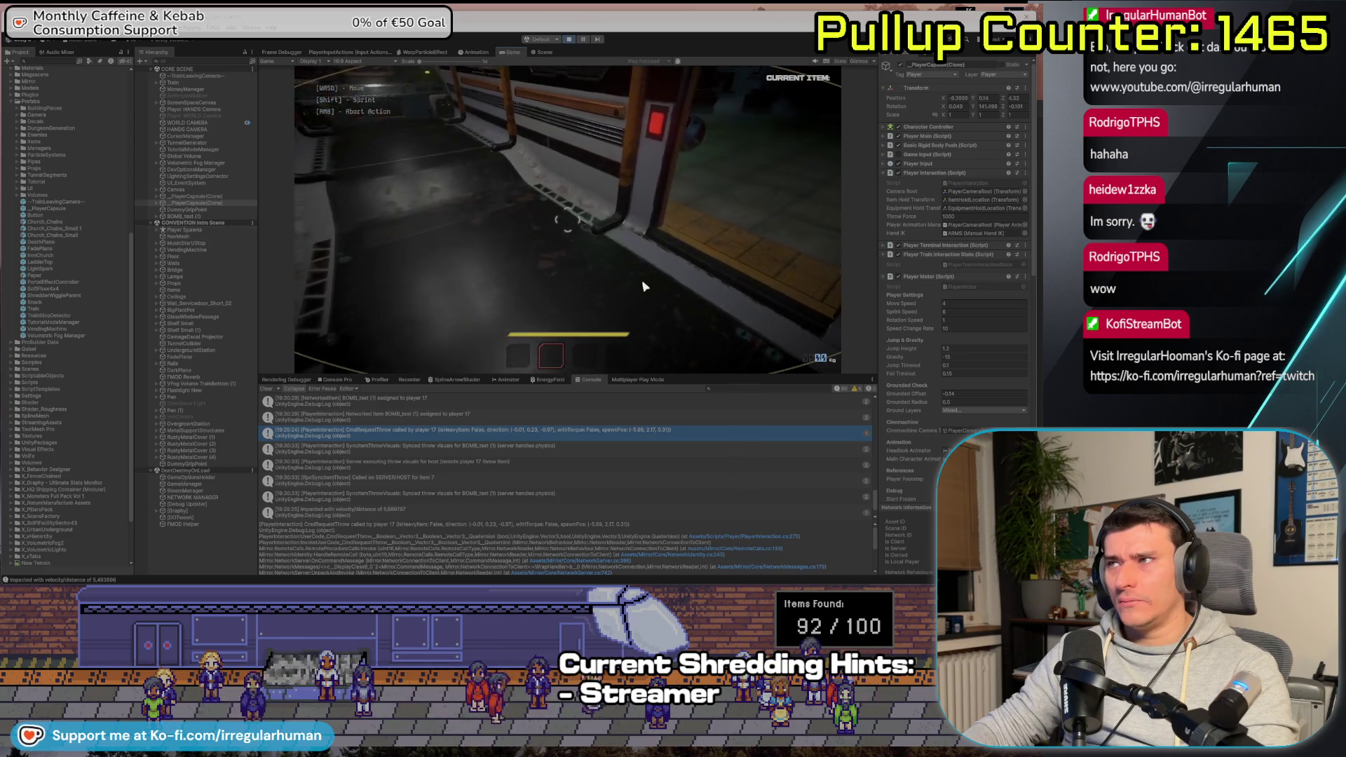
Throw the bomb as the host, then again as Player 2 and look where it landed
{"action": "key", "text": "e"}
{"action": "key", "text": "g"}
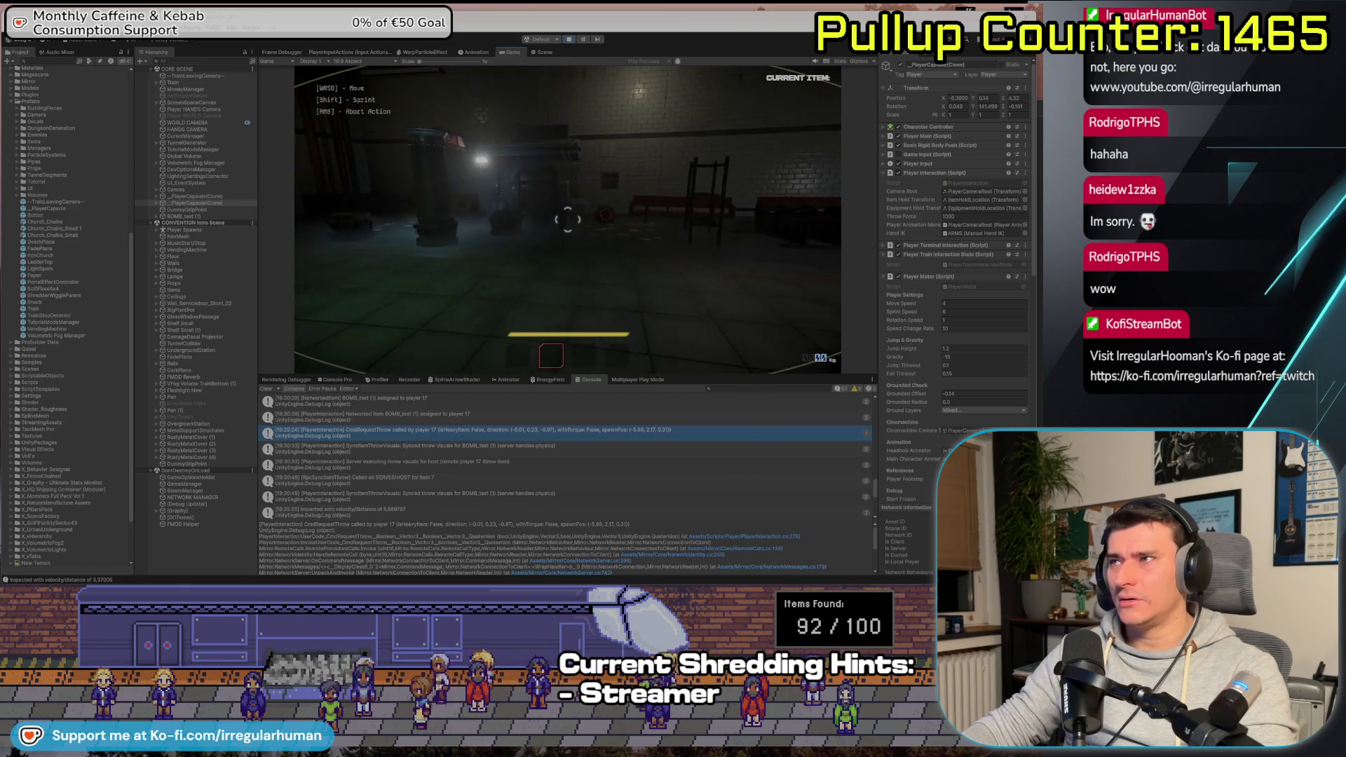
{"action": "key", "text": "alt+Tab"}
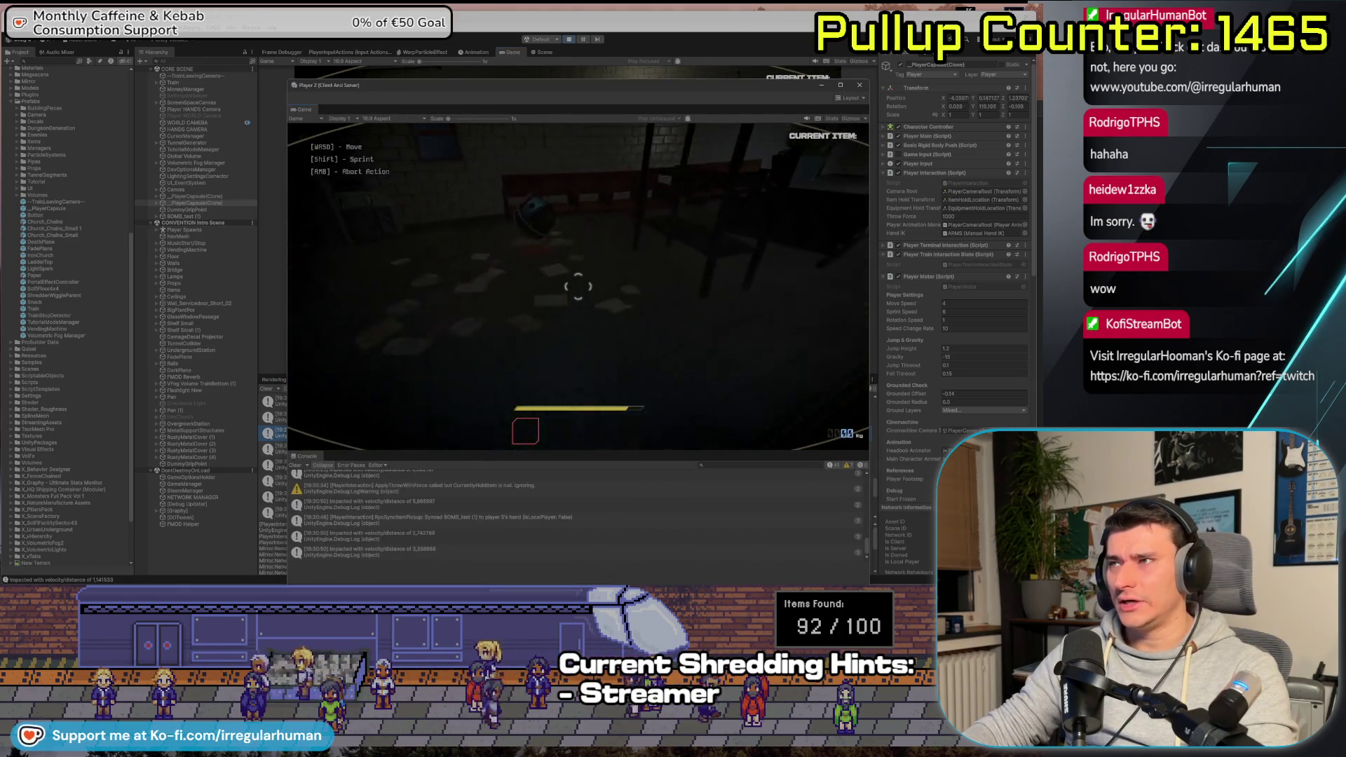
{"action": "key", "text": "e"}
{"action": "key", "text": "g"}
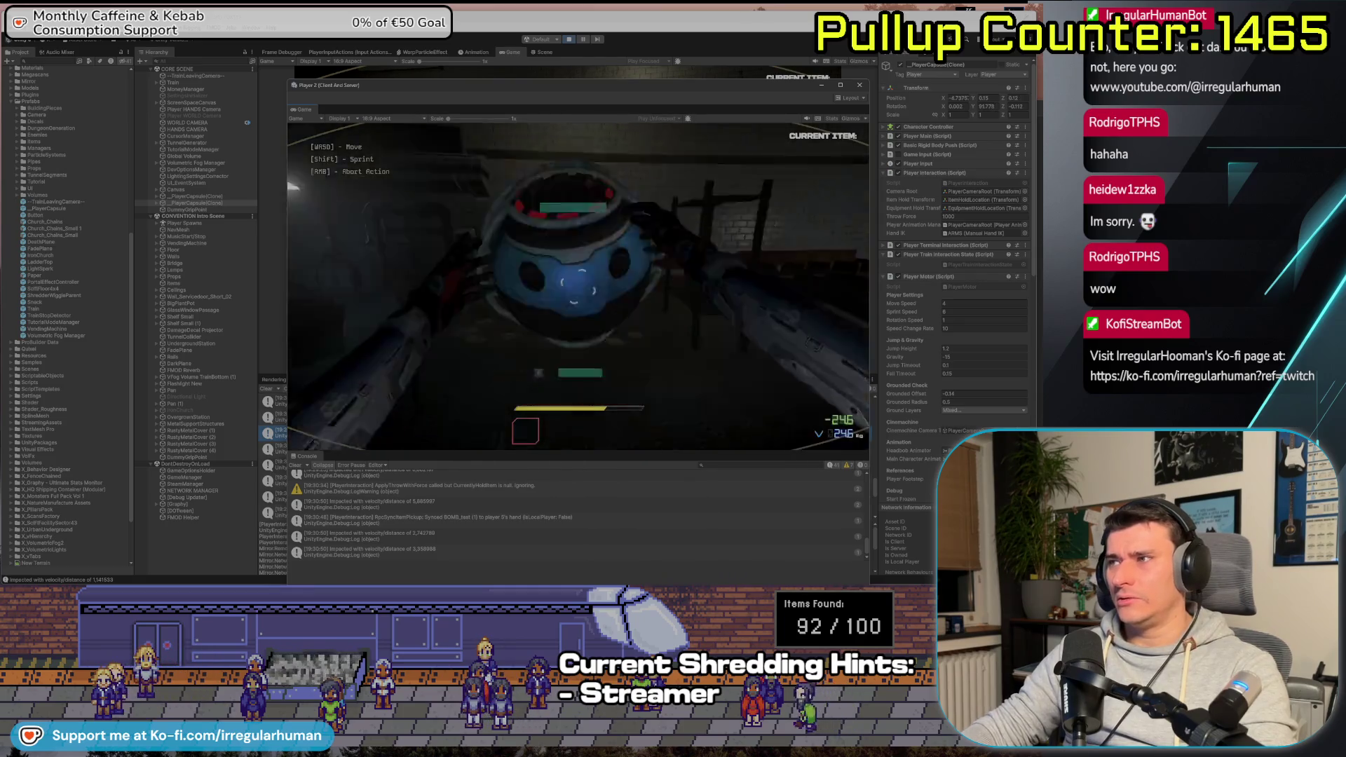
{"action": "key", "text": "s"}
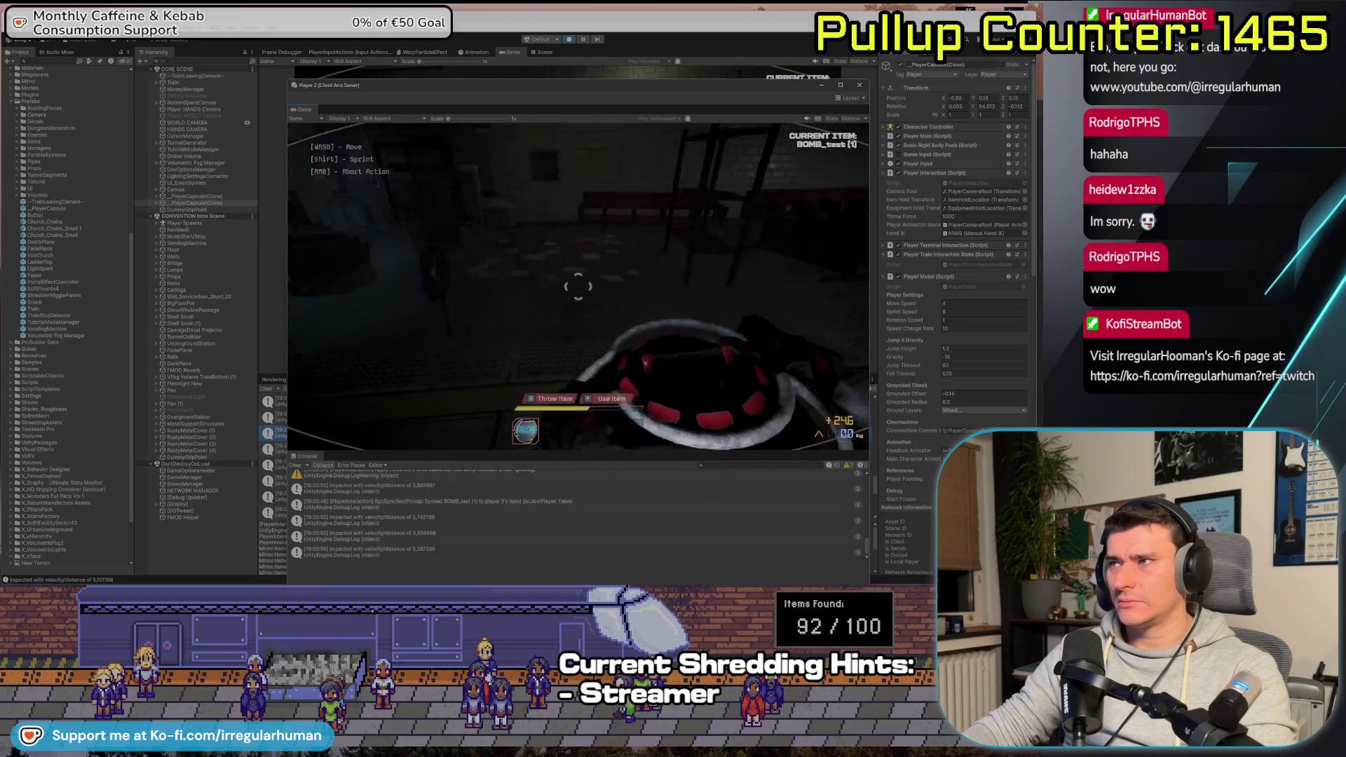
{"action": "key", "text": "s"}
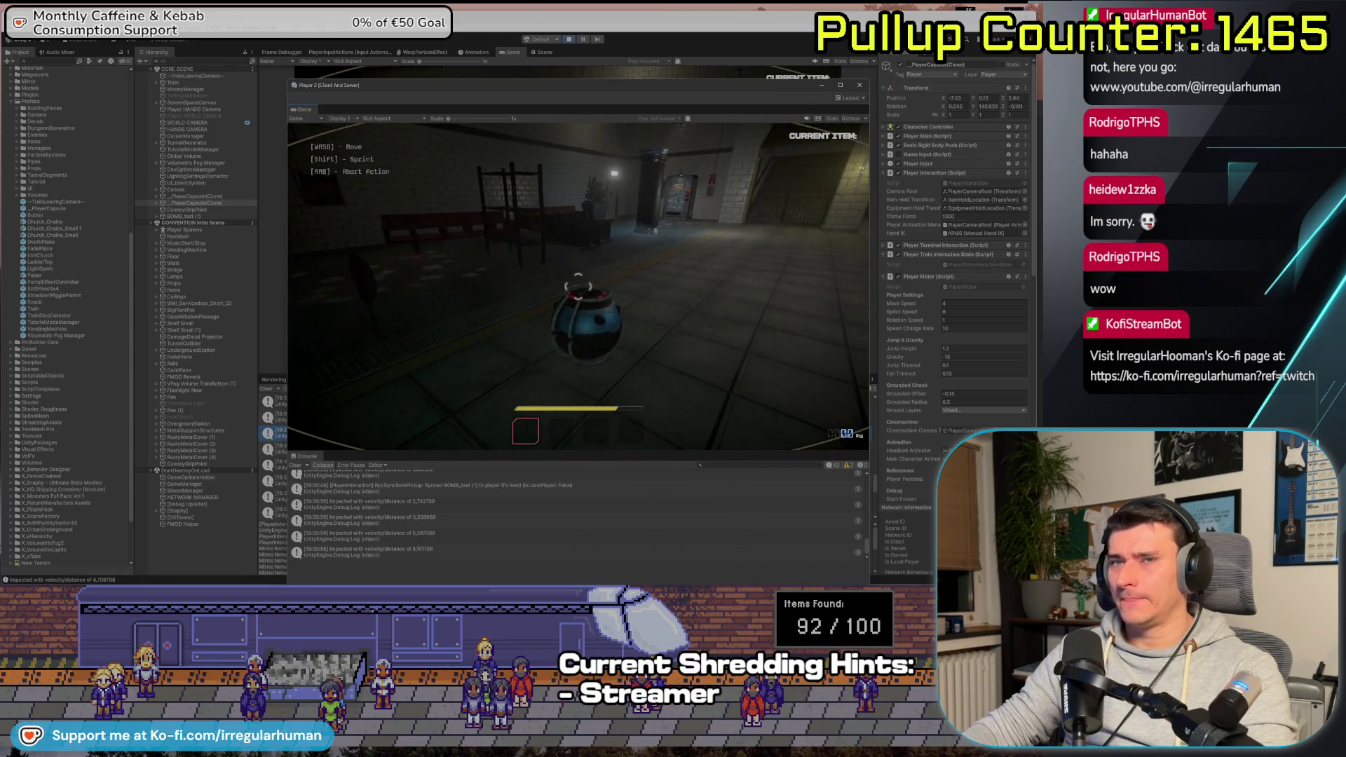
Stop play mode and maximize the code editor window
{"action": "key", "text": "alt+Tab"}
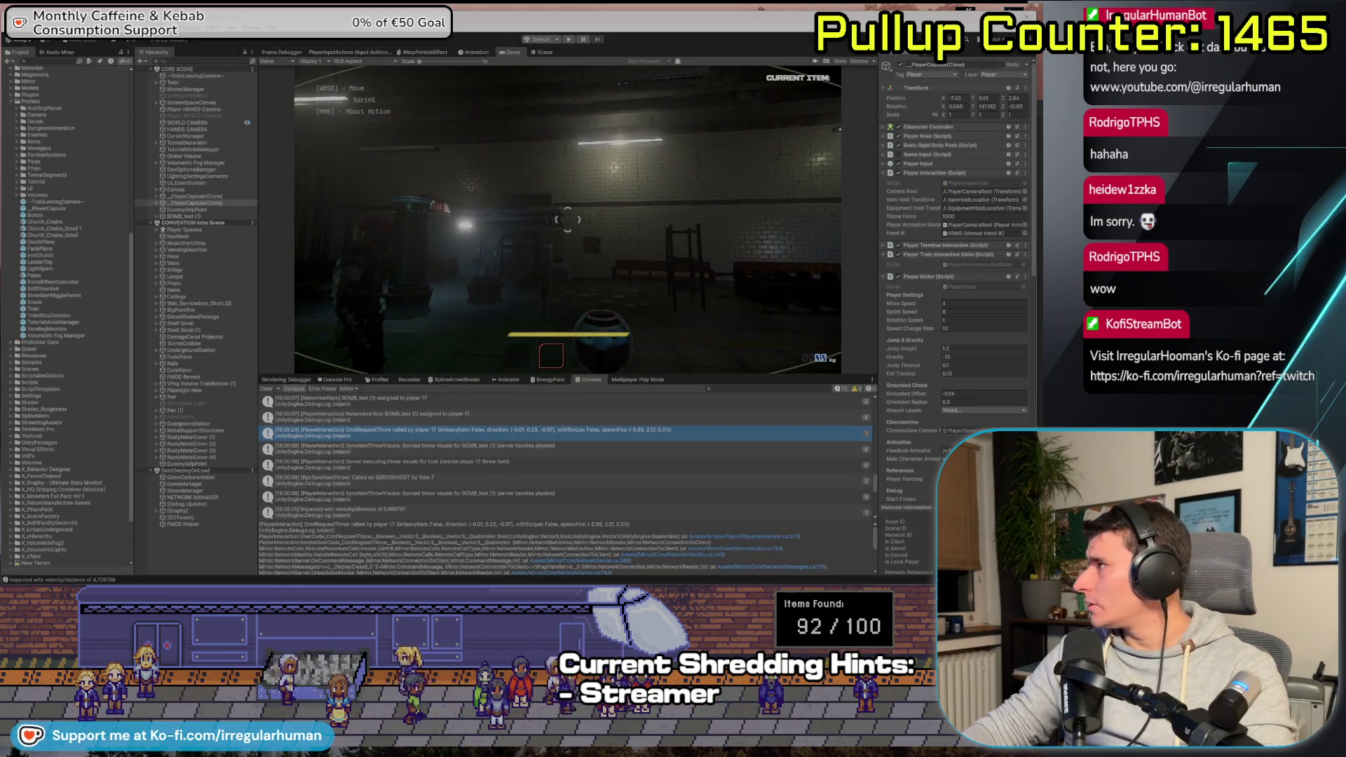
{"action": "key", "text": "ctrl+p"}
{"action": "key", "text": "alt+Tab"}
{"action": "double_click", "coordinate": [449, 84]}
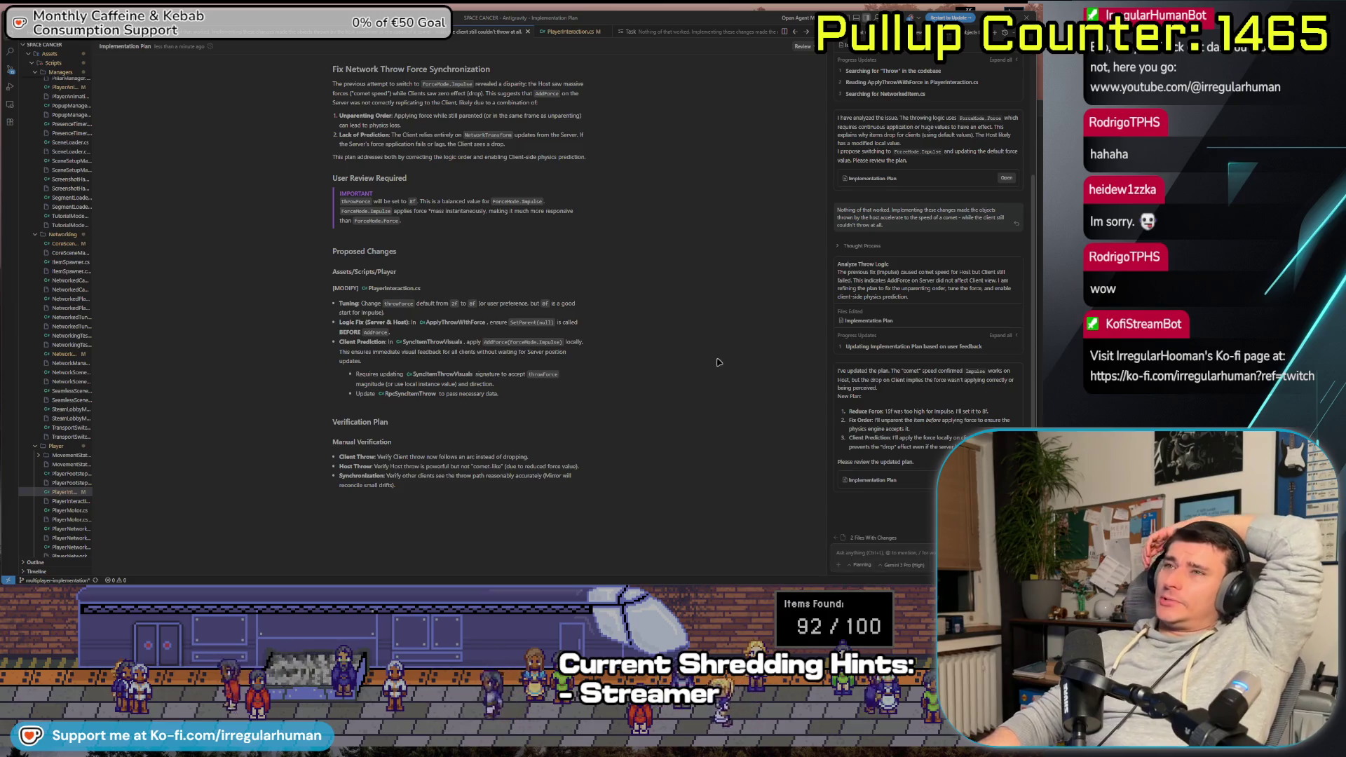
Review the plan's throwForce and SetParent(null) points, then jump to ApplyThrowWithForce in PlayerInteraction.cs
{"action": "double_click", "coordinate": [393, 303]}
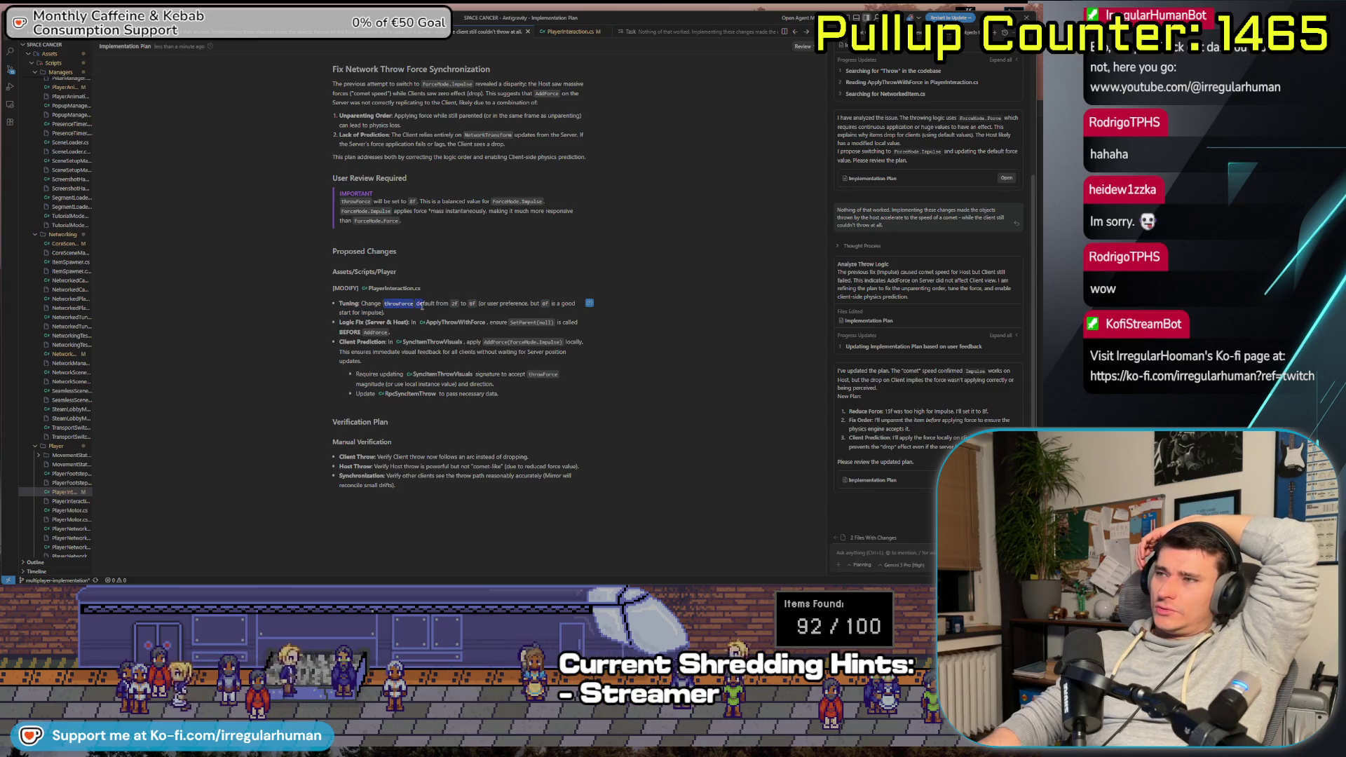
{"action": "left_click", "coordinate": [397, 313]}
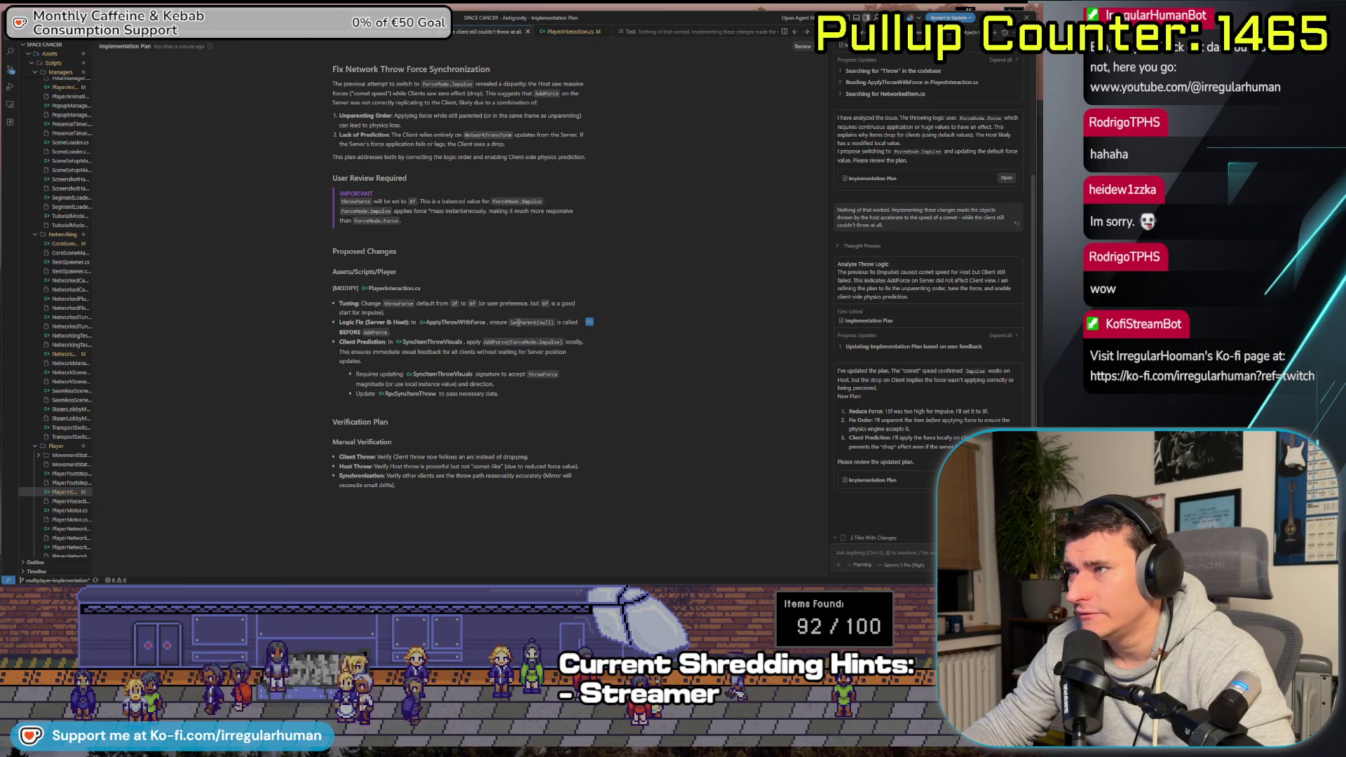
{"action": "left_click_drag", "start_coordinate": [511, 323], "coordinate": [556, 322]}
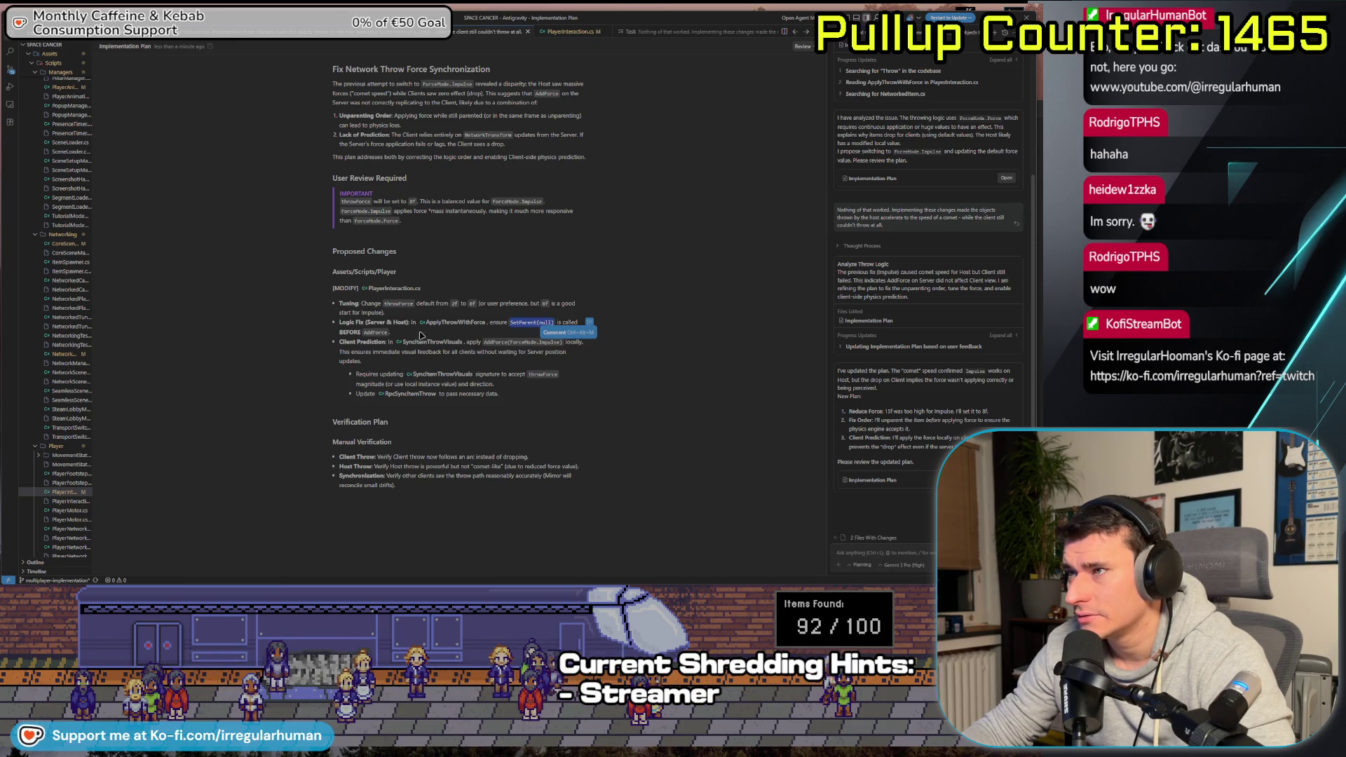
{"action": "left_click", "coordinate": [450, 322]}
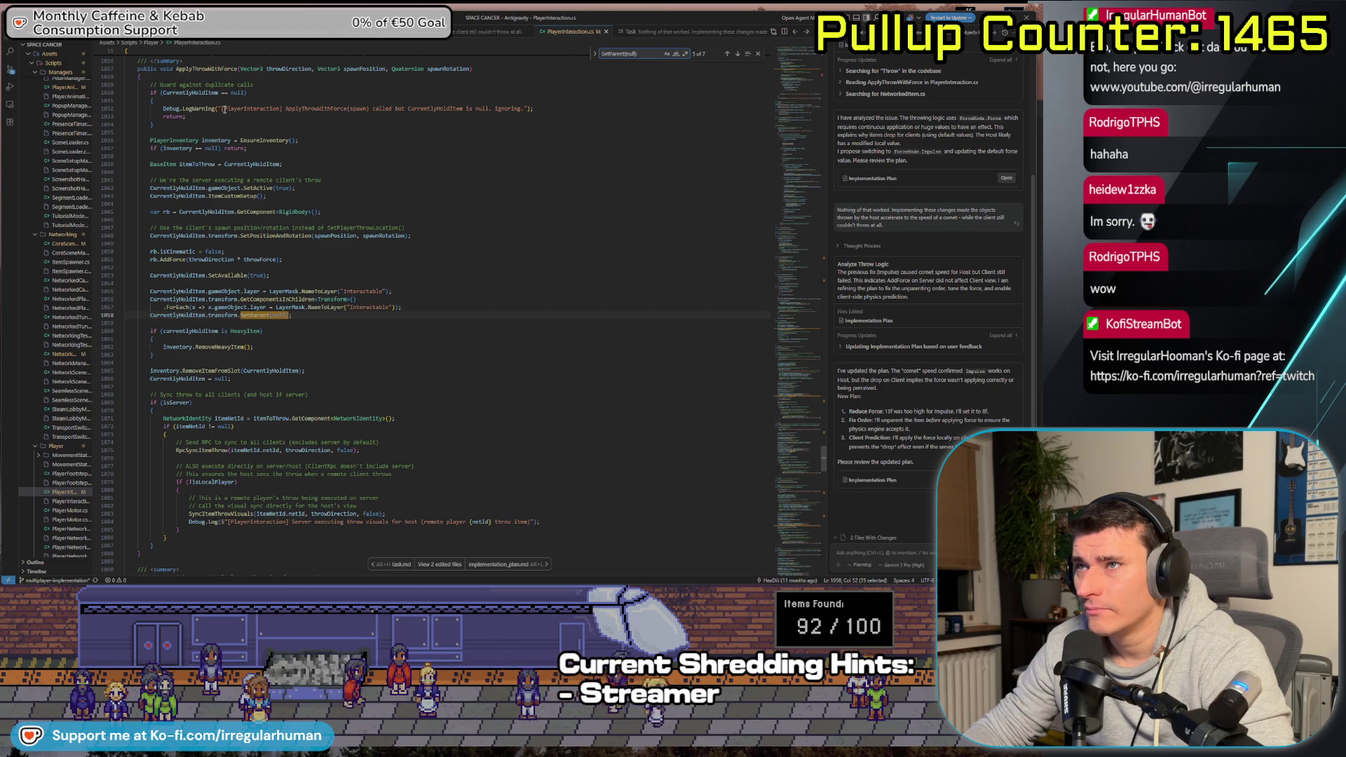
Scroll PlayerInteraction.cs and step through the SetParent(null) matches to line 601 in SyncItemThrowVisuals
{"action": "scroll", "coordinate": [274, 166], "scroll_direction": "up", "scroll_amount": 3}
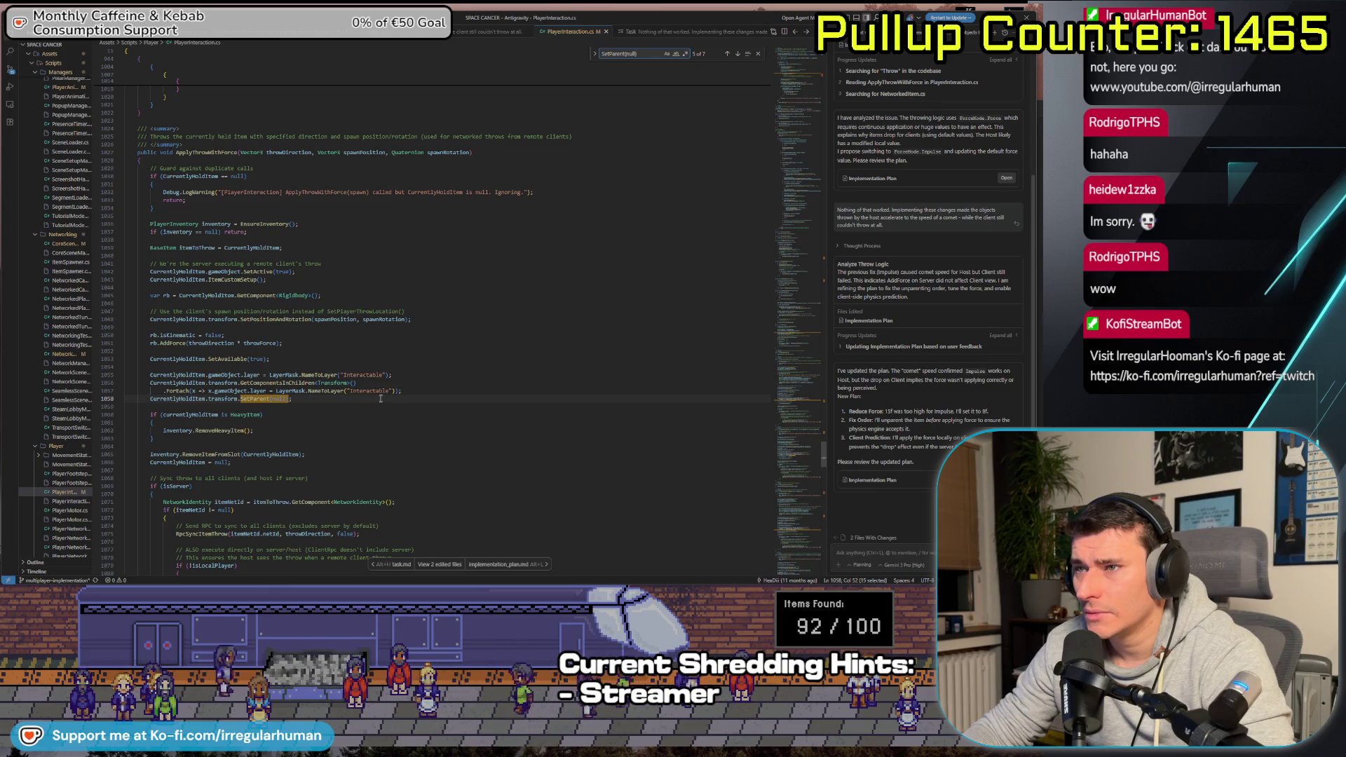
{"action": "scroll", "coordinate": [381, 398], "scroll_direction": "down", "scroll_amount": 2}
{"action": "scroll", "coordinate": [389, 394], "scroll_direction": "down", "scroll_amount": 5}
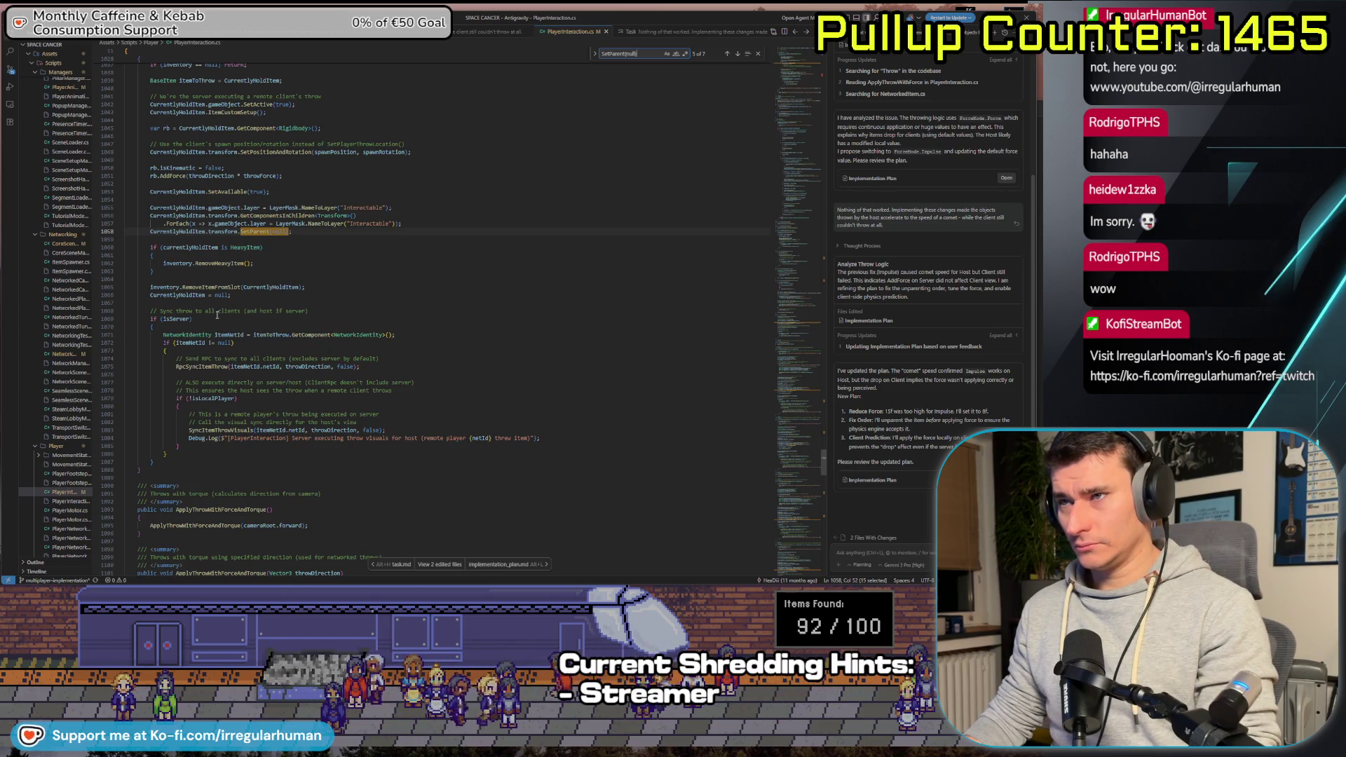
{"action": "scroll", "coordinate": [152, 317], "scroll_direction": "up", "scroll_amount": 7}
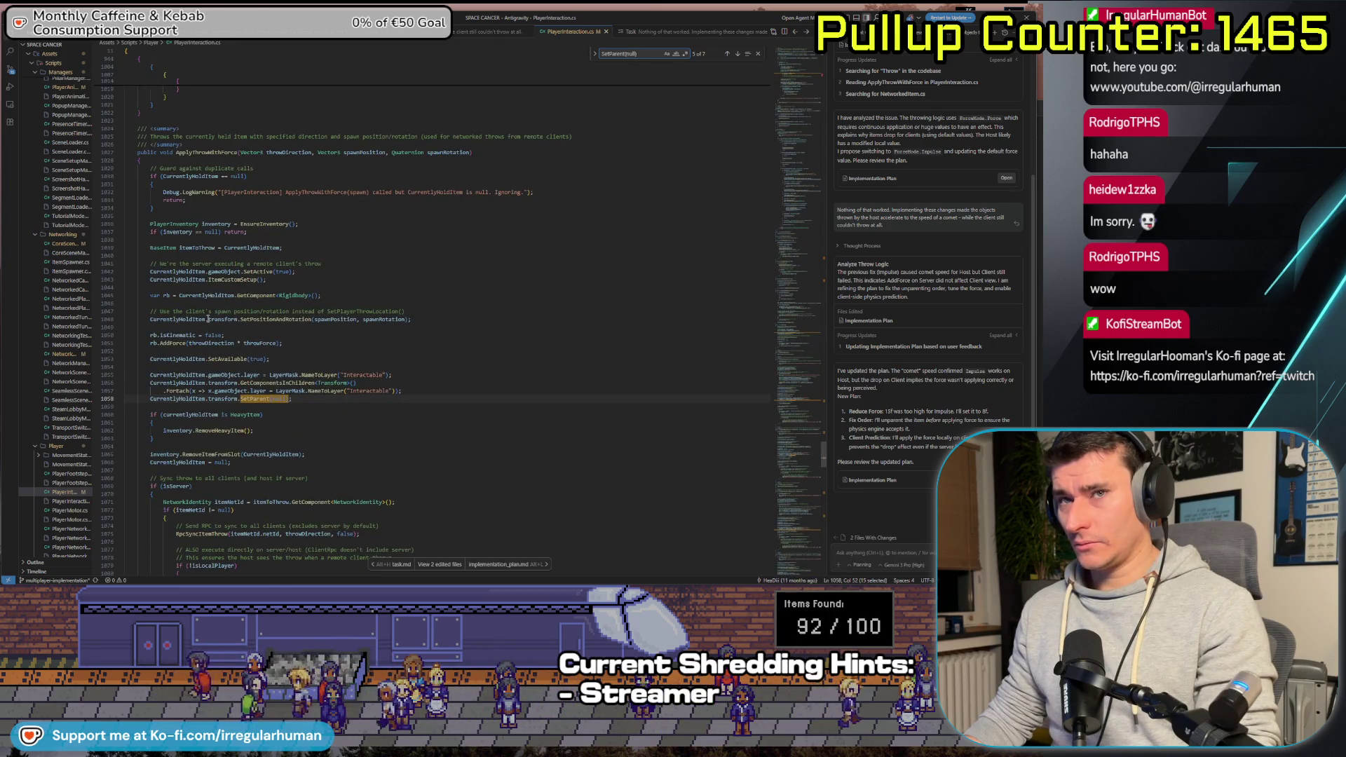
{"action": "scroll", "coordinate": [209, 319], "scroll_direction": "down", "scroll_amount": 5}
{"action": "scroll", "coordinate": [242, 325], "scroll_direction": "down", "scroll_amount": 5}
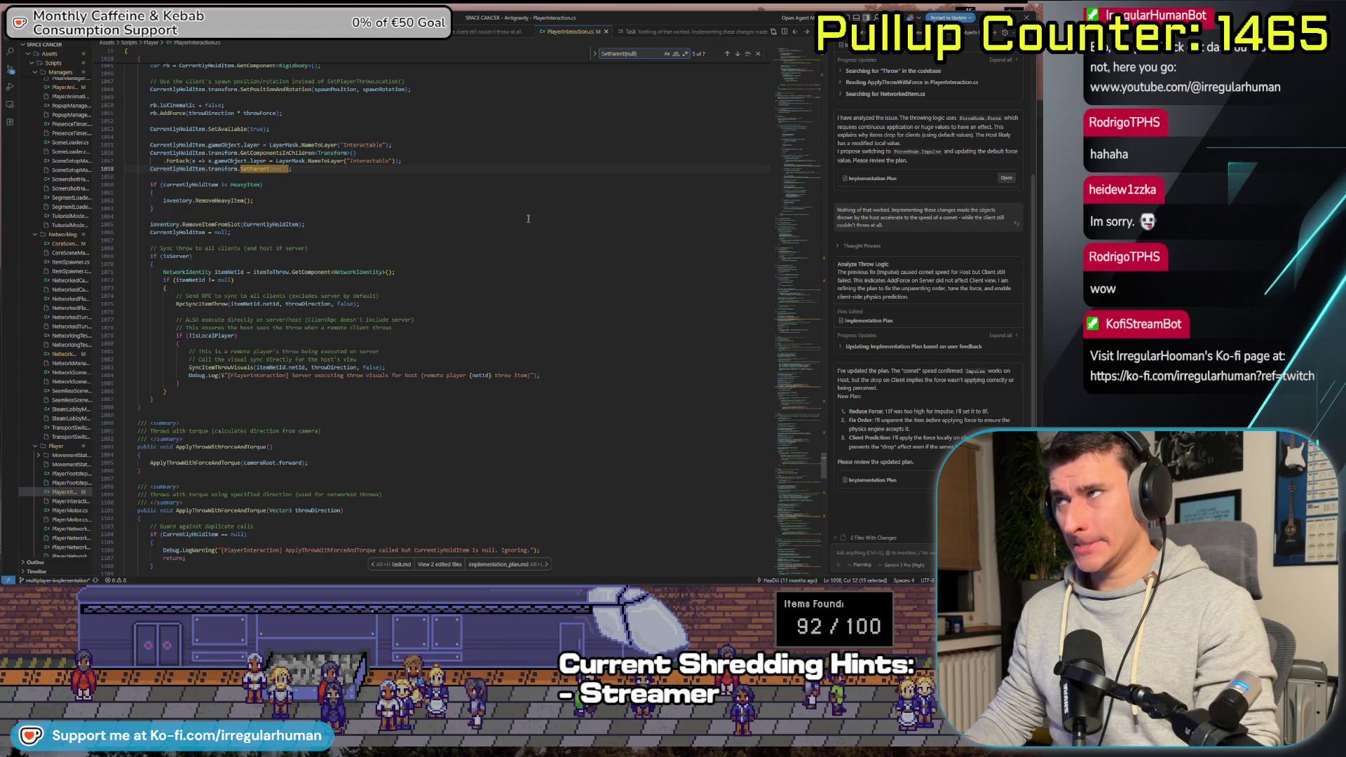
{"action": "key", "text": "Return"}
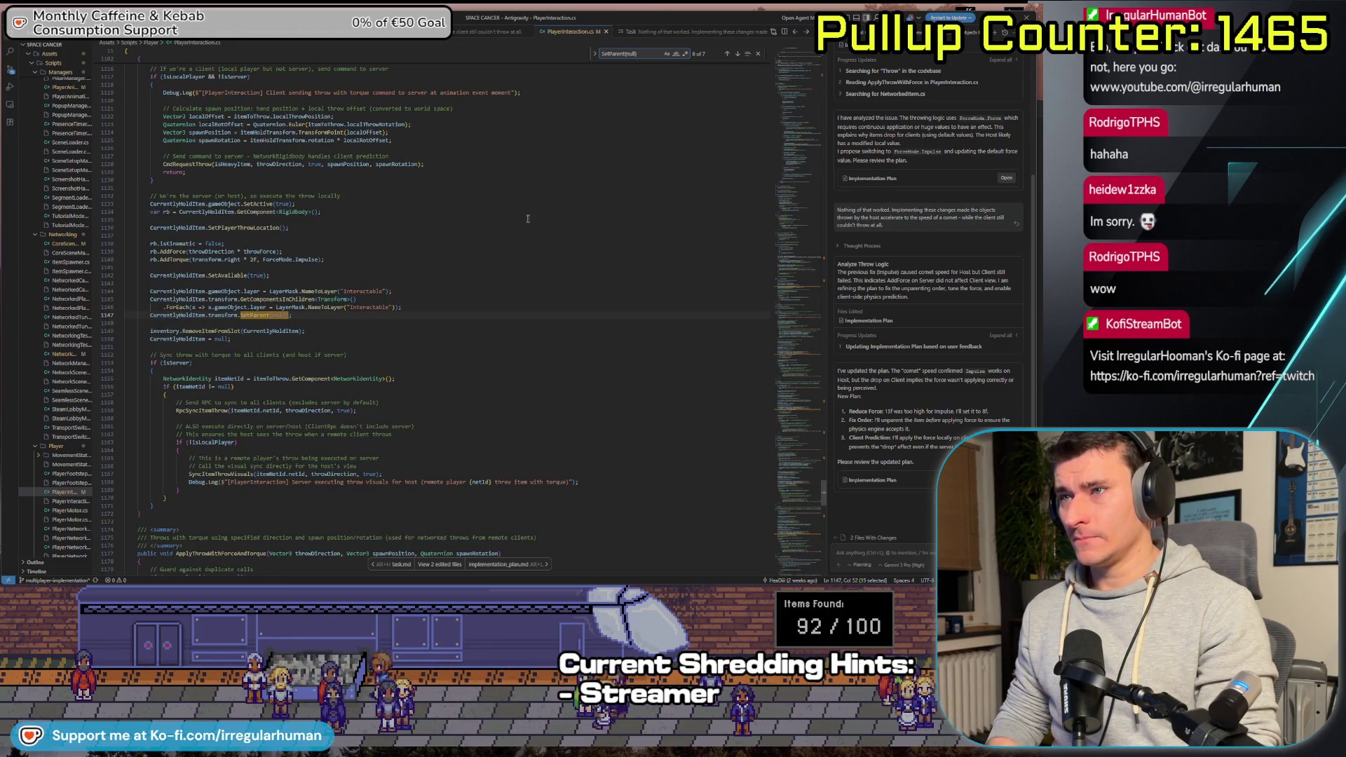
{"action": "key", "text": "Return"}
{"action": "key", "text": "Return"}
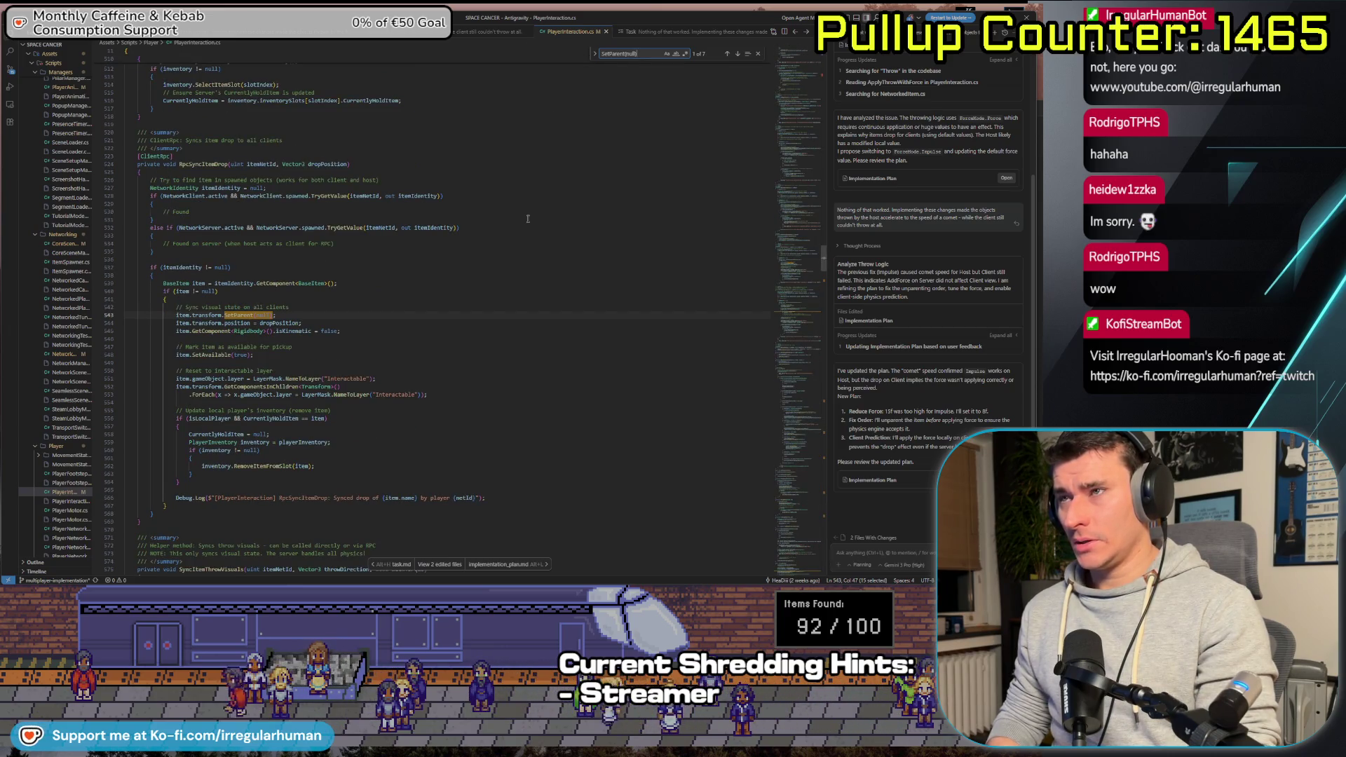
{"action": "key", "text": "Return"}
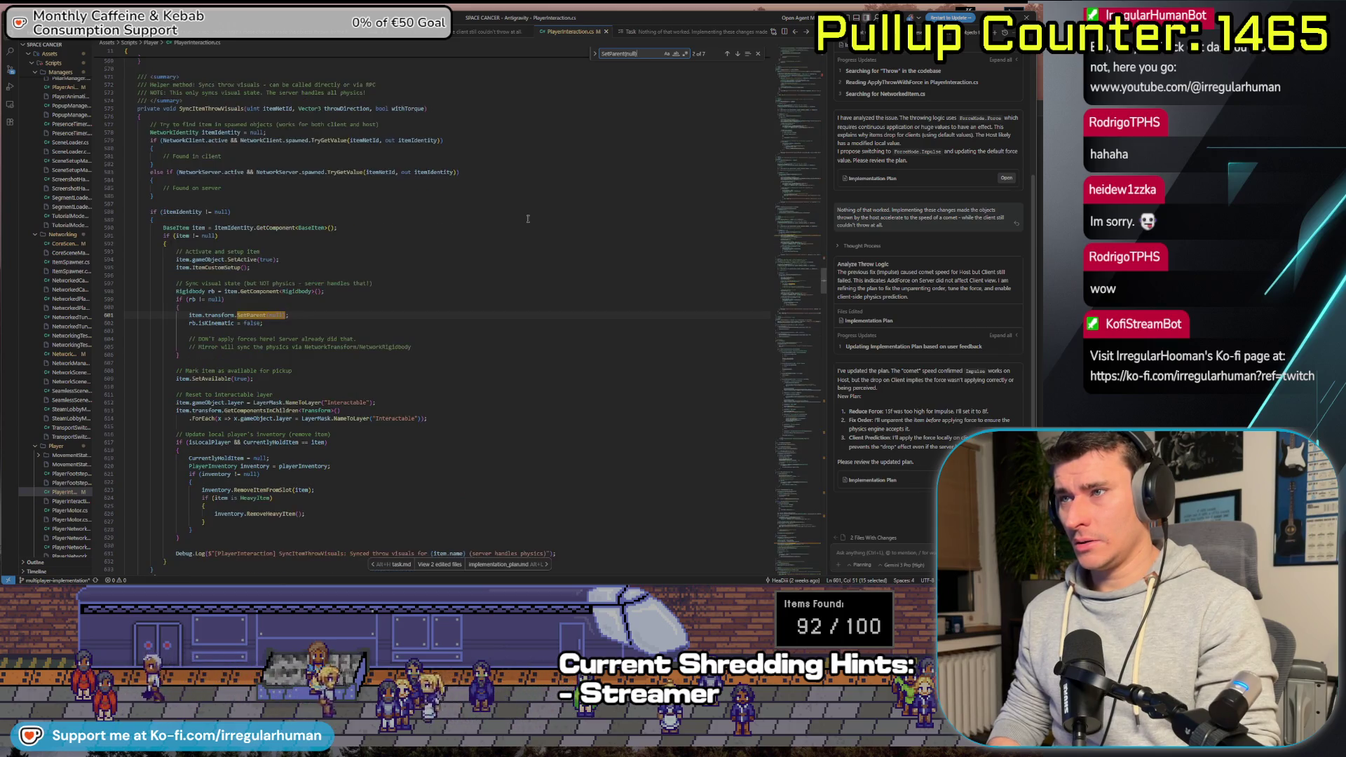
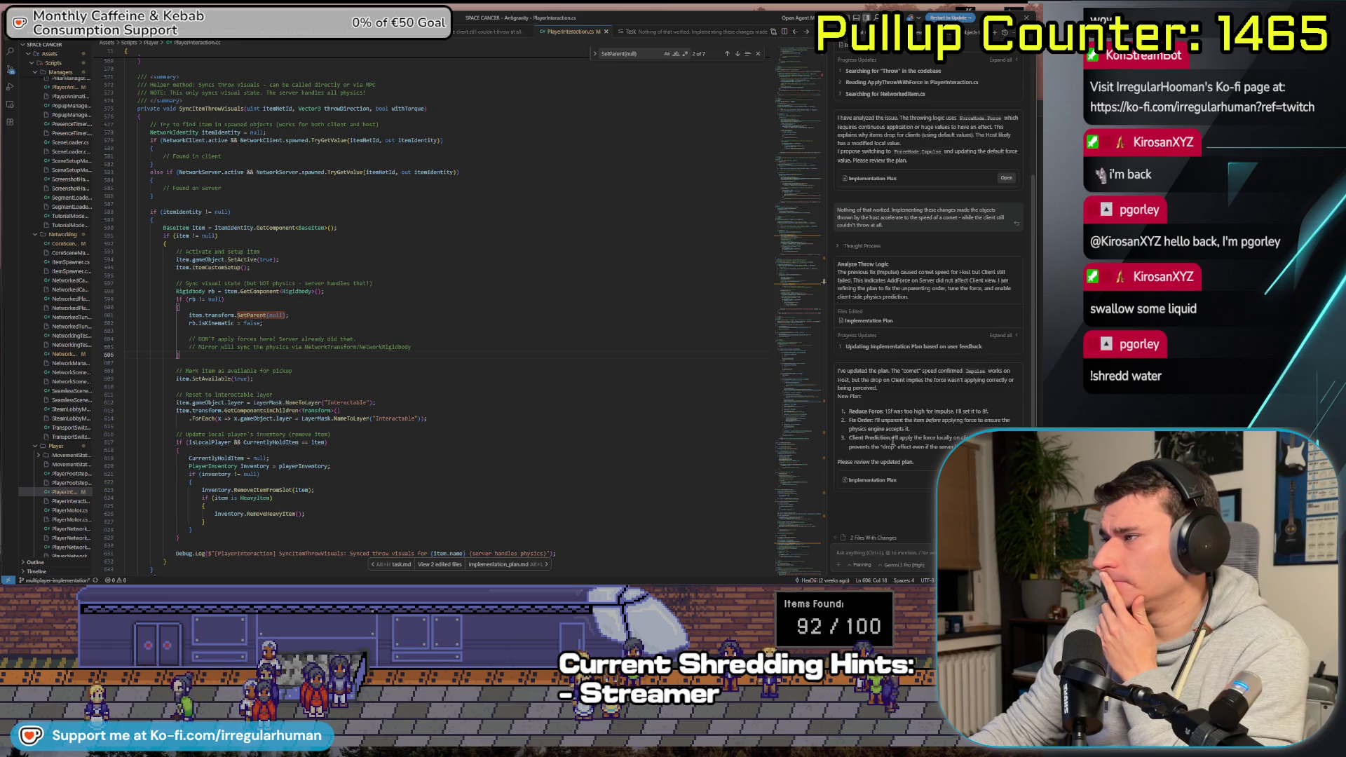
Accept all of the agent's edits, run the game in Unity, then bring up Fork's unstaged changes
{"action": "left_click", "coordinate": [883, 544]}
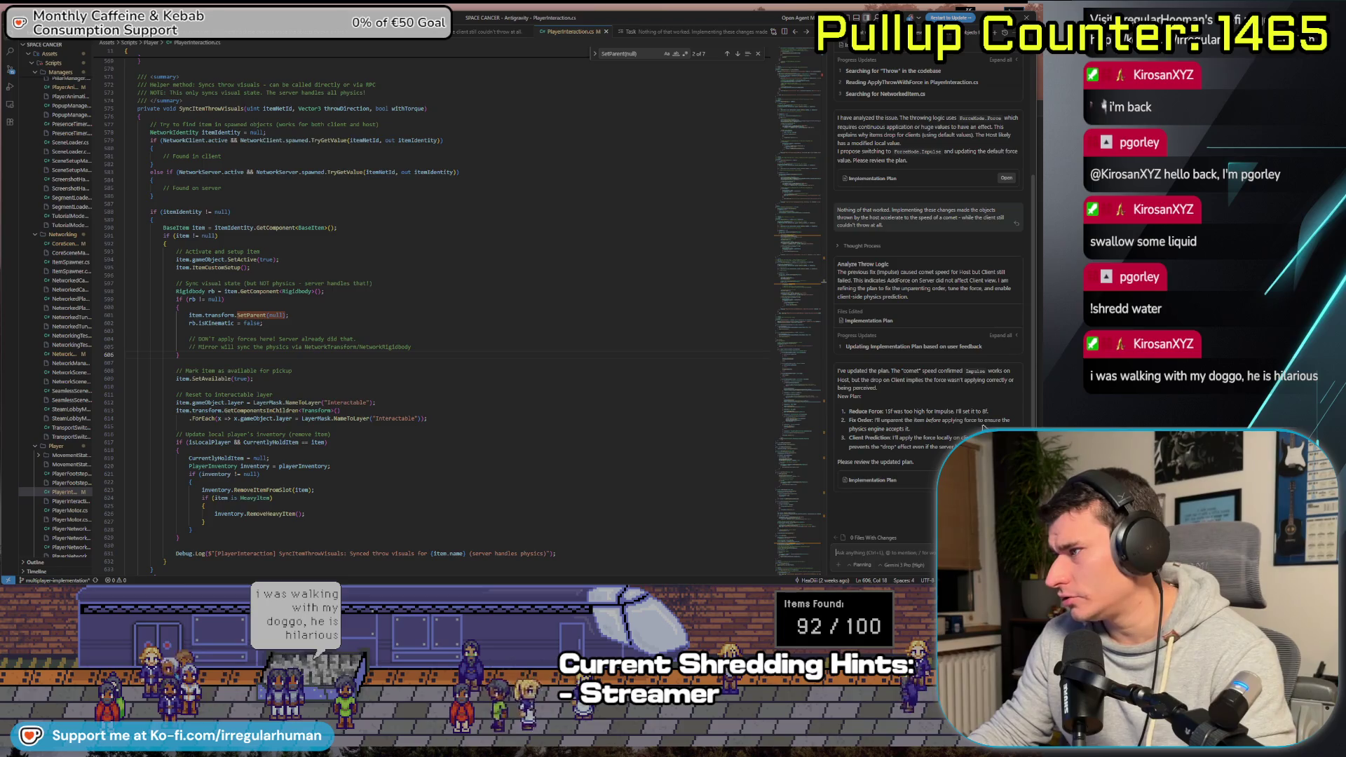
{"action": "scroll", "coordinate": [449, 316], "scroll_direction": "down", "scroll_amount": 15}
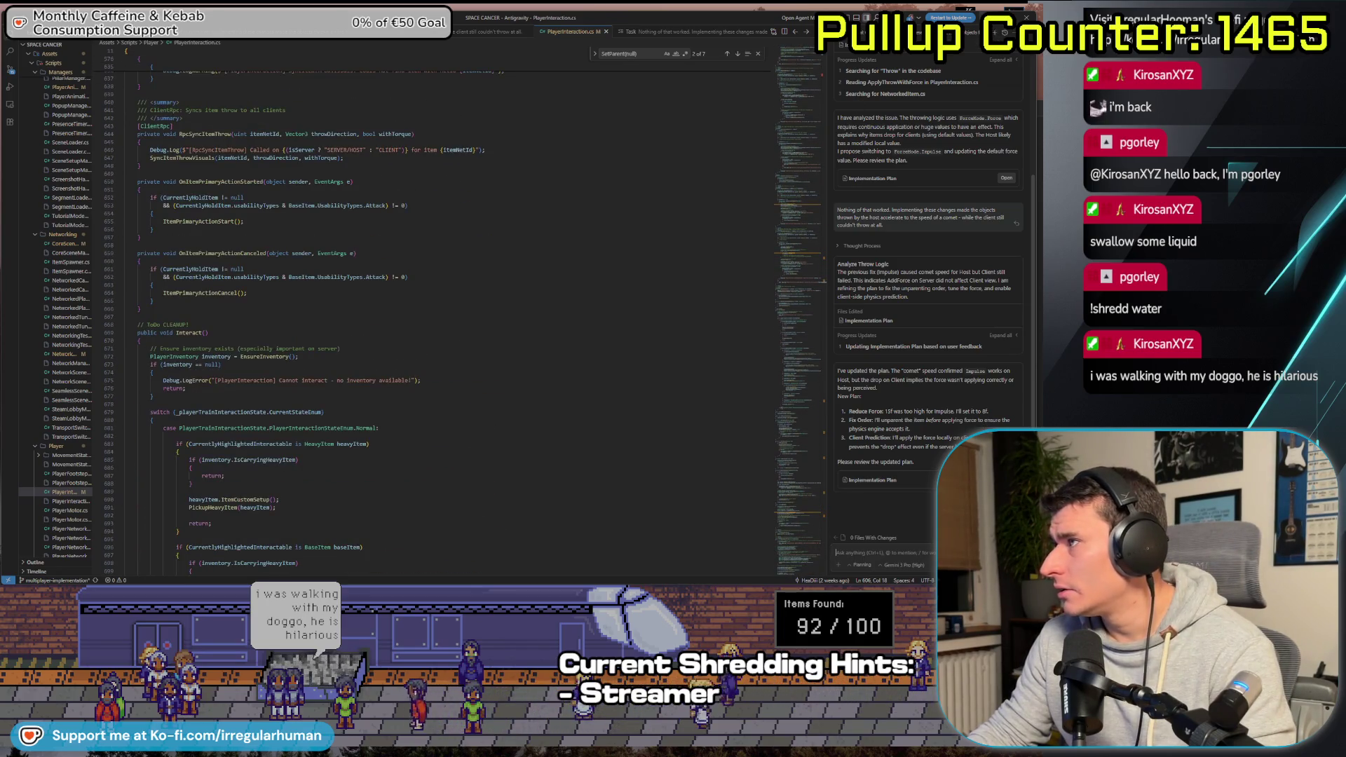
{"action": "key", "text": "alt+Tab"}
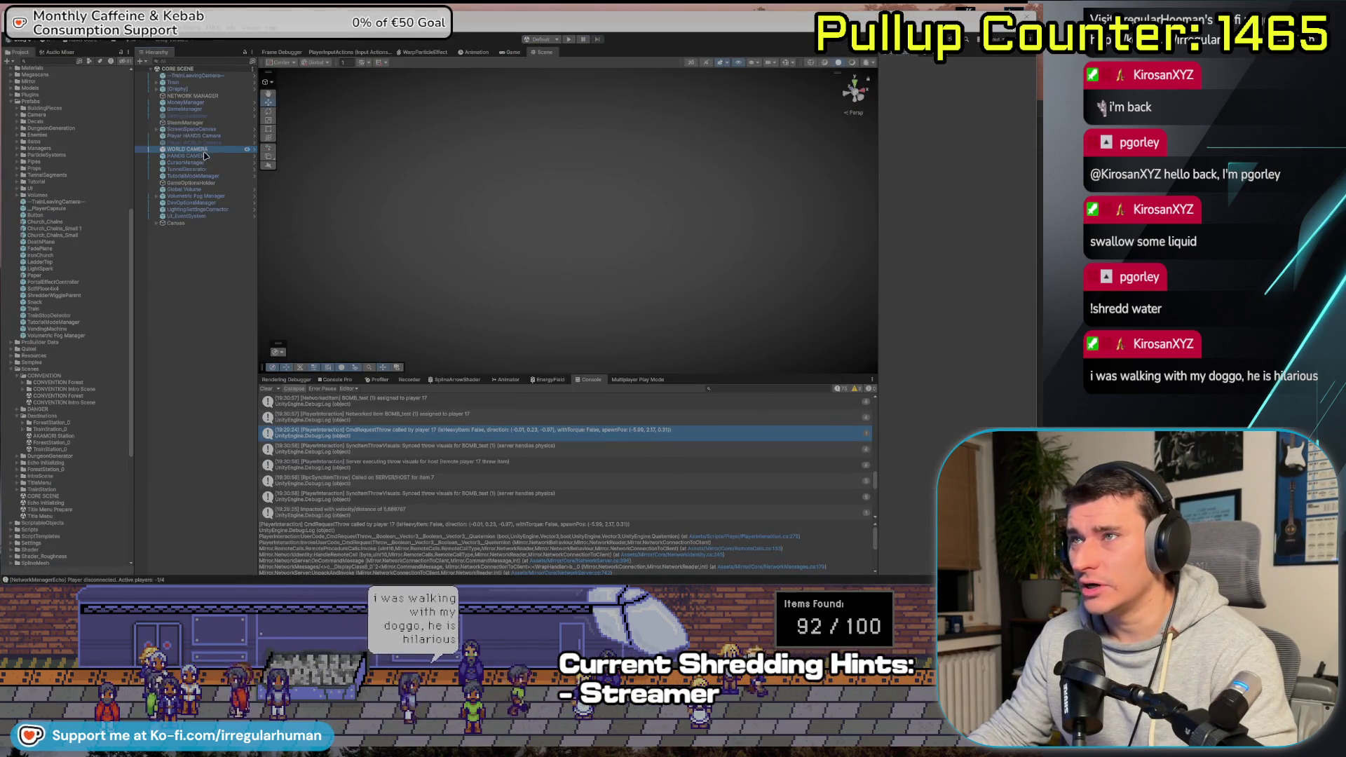
{"action": "key", "text": "ctrl+p"}
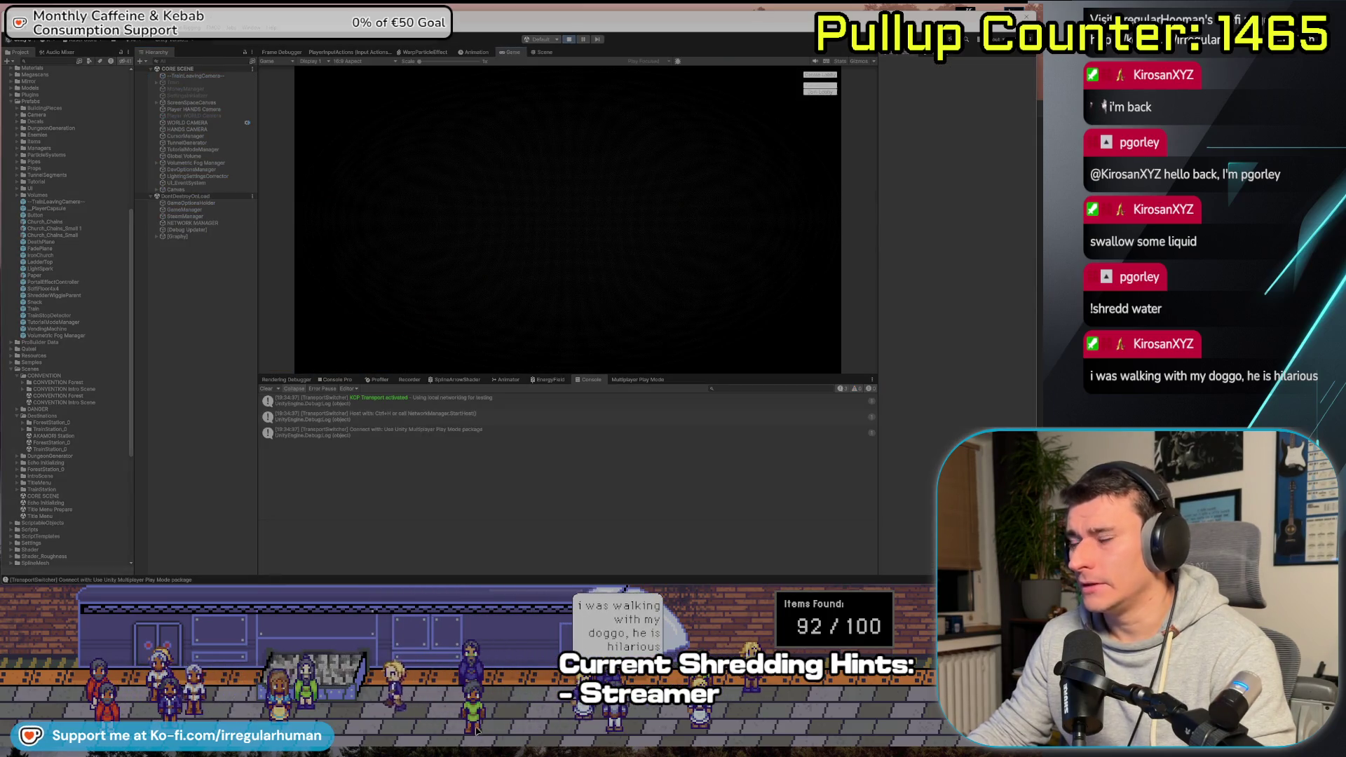
{"action": "key", "text": "alt+Tab"}
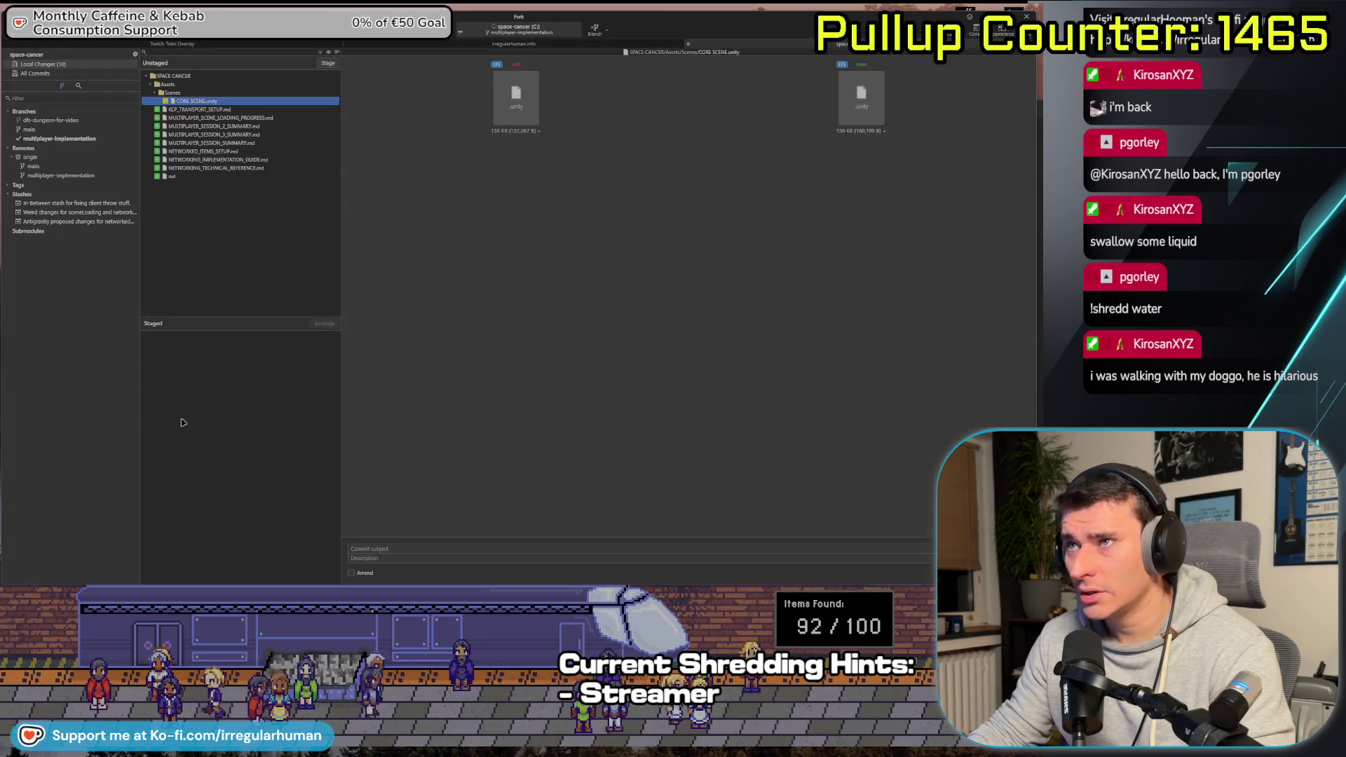
Read the diffs of PlayerAnimationManager, CoreSceneManager, NetworkManagerEcho, PlayerInteraction and TrainSingleton, then return to Antigravity
{"action": "left_click", "coordinate": [217, 129]}
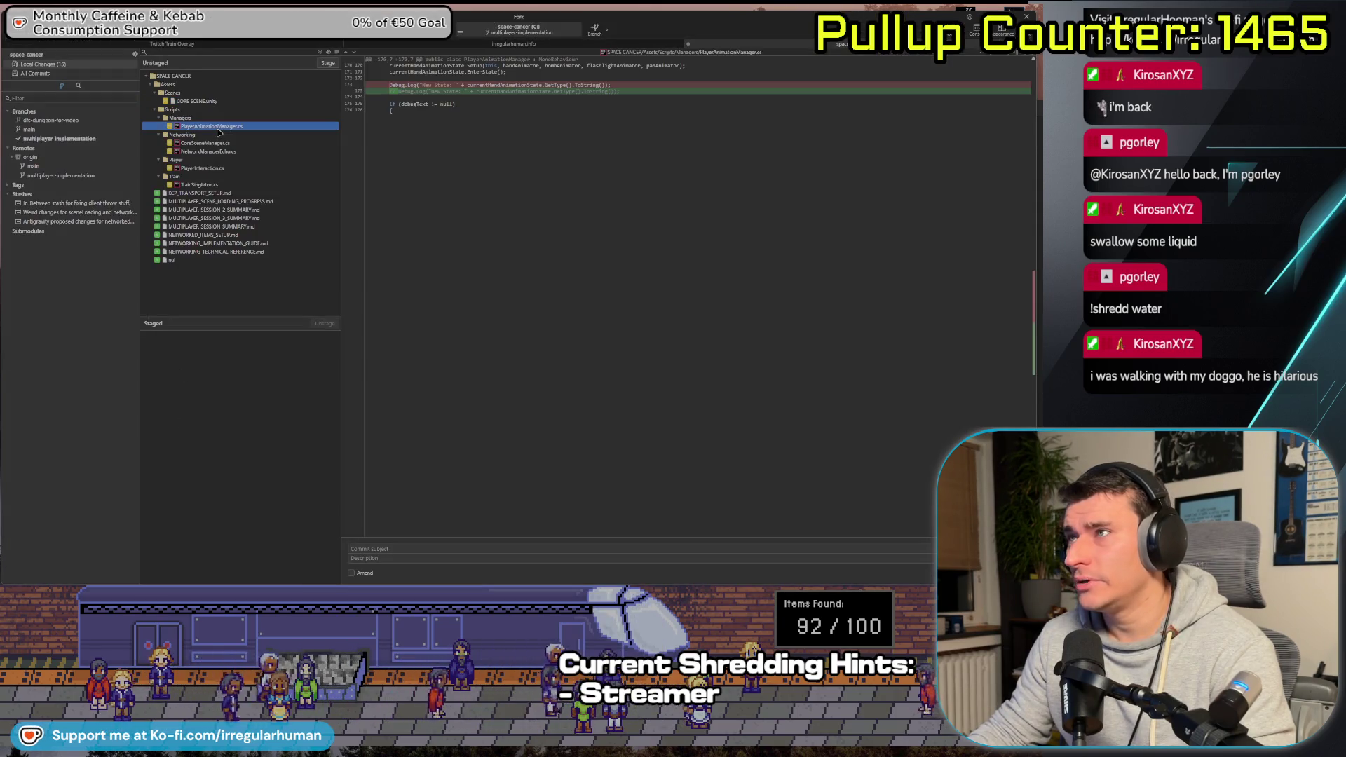
{"action": "left_click", "coordinate": [218, 143]}
{"action": "key", "text": "Down"}
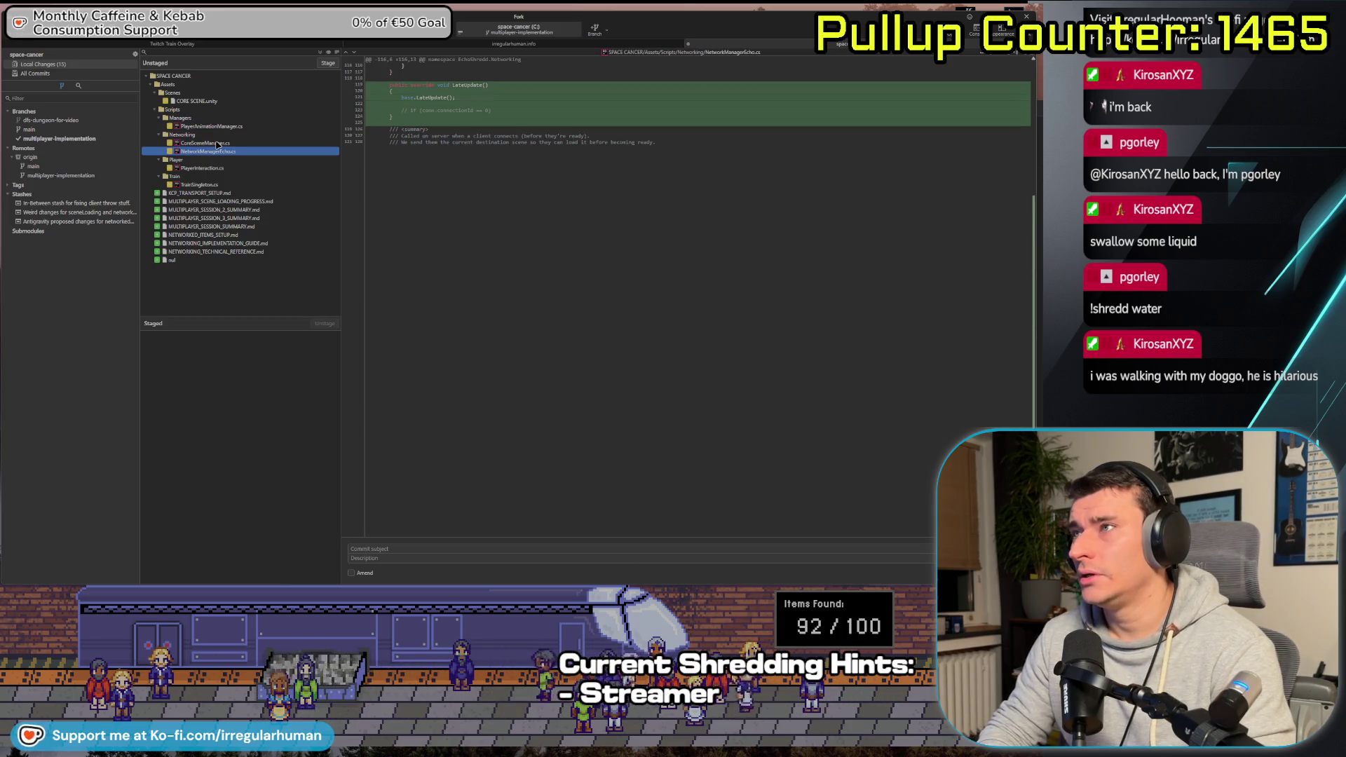
{"action": "key", "text": "Down"}
{"action": "key", "text": "Down"}
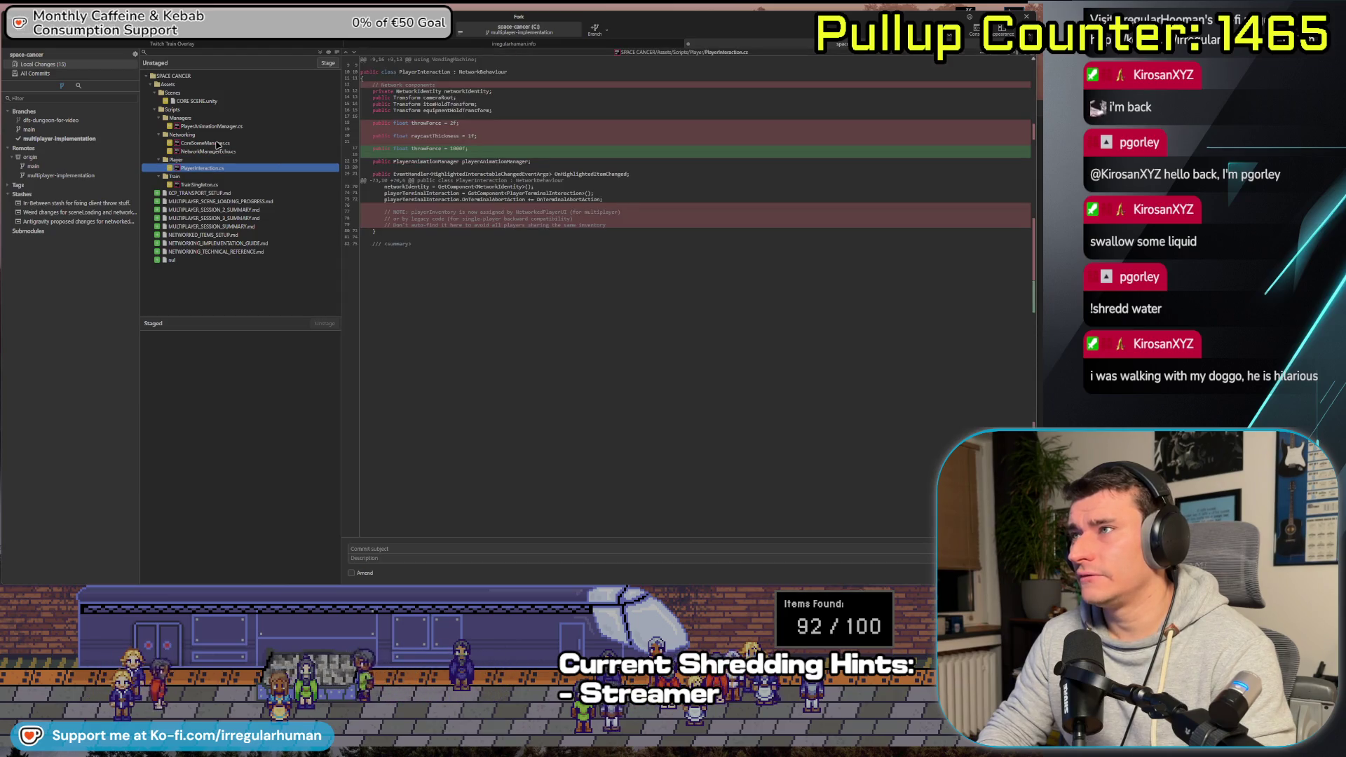
{"action": "key", "text": "Down"}
{"action": "key", "text": "Down"}
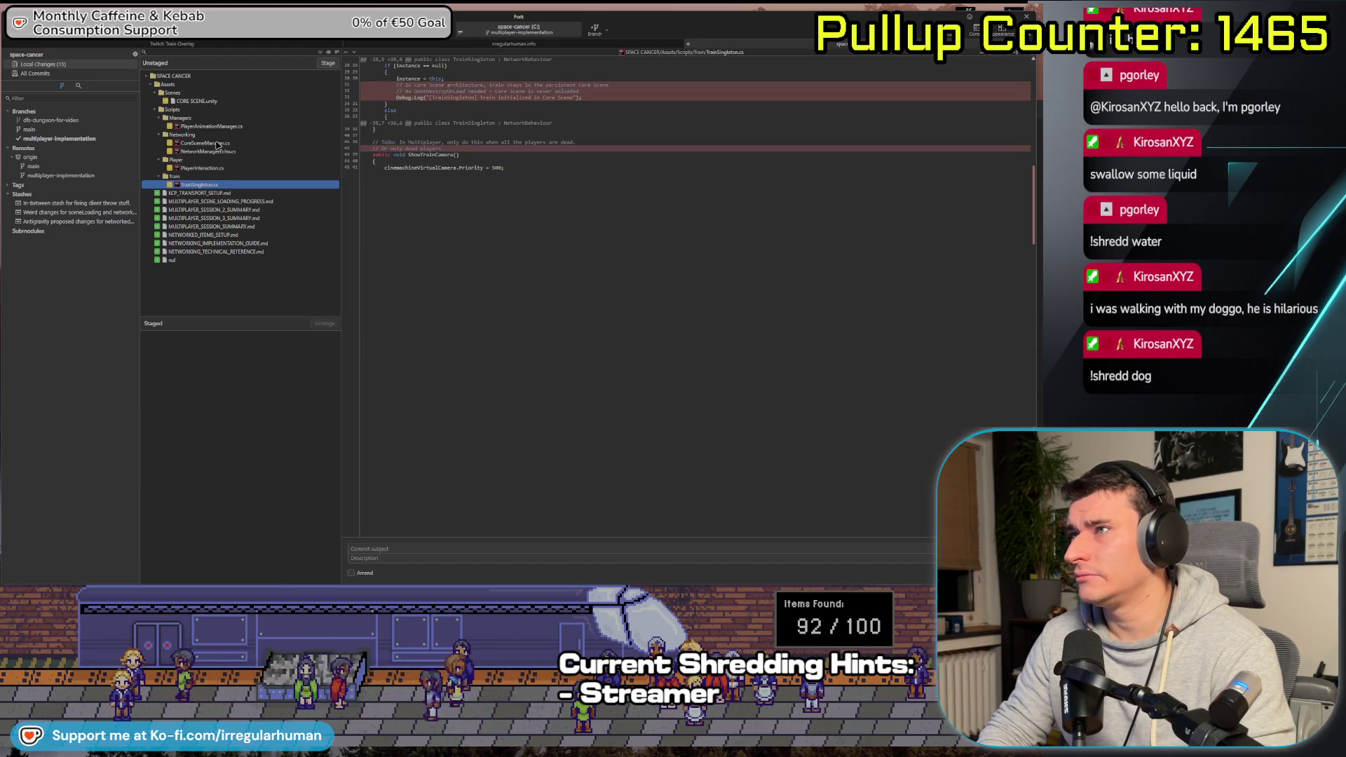
{"action": "key", "text": "alt+Tab"}
{"action": "key", "text": "alt+Tab"}
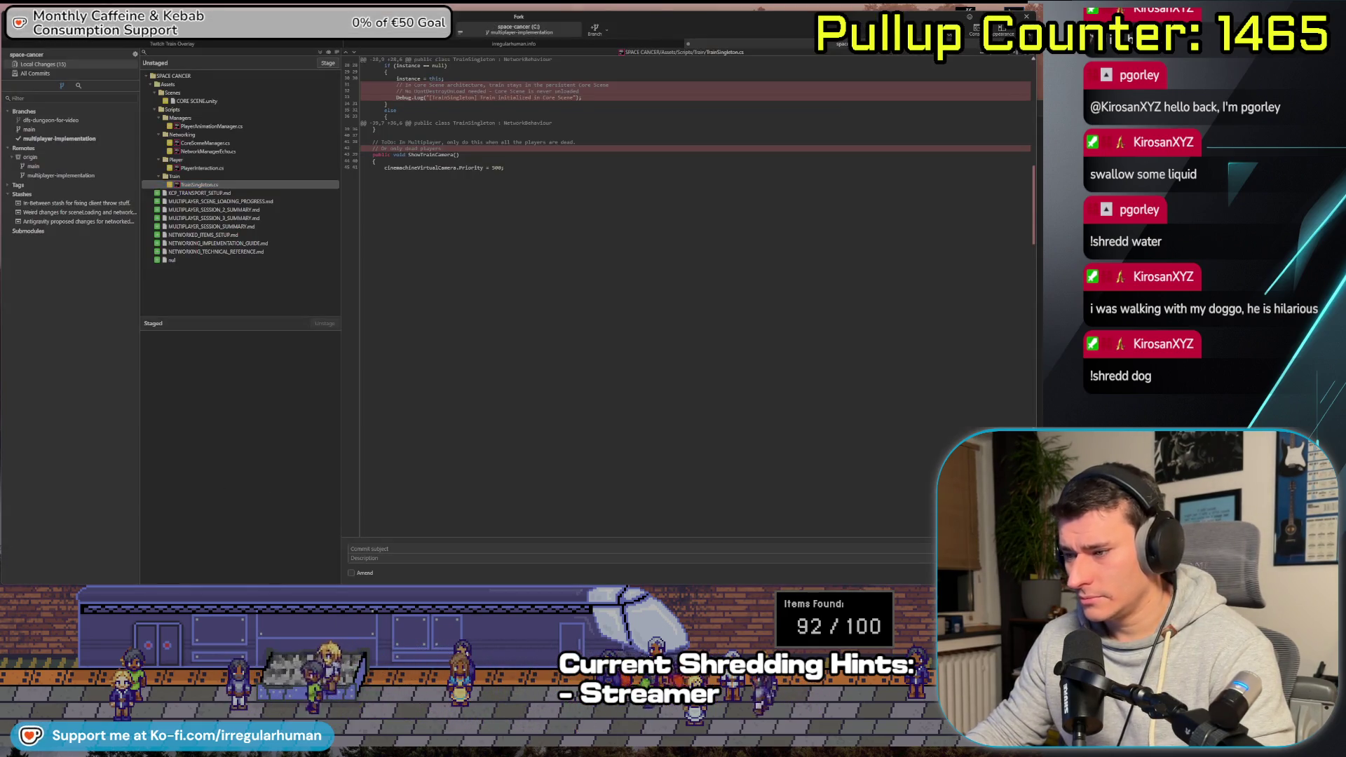
{"action": "key", "text": "alt+Tab"}
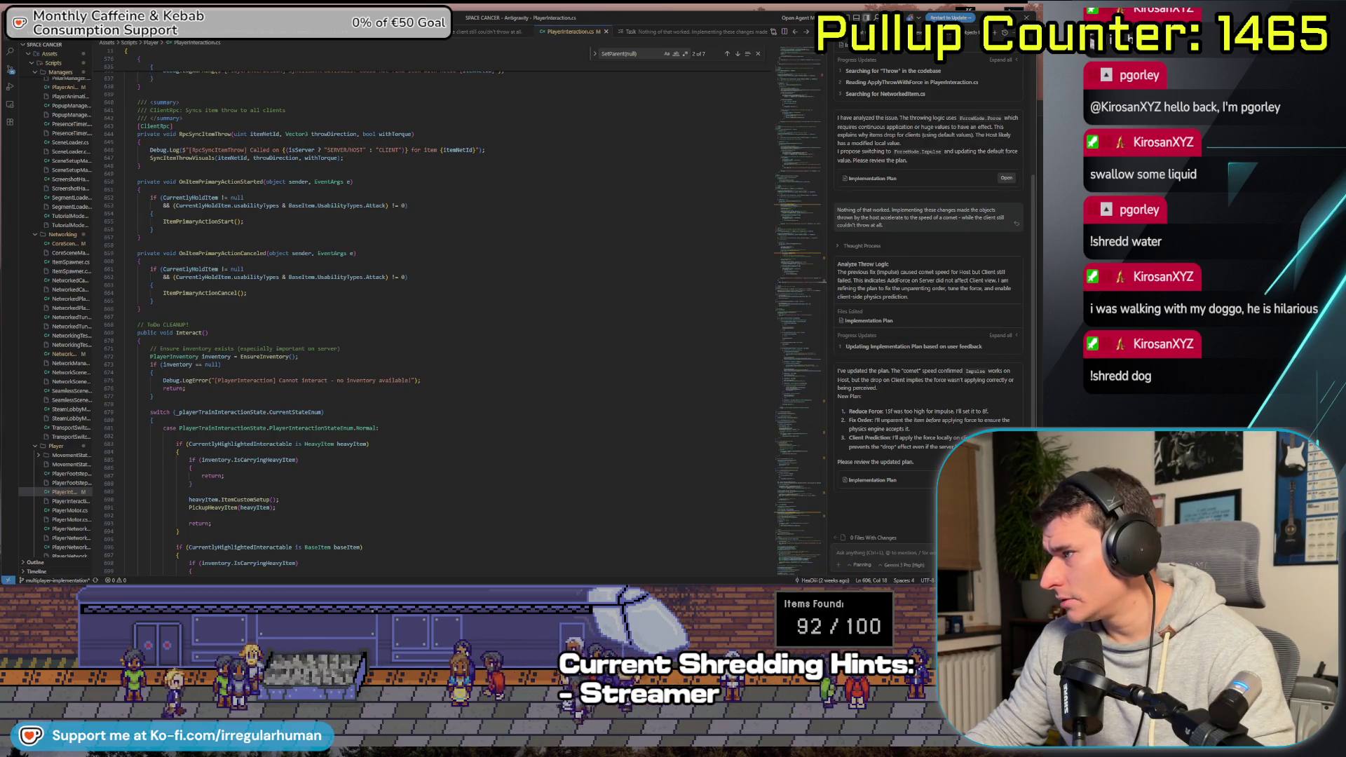
Reply 'Yes do that' to approve the agent's throw-force plan, then widen the Explorer sidebar
{"action": "type", "text": "Yes do that"}
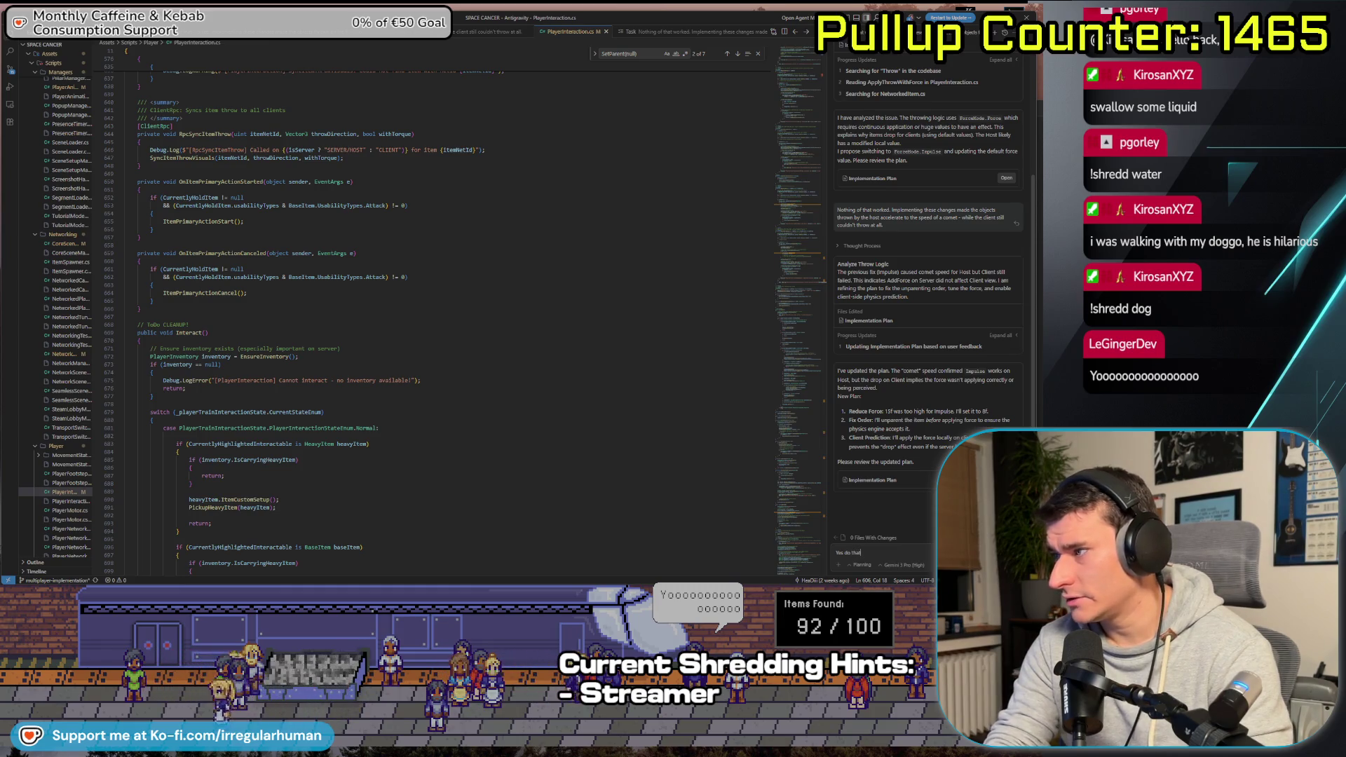
{"action": "key", "text": "Return"}
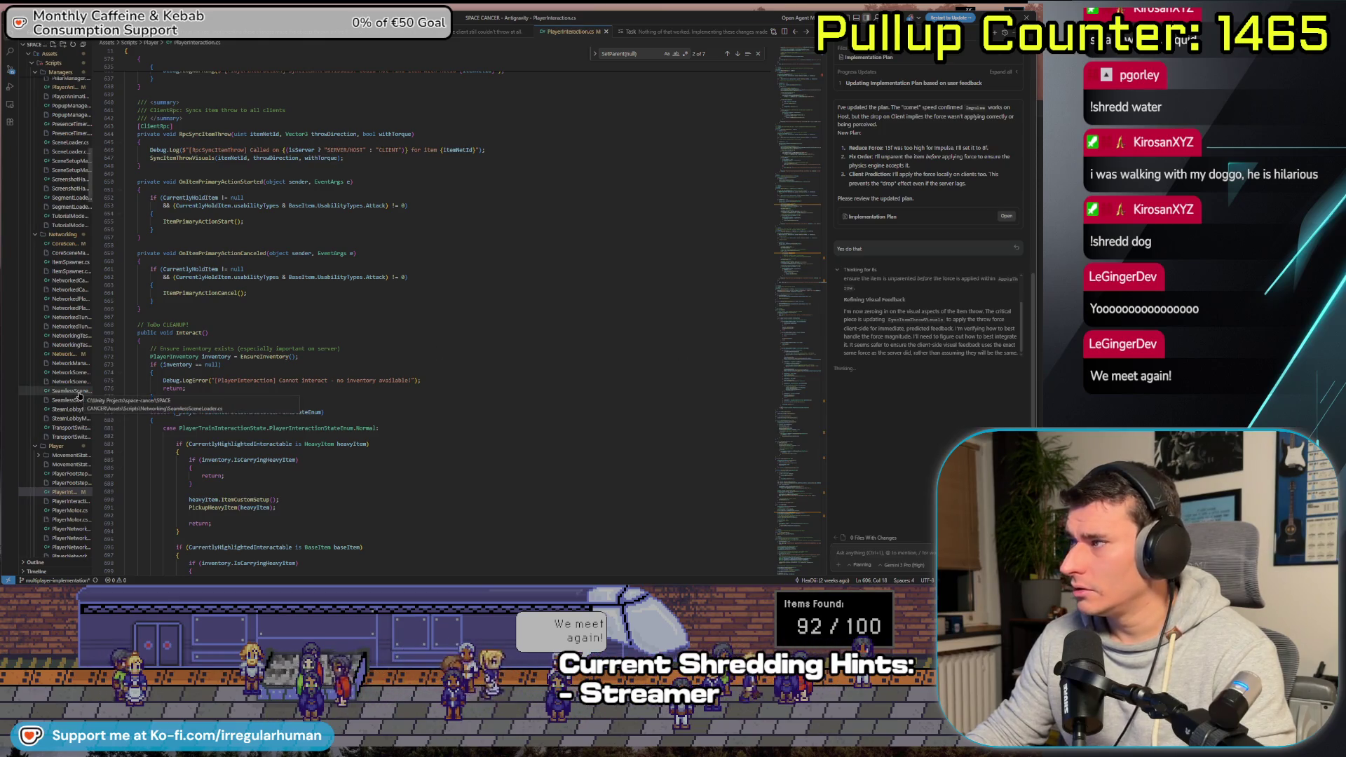
{"action": "scroll", "coordinate": [93, 420], "scroll_direction": "down", "scroll_amount": 10}
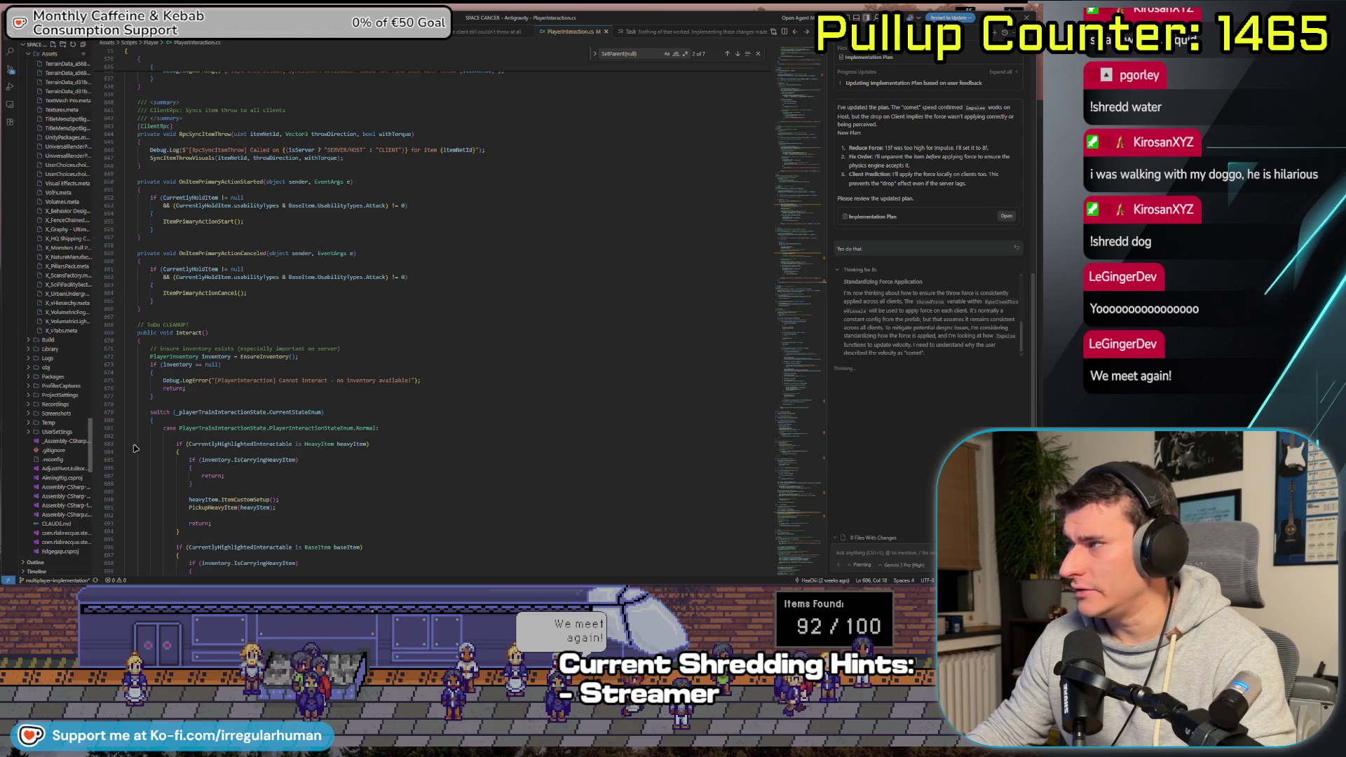
{"action": "left_click_drag", "start_coordinate": [94, 410], "coordinate": [241, 407]}
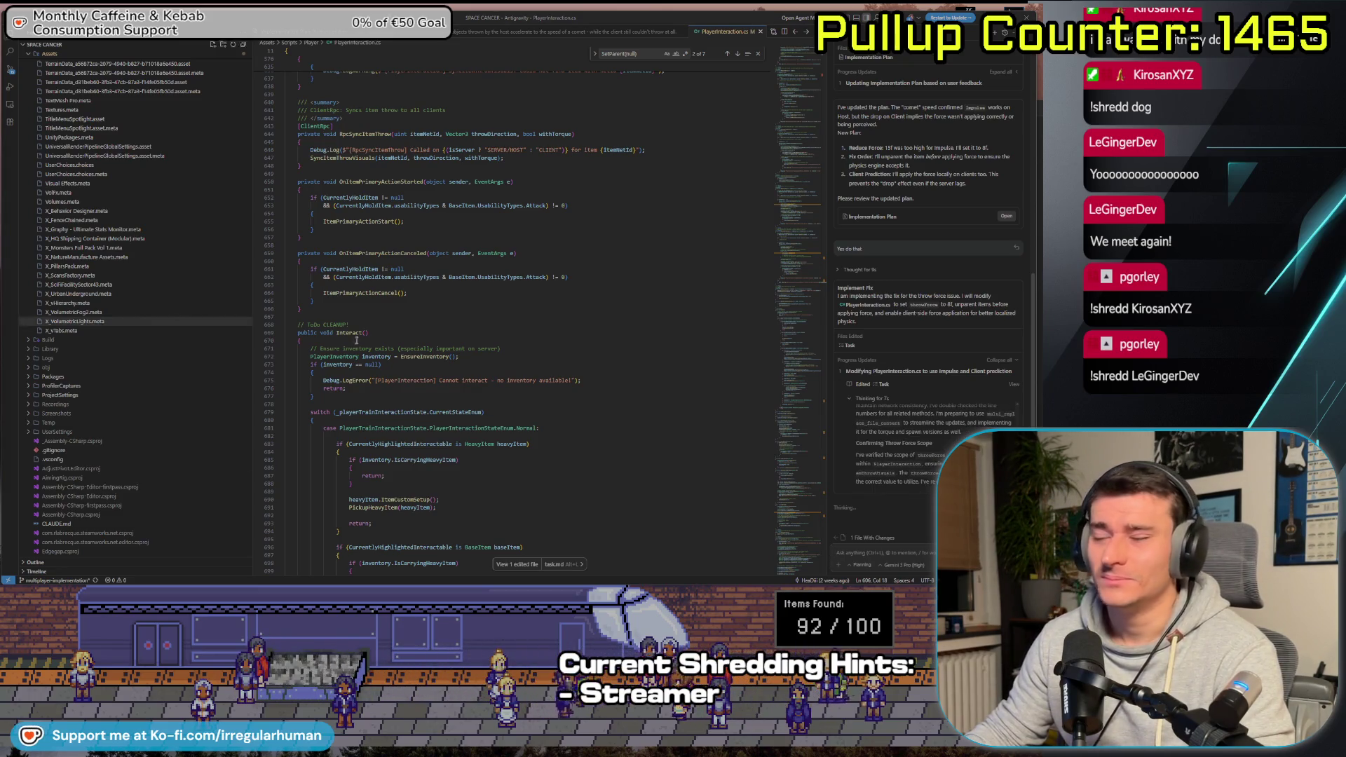
{"action": "left_click", "coordinate": [500, 327]}
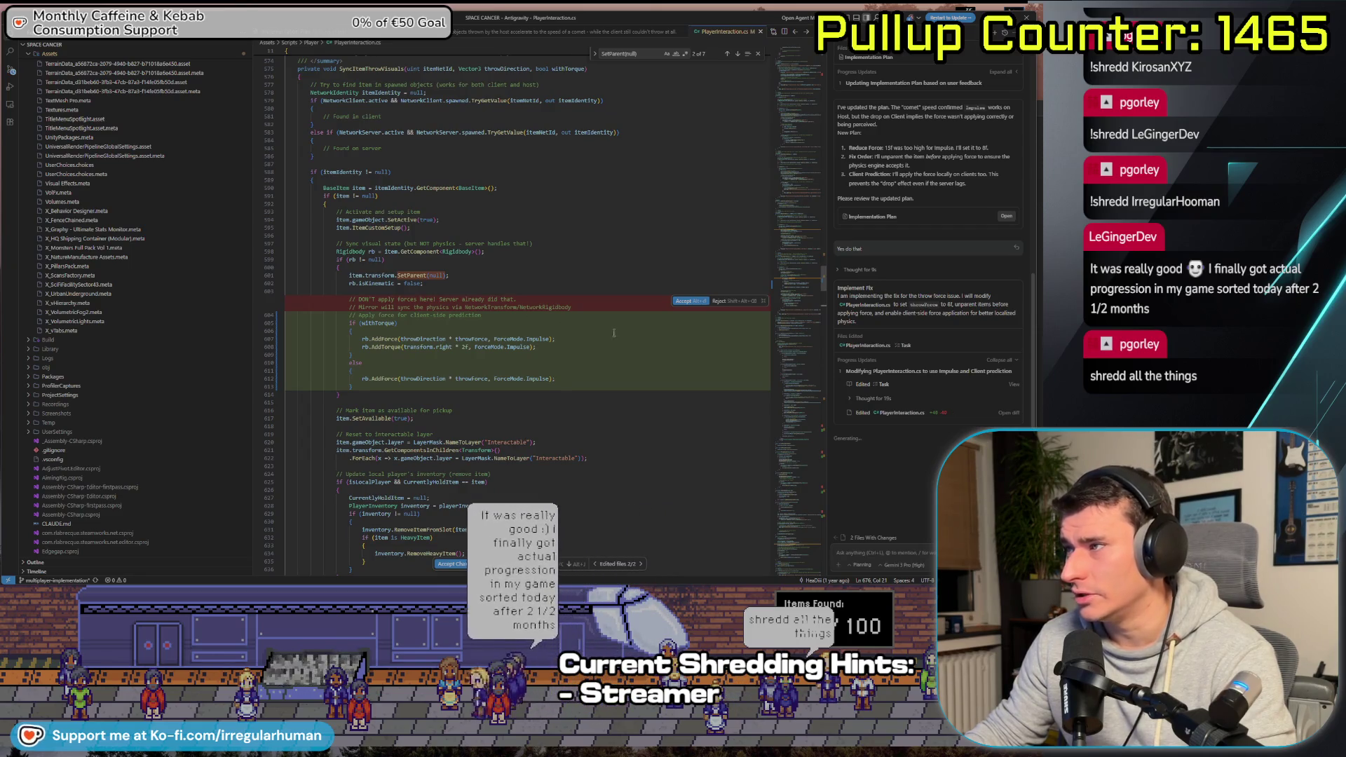
Accept the impulse-based throw force hunk in PlayerInteraction.cs and switch to Unity
{"action": "left_click", "coordinate": [684, 301]}
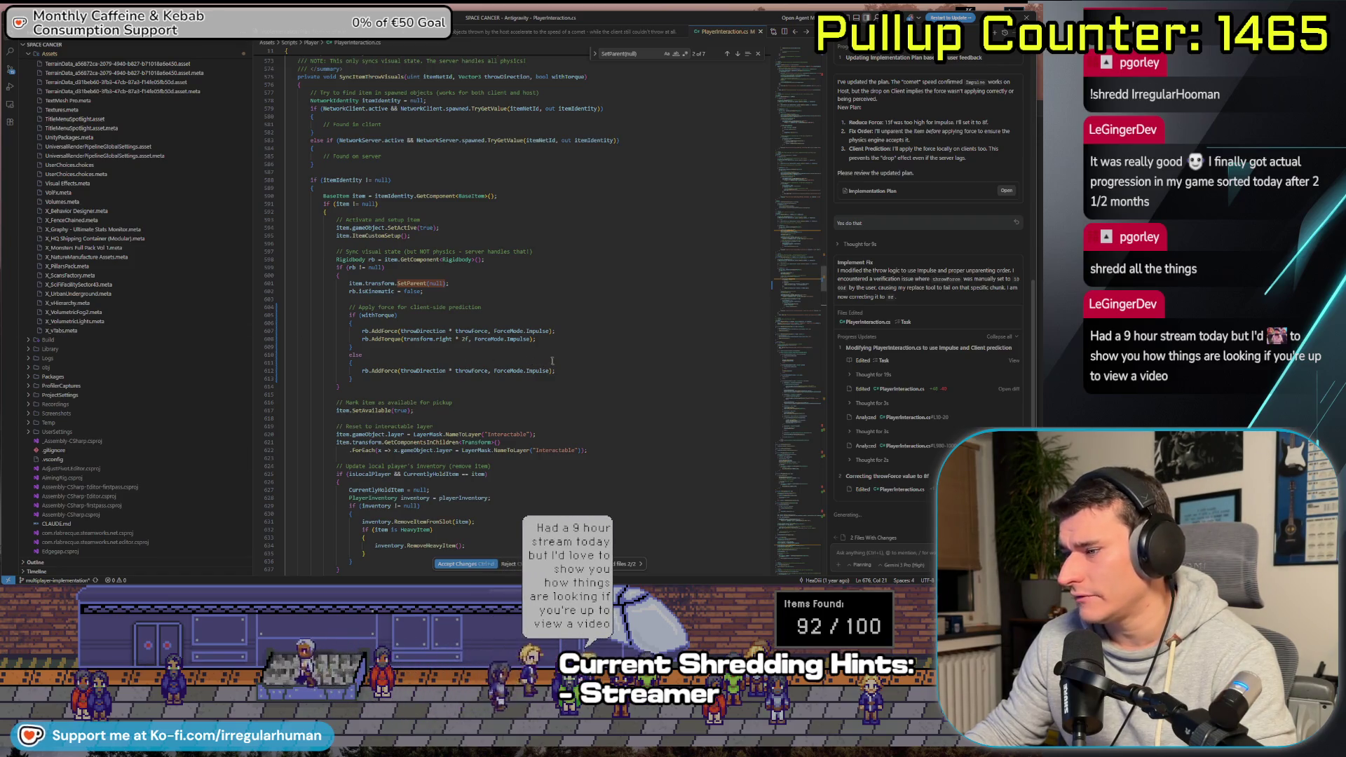
{"action": "scroll", "coordinate": [552, 361], "scroll_direction": "down", "scroll_amount": 1}
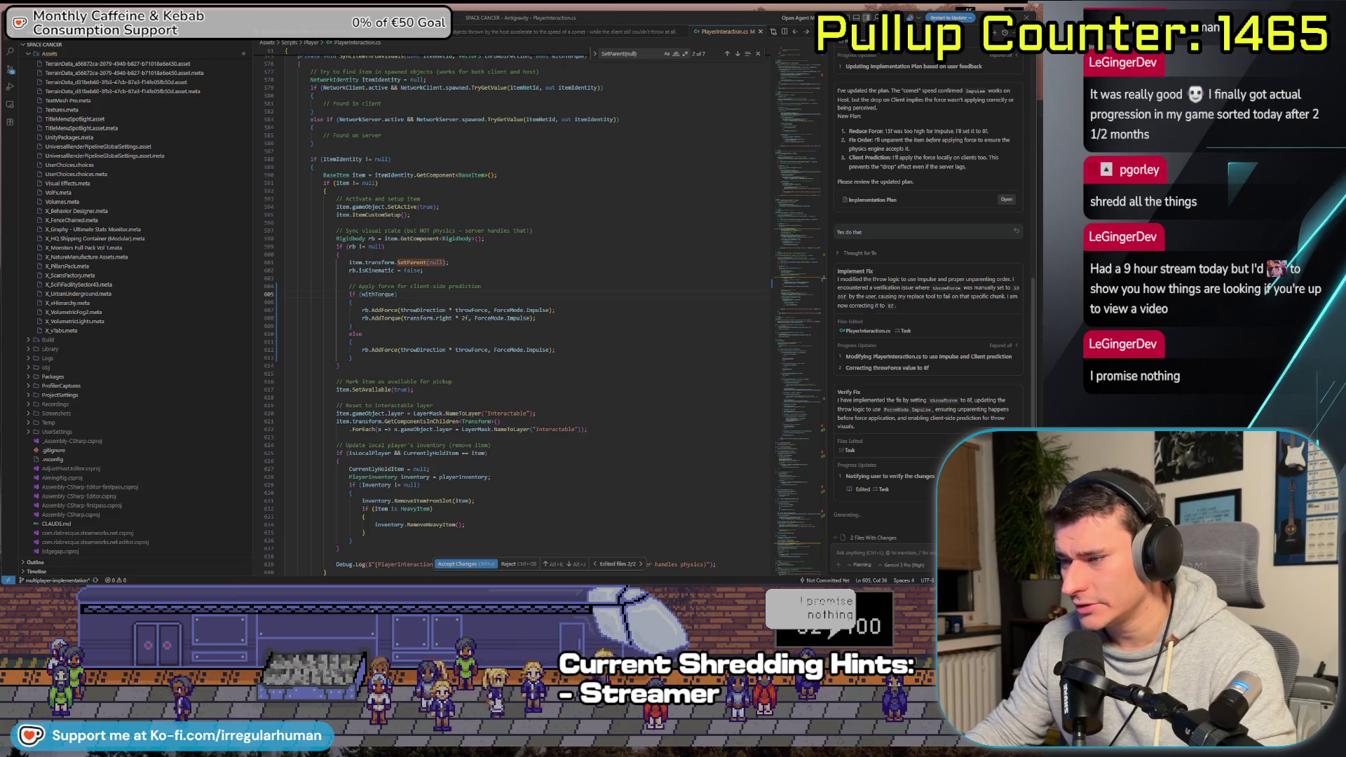
{"action": "key", "text": "alt+Tab"}
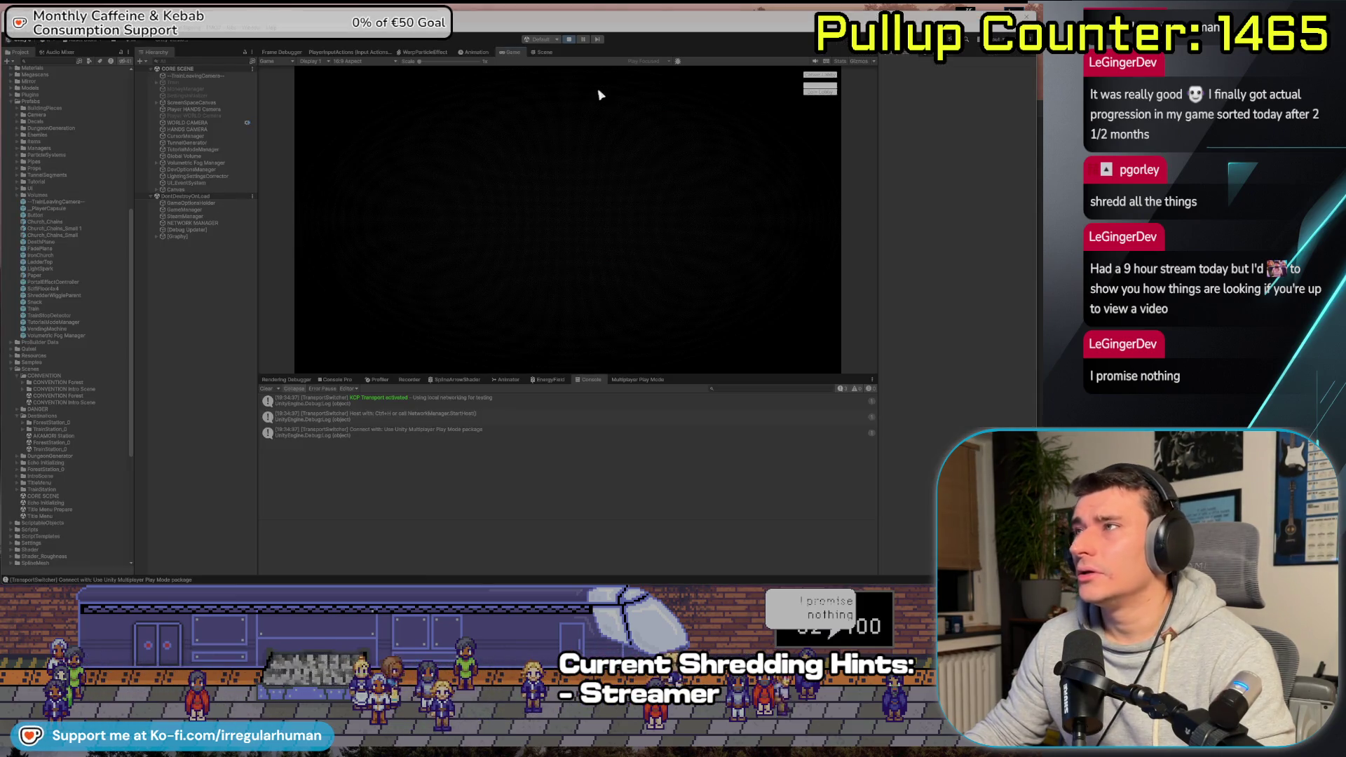
Stop play mode, frame the Train object from the Hierarchy, and minimize Unity
{"action": "left_click", "coordinate": [570, 40]}
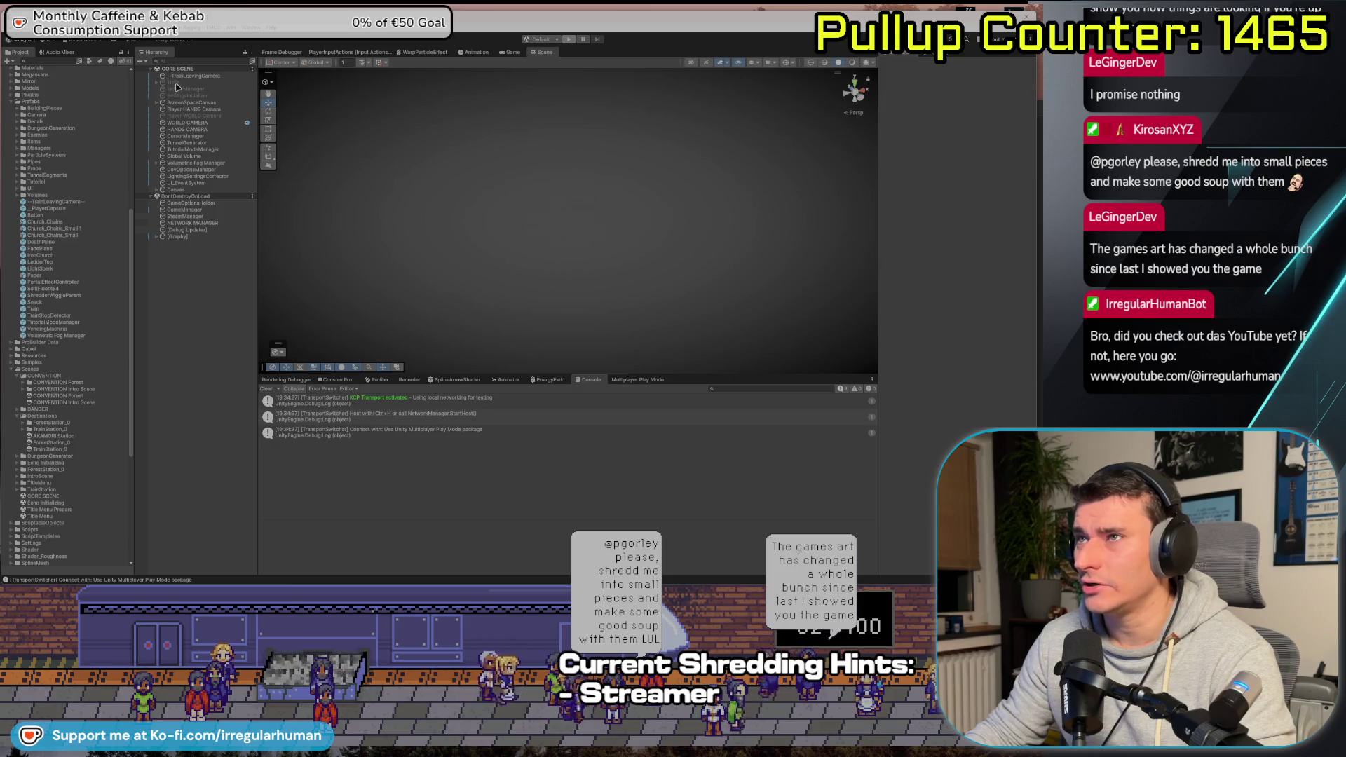
{"action": "double_click", "coordinate": [184, 83]}
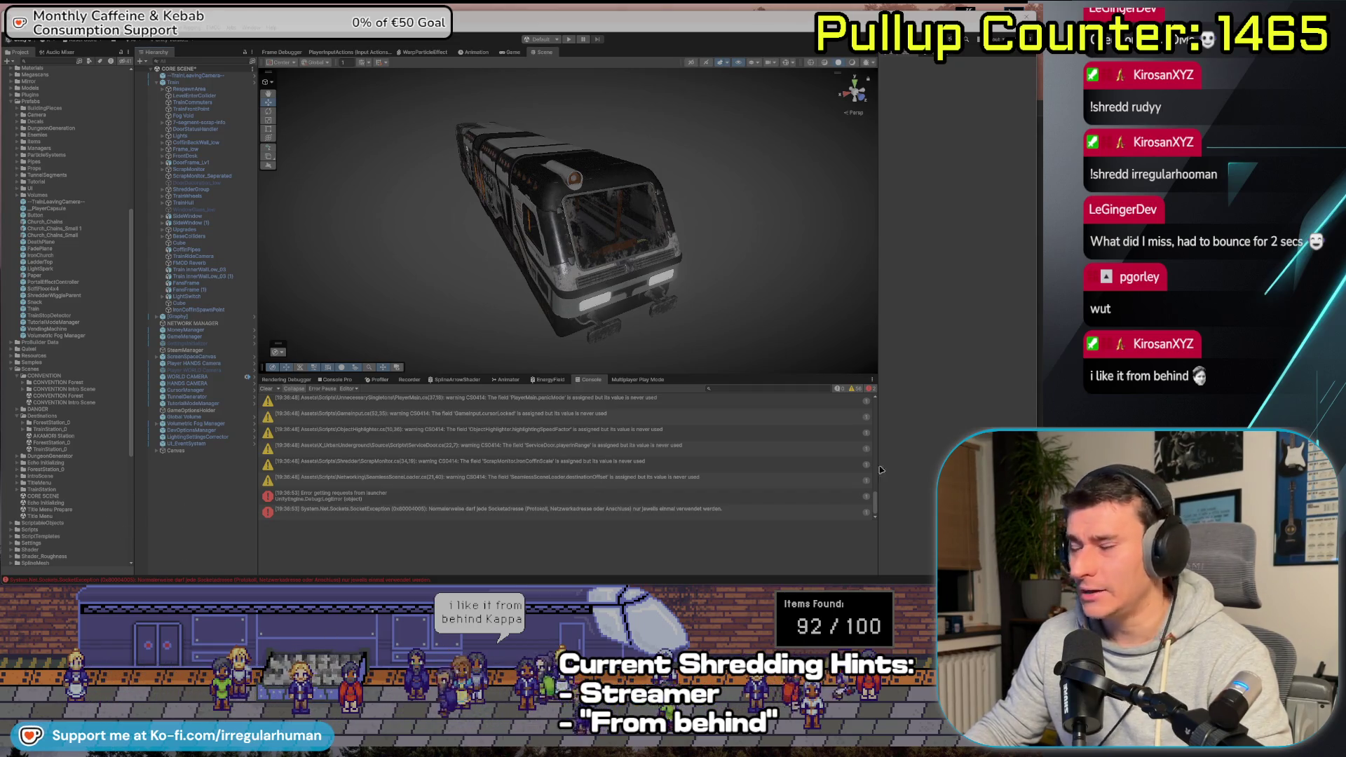
{"action": "key", "text": "super+Down"}
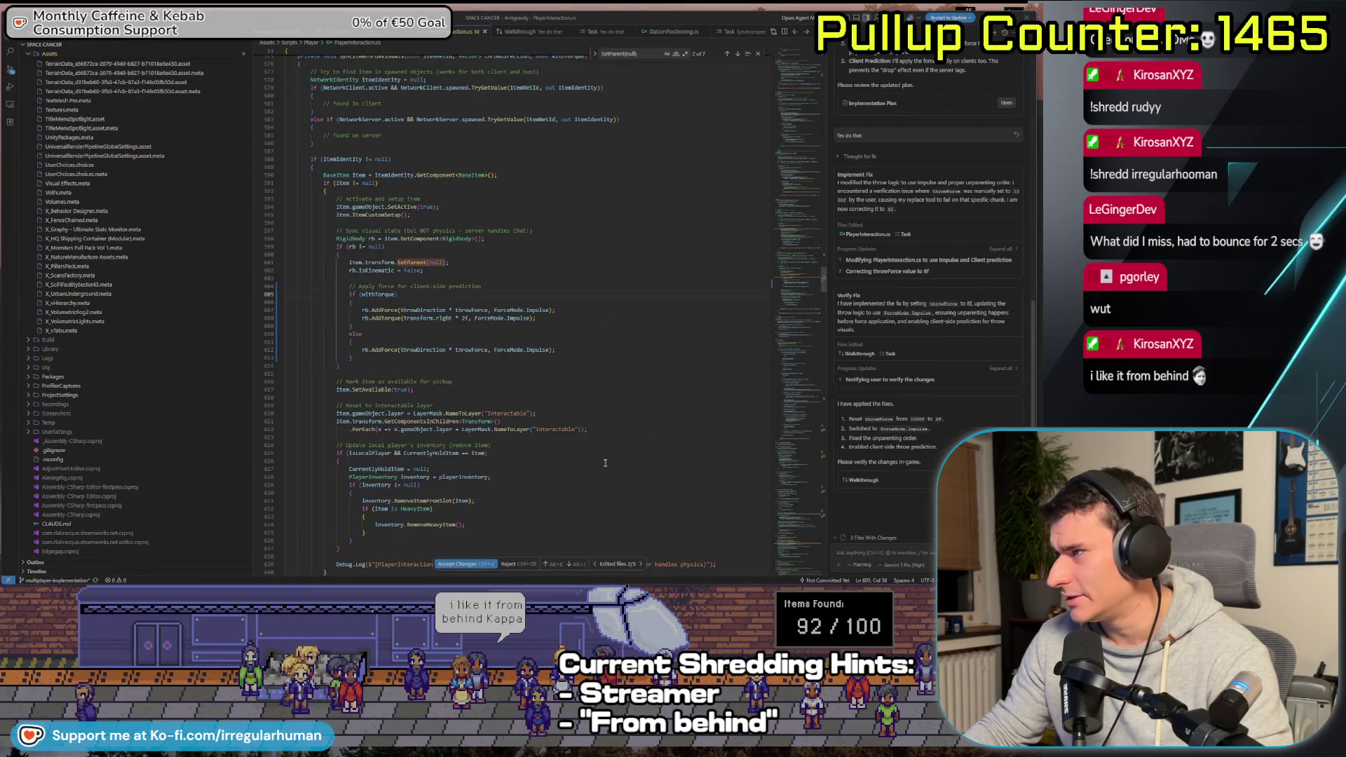
Accept the remaining PlayerInteraction.cs changes, then return to the Unity editor
{"action": "left_click", "coordinate": [464, 565]}
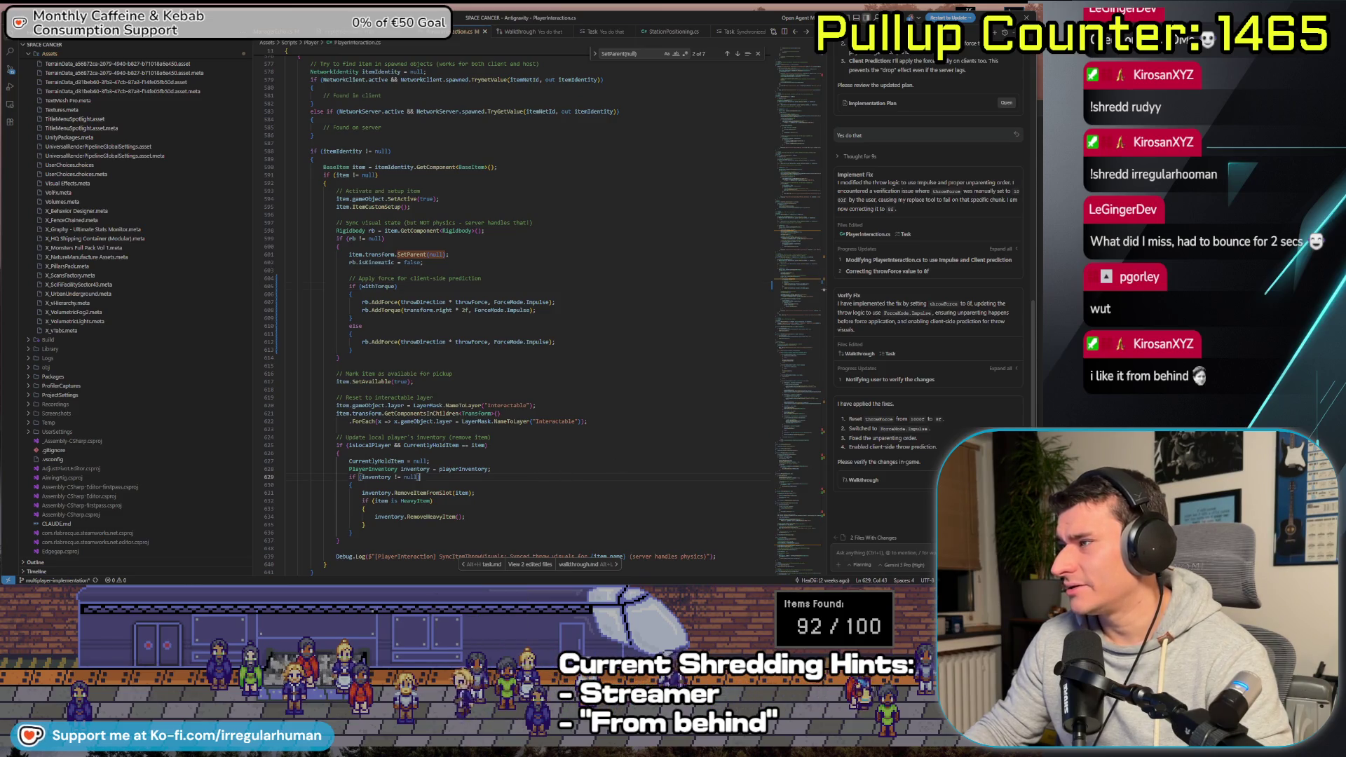
{"action": "scroll", "coordinate": [601, 409], "scroll_direction": "down", "scroll_amount": 3}
{"action": "left_click", "coordinate": [601, 409]}
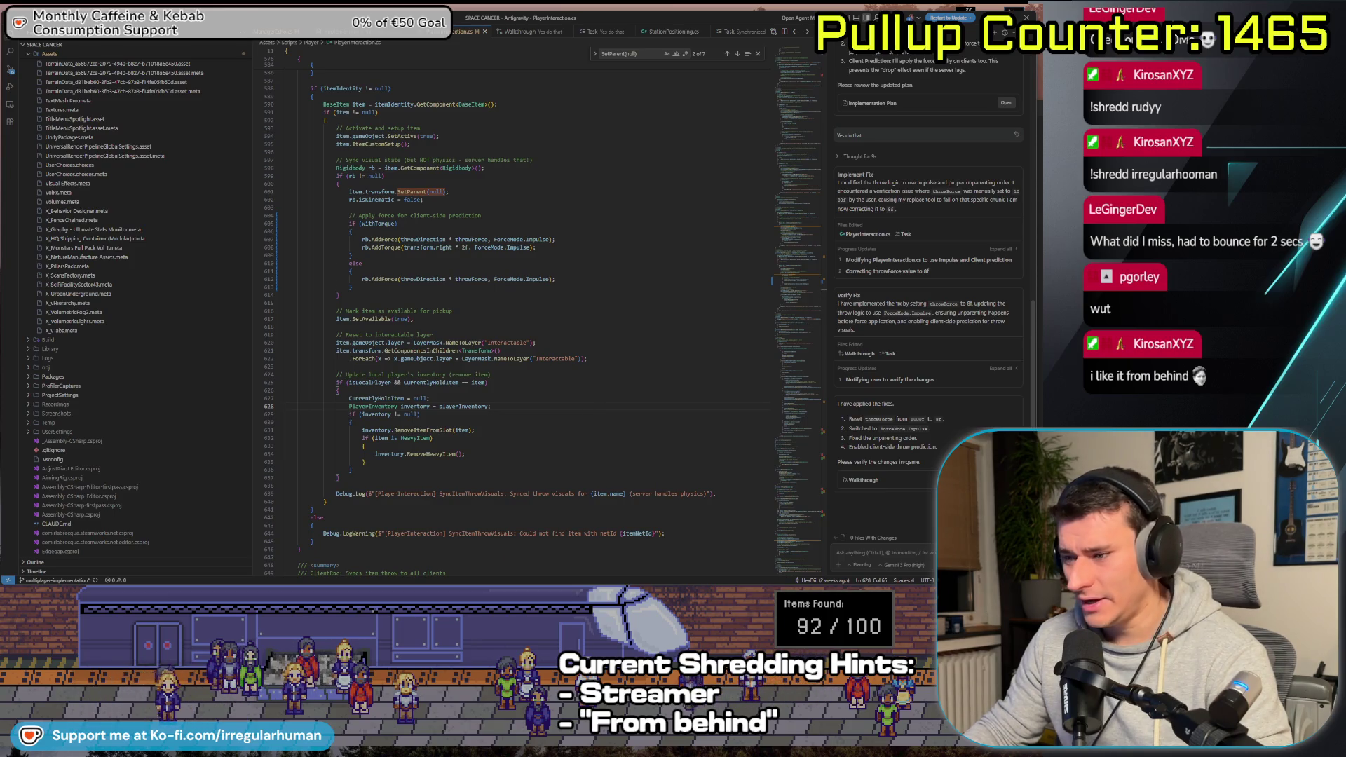
{"action": "key", "text": "alt+Tab"}
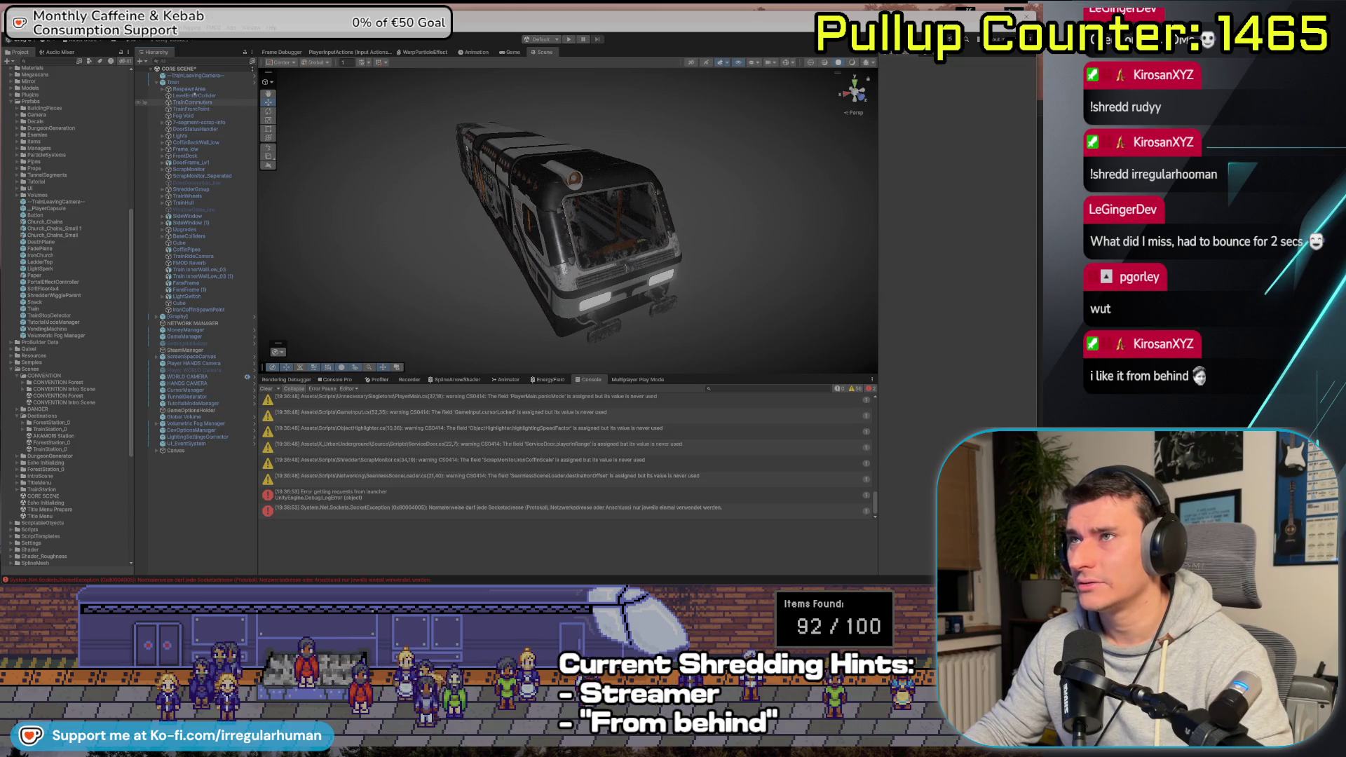
Start play mode, join the lobby as client in the Player 2 window, and pick up and throw a bomb
{"action": "left_click", "coordinate": [156, 82]}
{"action": "left_click", "coordinate": [568, 40]}
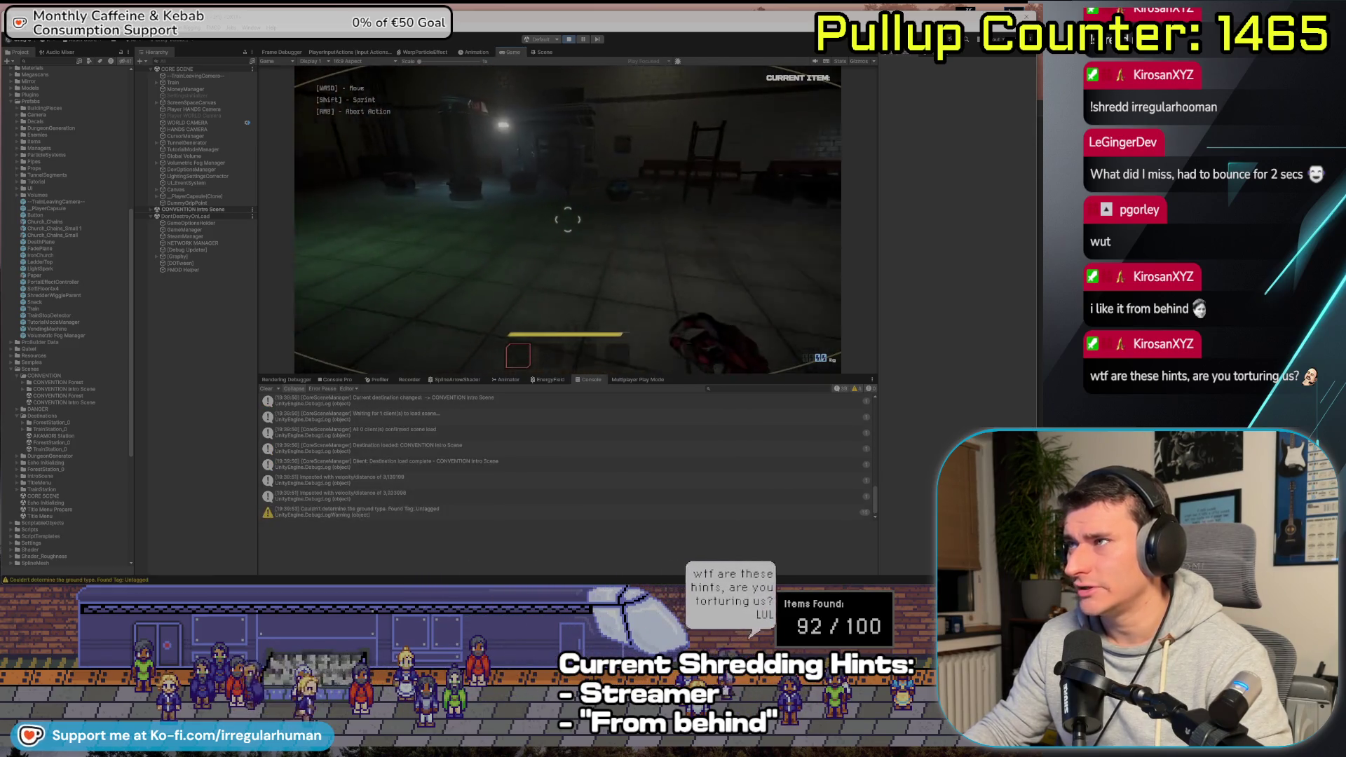
{"action": "key", "text": "alt+Tab"}
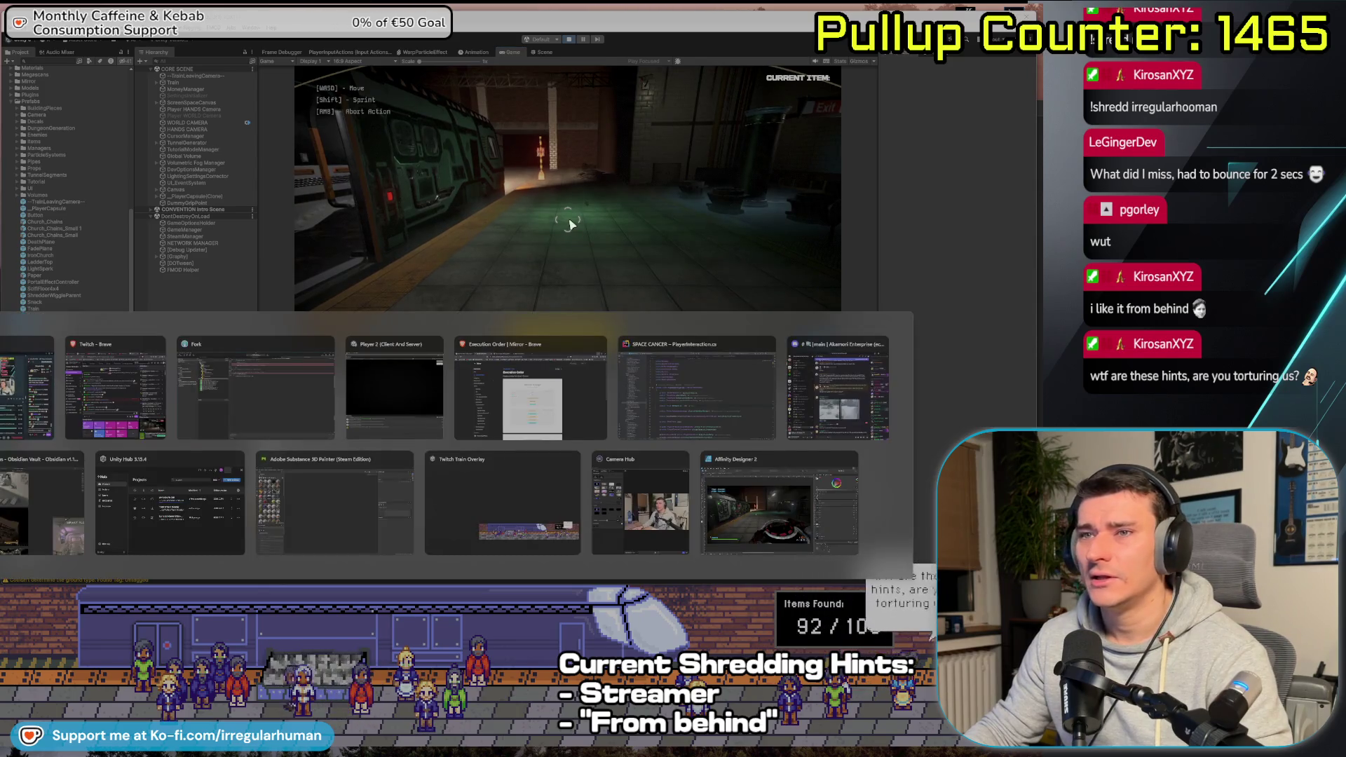
{"action": "key", "text": "alt+Tab"}
{"action": "left_click", "coordinate": [855, 150]}
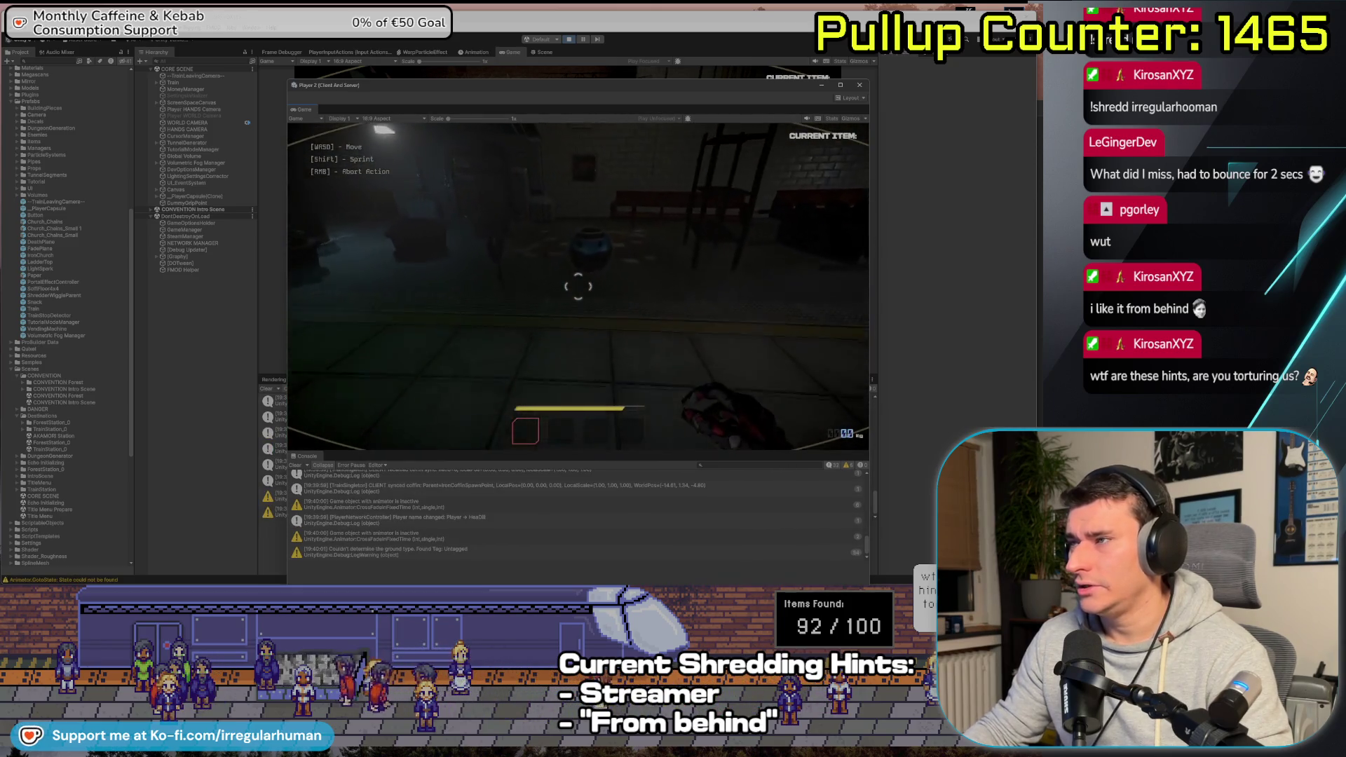
{"action": "key", "text": "e"}
{"action": "key", "text": "g"}
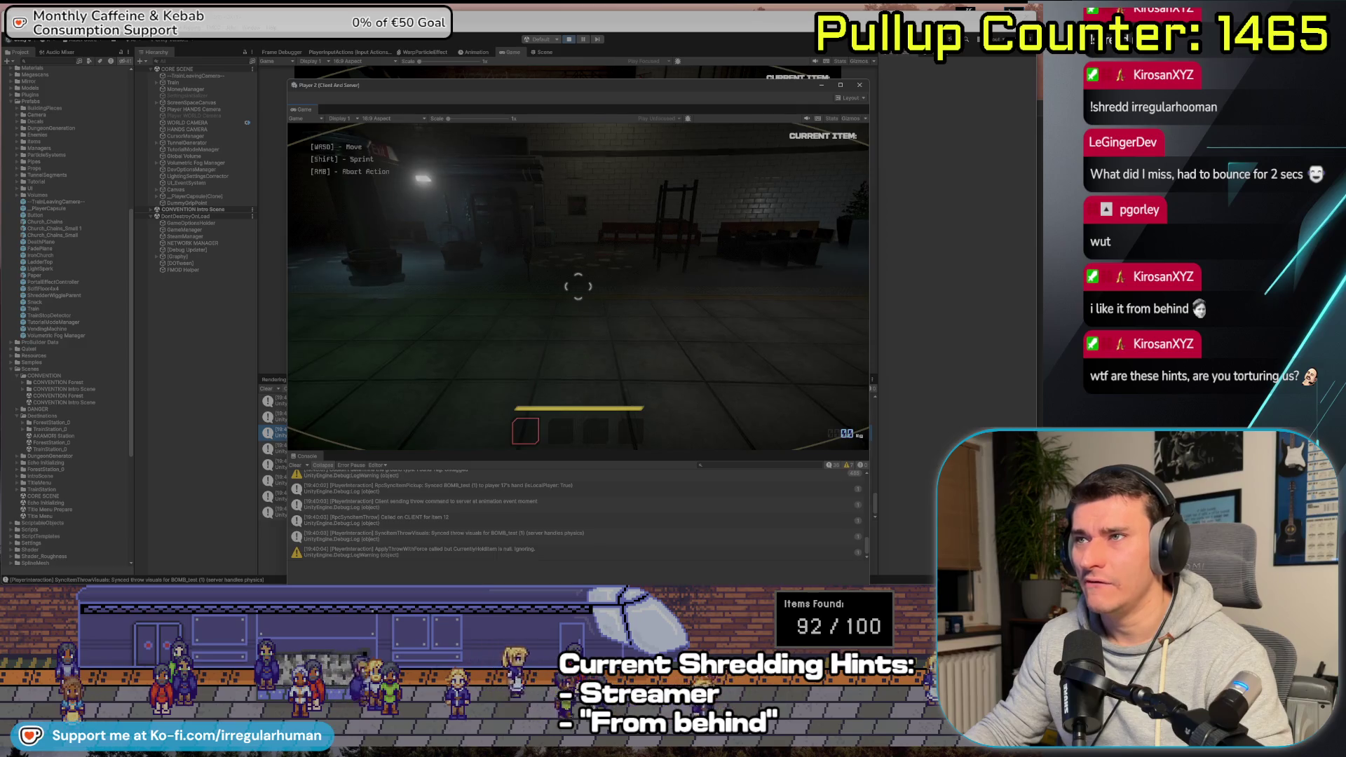
Pause, inspect BOMB_test (1) in CONVENTION Intro Scene, stop play, then play the Discord gameplay video
{"action": "key", "text": "Escape"}
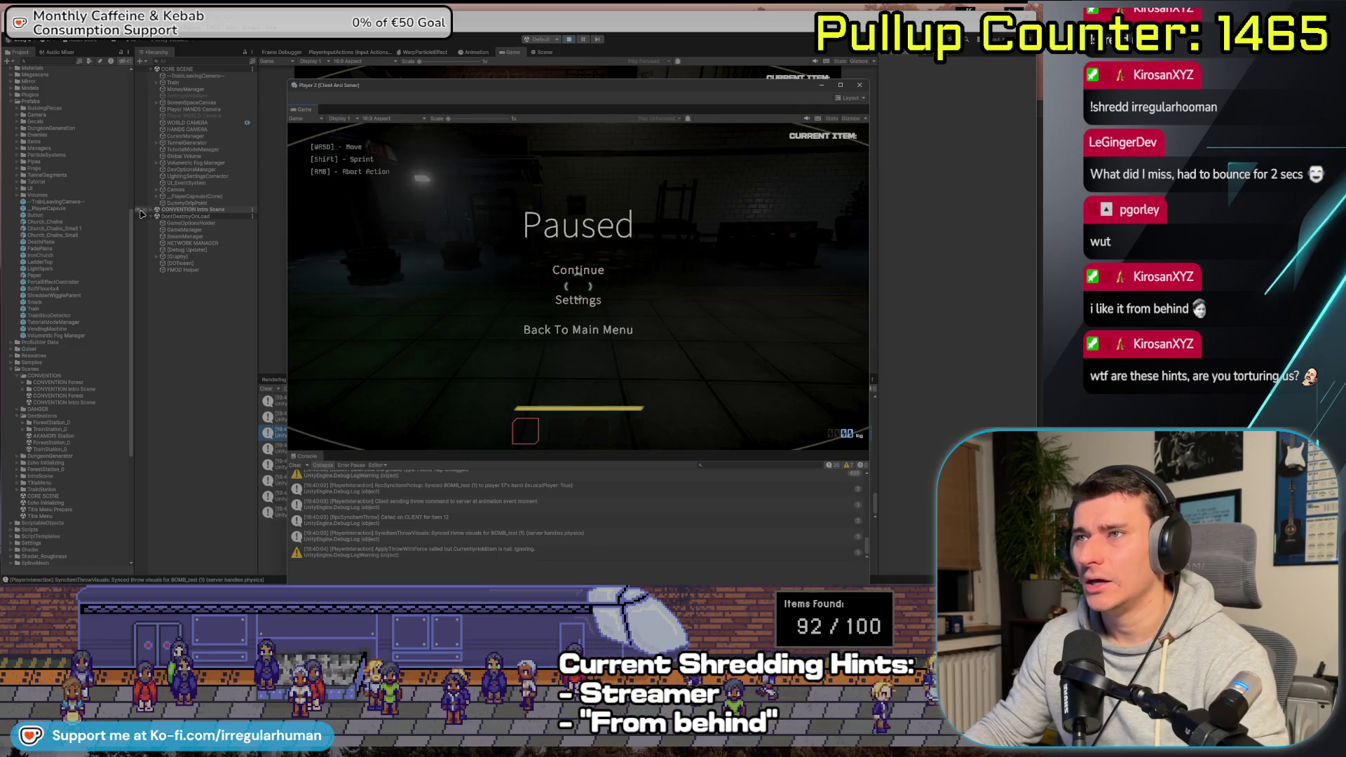
{"action": "left_click", "coordinate": [158, 209]}
{"action": "left_click", "coordinate": [151, 209]}
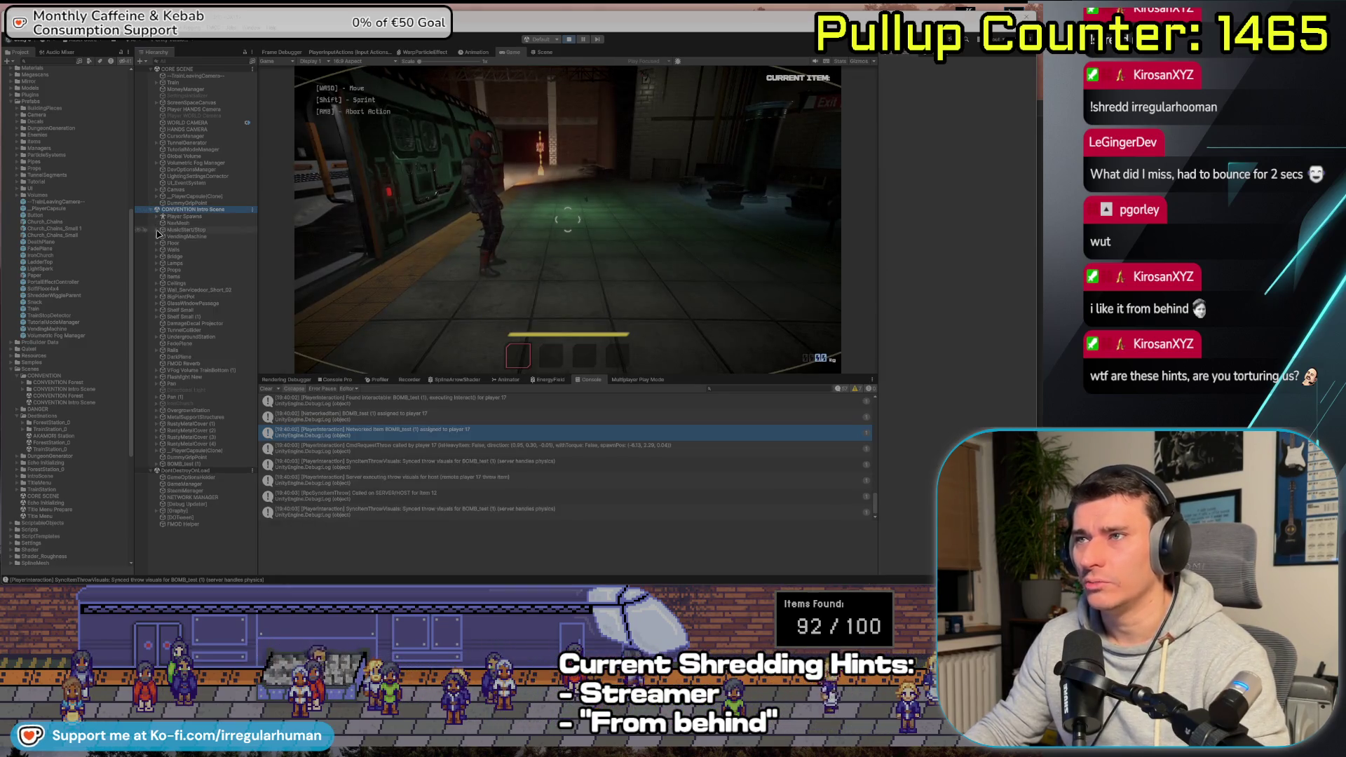
{"action": "left_click", "coordinate": [199, 464]}
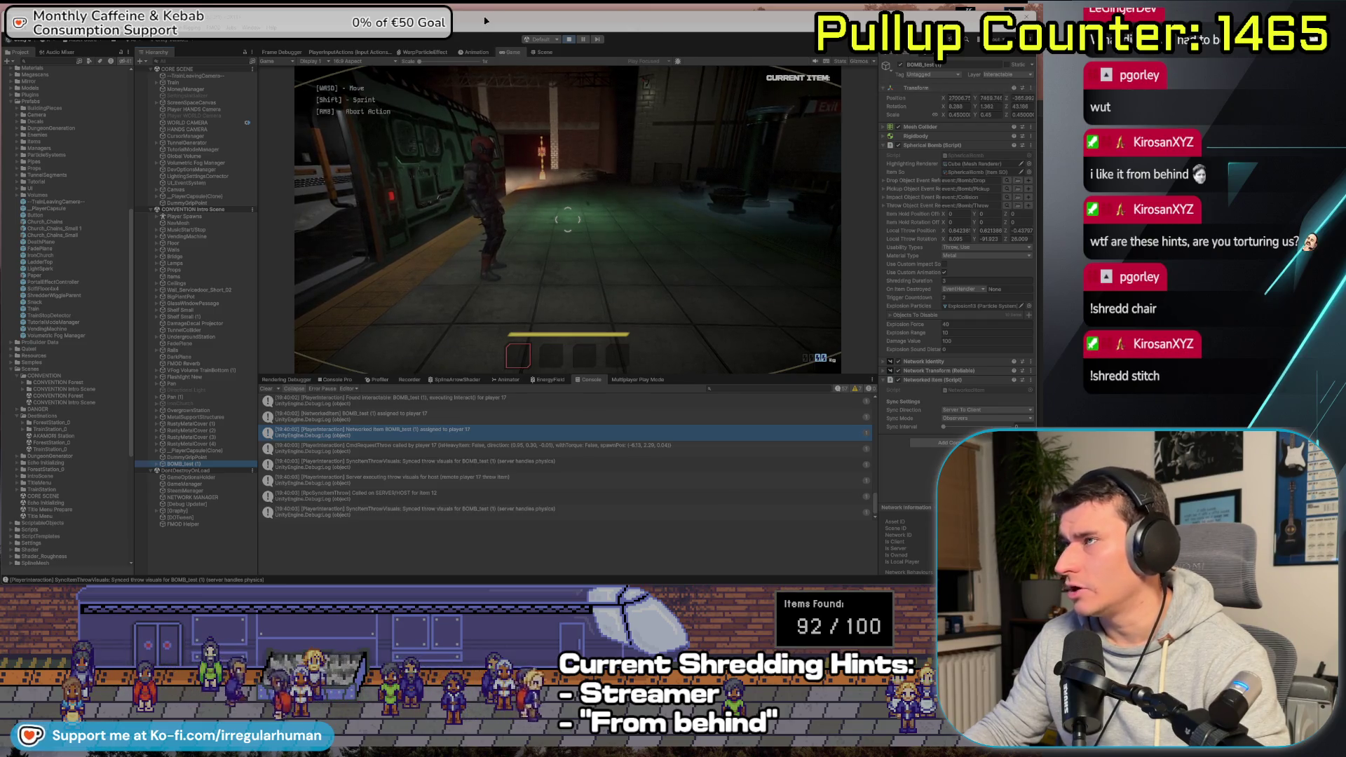
{"action": "left_click", "coordinate": [572, 40]}
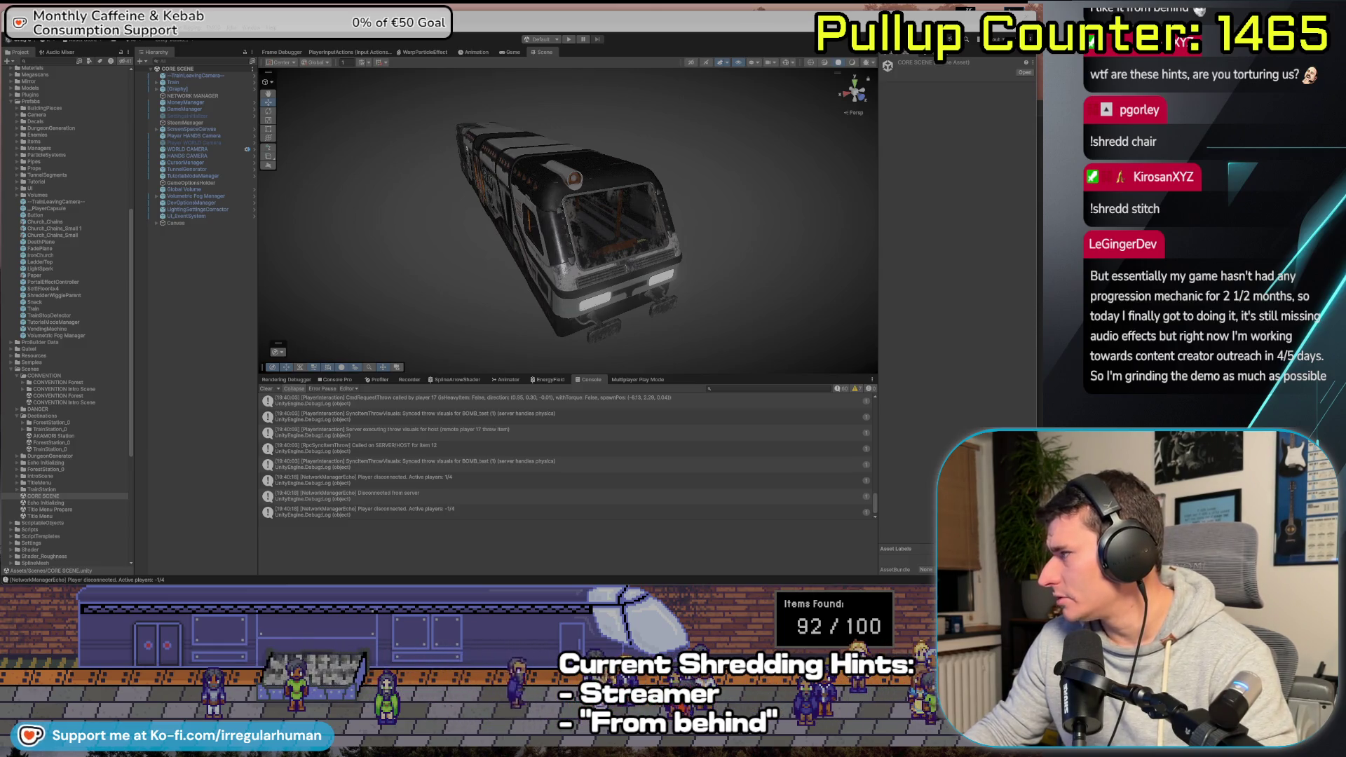
{"action": "key", "text": "alt+Tab"}
{"action": "left_click", "coordinate": [318, 462]}
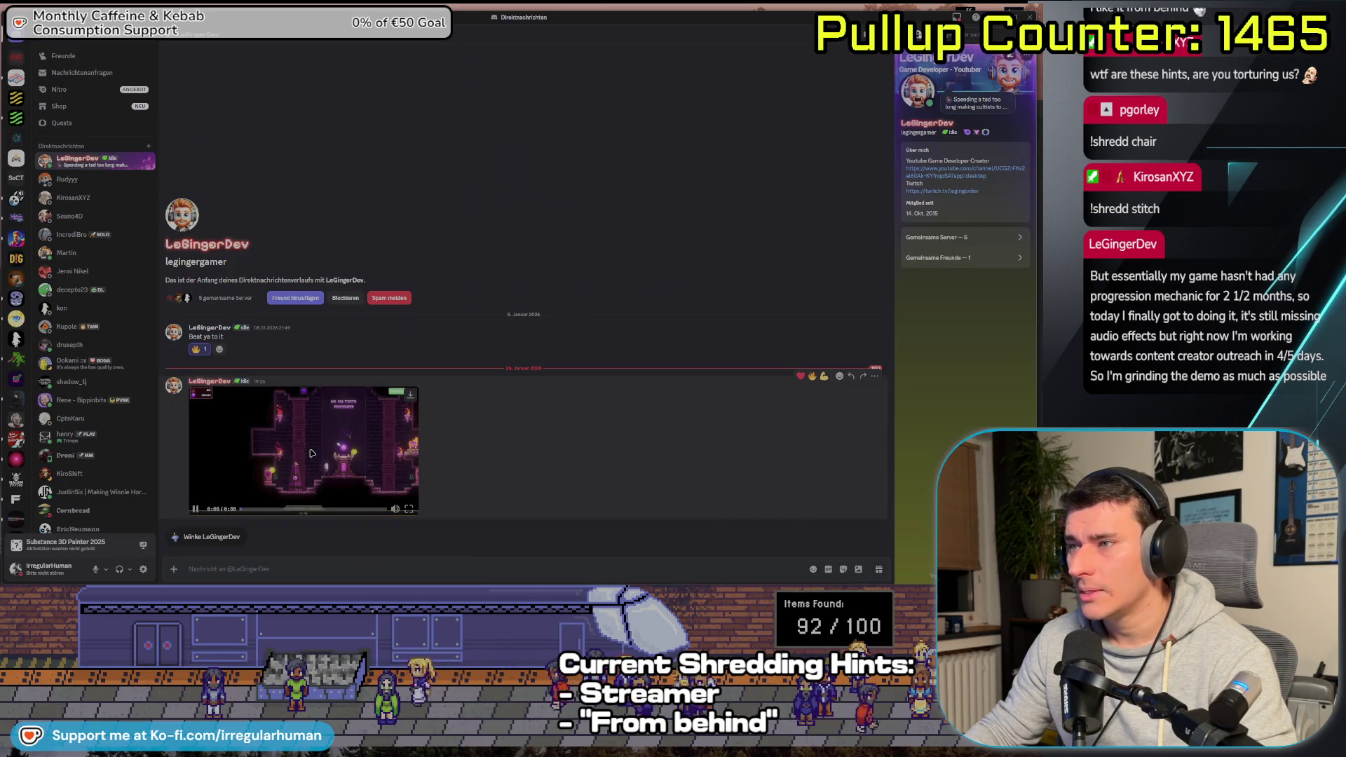
Dismiss the video message's options, minimize Discord, and close the full-screen video player
{"action": "right_click", "coordinate": [295, 414]}
{"action": "left_click", "coordinate": [473, 399]}
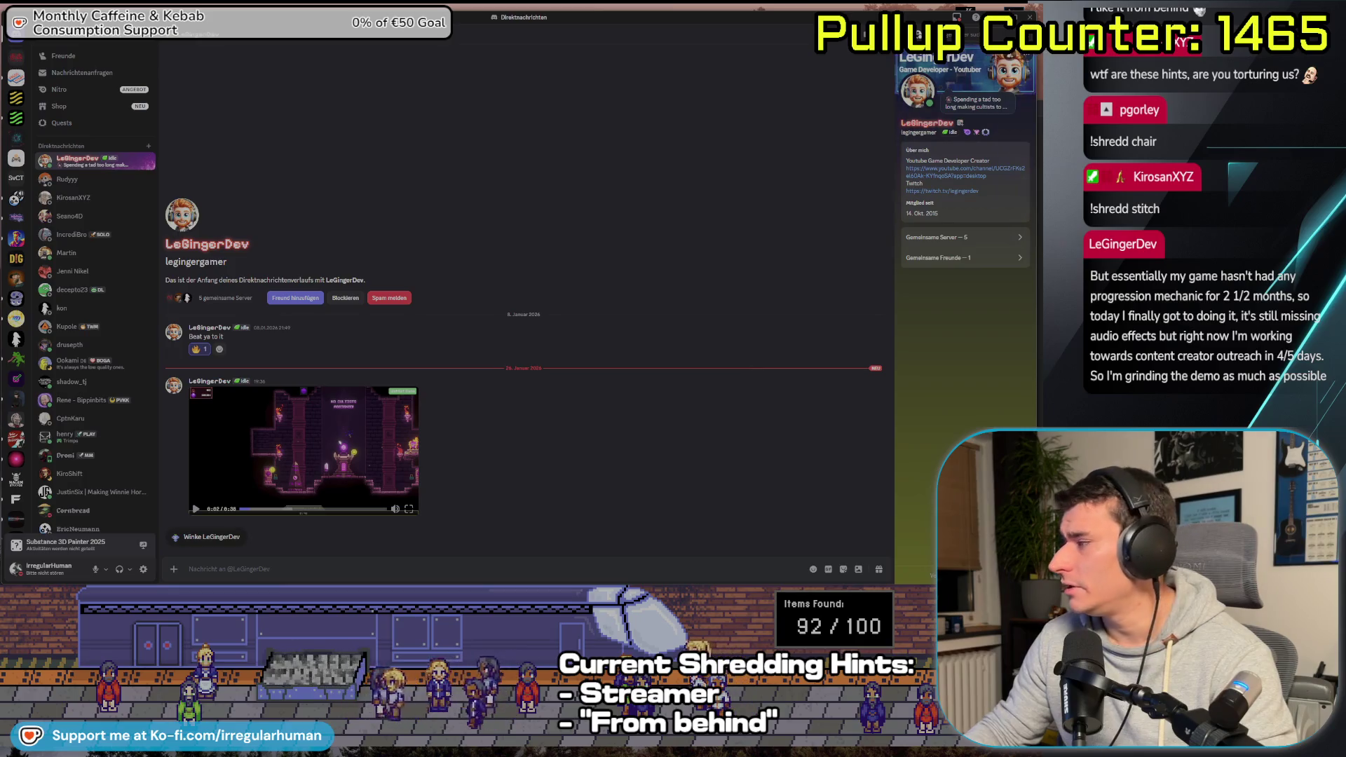
{"action": "left_click", "coordinate": [996, 17]}
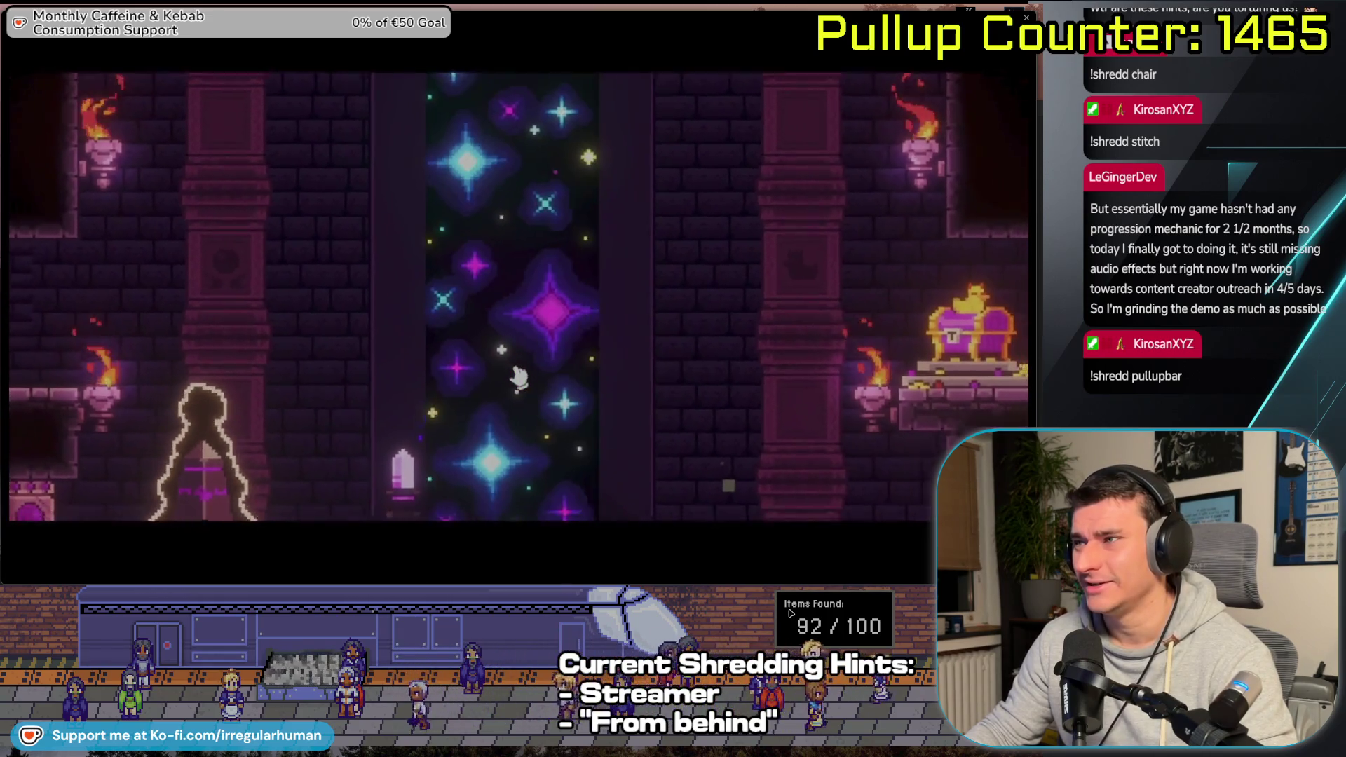
{"action": "mouse_move", "coordinate": [771, 517]}
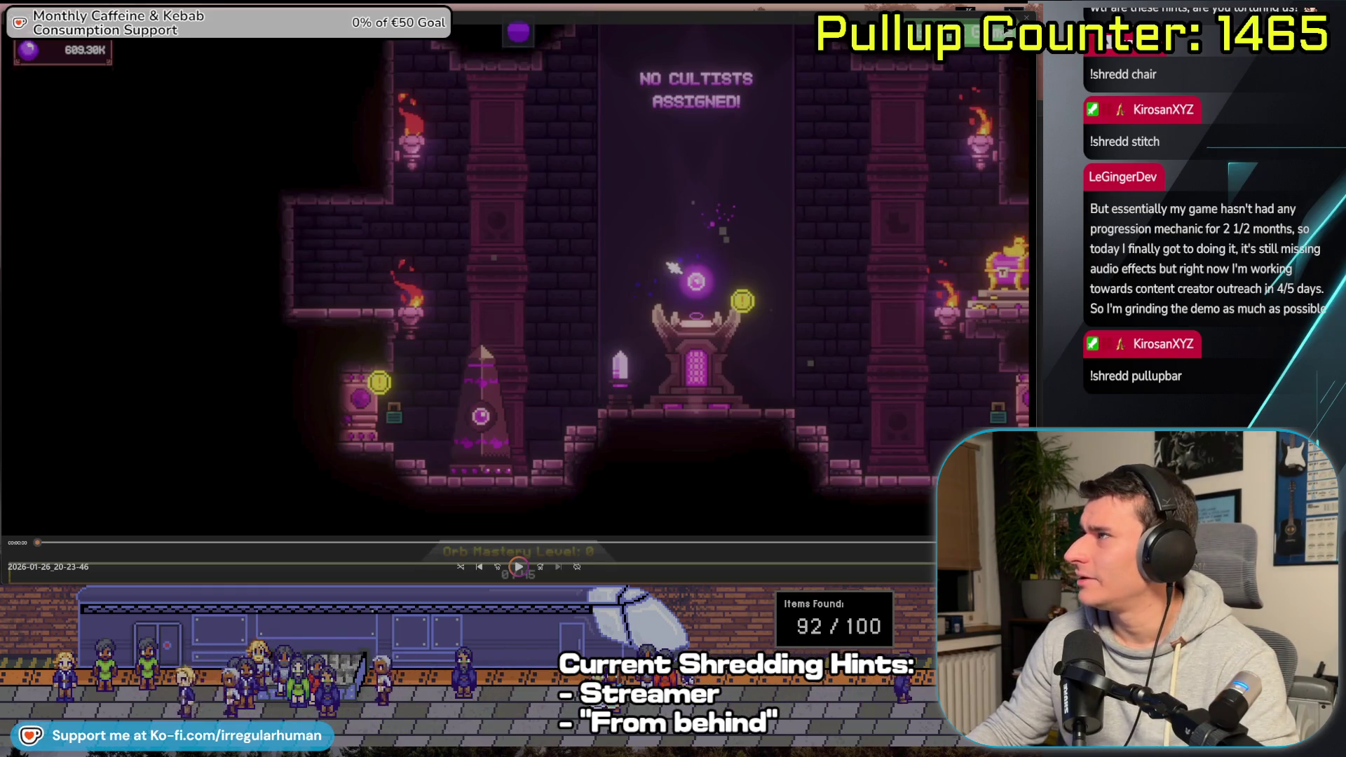
{"action": "key", "text": "alt+Tab"}
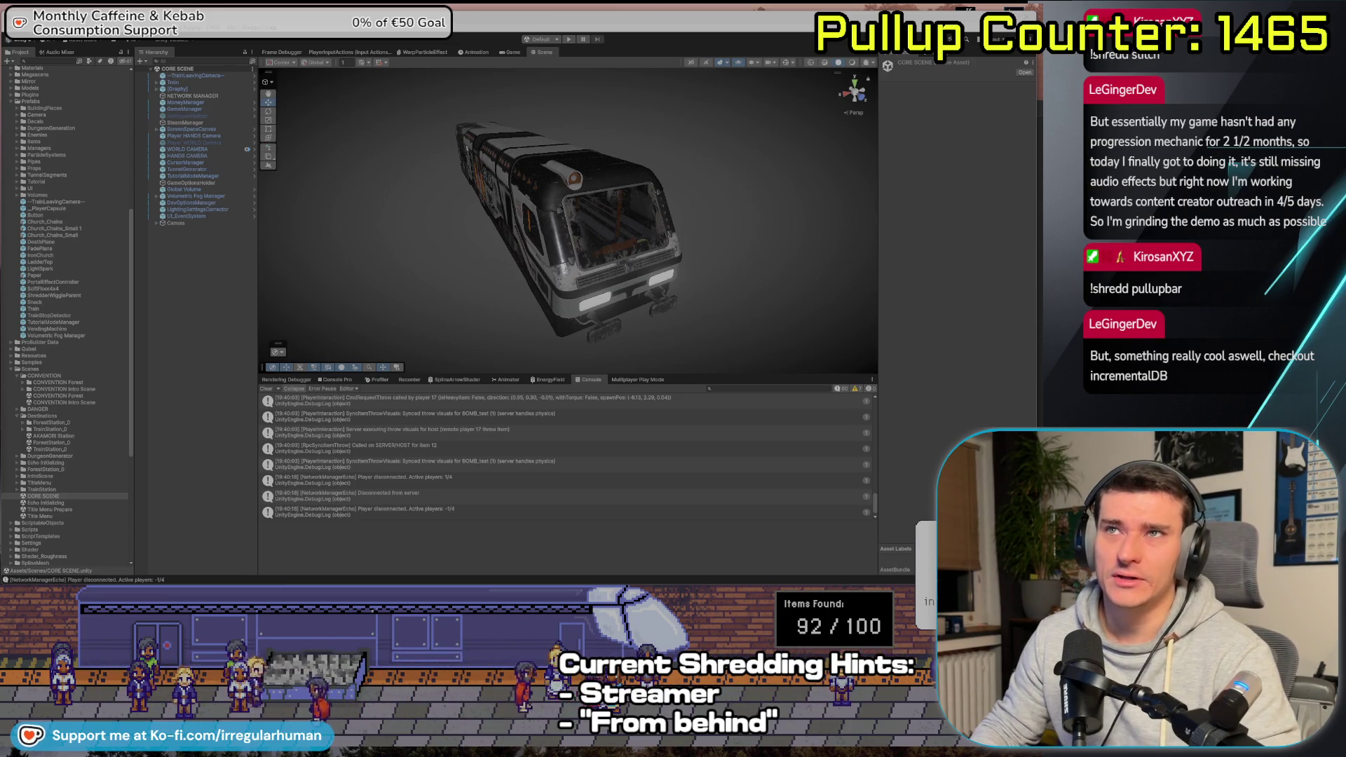
Switch to the browser showing incrementaldb.com's games listing sorted by New
{"action": "key", "text": "alt+Tab"}
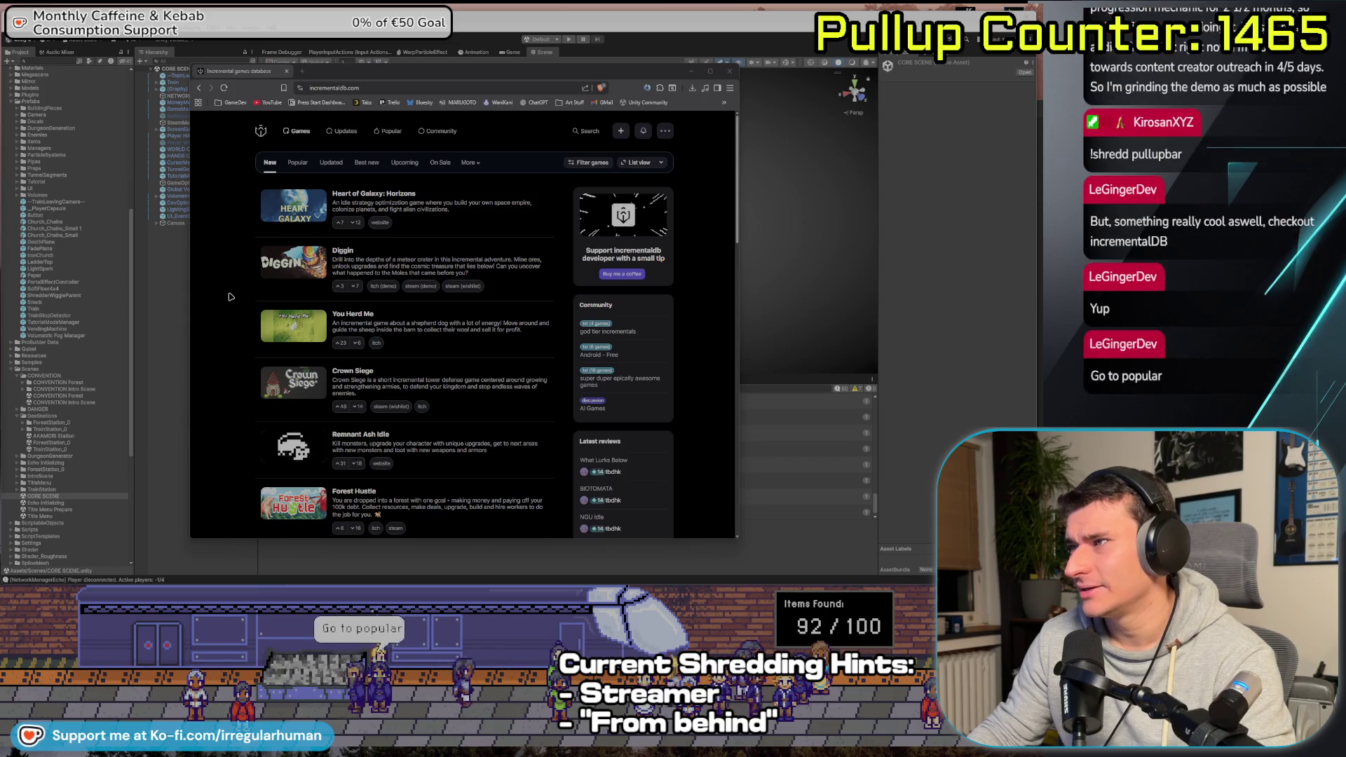
Sort the listing by Popular and open All Hail the Orb's itch.io page
{"action": "left_click", "coordinate": [296, 163]}
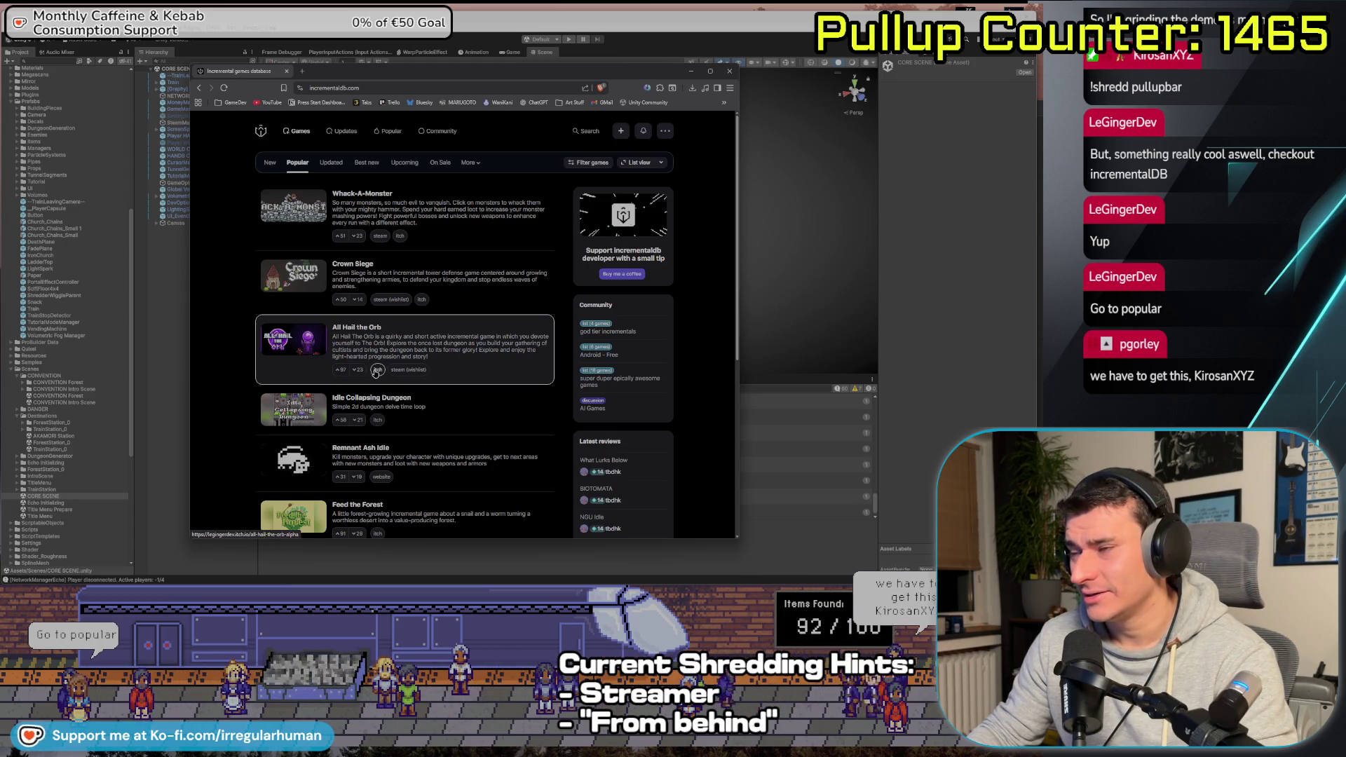
{"action": "left_click", "coordinate": [376, 371]}
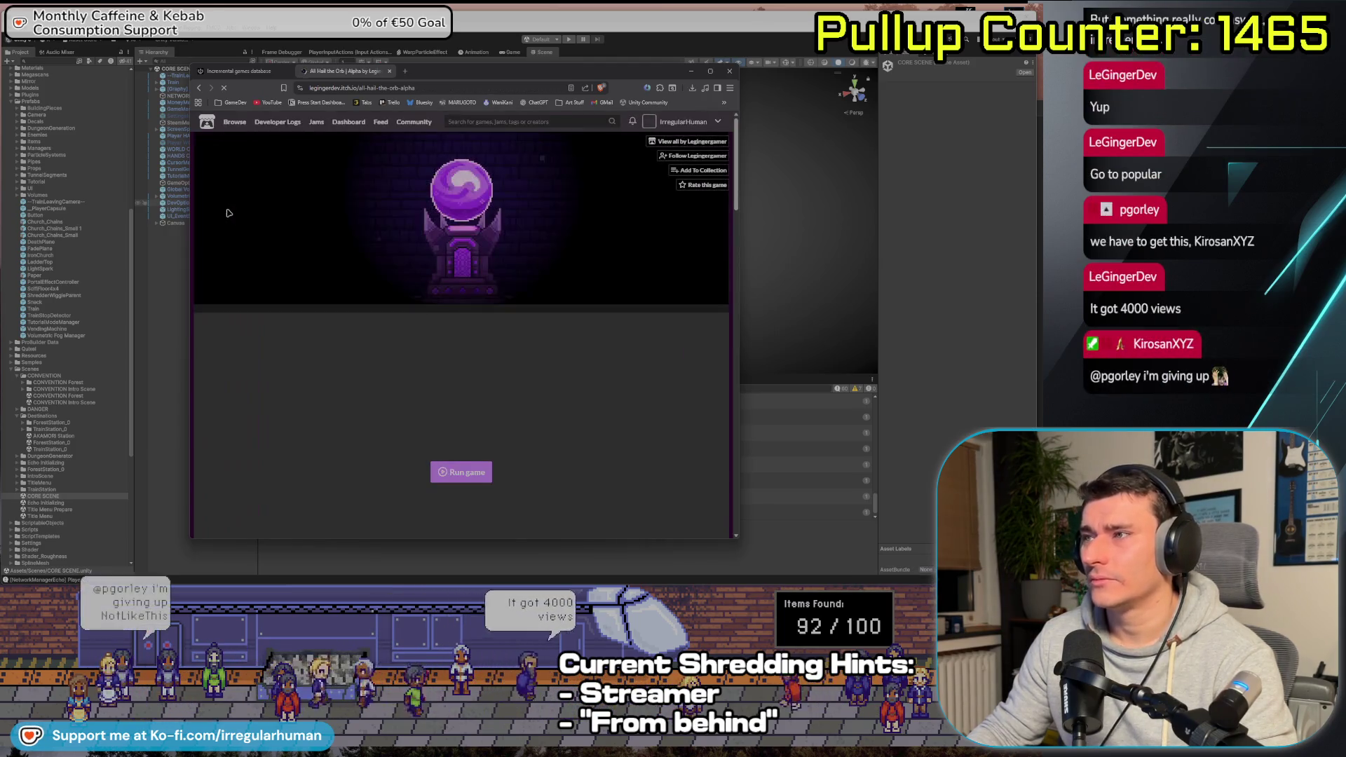
{"action": "scroll", "coordinate": [301, 319], "scroll_direction": "down", "scroll_amount": 5}
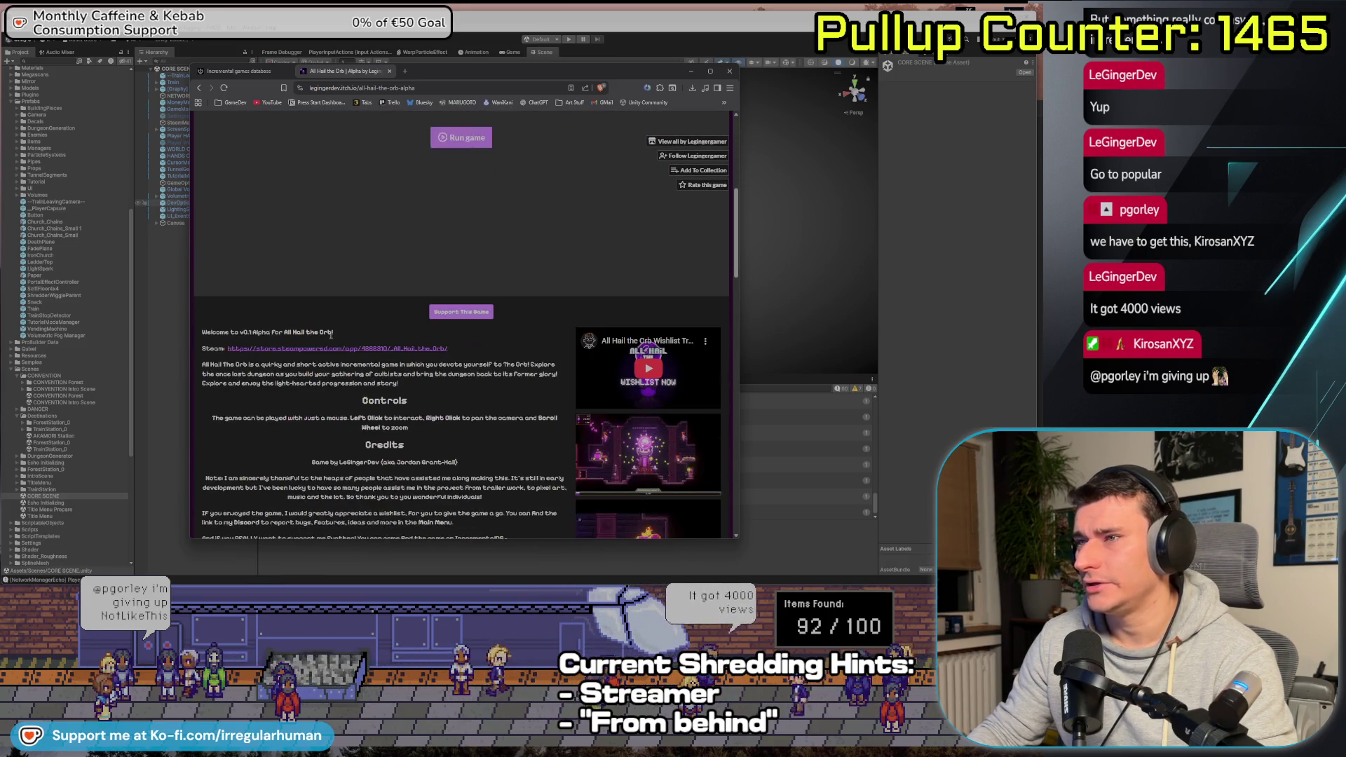
{"action": "scroll", "coordinate": [331, 335], "scroll_direction": "down", "scroll_amount": 2}
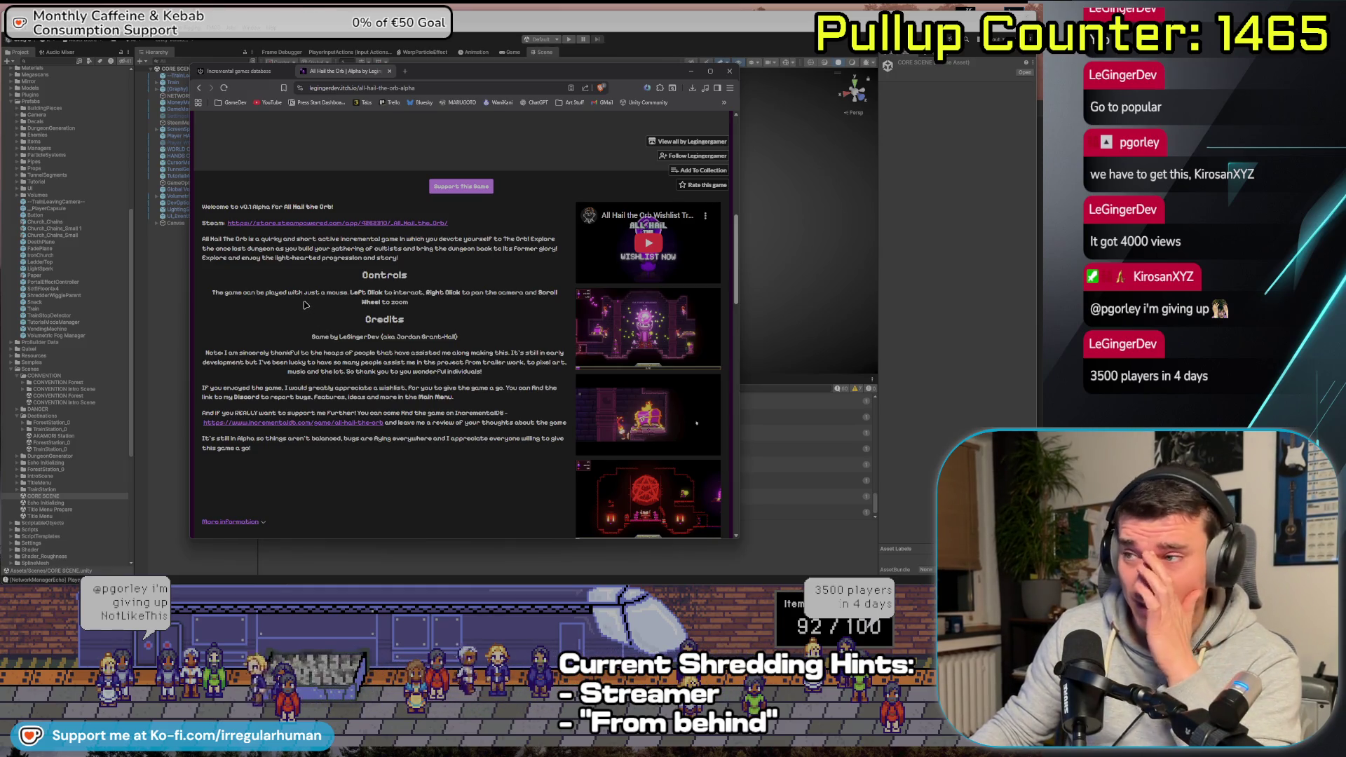
{"action": "scroll", "coordinate": [281, 180], "scroll_direction": "up", "scroll_amount": 3}
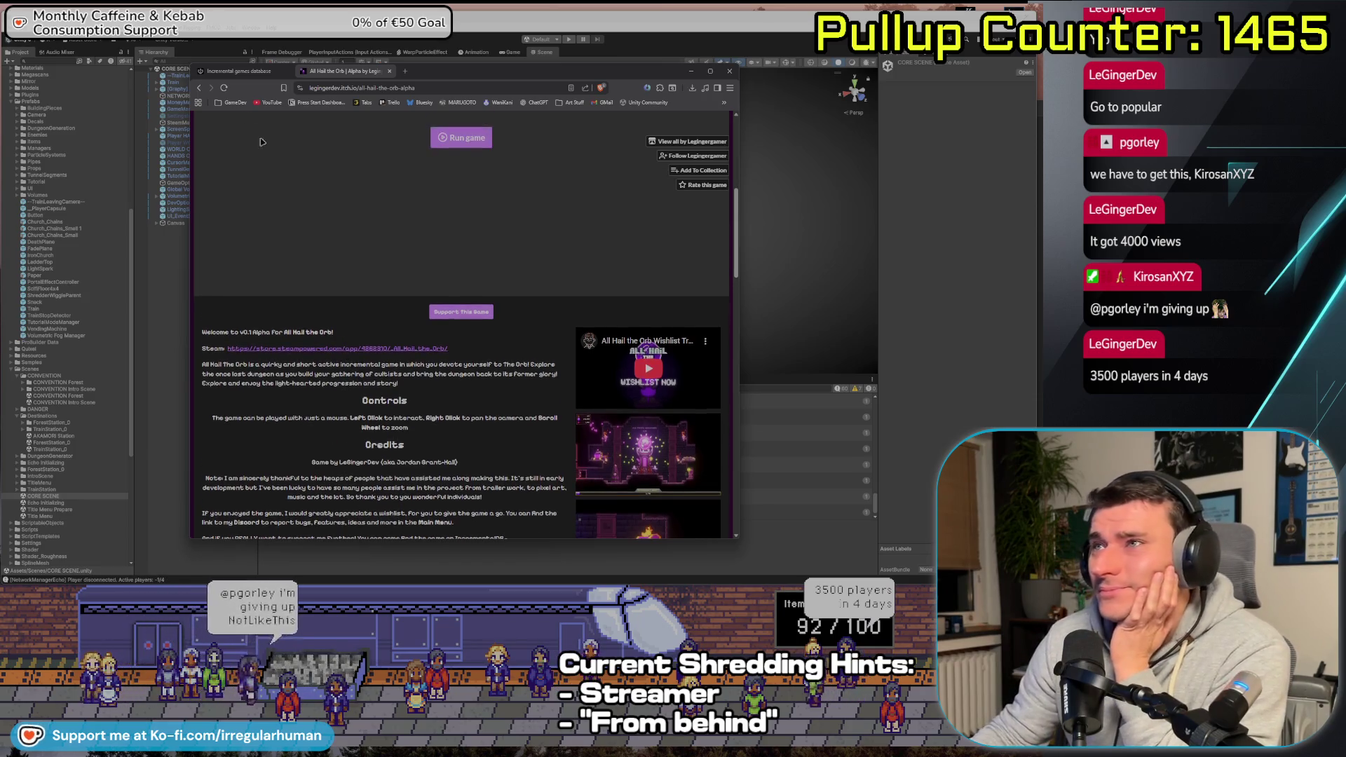
{"action": "left_click", "coordinate": [233, 71]}
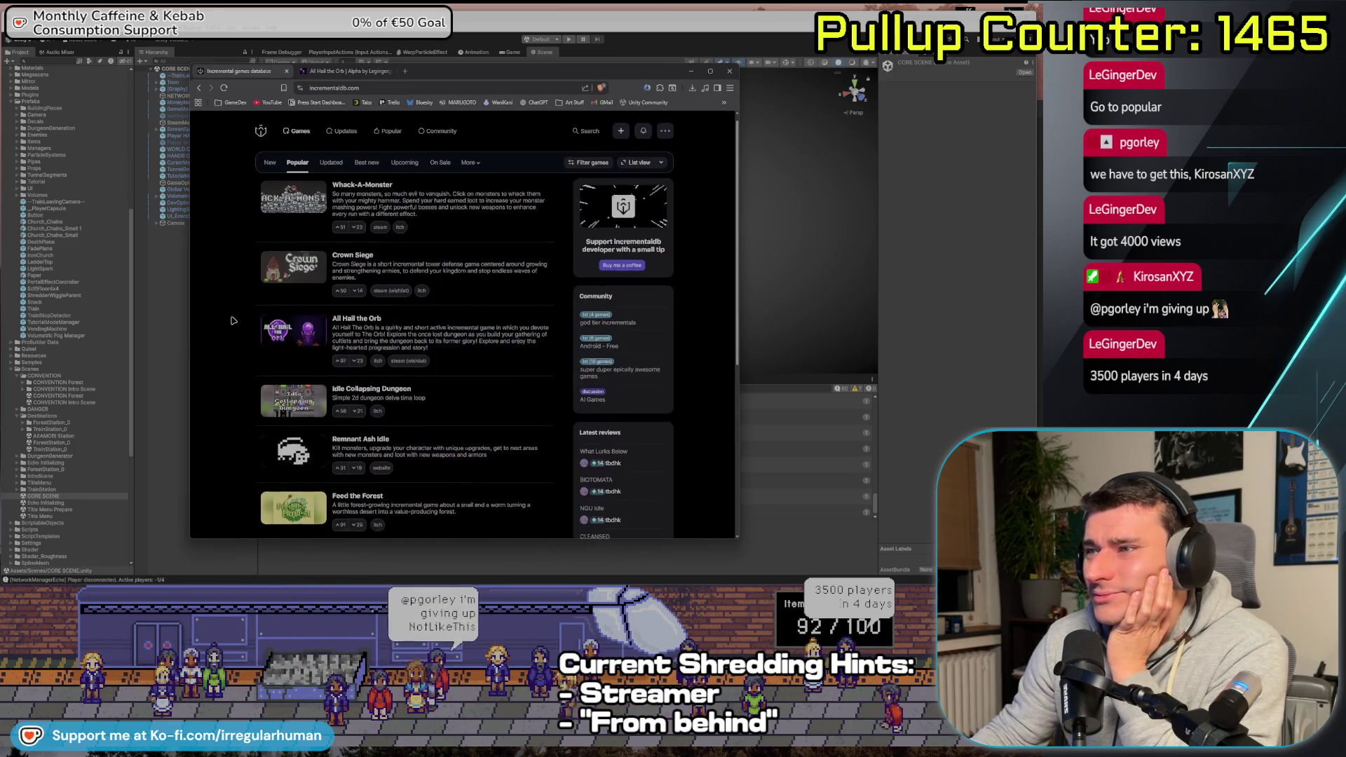
{"action": "scroll", "coordinate": [239, 293], "scroll_direction": "down", "scroll_amount": 3}
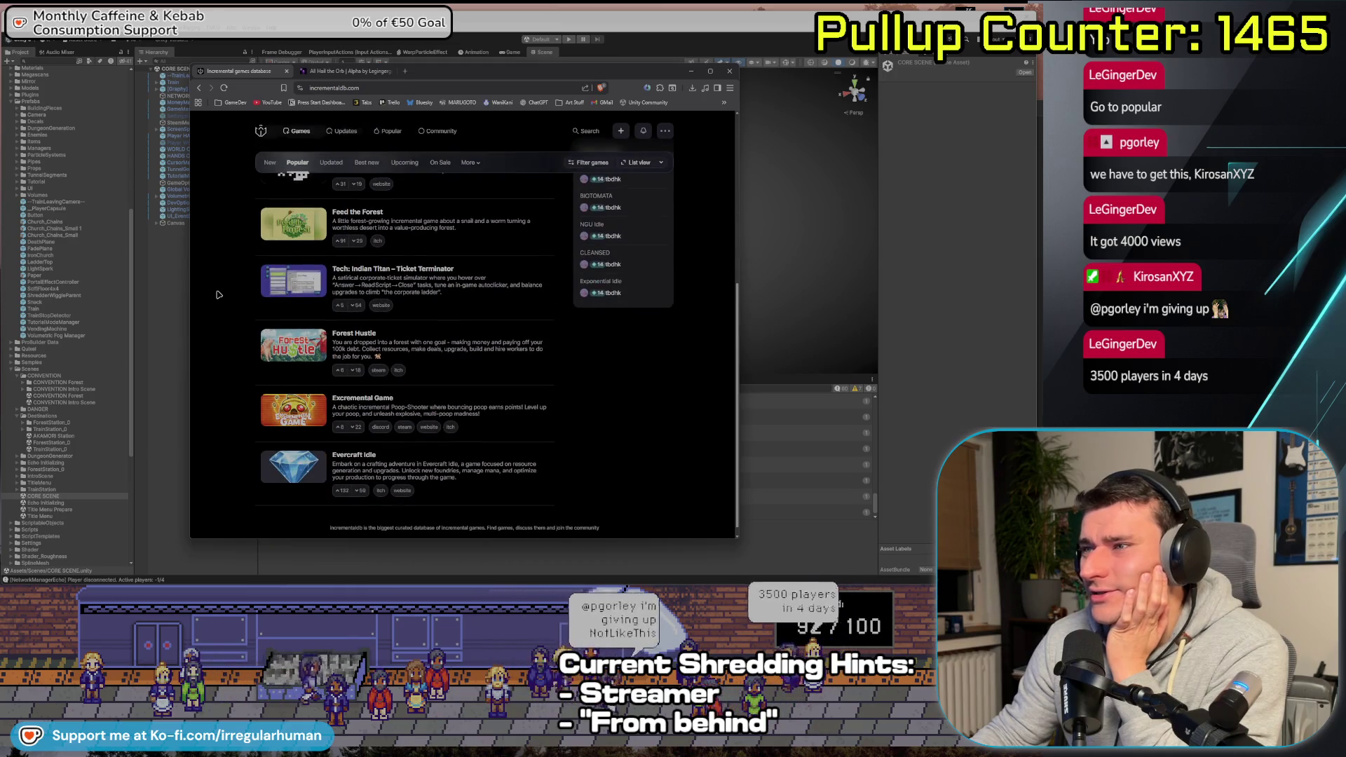
{"action": "scroll", "coordinate": [211, 294], "scroll_direction": "up", "scroll_amount": 4}
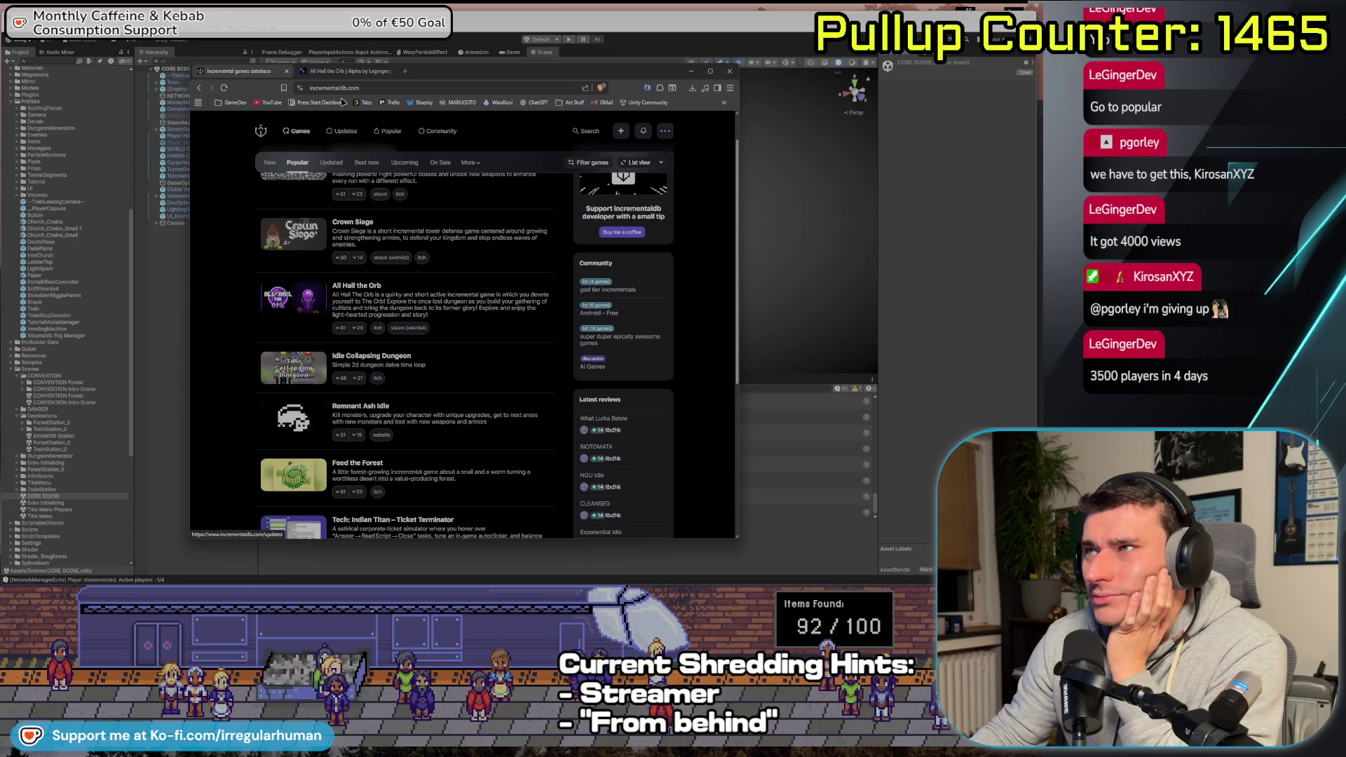
{"action": "left_click", "coordinate": [344, 72]}
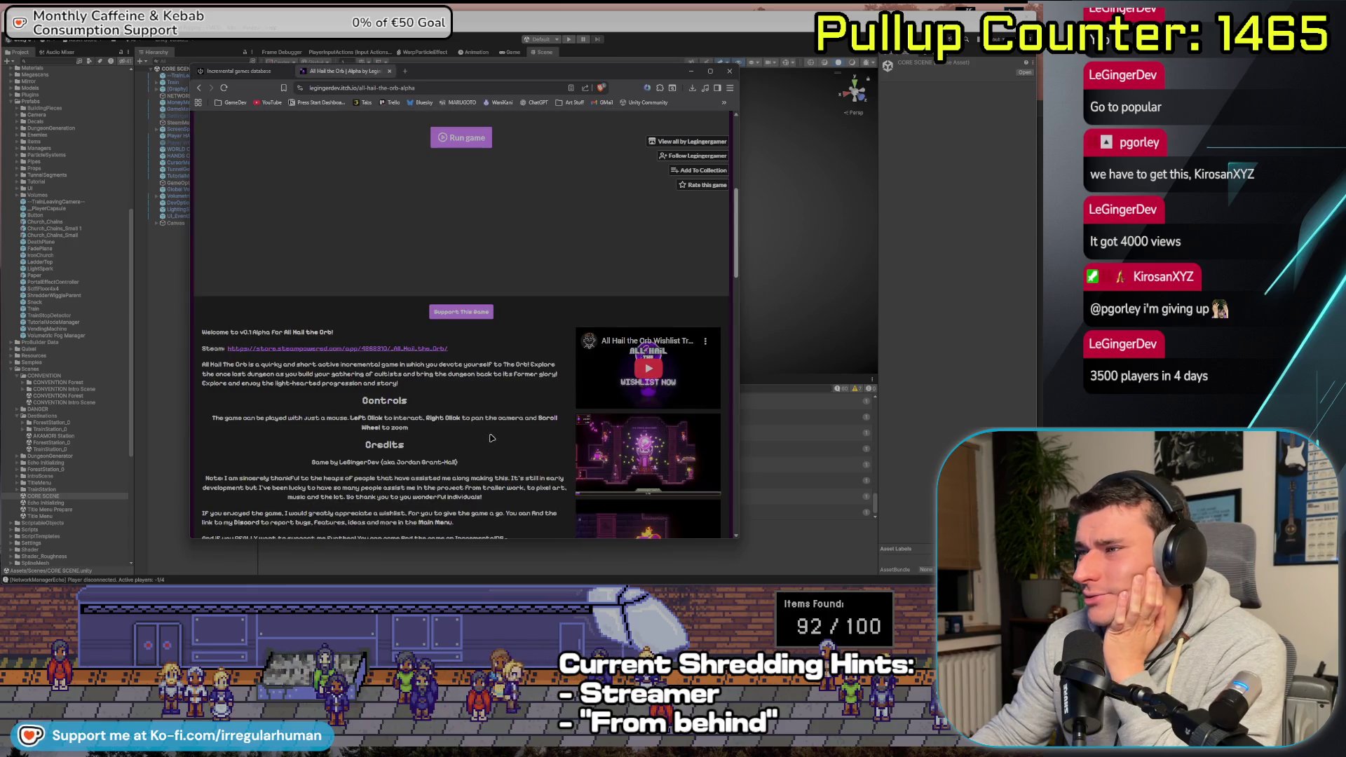
{"action": "scroll", "coordinate": [491, 437], "scroll_direction": "down", "scroll_amount": 3}
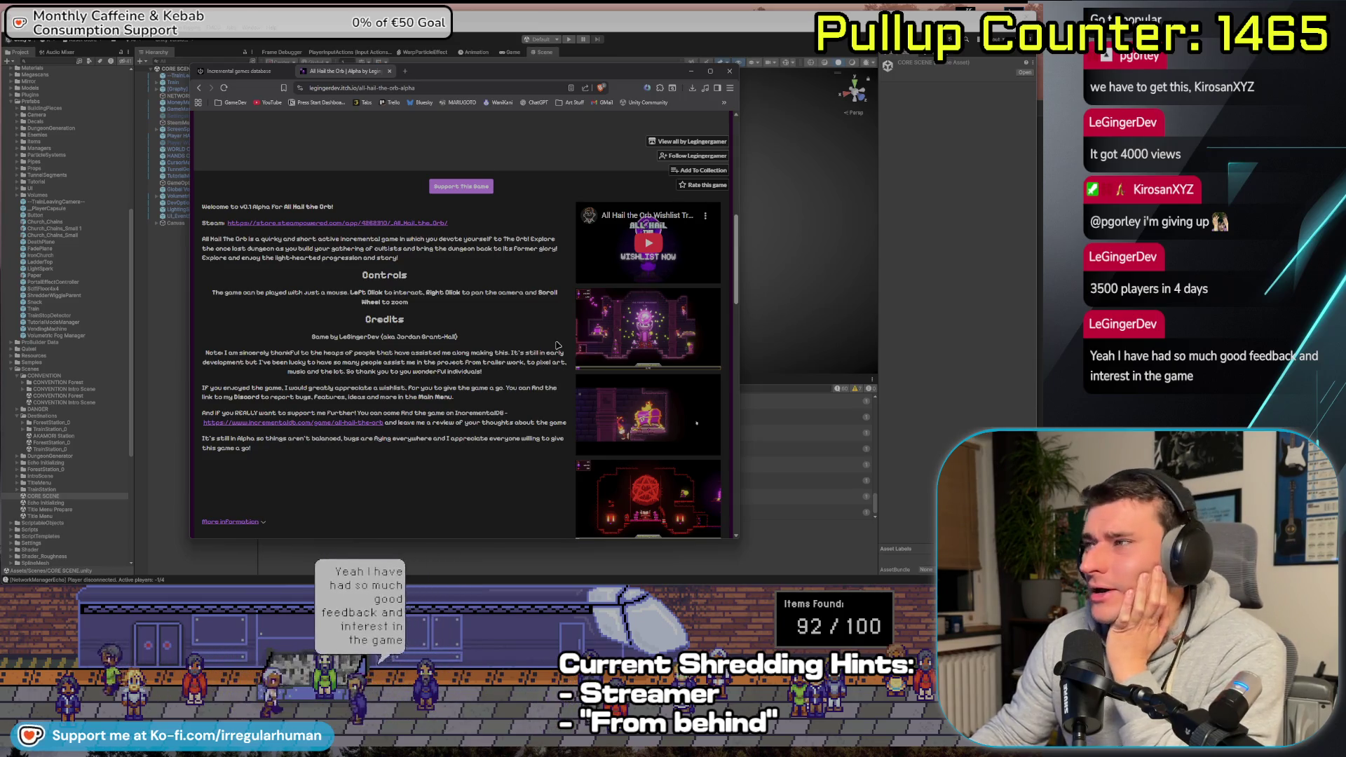
{"action": "left_click", "coordinate": [649, 330]}
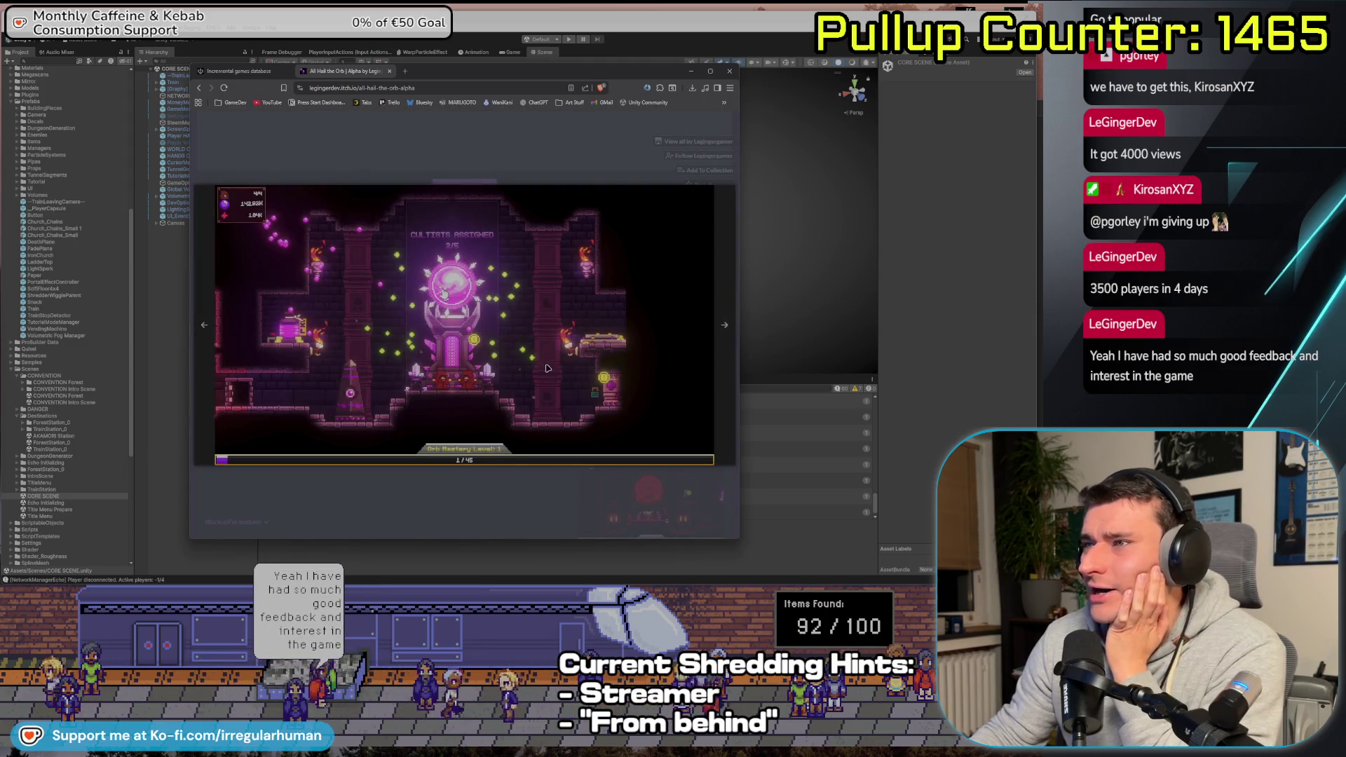
{"action": "left_click", "coordinate": [725, 326]}
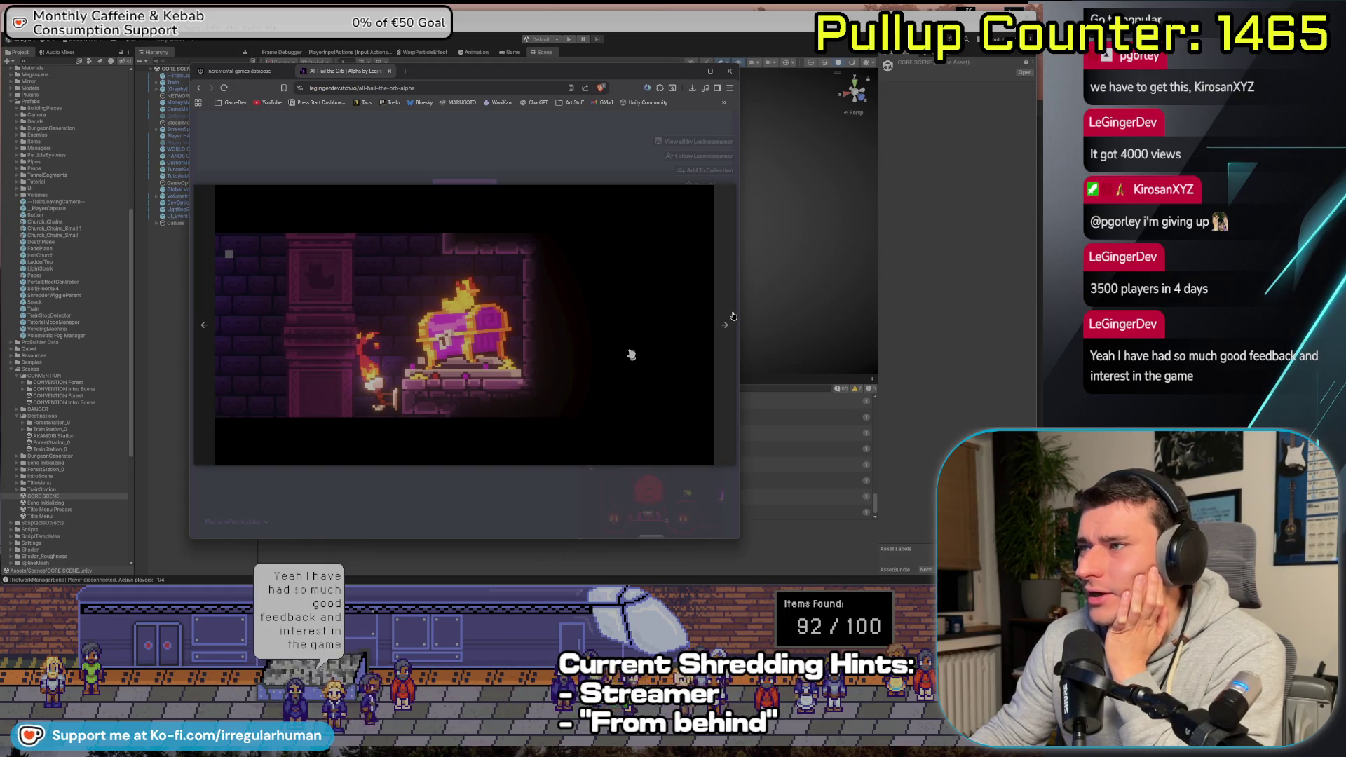
{"action": "left_click", "coordinate": [732, 317]}
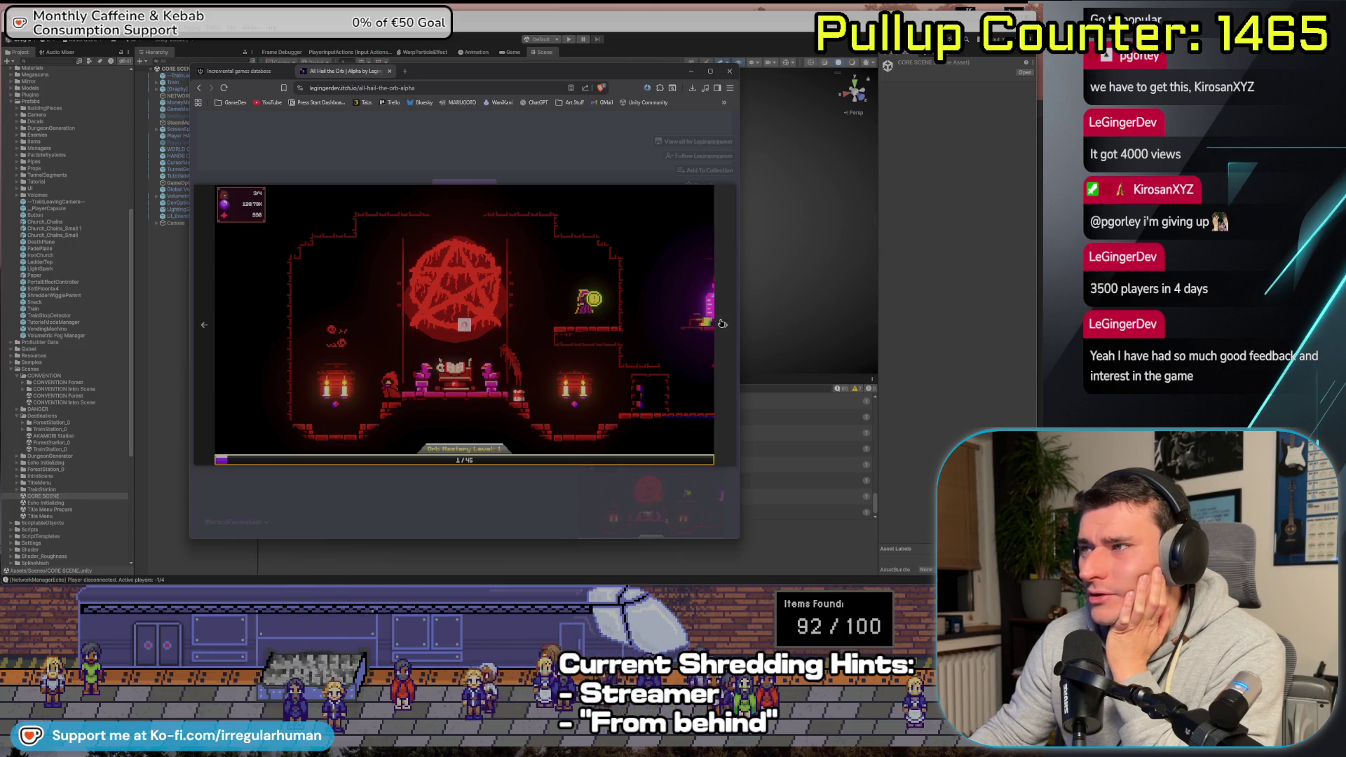
{"action": "left_click", "coordinate": [726, 321]}
{"action": "left_click", "coordinate": [725, 316]}
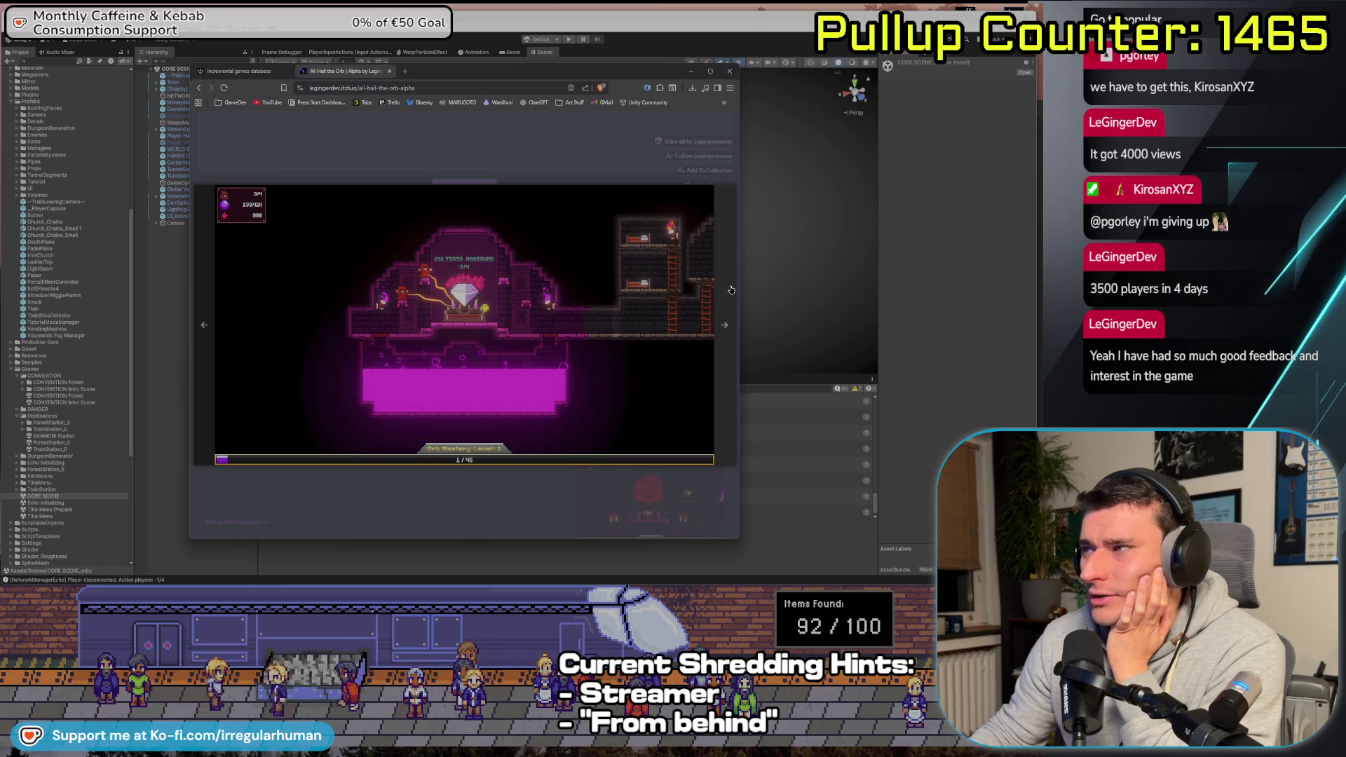
{"action": "left_click", "coordinate": [730, 290]}
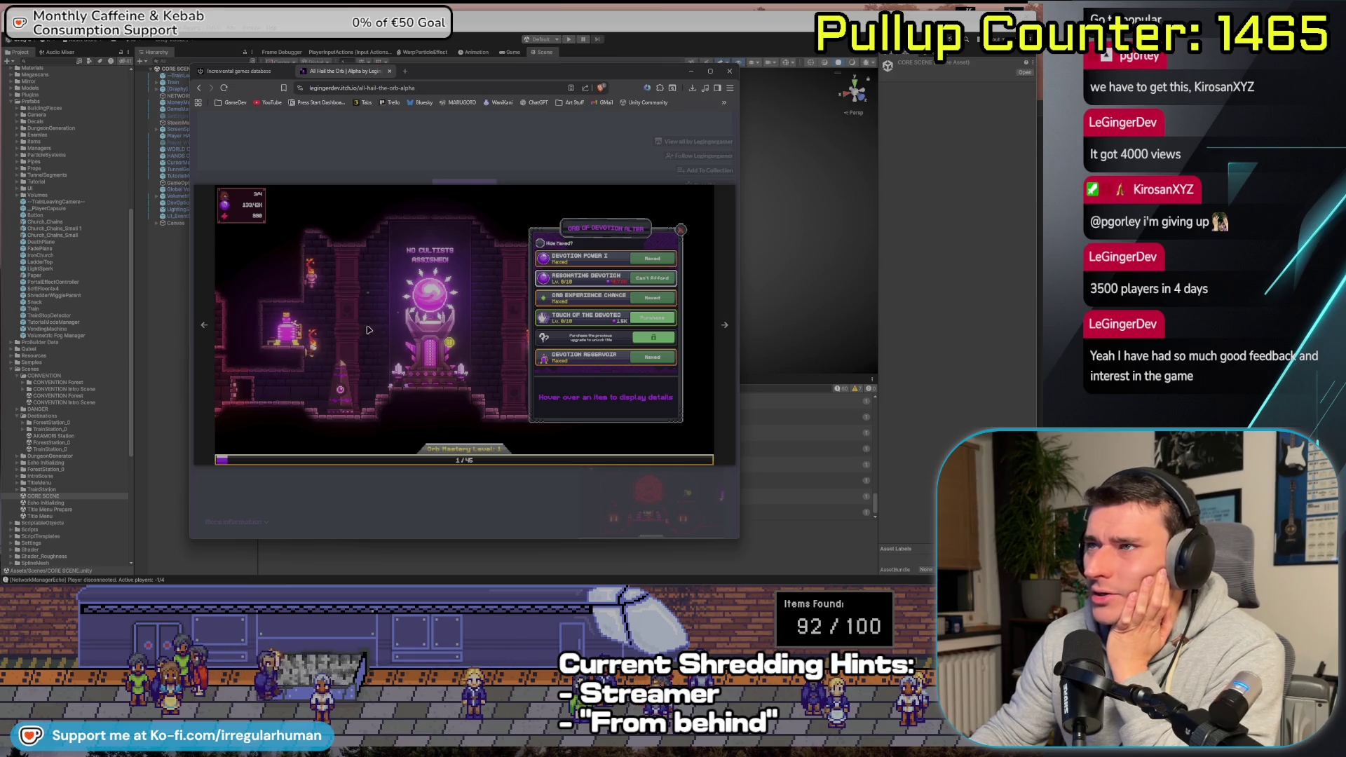
{"action": "left_click", "coordinate": [724, 321]}
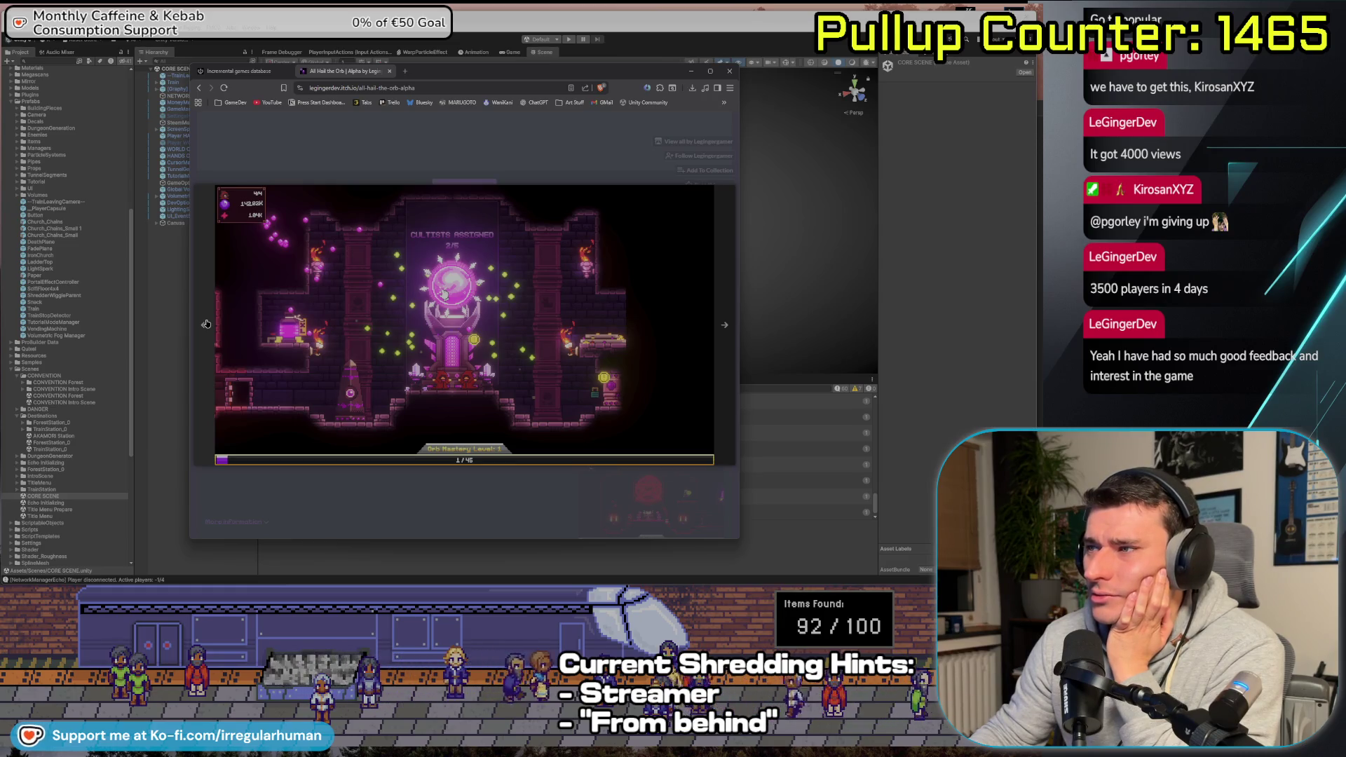
{"action": "left_click", "coordinate": [734, 324]}
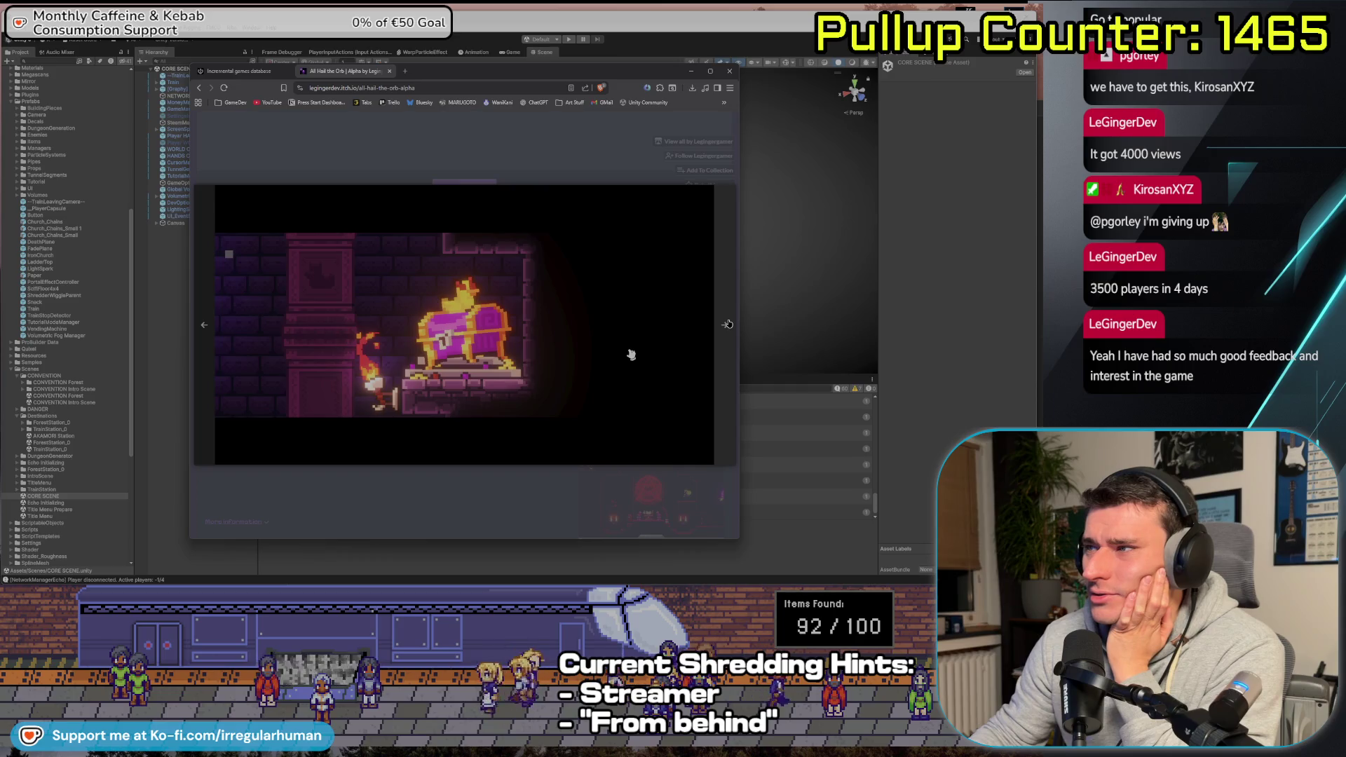
{"action": "left_click", "coordinate": [384, 144]}
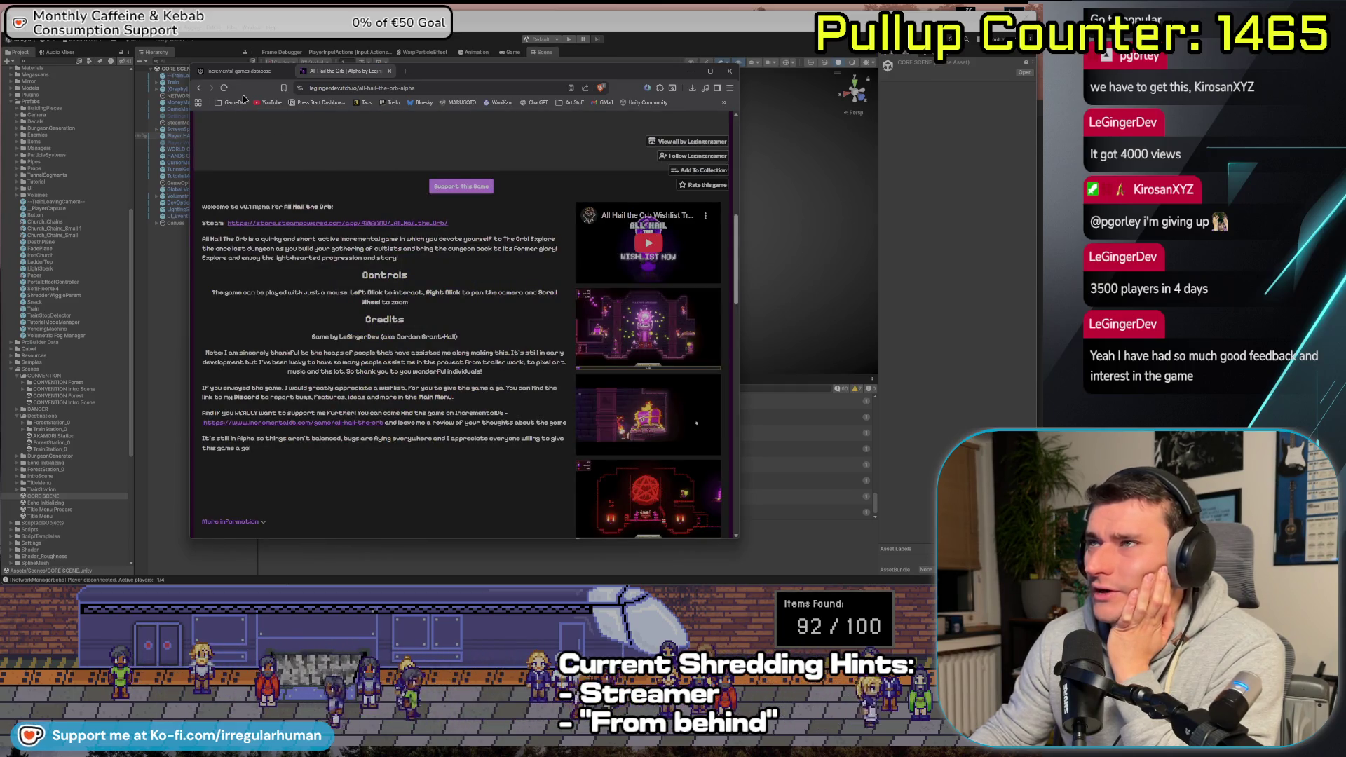
Close the All Hail the Orb page and browse the incremental games list
{"action": "left_click", "coordinate": [390, 71]}
{"action": "scroll", "coordinate": [615, 418], "scroll_direction": "down", "scroll_amount": 10}
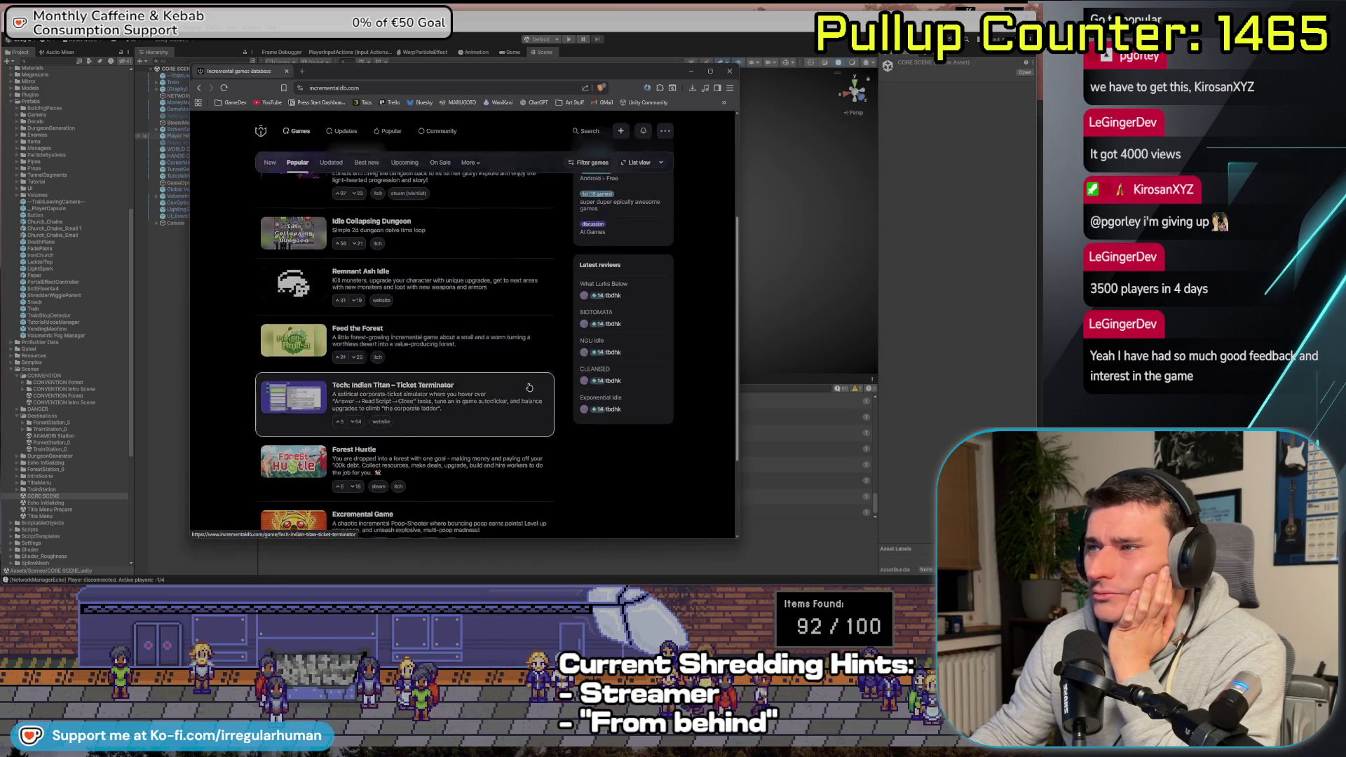
{"action": "scroll", "coordinate": [616, 419], "scroll_direction": "down", "scroll_amount": 2}
{"action": "scroll", "coordinate": [565, 396], "scroll_direction": "up", "scroll_amount": 4}
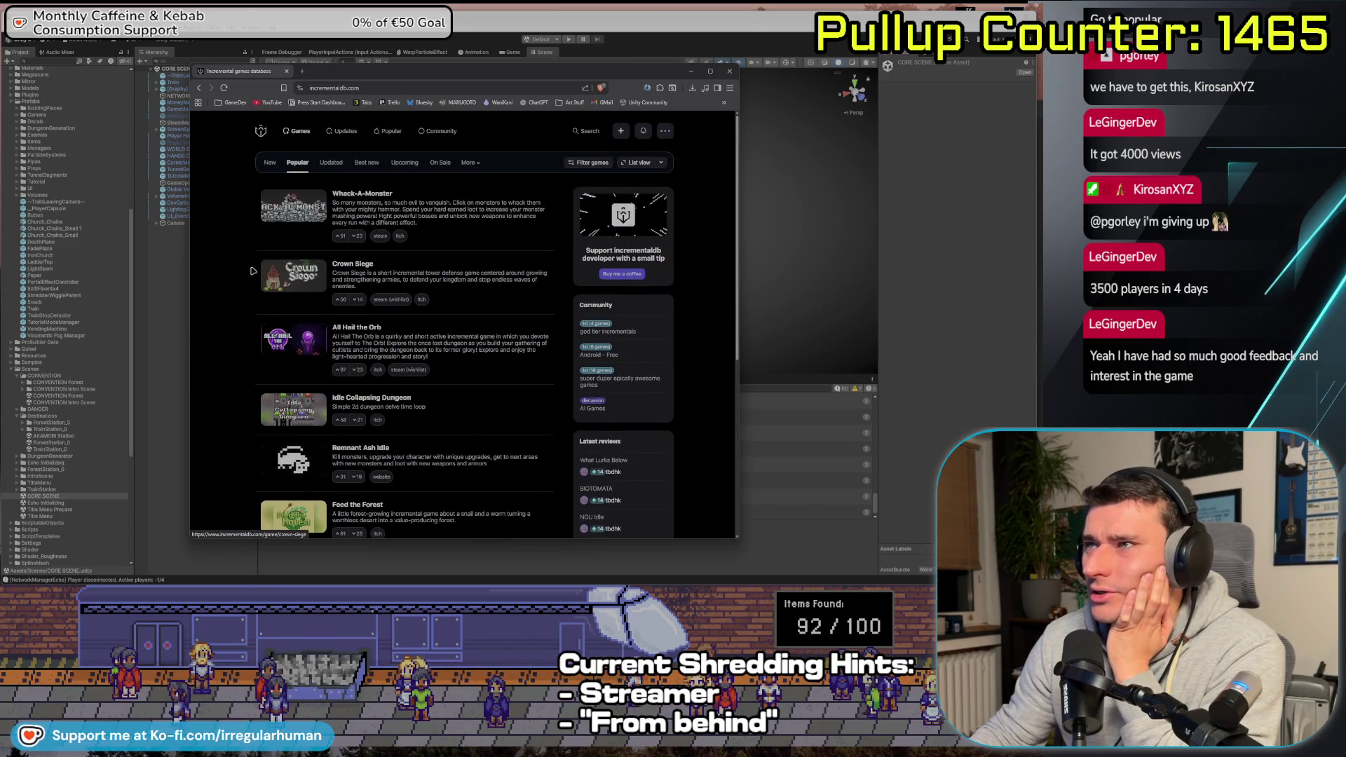
Switch to recently updated games, scroll down to Xiuzhen Idle, then close the browser
{"action": "left_click", "coordinate": [346, 162]}
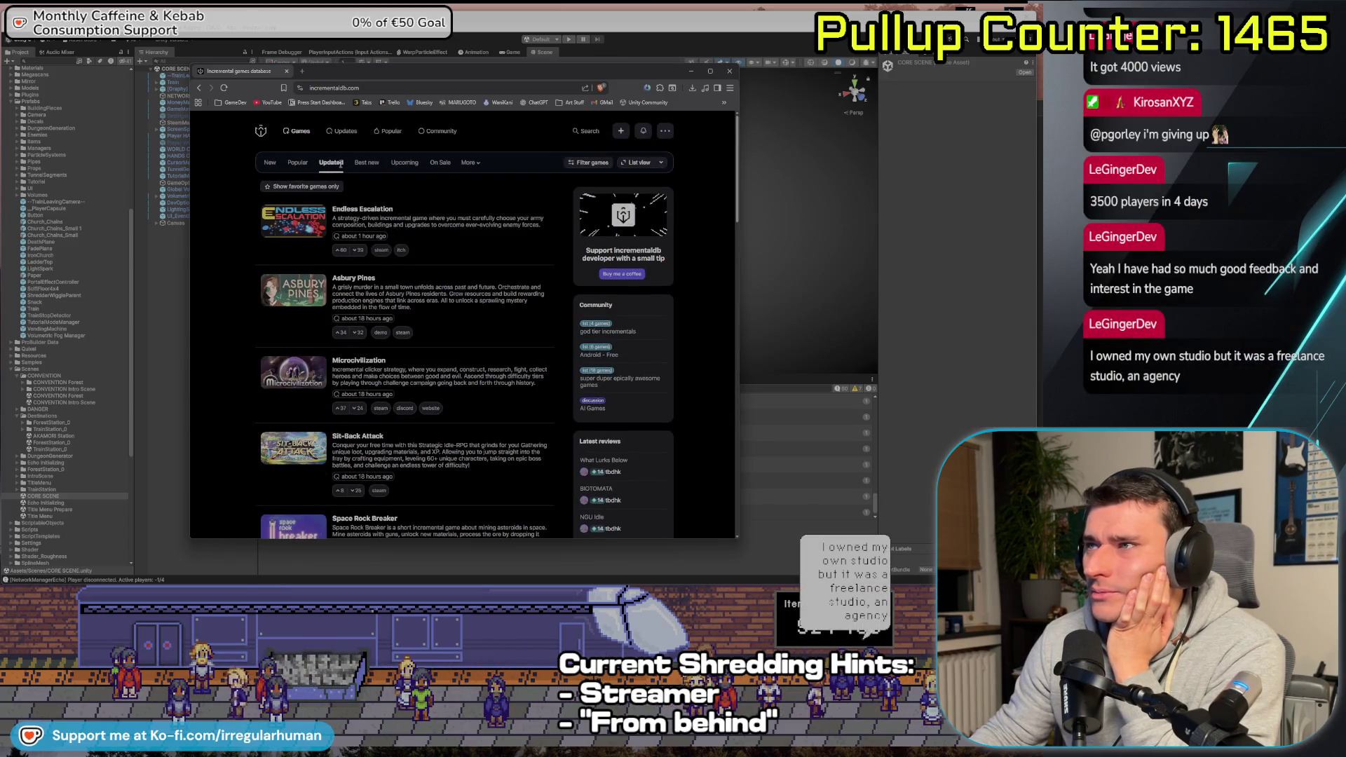
{"action": "scroll", "coordinate": [254, 269], "scroll_direction": "down", "scroll_amount": 5}
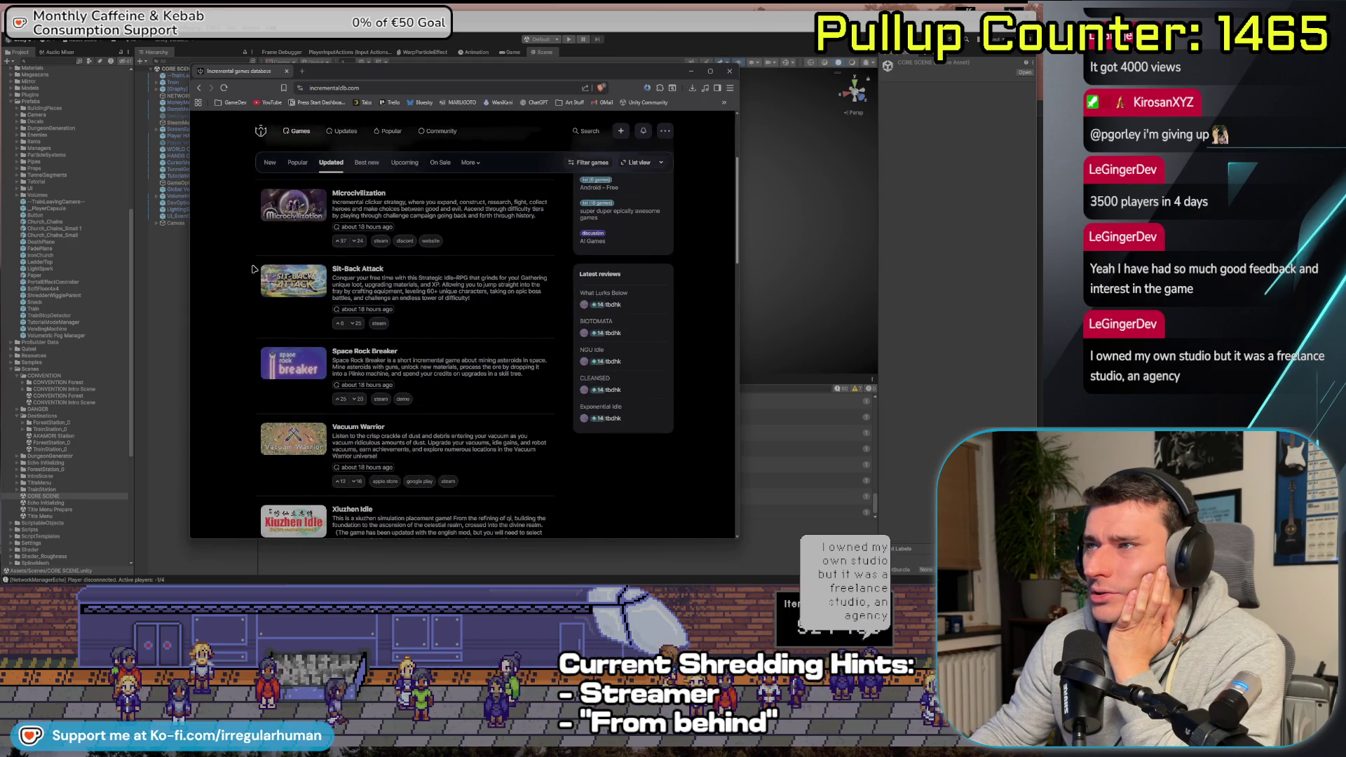
{"action": "scroll", "coordinate": [253, 269], "scroll_direction": "down", "scroll_amount": 2}
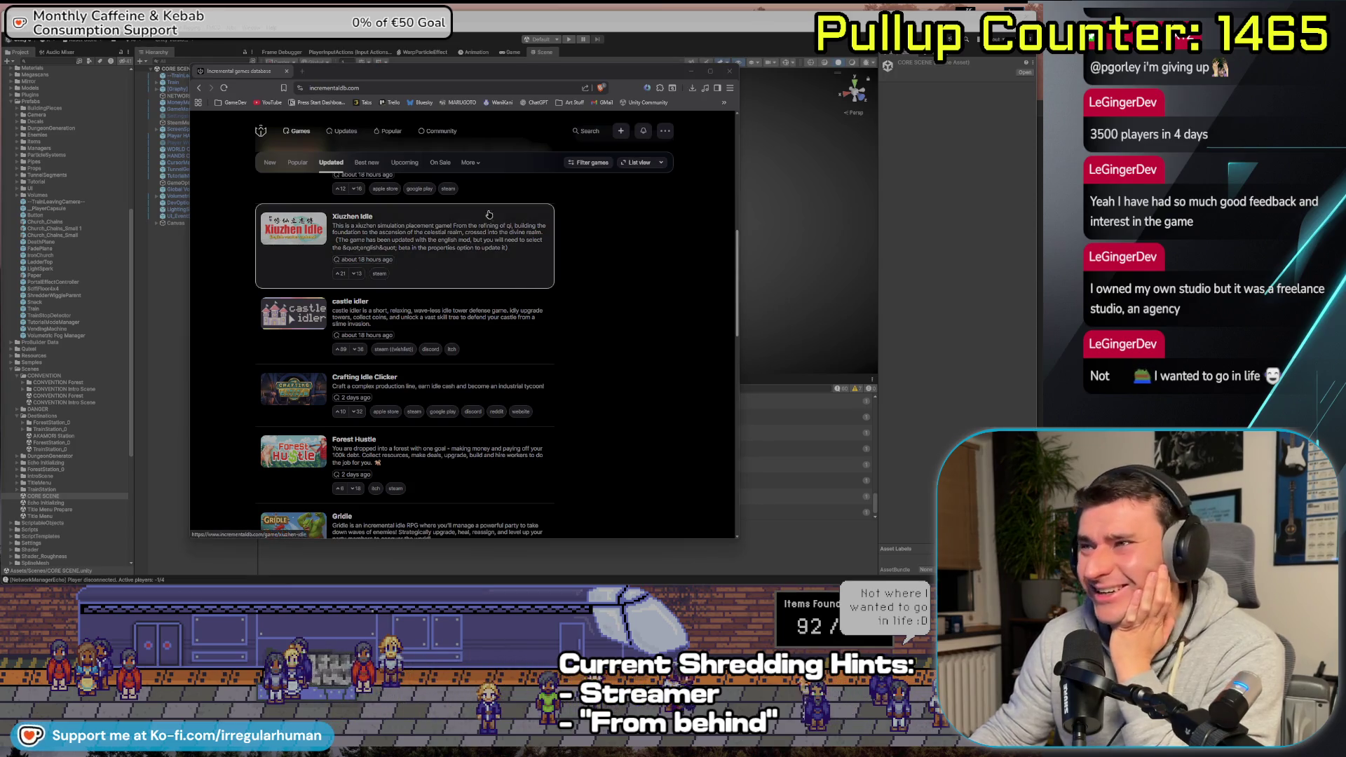
{"action": "left_click_drag", "start_coordinate": [380, 74], "coordinate": [367, 66]}
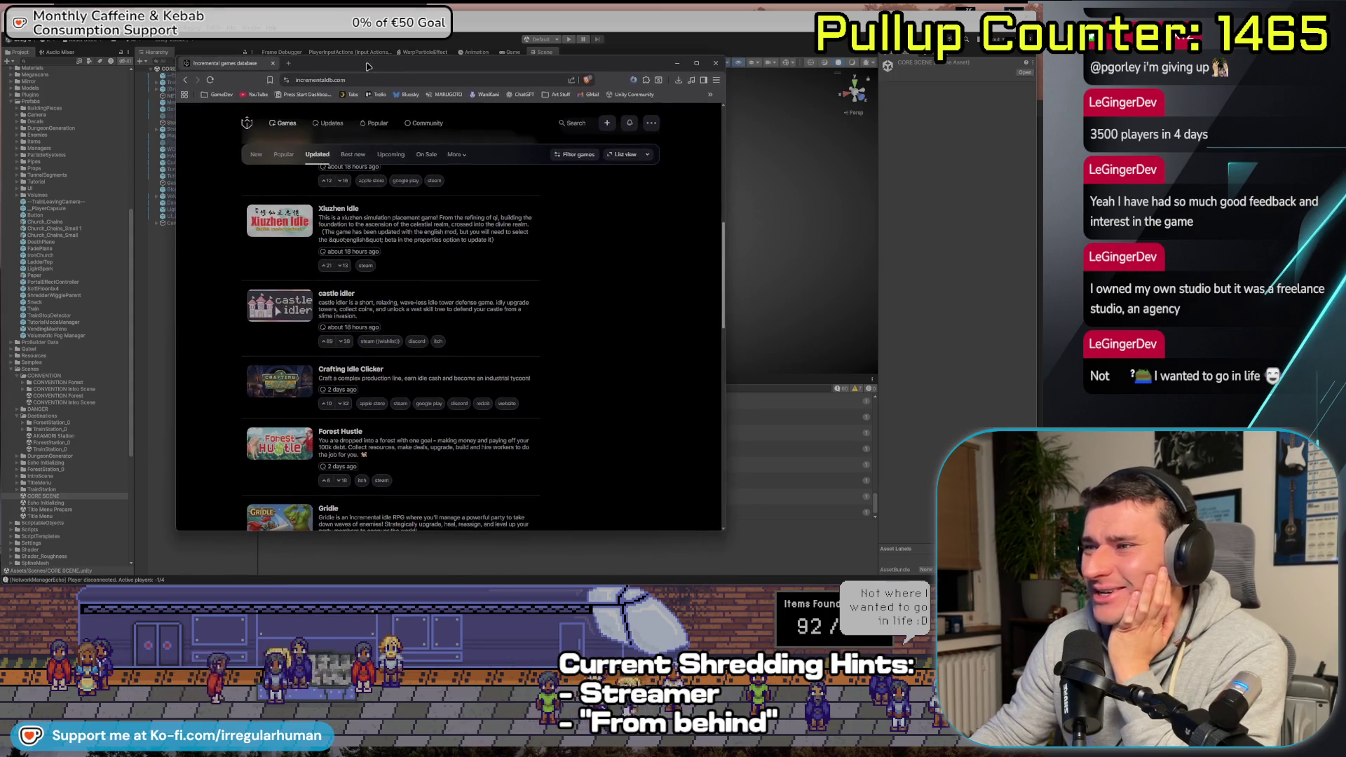
{"action": "left_click", "coordinate": [715, 64]}
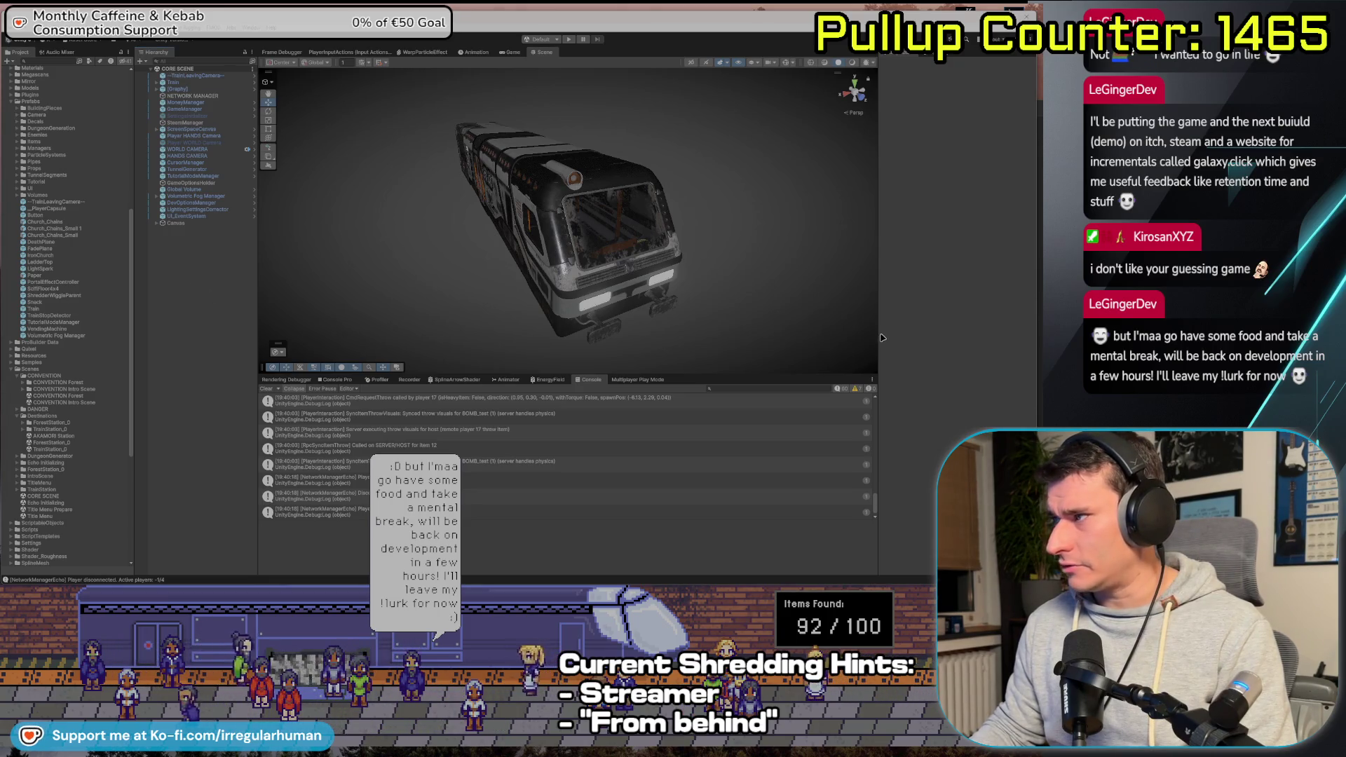
Narrow the Unity scene and console panel slightly, then return to Antigravity
{"action": "mouse_move", "coordinate": [878, 339]}
{"action": "left_mouse_down"}
{"action": "mouse_move", "coordinate": [813, 339]}
{"action": "mouse_move", "coordinate": [876, 341]}
{"action": "left_mouse_up"}
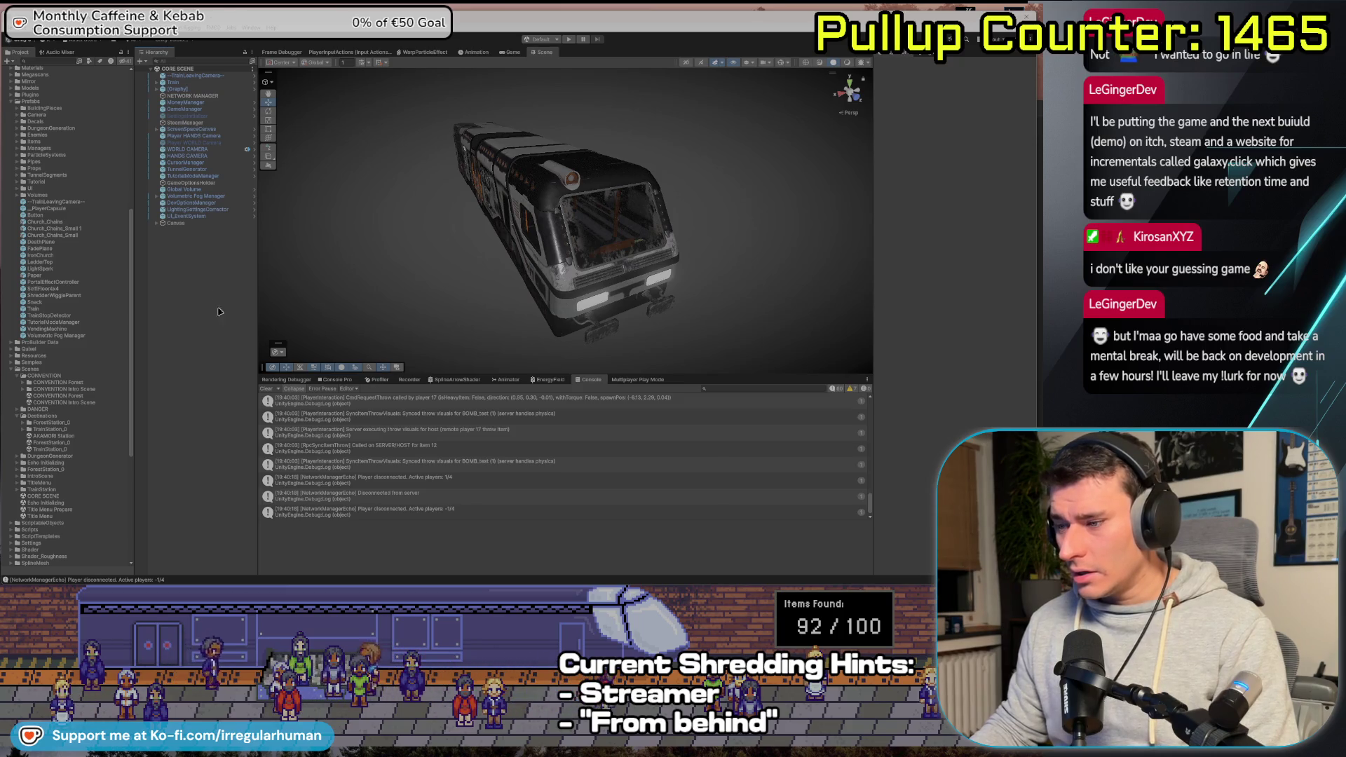
{"action": "key", "text": "alt+Tab"}
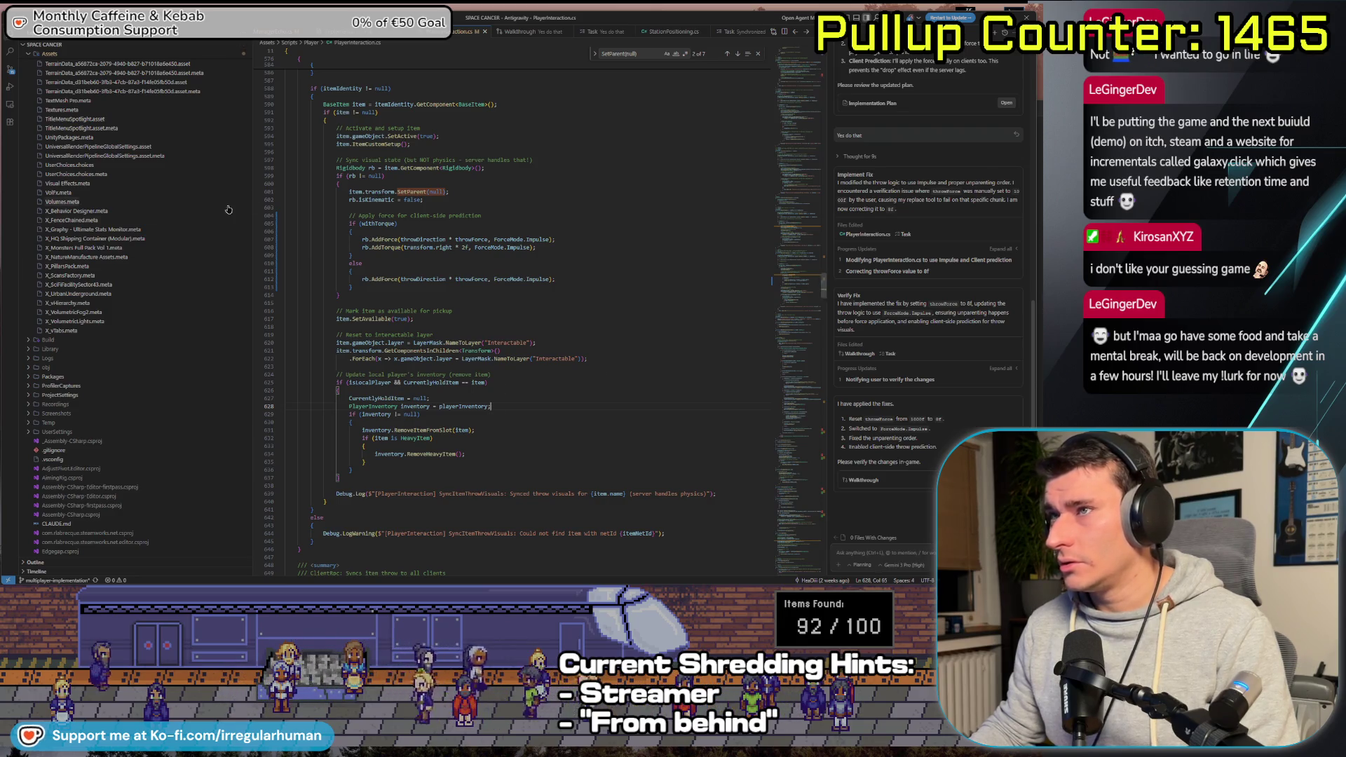
Shrink the explorer pane and select 'Impulse' in the agent's throw-fix summary for PlayerInteraction.cs
{"action": "left_click_drag", "start_coordinate": [252, 271], "coordinate": [215, 271]}
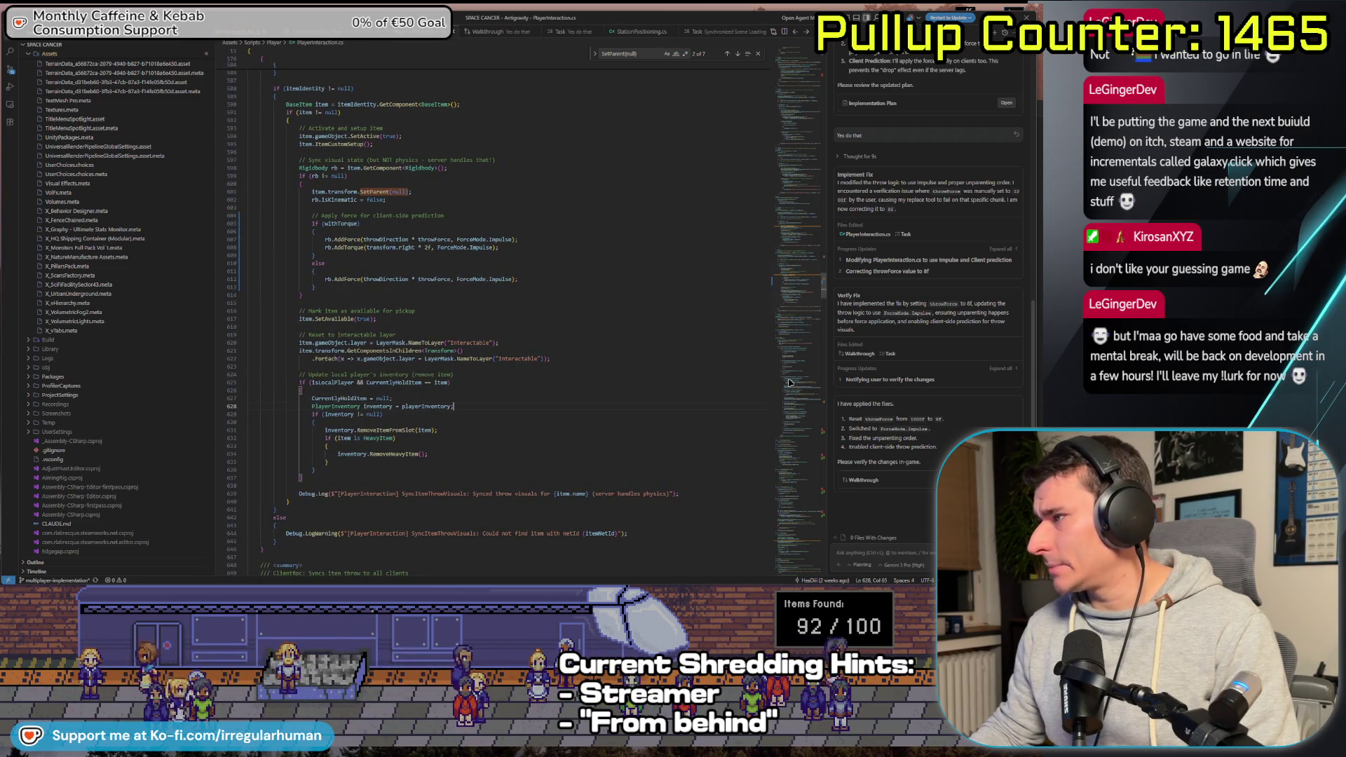
{"action": "key", "text": "ctrl+l"}
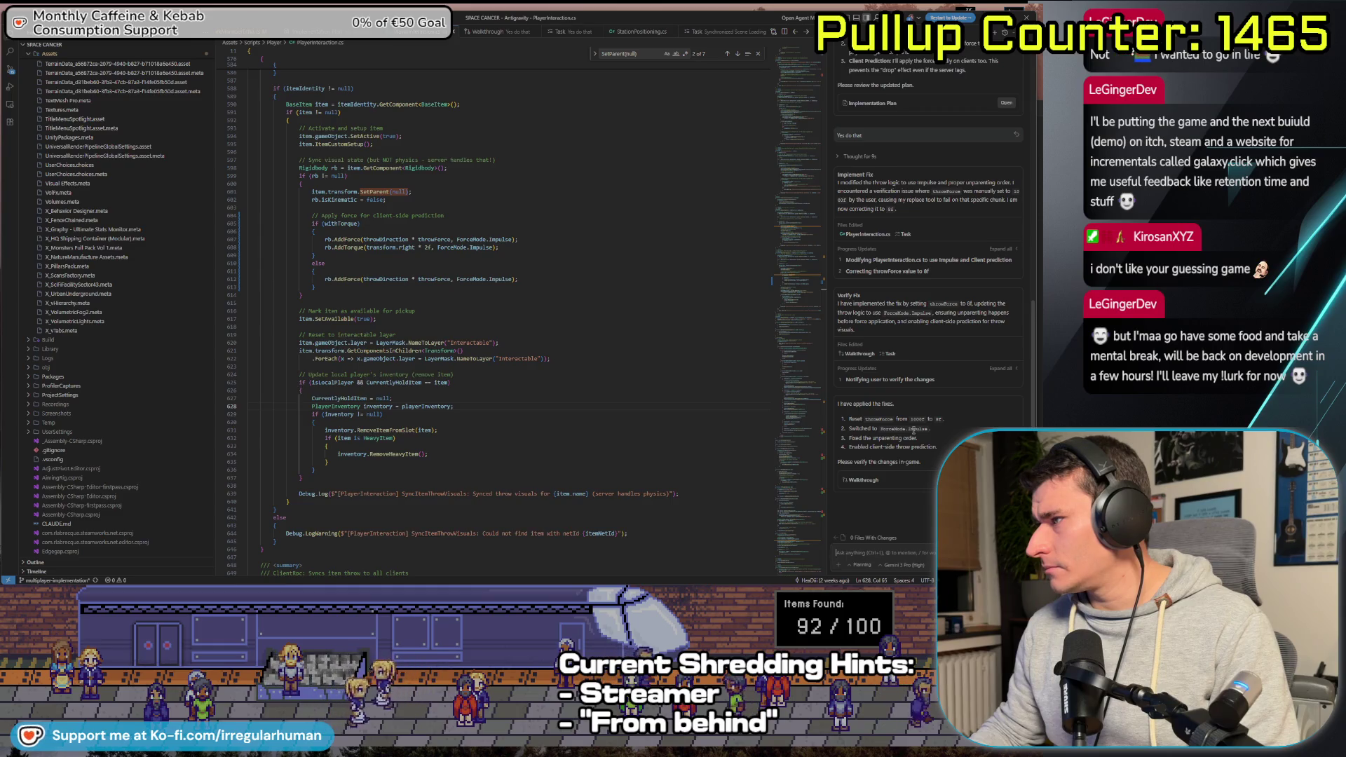
{"action": "double_click", "coordinate": [913, 429]}
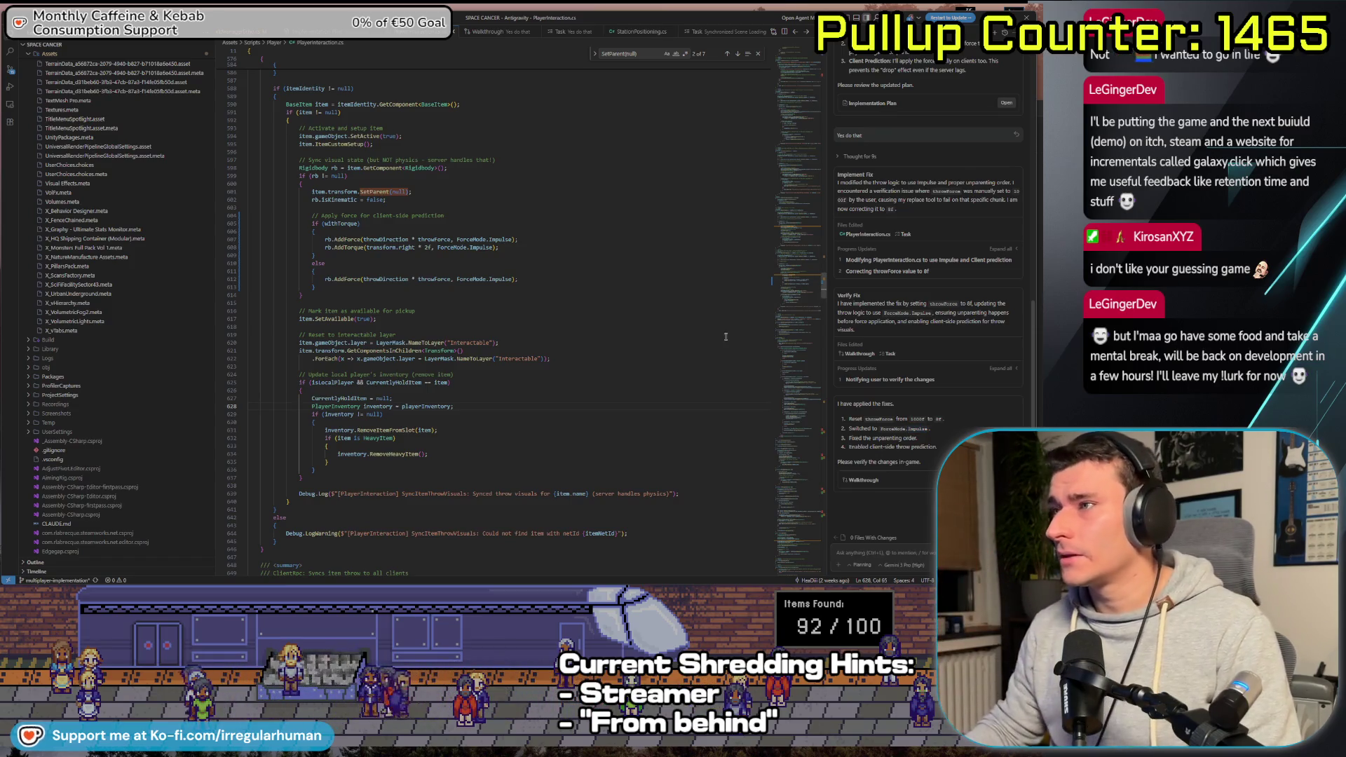
{"action": "scroll", "coordinate": [407, 219], "scroll_direction": "up", "scroll_amount": 2}
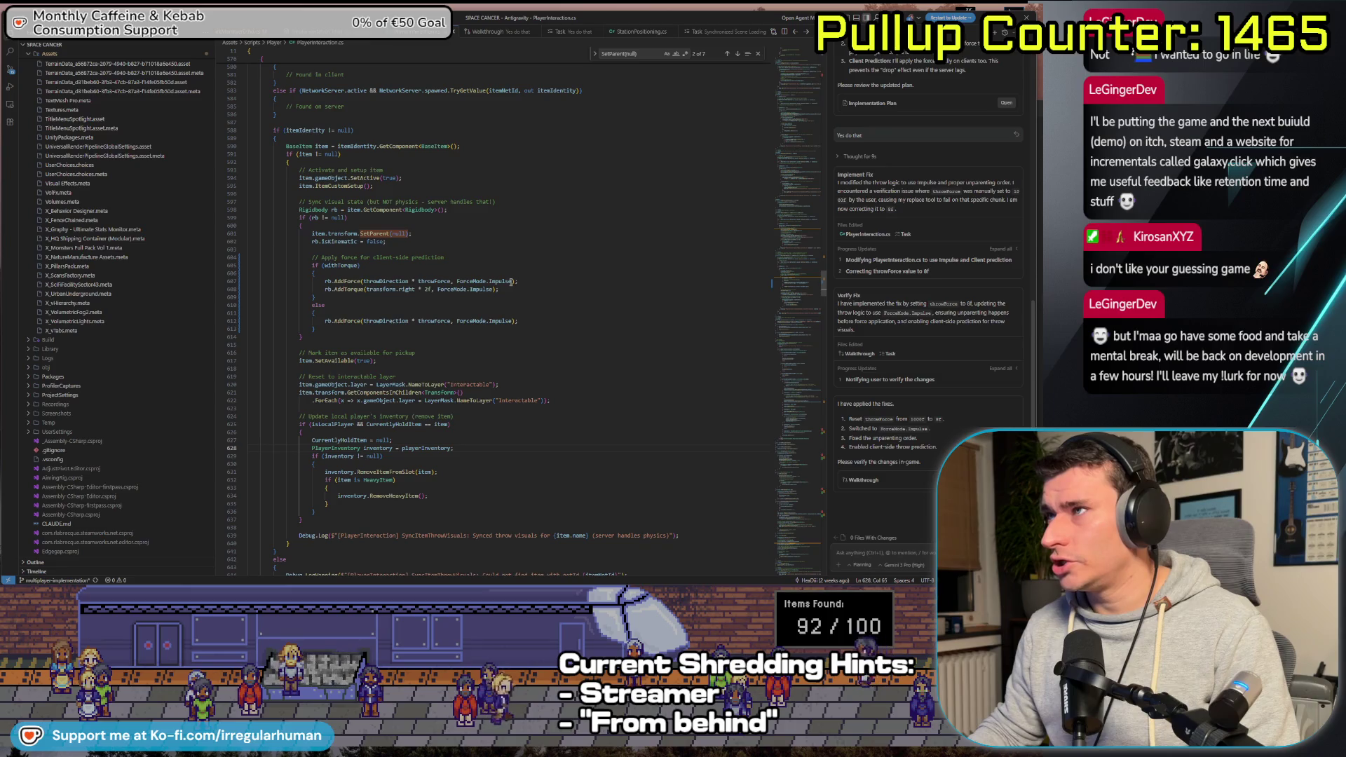
{"action": "key", "text": "alt+Tab"}
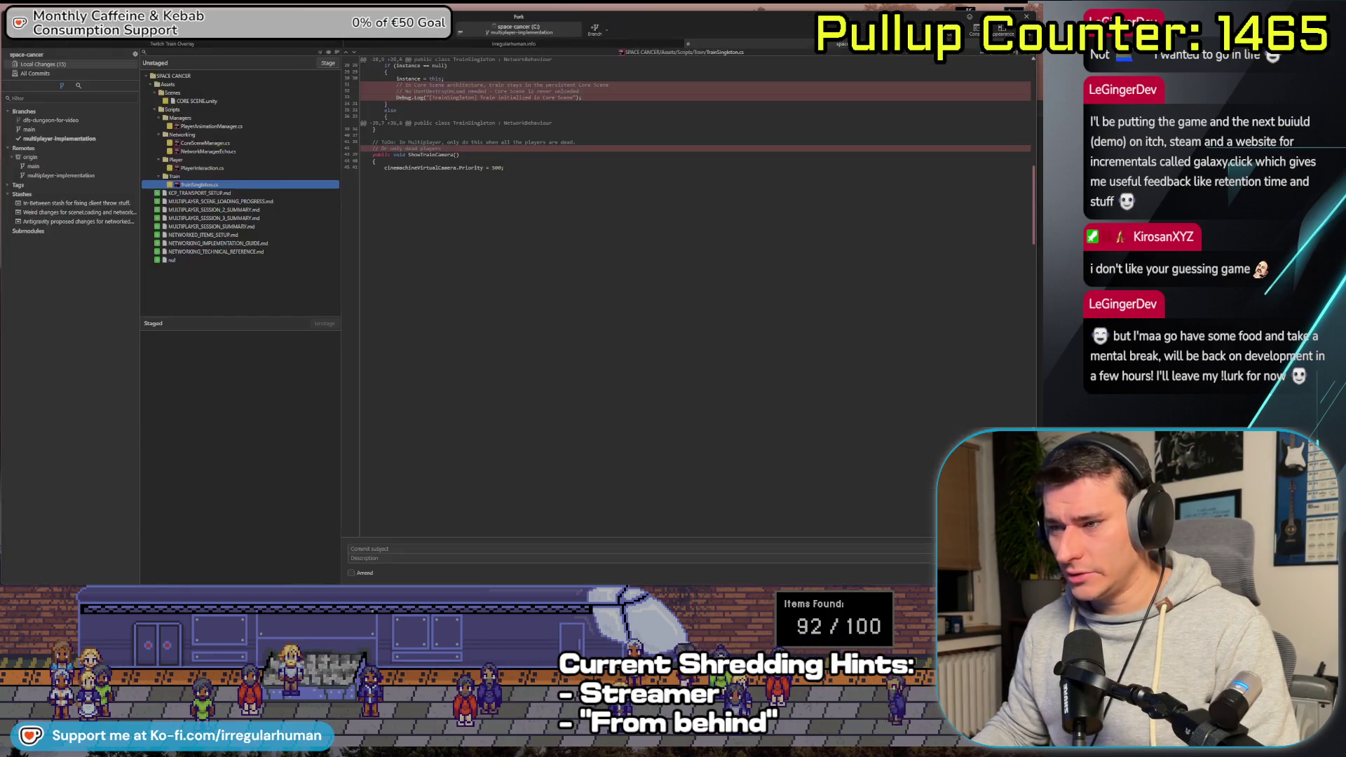
Show the PlayerInteraction.cs diff and select its client-side prediction throw-force lines
{"action": "left_click", "coordinate": [209, 169]}
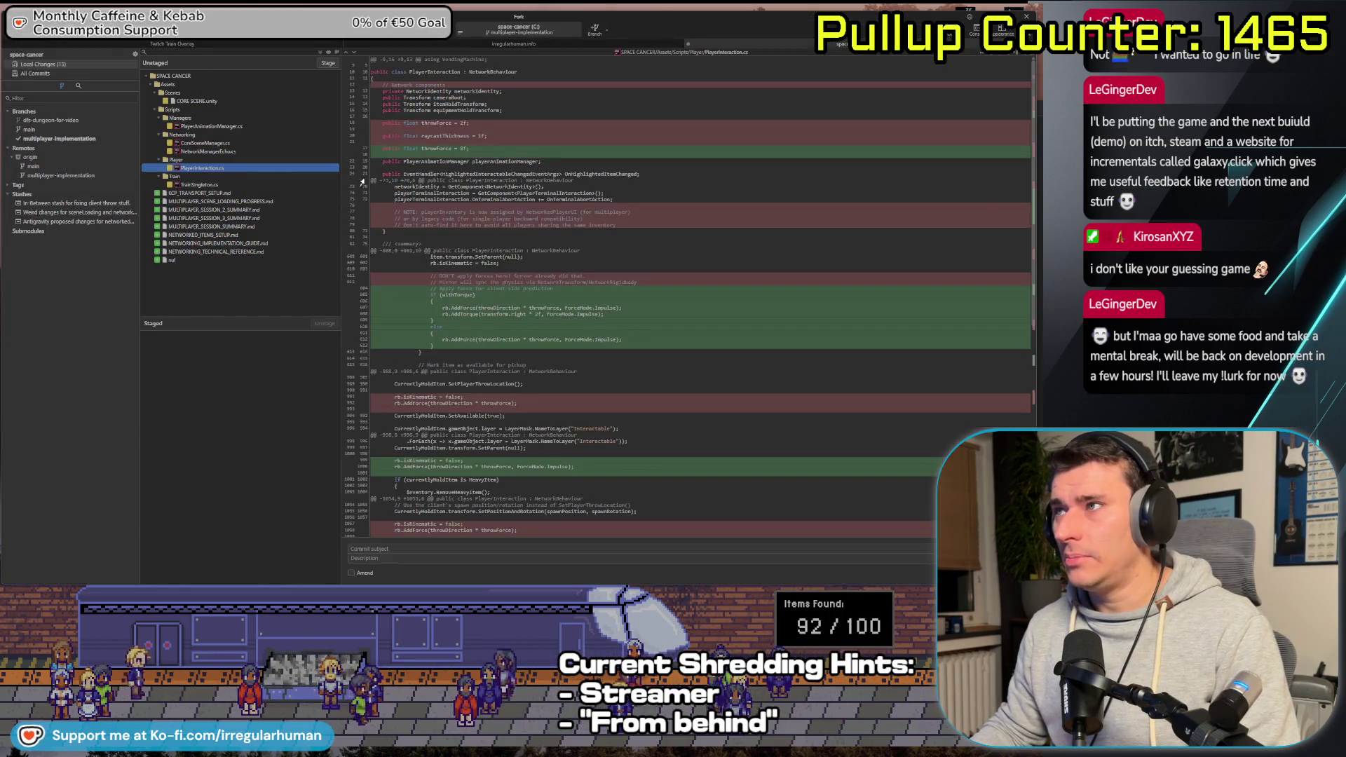
{"action": "mouse_move", "coordinate": [469, 149]}
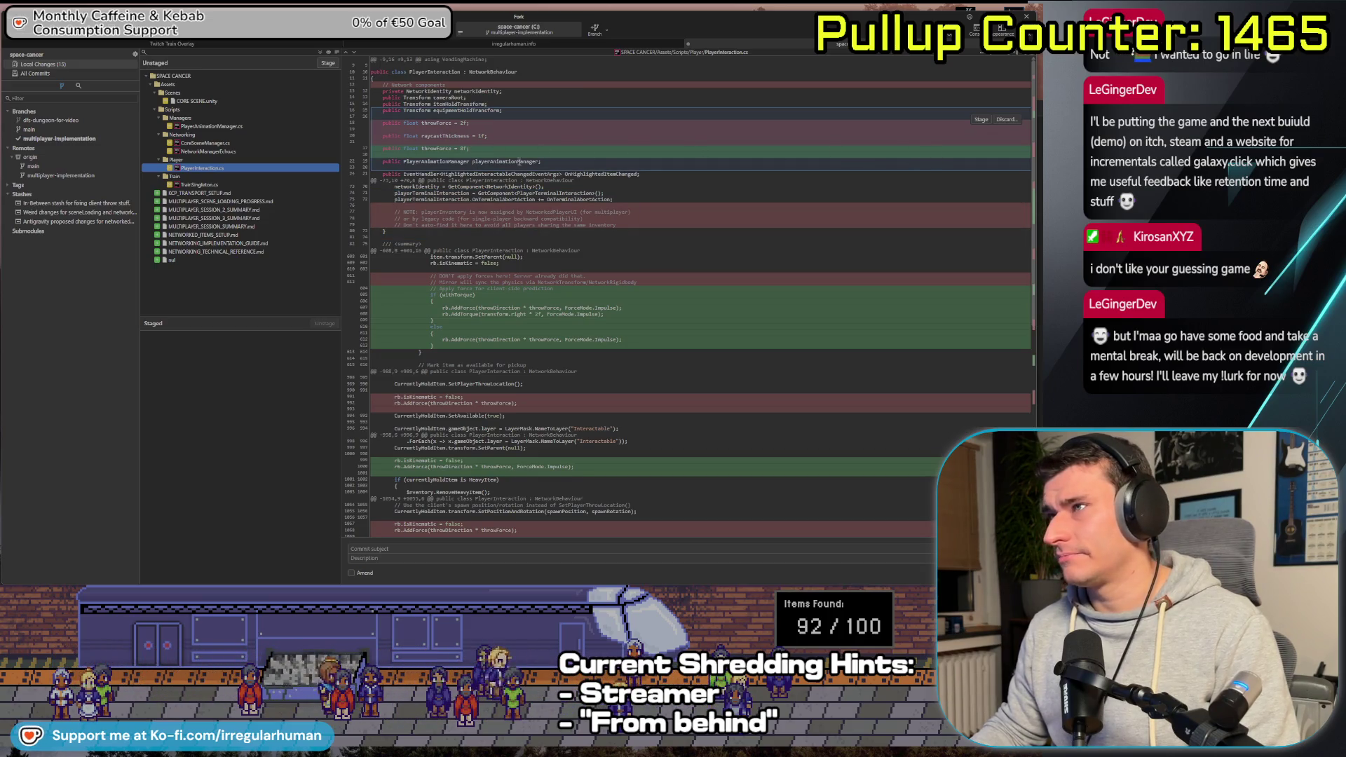
{"action": "left_click", "coordinate": [588, 225]}
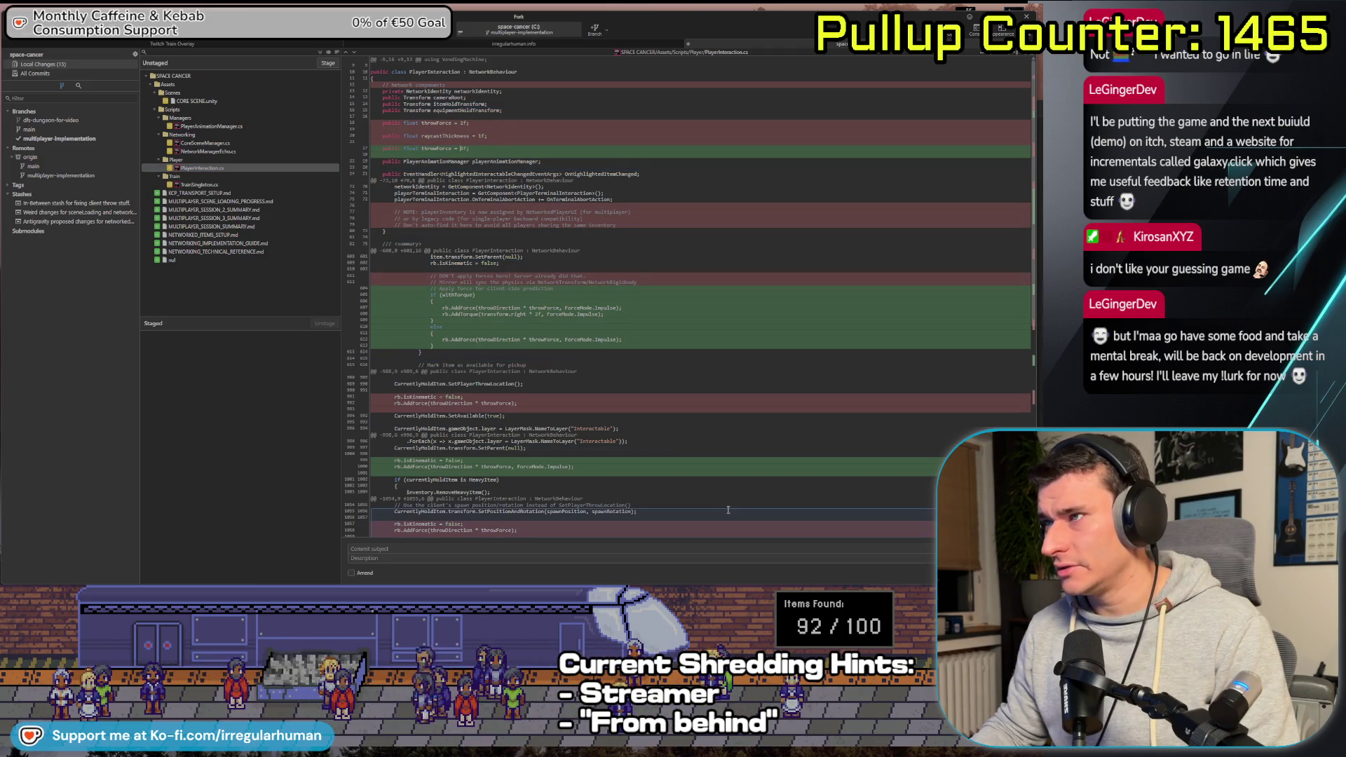
{"action": "mouse_move", "coordinate": [566, 344]}
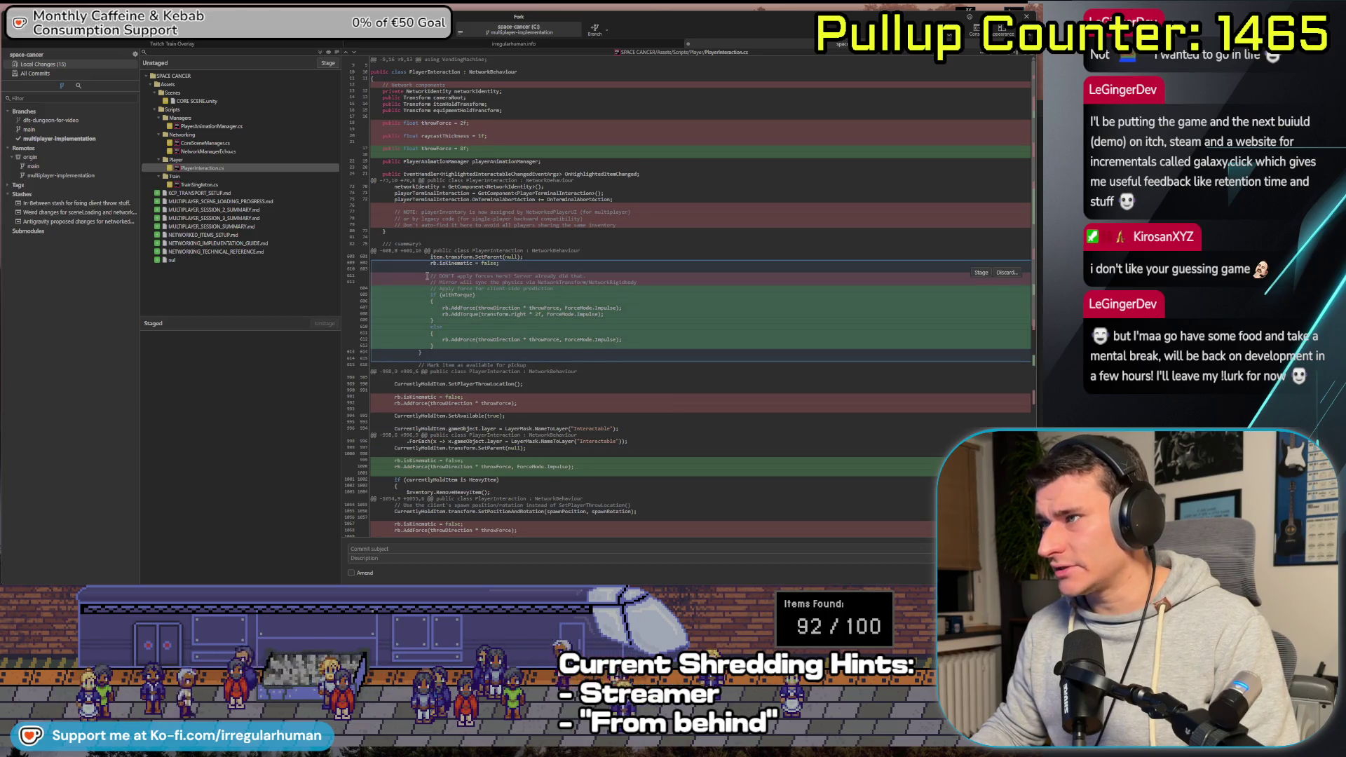
{"action": "left_click_drag", "start_coordinate": [430, 288], "coordinate": [461, 348]}
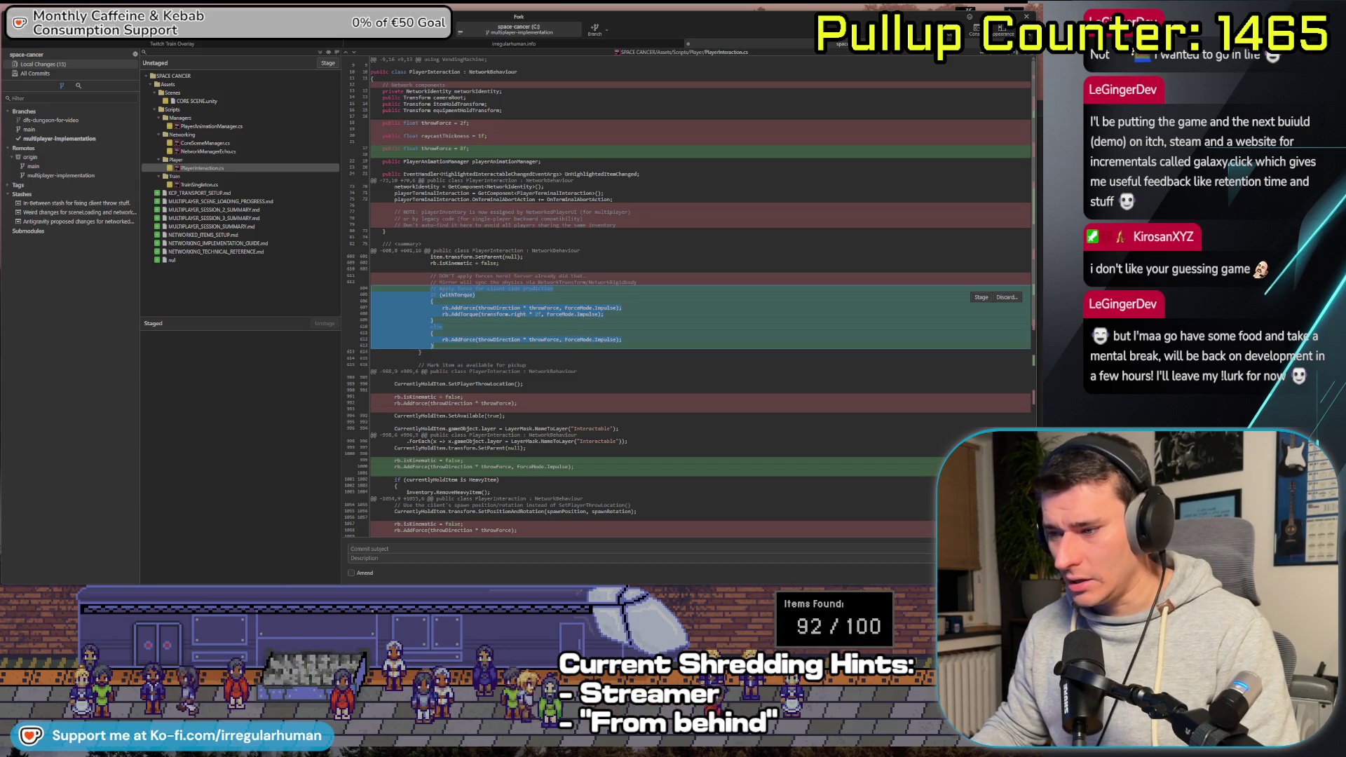
{"action": "key", "text": "alt+Tab"}
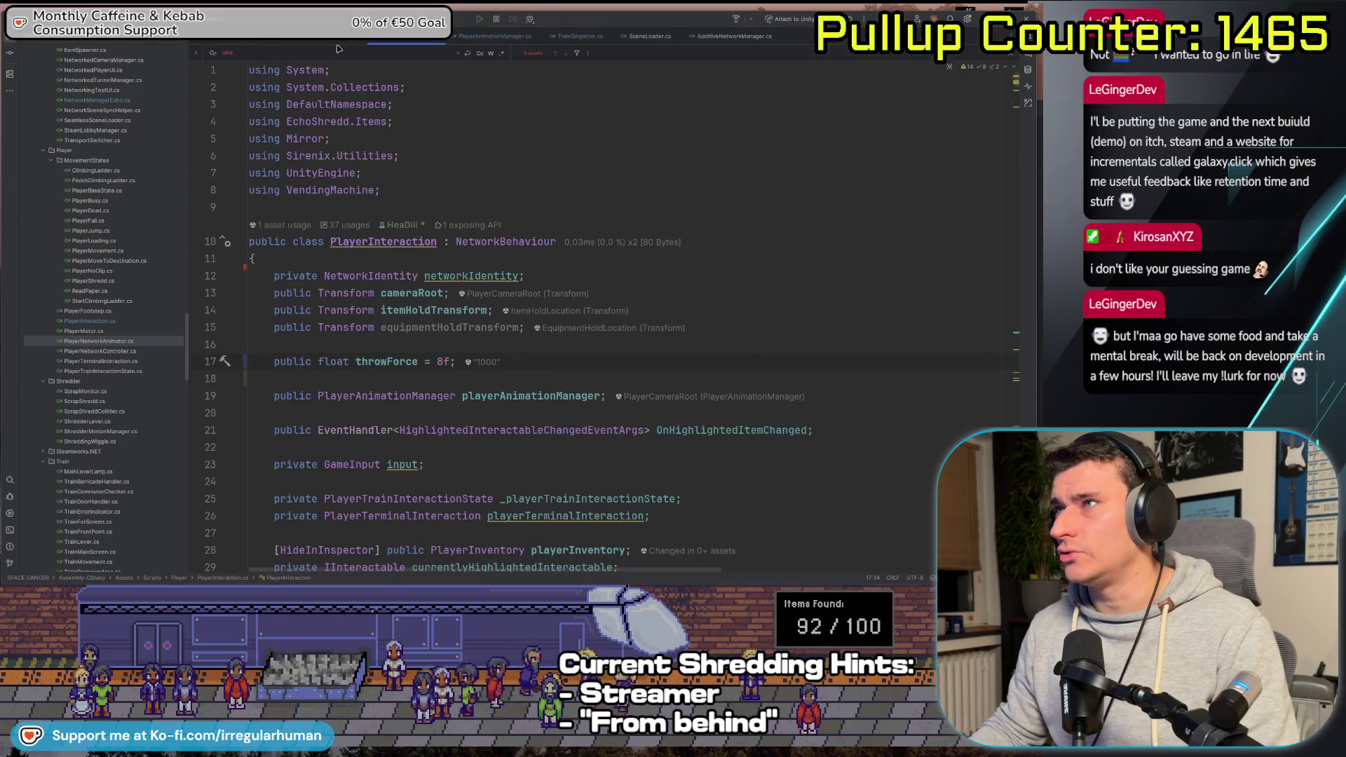
Change throwForce on line 17 from 8f to 1000f and scroll down to CmdRequestThrow
{"action": "key", "text": "Left"}
{"action": "key", "text": "Left"}
{"action": "key", "text": "BackSpace"}
{"action": "type", "text": "1"}
{"action": "type", "text": "000"}
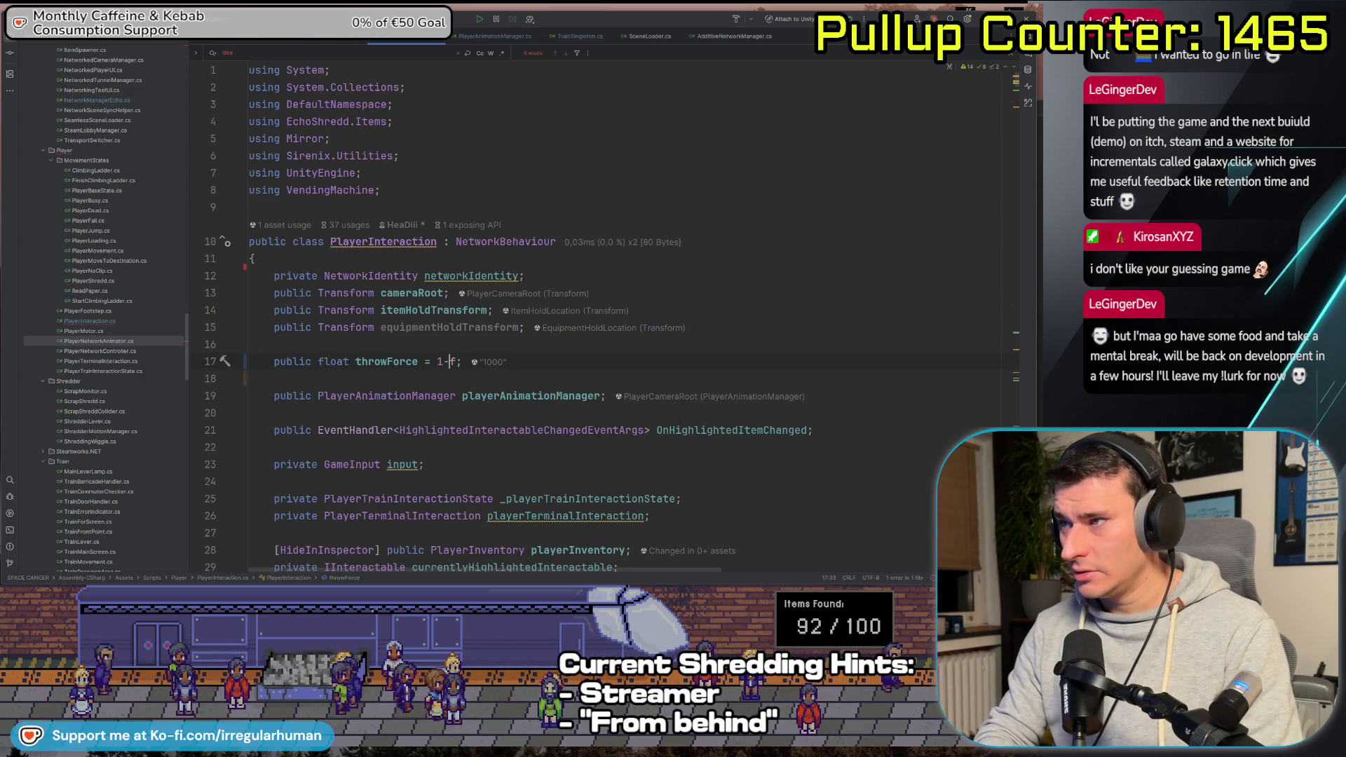
{"action": "scroll", "coordinate": [818, 394], "scroll_direction": "down", "scroll_amount": 15}
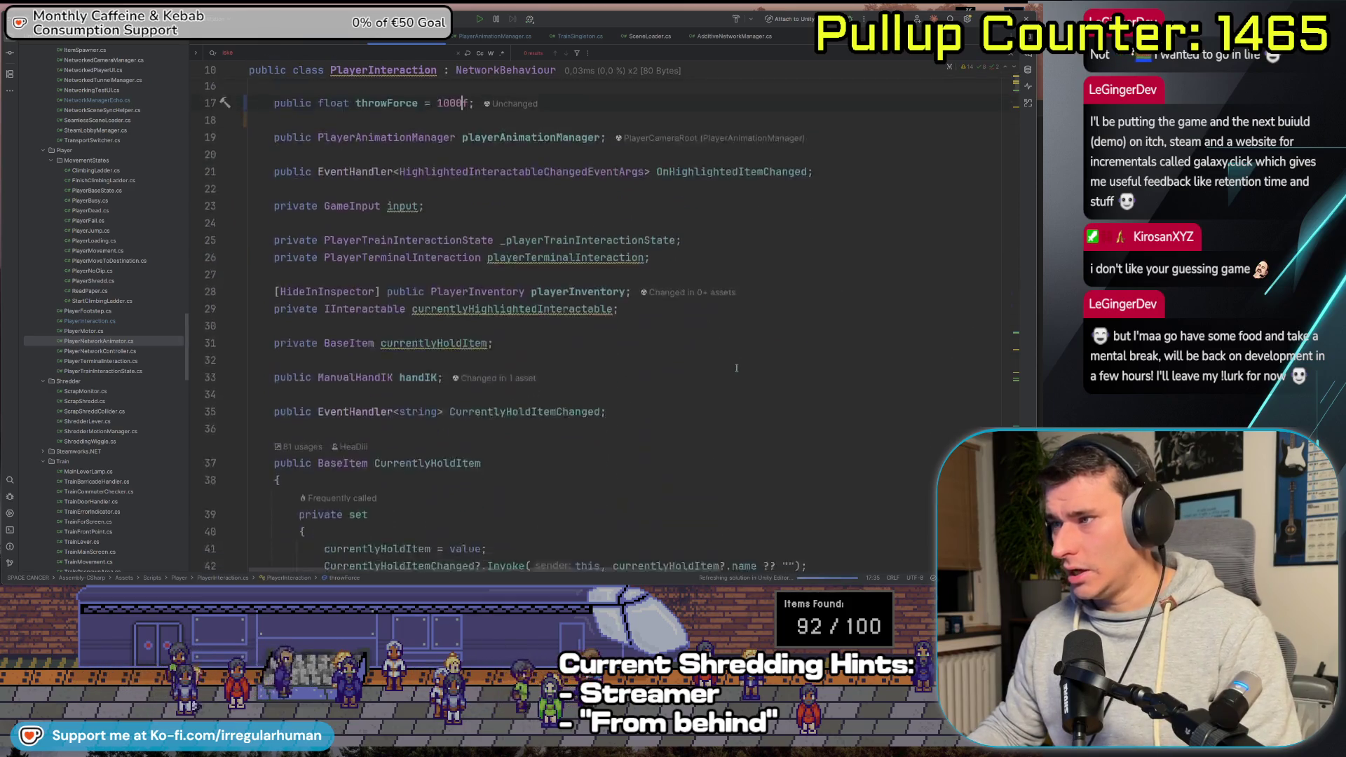
{"action": "scroll", "coordinate": [710, 365], "scroll_direction": "down", "scroll_amount": 5}
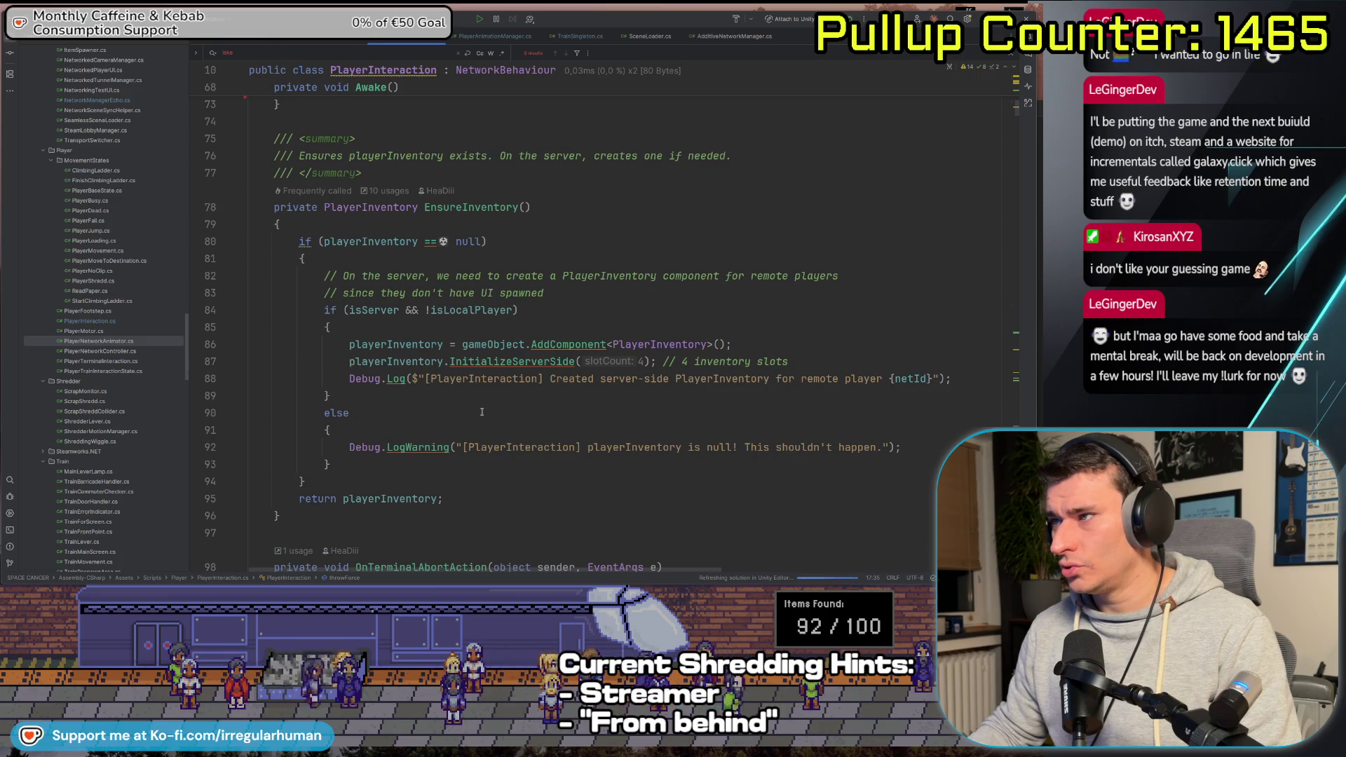
{"action": "scroll", "coordinate": [481, 411], "scroll_direction": "down", "scroll_amount": 5}
{"action": "key", "text": "alt+Tab"}
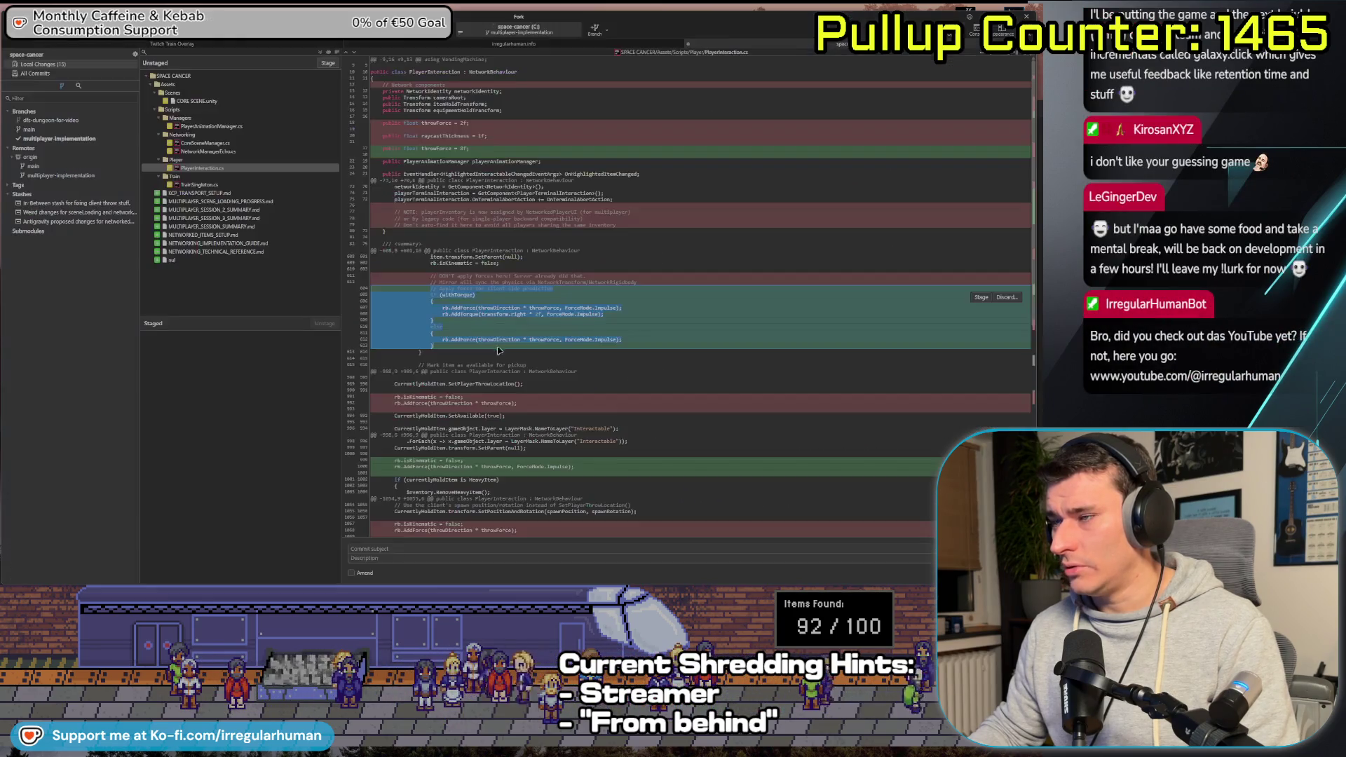
{"action": "key", "text": "alt+Tab"}
{"action": "scroll", "coordinate": [582, 320], "scroll_direction": "down", "scroll_amount": 15}
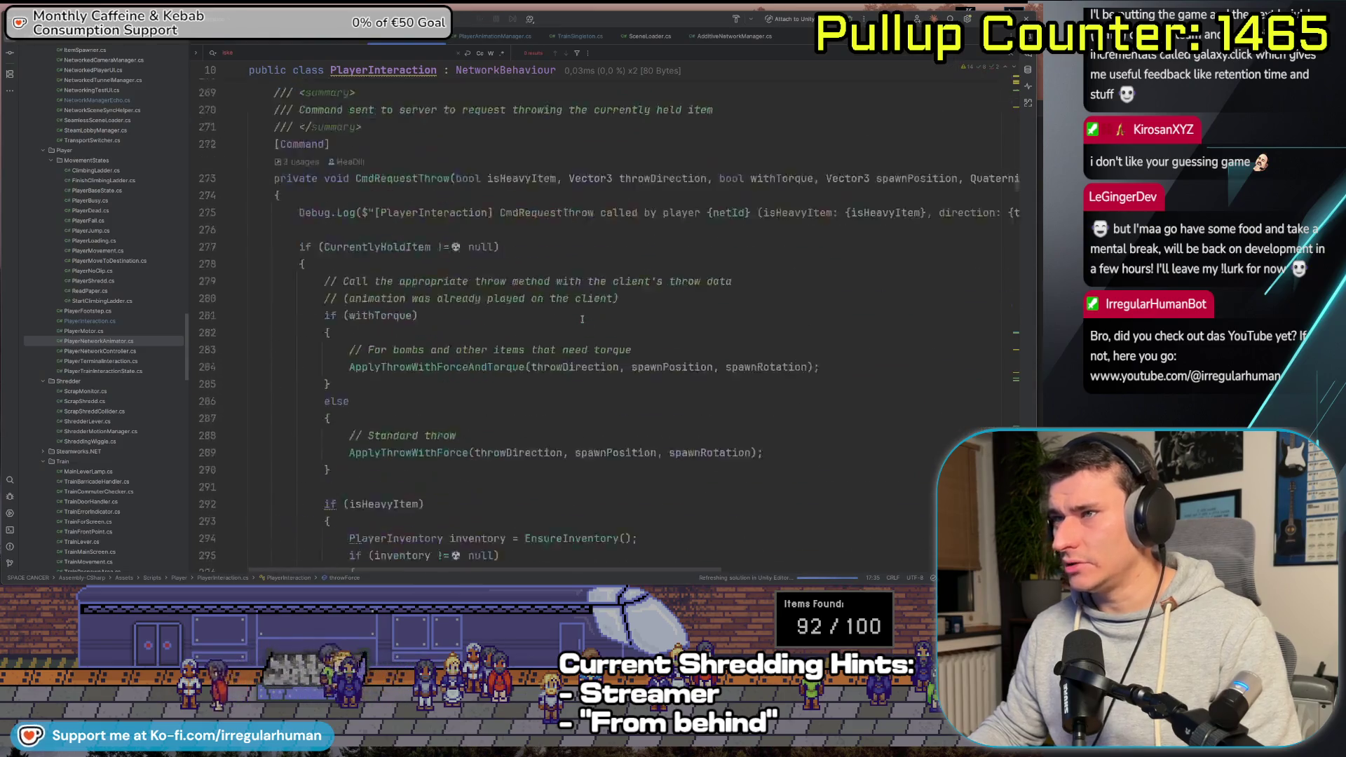
Drop ForceMode.Impulse from the client-side AddForce calls on lines 607 and 612, then search the project for ForceMode.Impulse
{"action": "scroll", "coordinate": [582, 319], "scroll_direction": "down", "scroll_amount": 20}
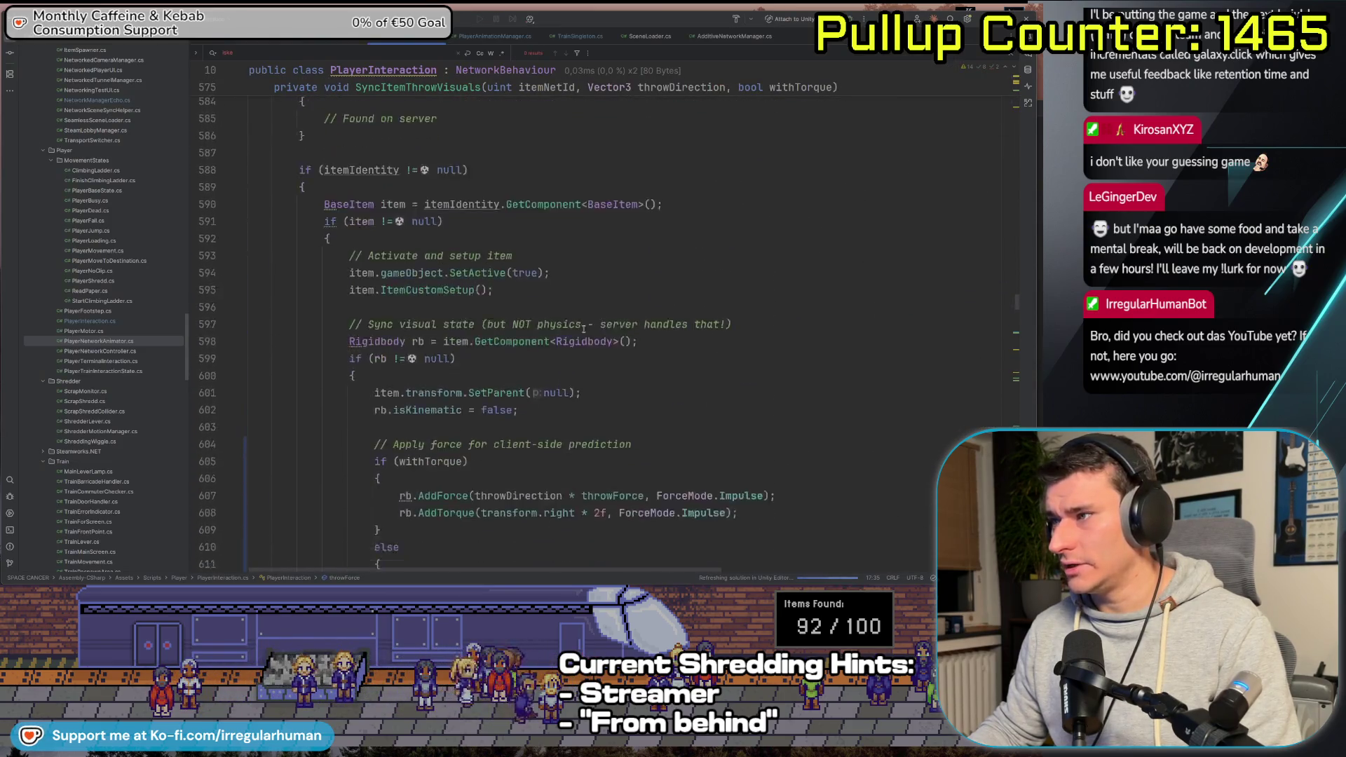
{"action": "left_click", "coordinate": [729, 329]}
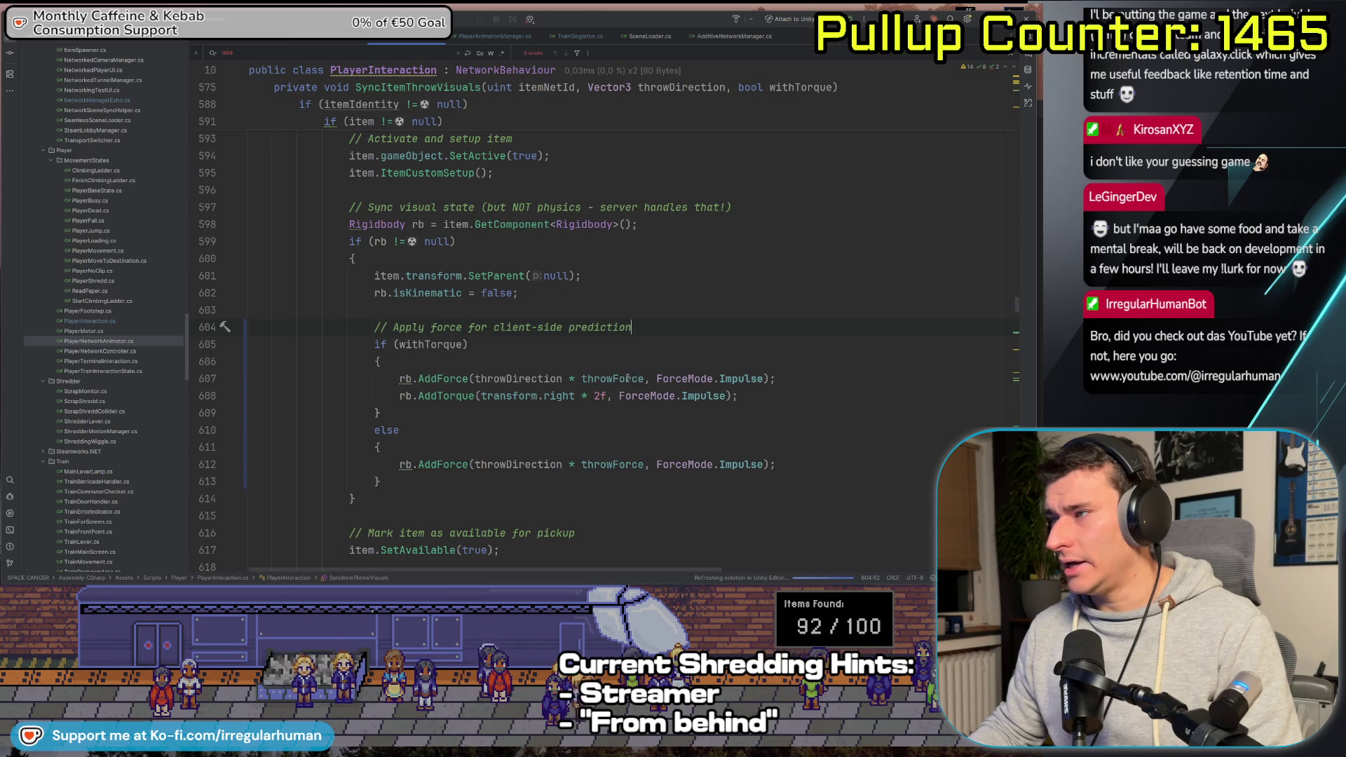
{"action": "left_click_drag", "start_coordinate": [646, 379], "coordinate": [764, 379]}
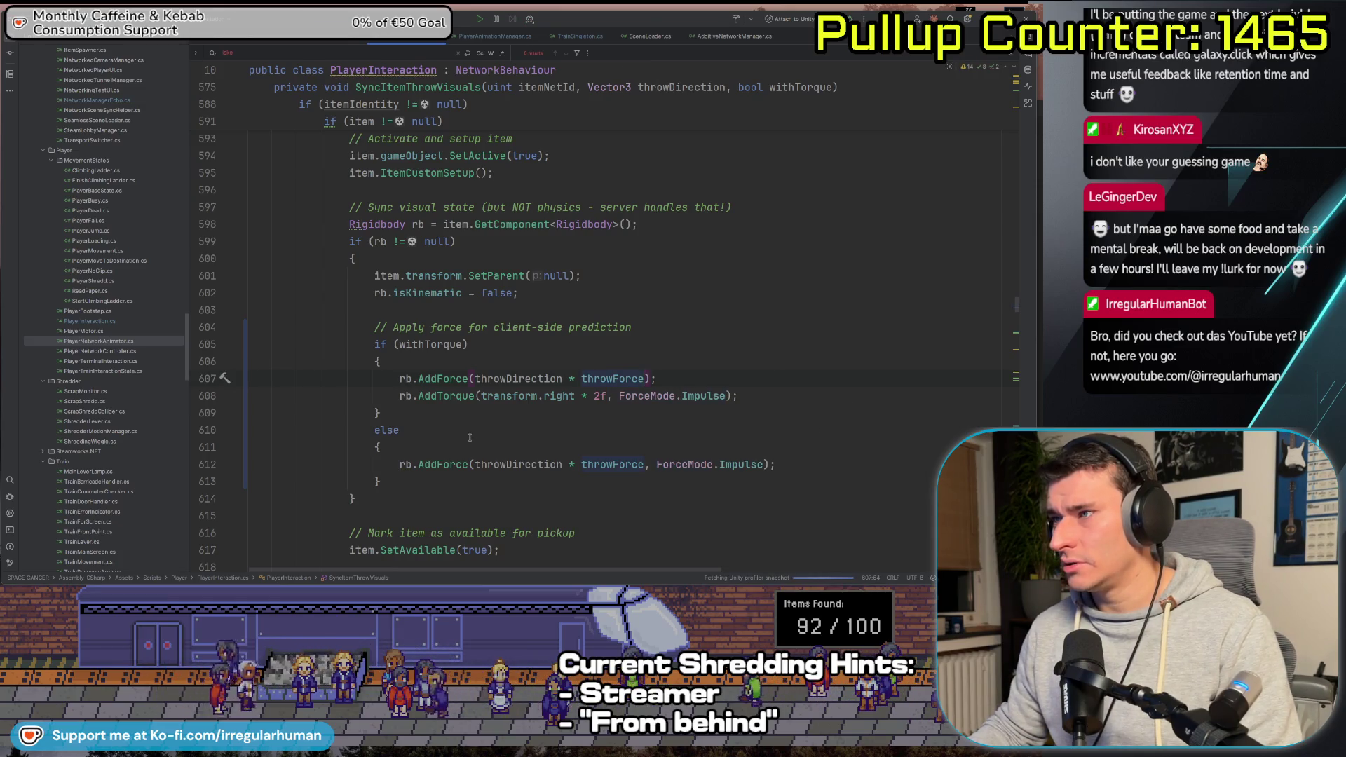
{"action": "left_click_drag", "start_coordinate": [764, 464], "coordinate": [645, 466]}
{"action": "key", "text": "BackSpace"}
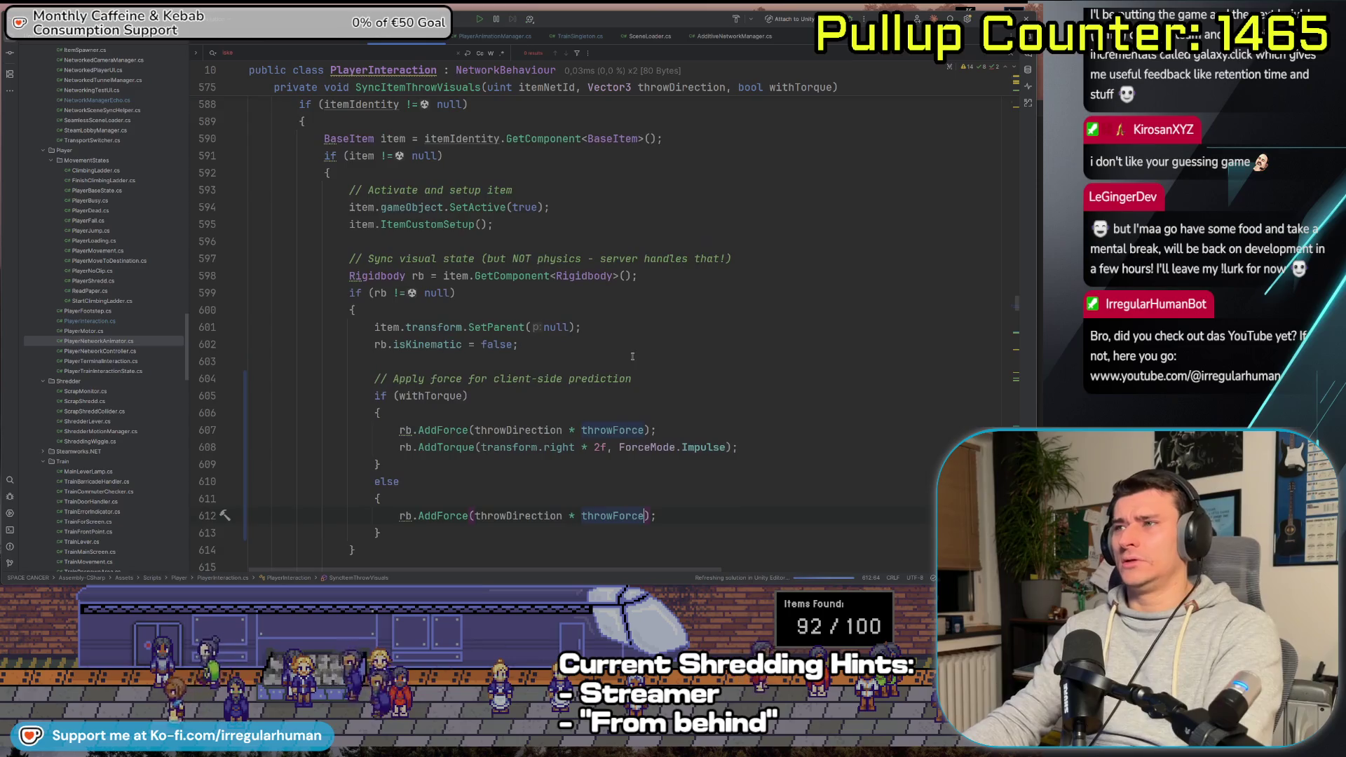
{"action": "scroll", "coordinate": [657, 360], "scroll_direction": "down", "scroll_amount": 1}
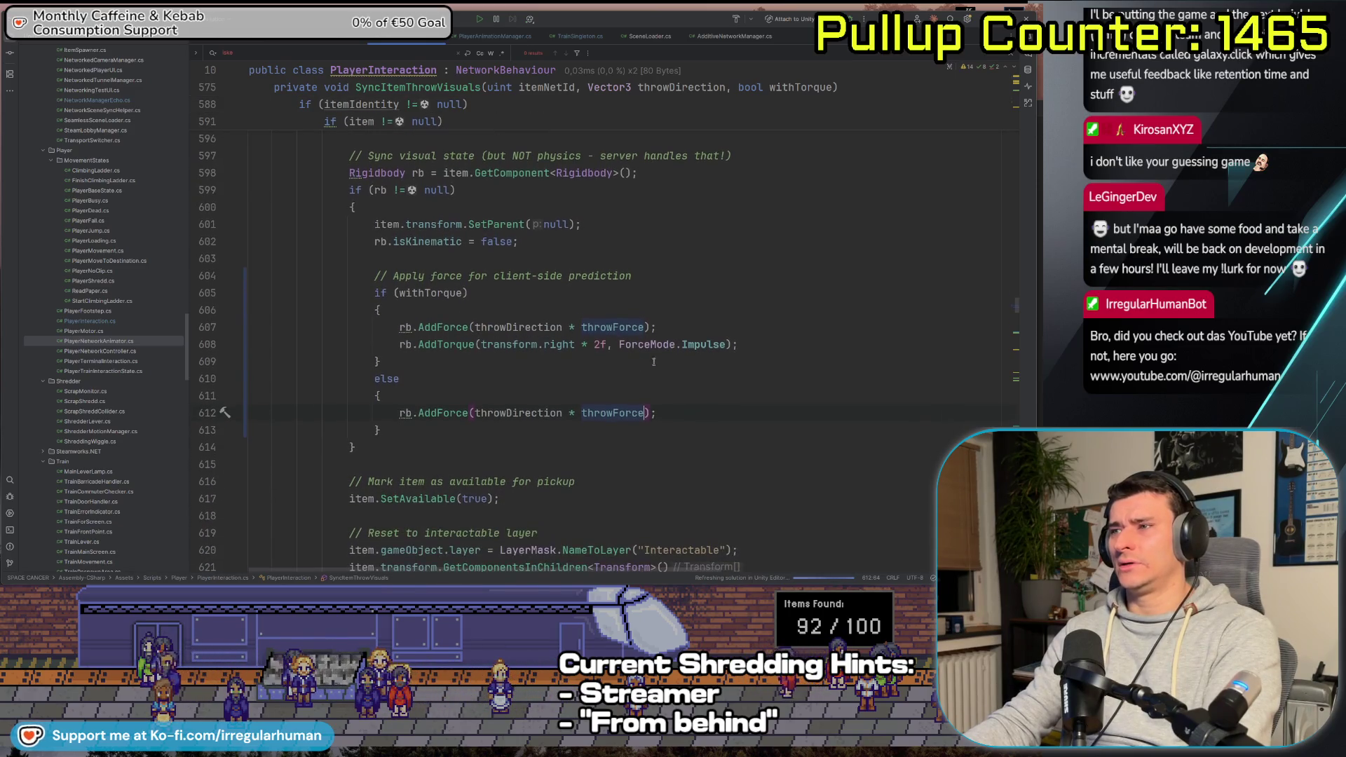
{"action": "key", "text": "ctrl+shift+f"}
{"action": "type", "text": "Force"}
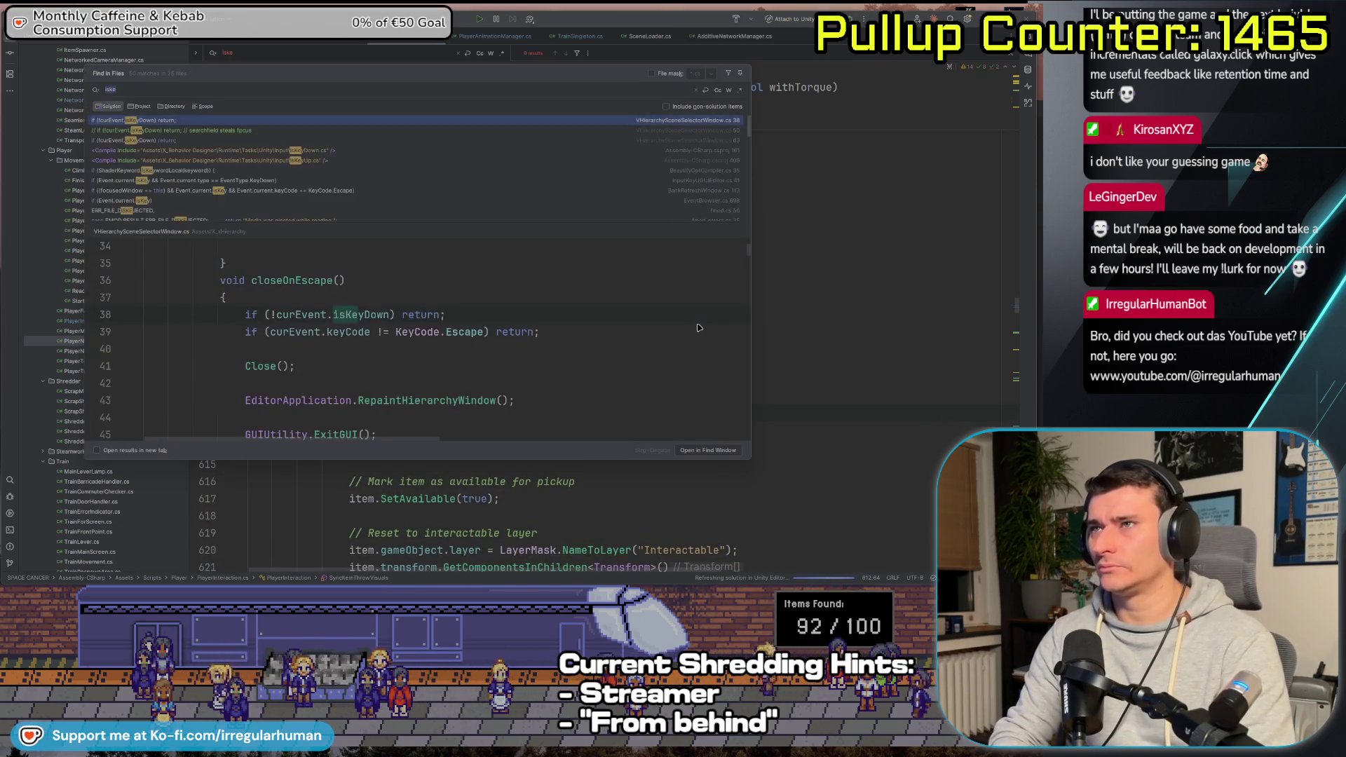
{"action": "type", "text": "Mode."}
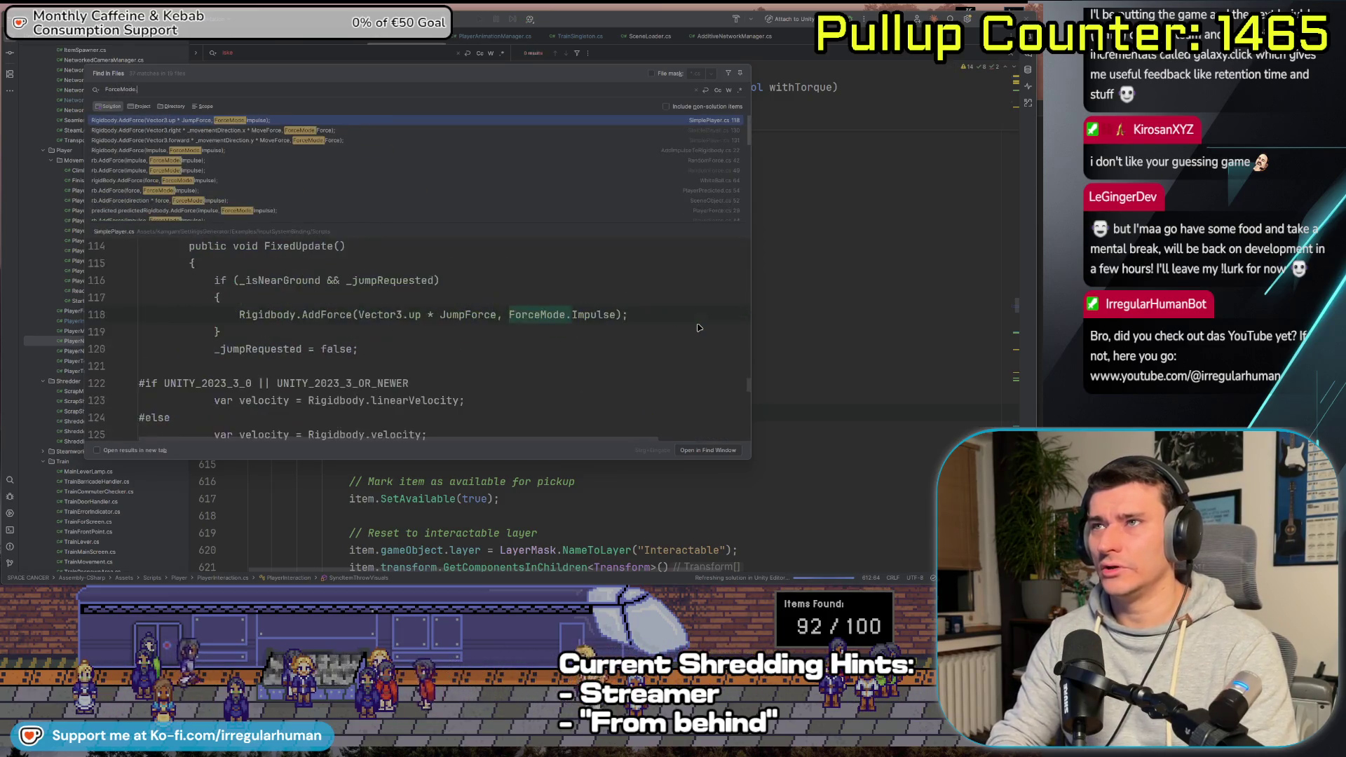
{"action": "type", "text": "Impulse"}
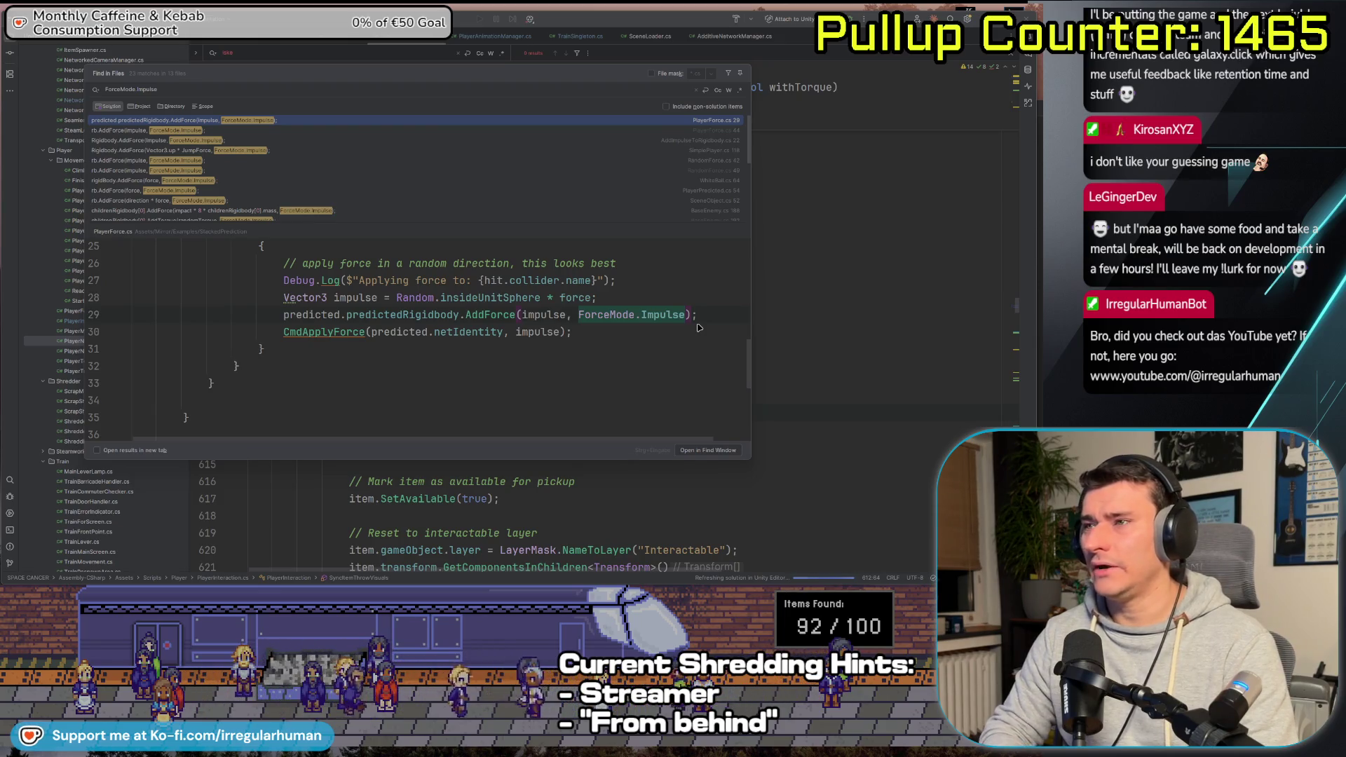
Step through the ForceMode.Impulse matches, including SphericalBomb.cs, then close the search
{"action": "key", "text": "Down"}
{"action": "key", "text": "Down"}
{"action": "key", "text": "Down"}
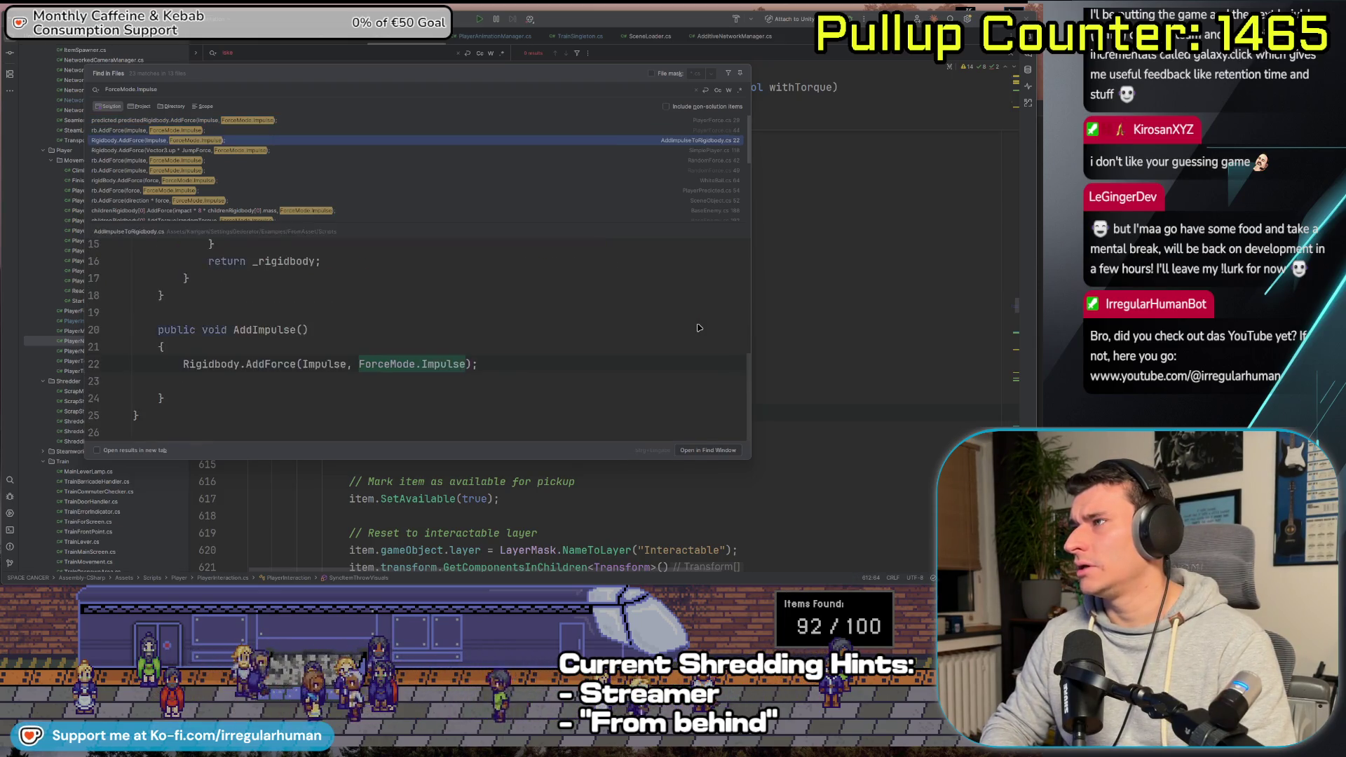
{"action": "key", "text": "Down"}
{"action": "key", "text": "Down"}
{"action": "key", "text": "Down"}
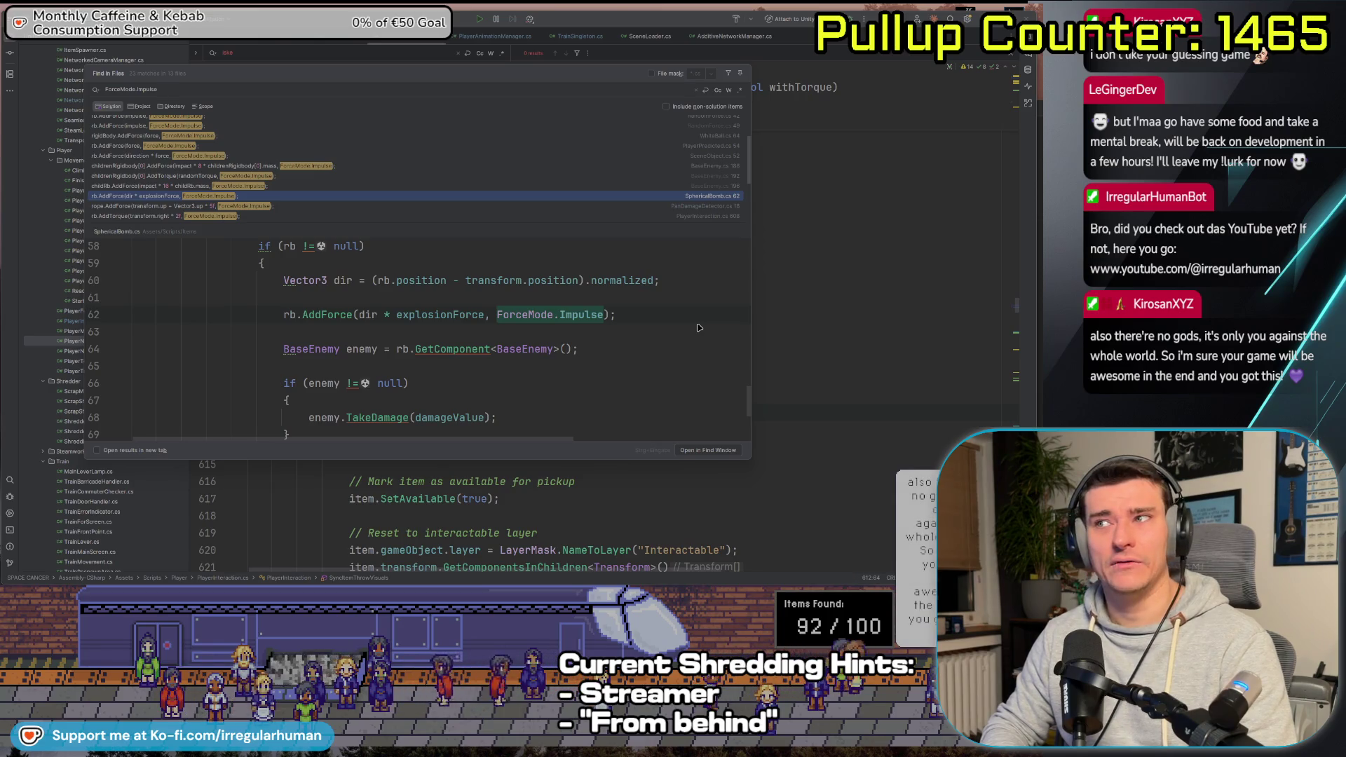
{"action": "key", "text": "Escape"}
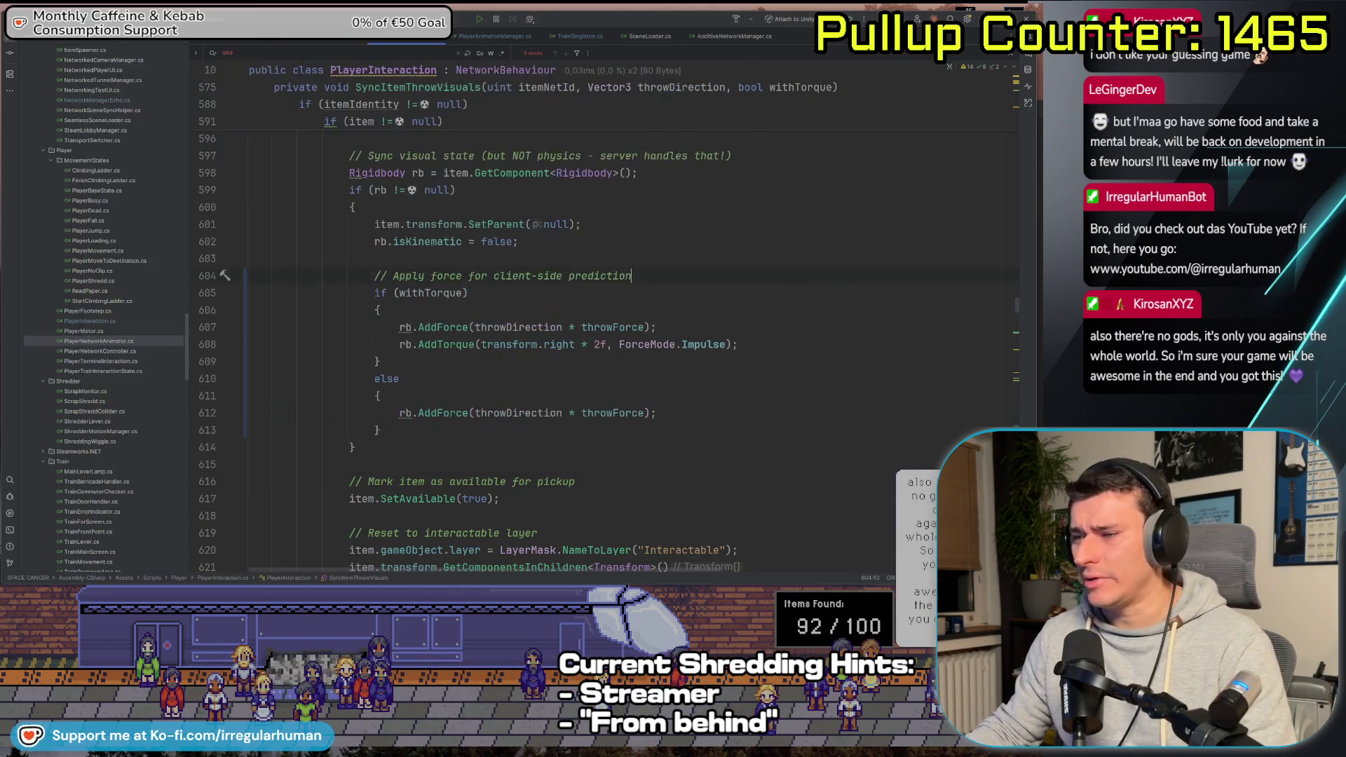
{"action": "key", "text": "alt+Tab"}
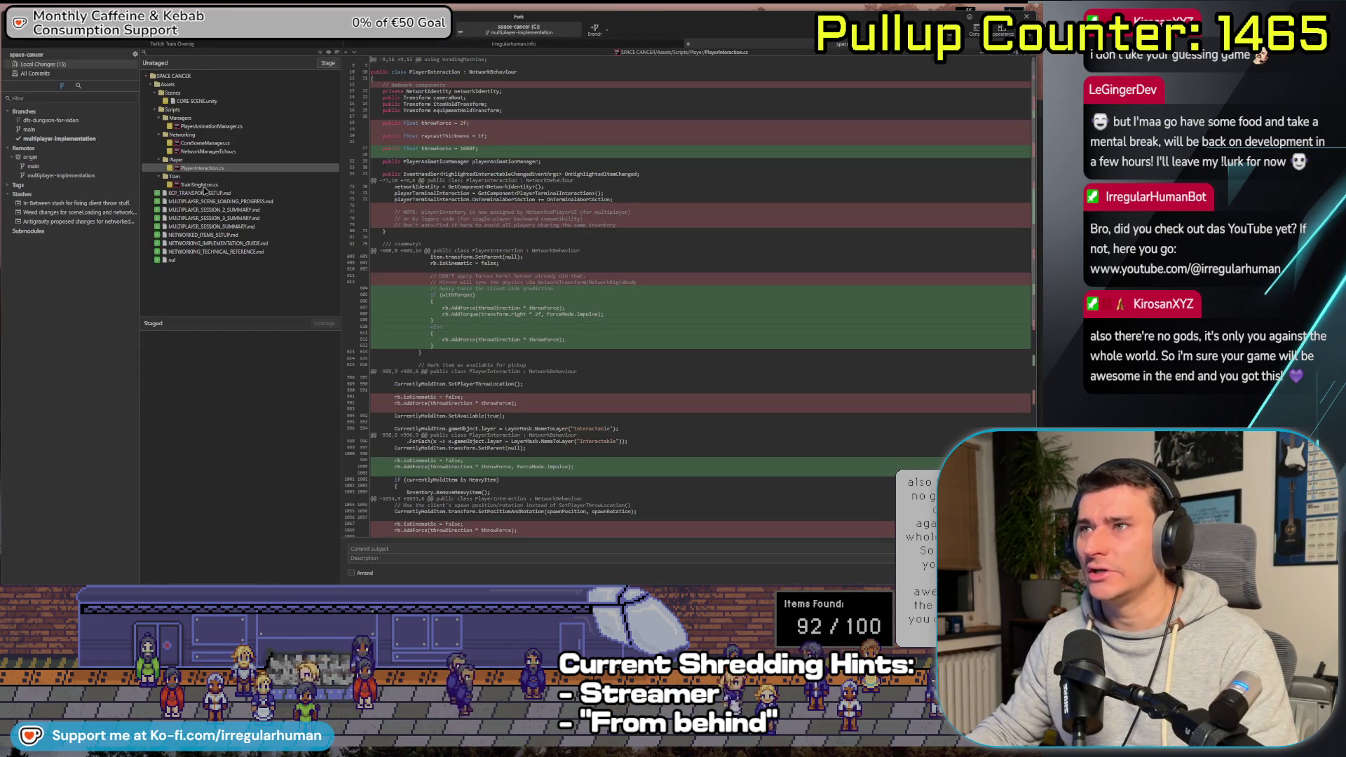
{"action": "left_click", "coordinate": [203, 186]}
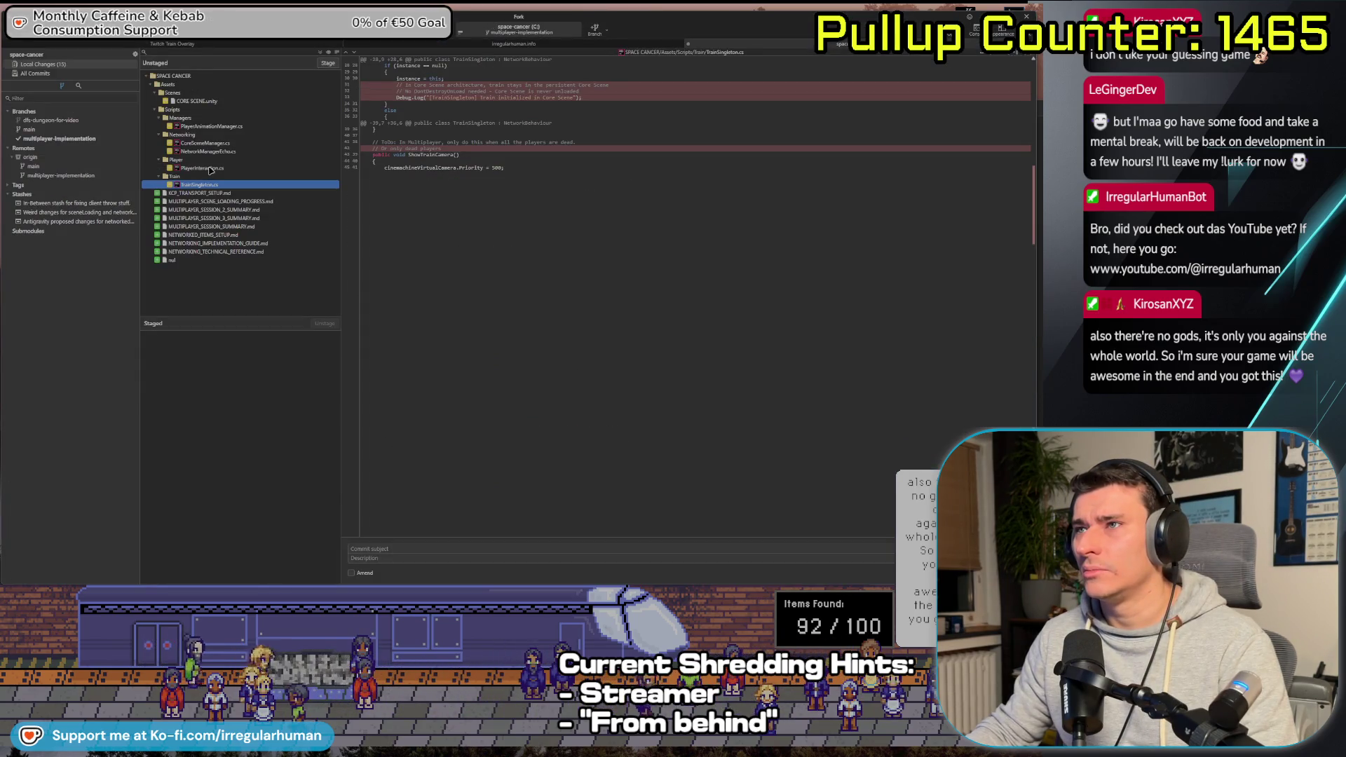
{"action": "left_click", "coordinate": [210, 169]}
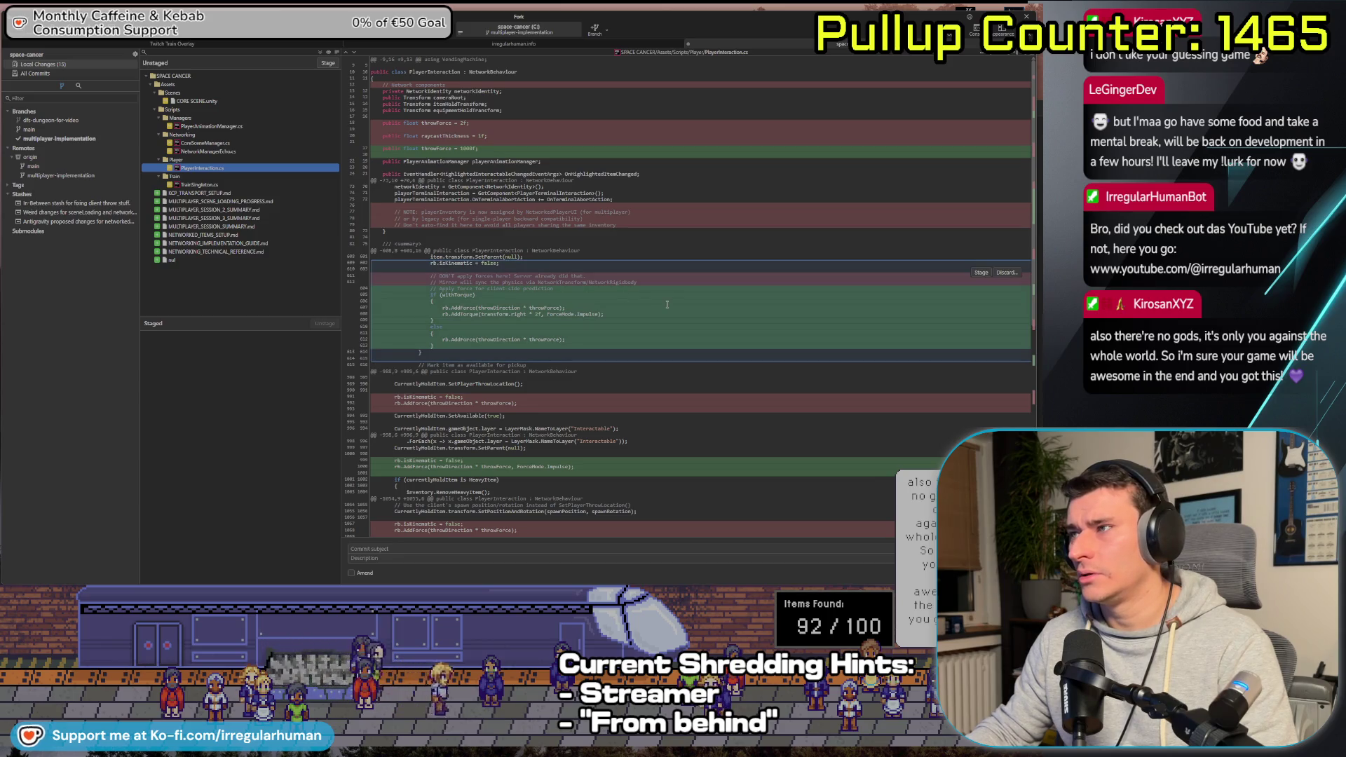
{"action": "scroll", "coordinate": [505, 313], "scroll_direction": "down", "scroll_amount": 1}
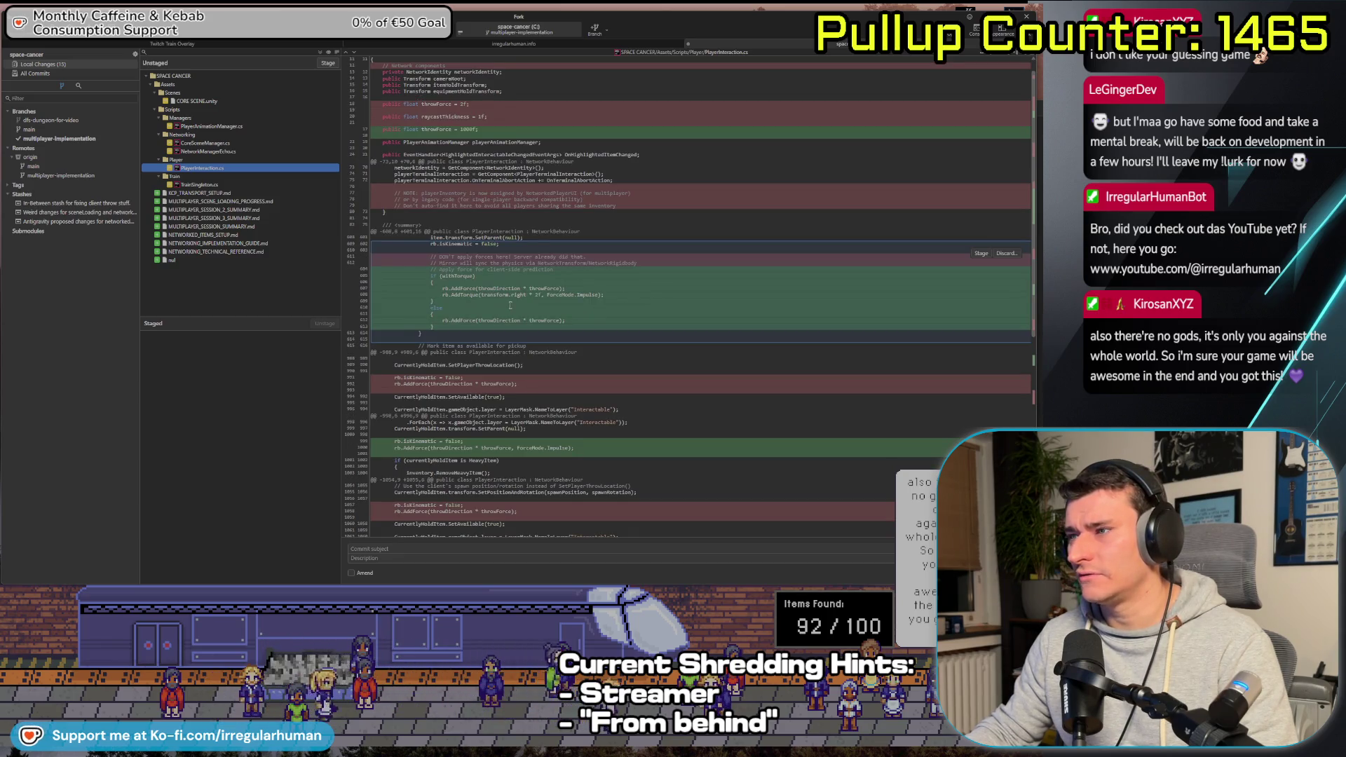
{"action": "left_click", "coordinate": [522, 447]}
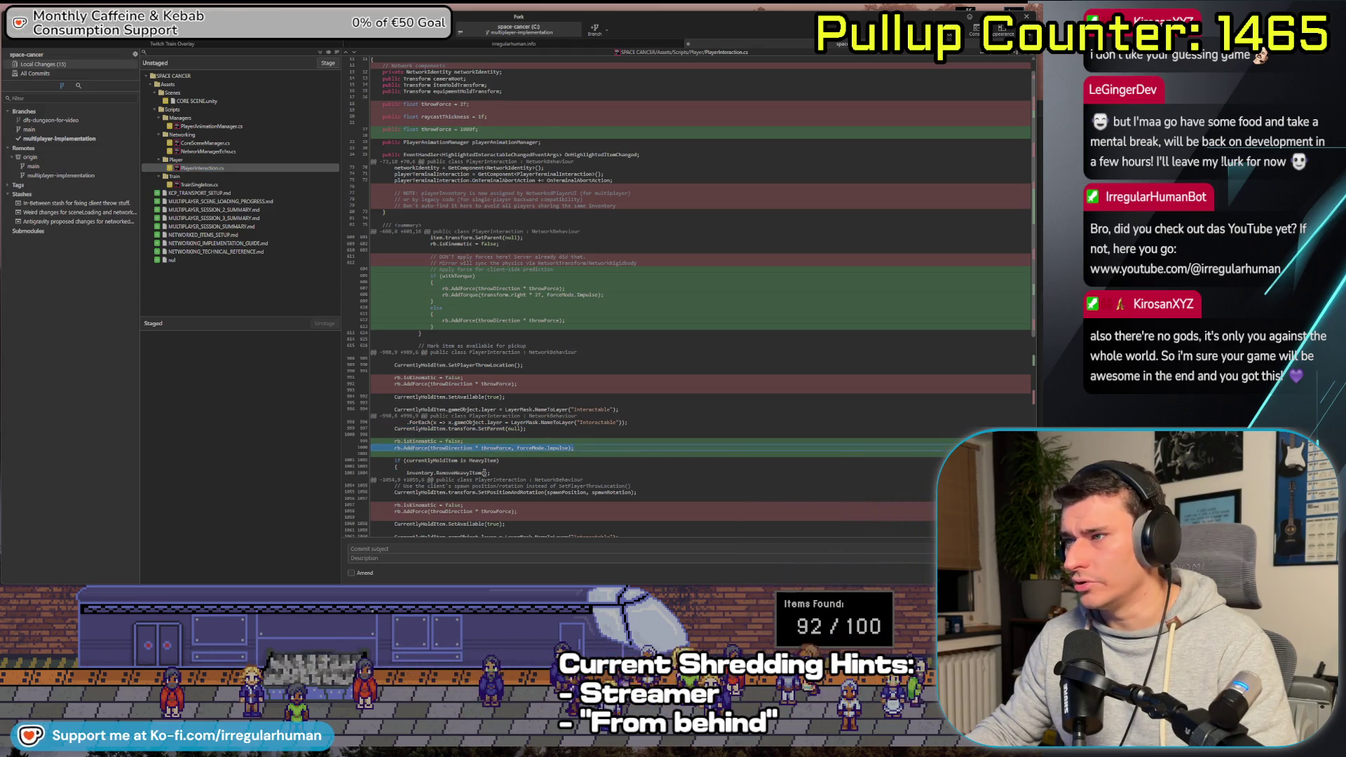
{"action": "left_click", "coordinate": [500, 464]}
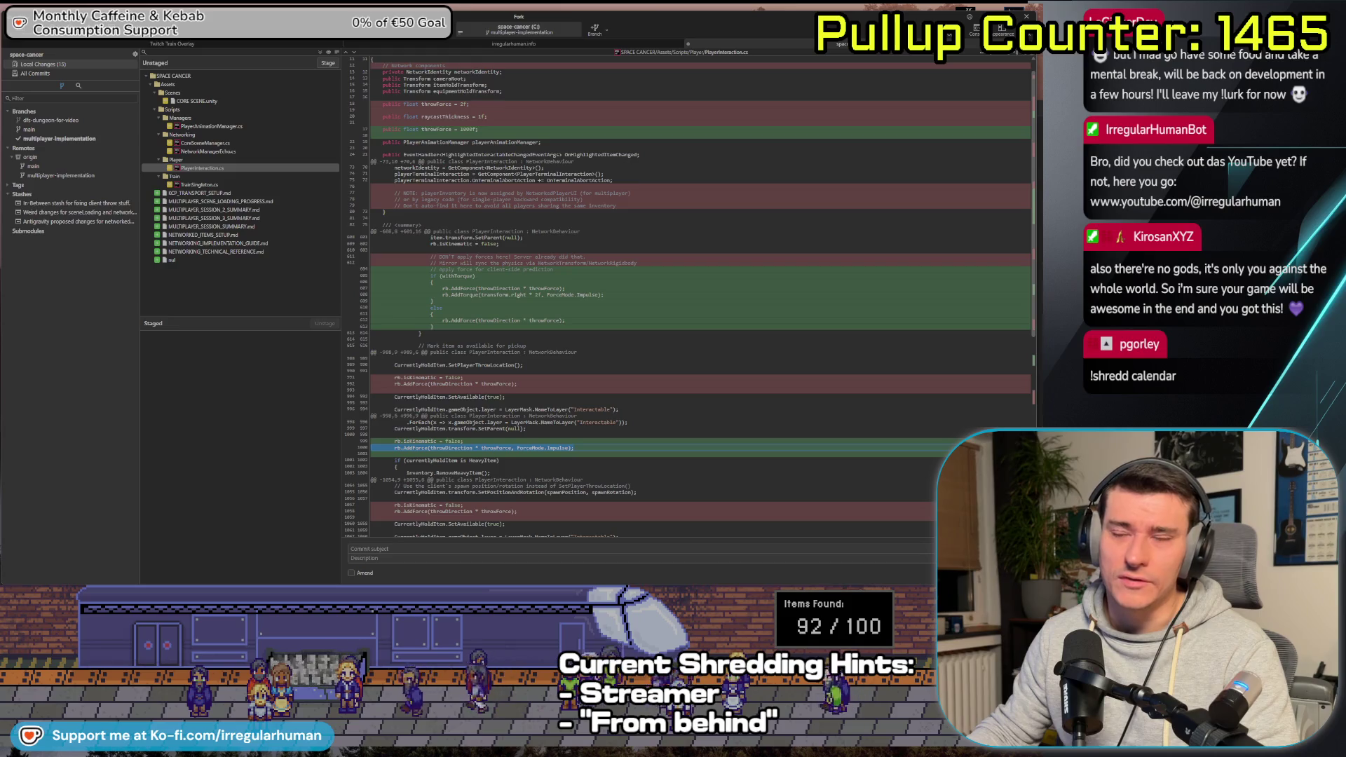
{"action": "key", "text": "Up"}
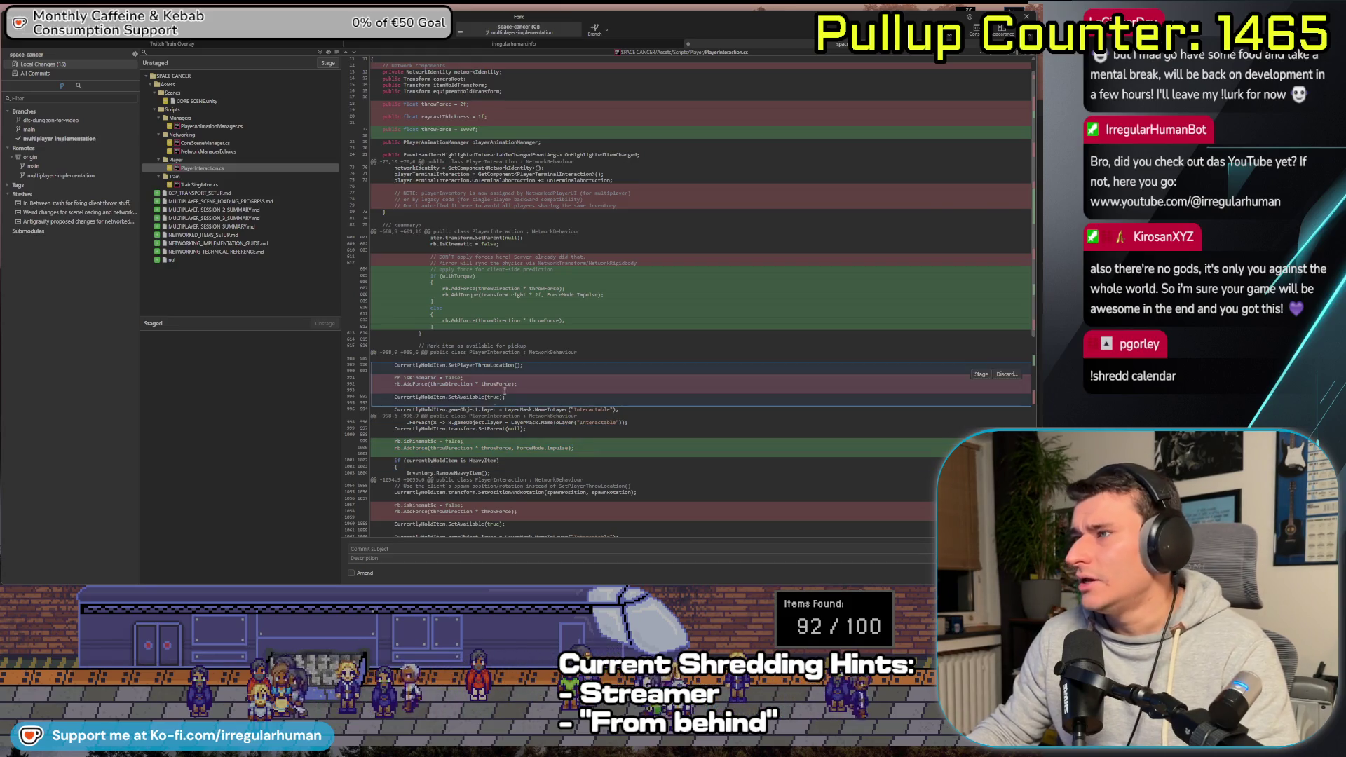
{"action": "key", "text": "alt+Tab"}
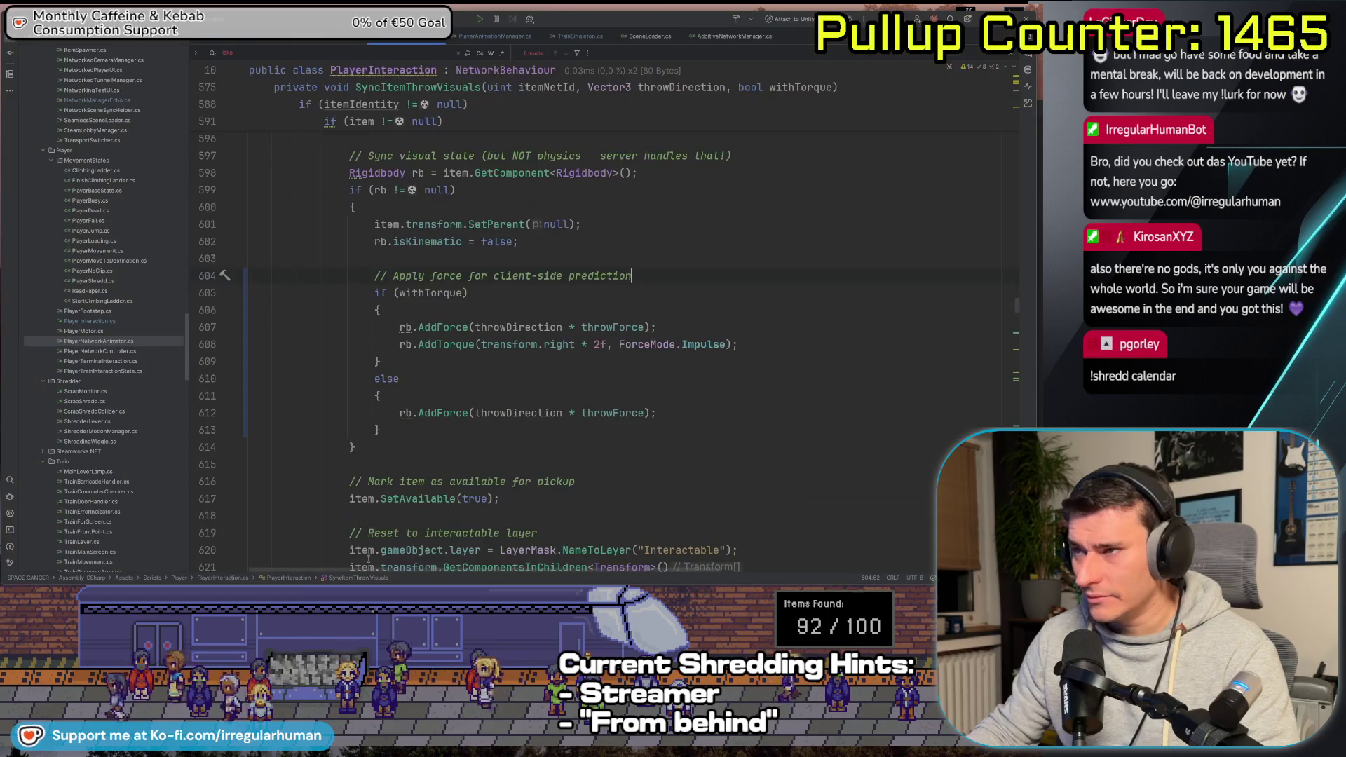
Find 'imp' in the file and select the ForceMode.Impulse argument on line 1000
{"action": "scroll", "coordinate": [703, 390], "scroll_direction": "down", "scroll_amount": 5}
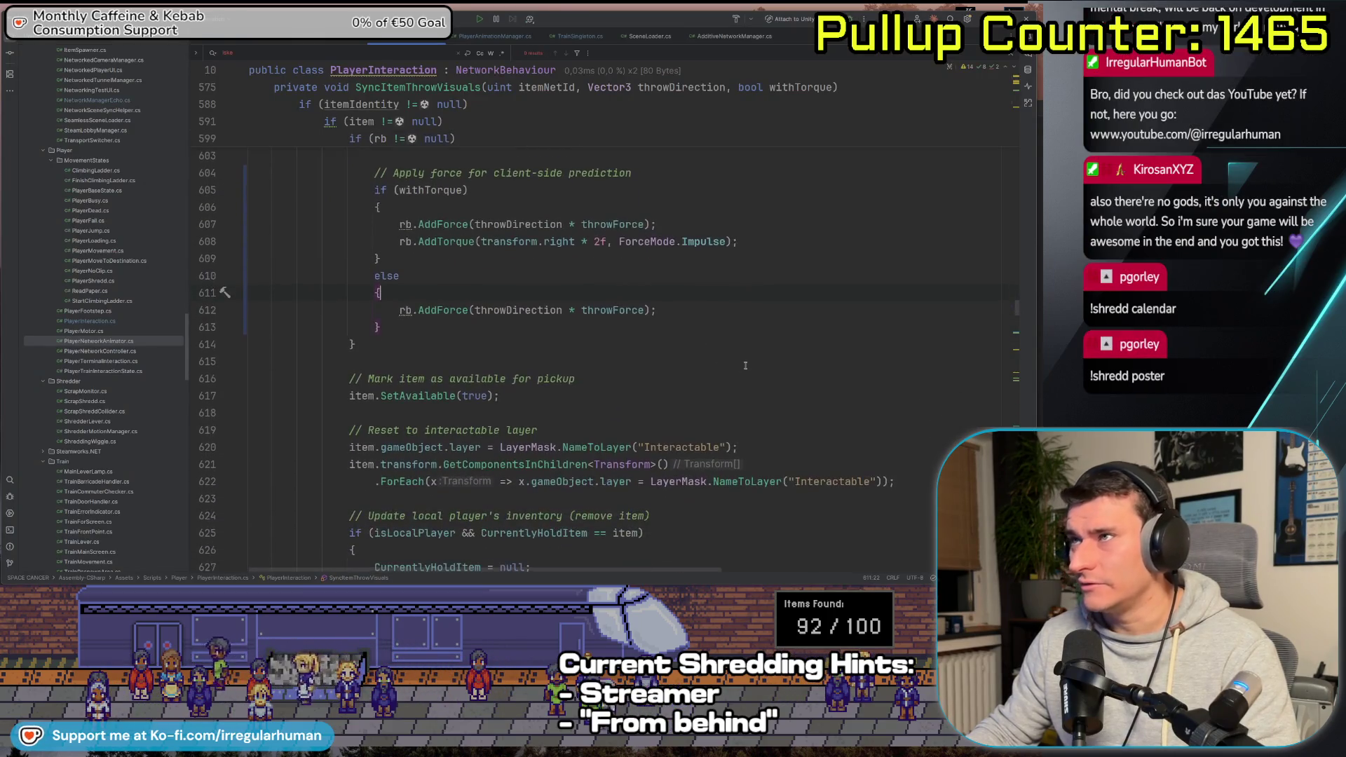
{"action": "scroll", "coordinate": [753, 400], "scroll_direction": "down", "scroll_amount": 1}
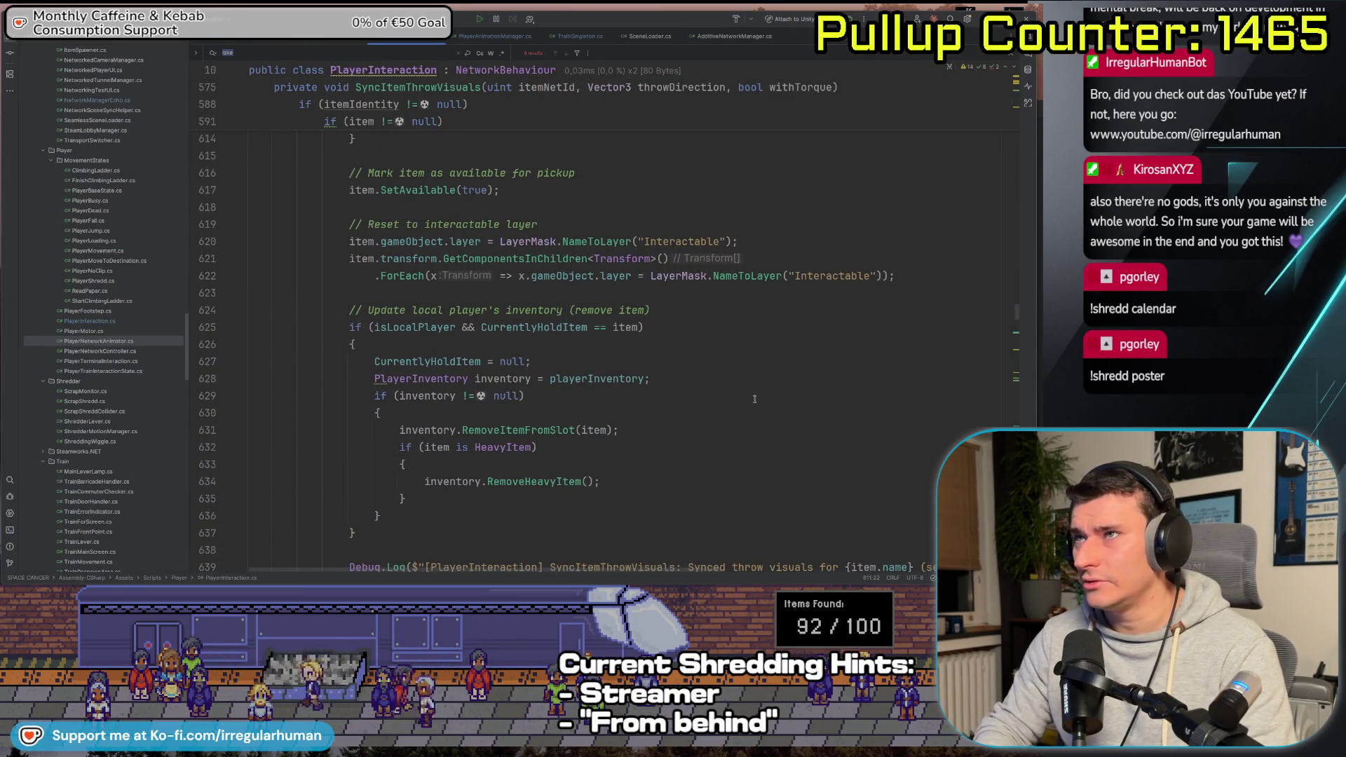
{"action": "type", "text": "f"}
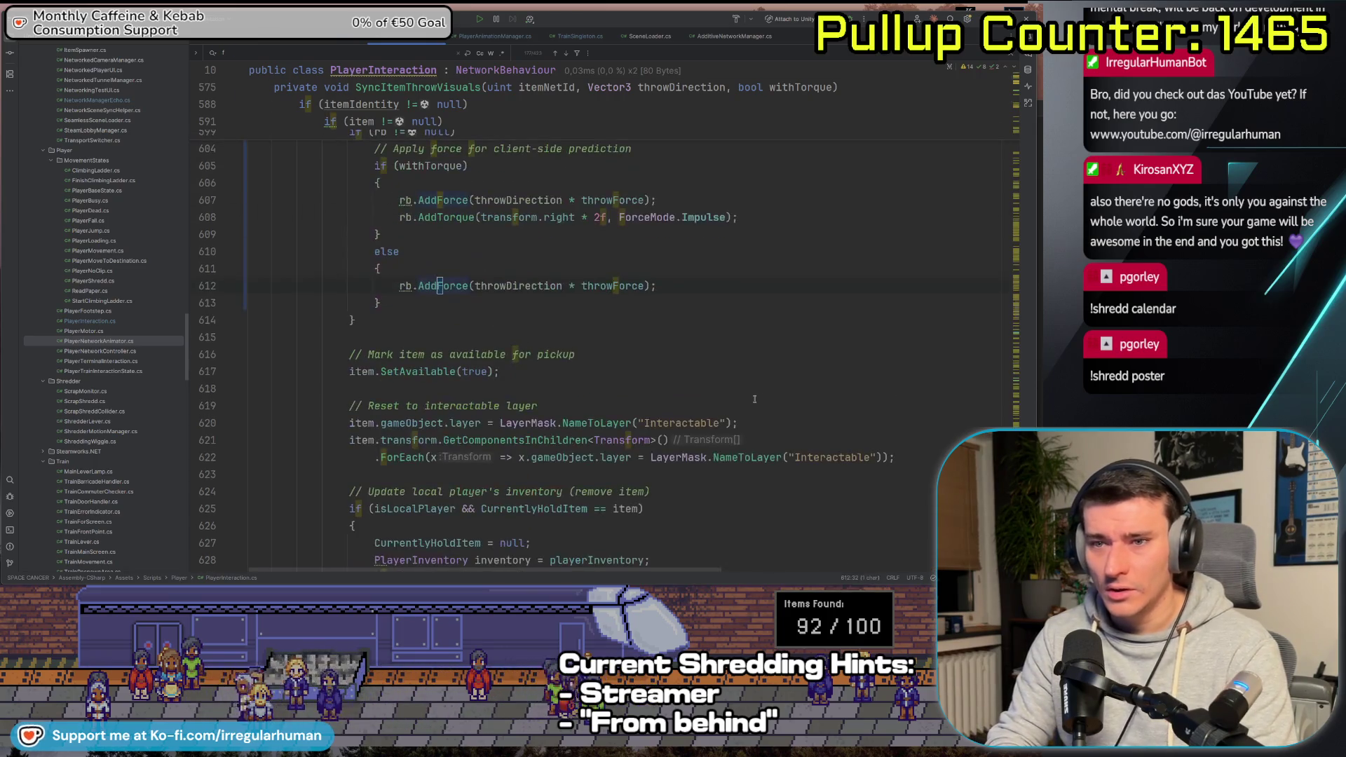
{"action": "key", "text": "BackSpace"}
{"action": "type", "text": "imp"}
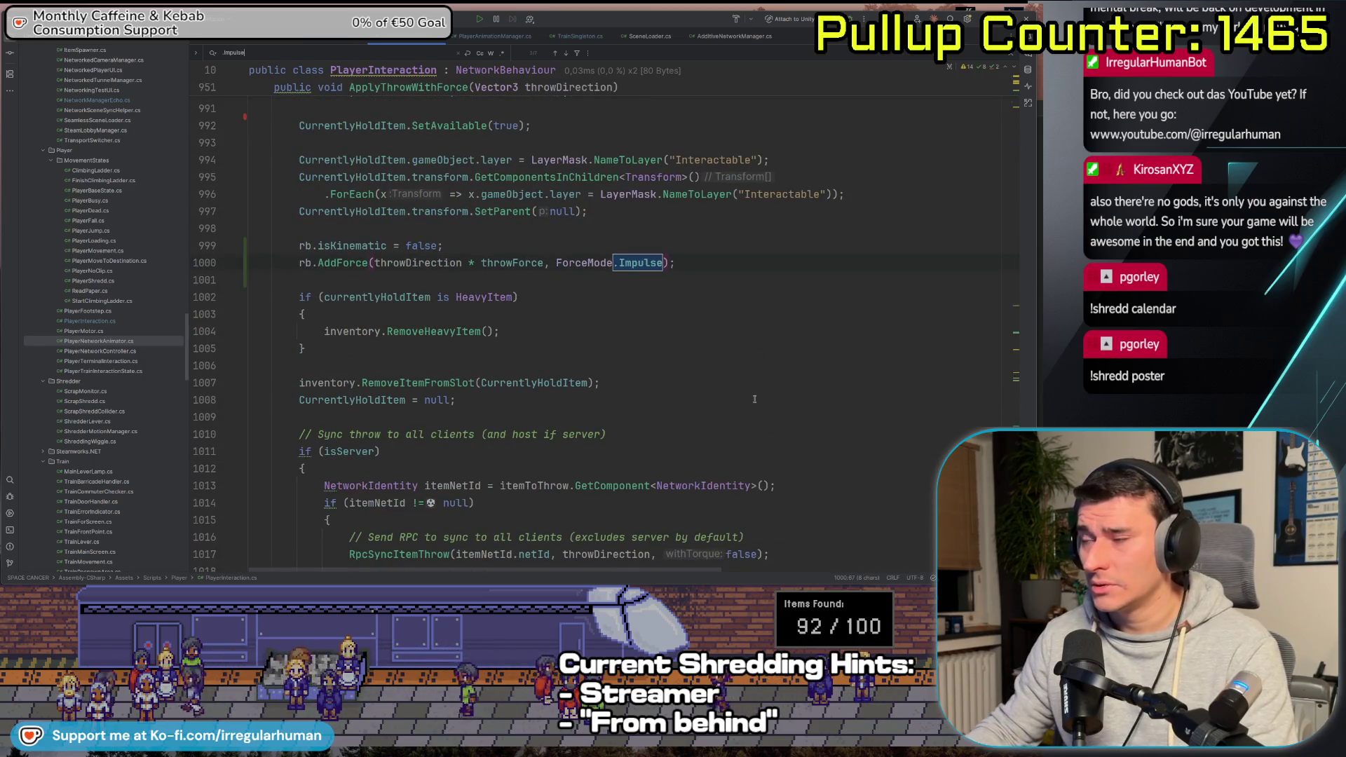
{"action": "scroll", "coordinate": [755, 399], "scroll_direction": "up", "scroll_amount": 3}
{"action": "left_click_drag", "start_coordinate": [663, 468], "coordinate": [546, 468]}
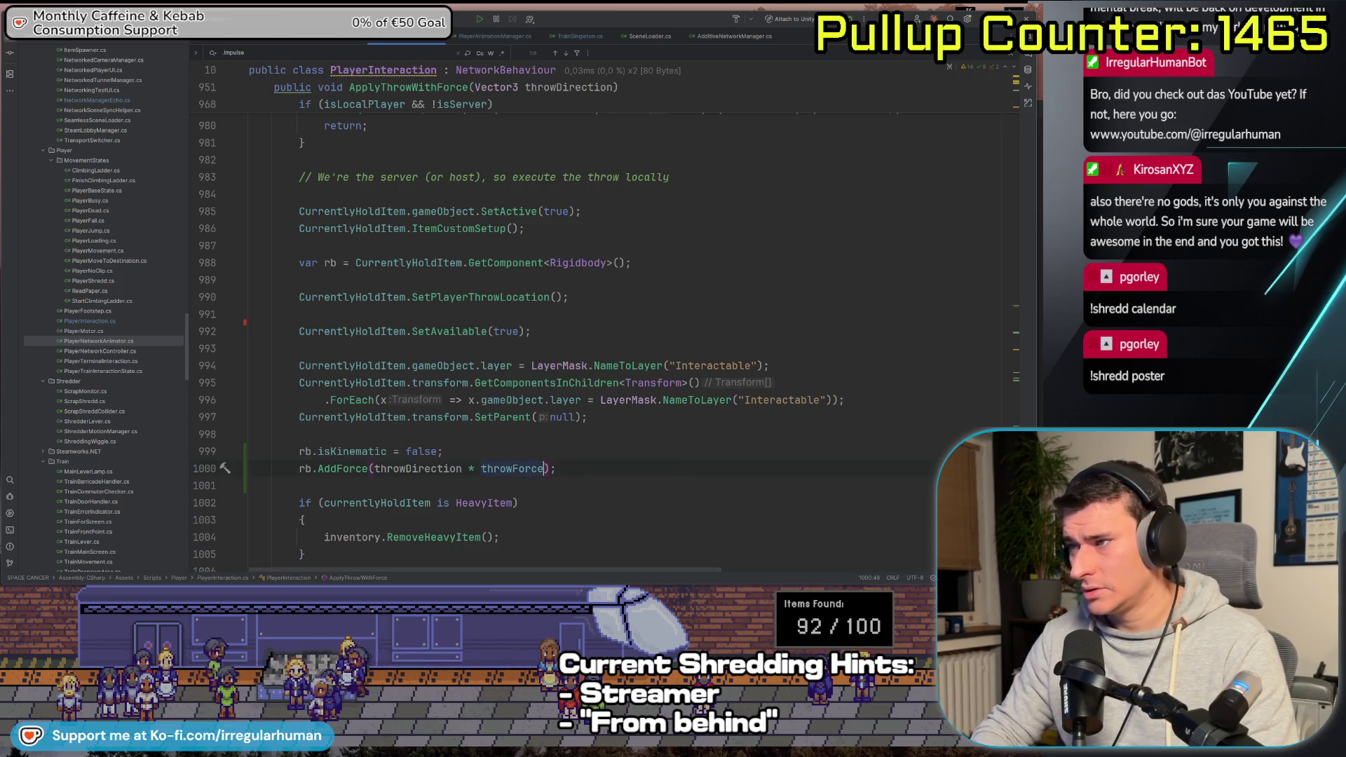
Delete ', ForceMode.Impulse' from the AddForce calls on lines 1066, 1154 and 1214
{"action": "key", "text": "Return"}
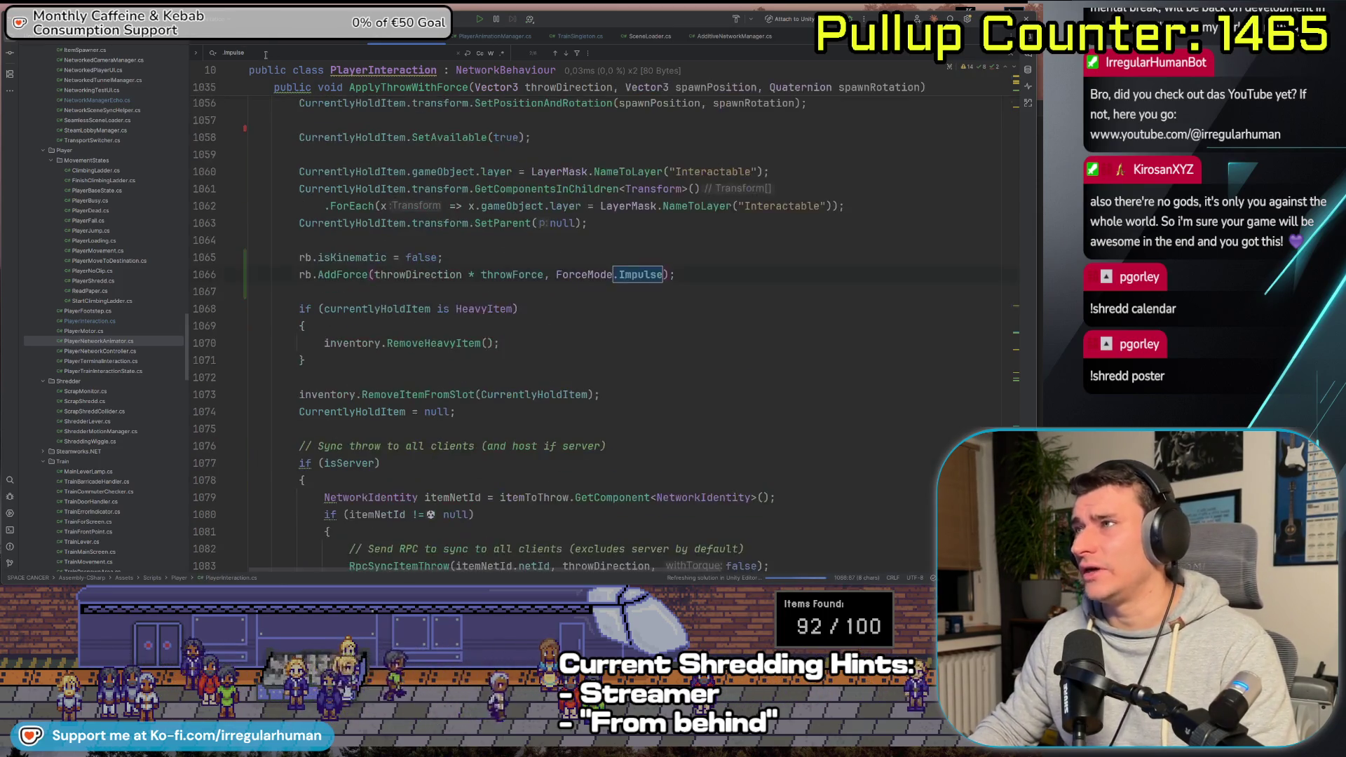
{"action": "scroll", "coordinate": [644, 304], "scroll_direction": "up", "scroll_amount": 1}
{"action": "mouse_move", "coordinate": [638, 326]}
{"action": "left_mouse_down"}
{"action": "mouse_move", "coordinate": [592, 338]}
{"action": "mouse_move", "coordinate": [546, 327]}
{"action": "left_mouse_up"}
{"action": "key", "text": "Delete"}
{"action": "key", "text": "Delete"}
{"action": "key", "text": "Delete"}
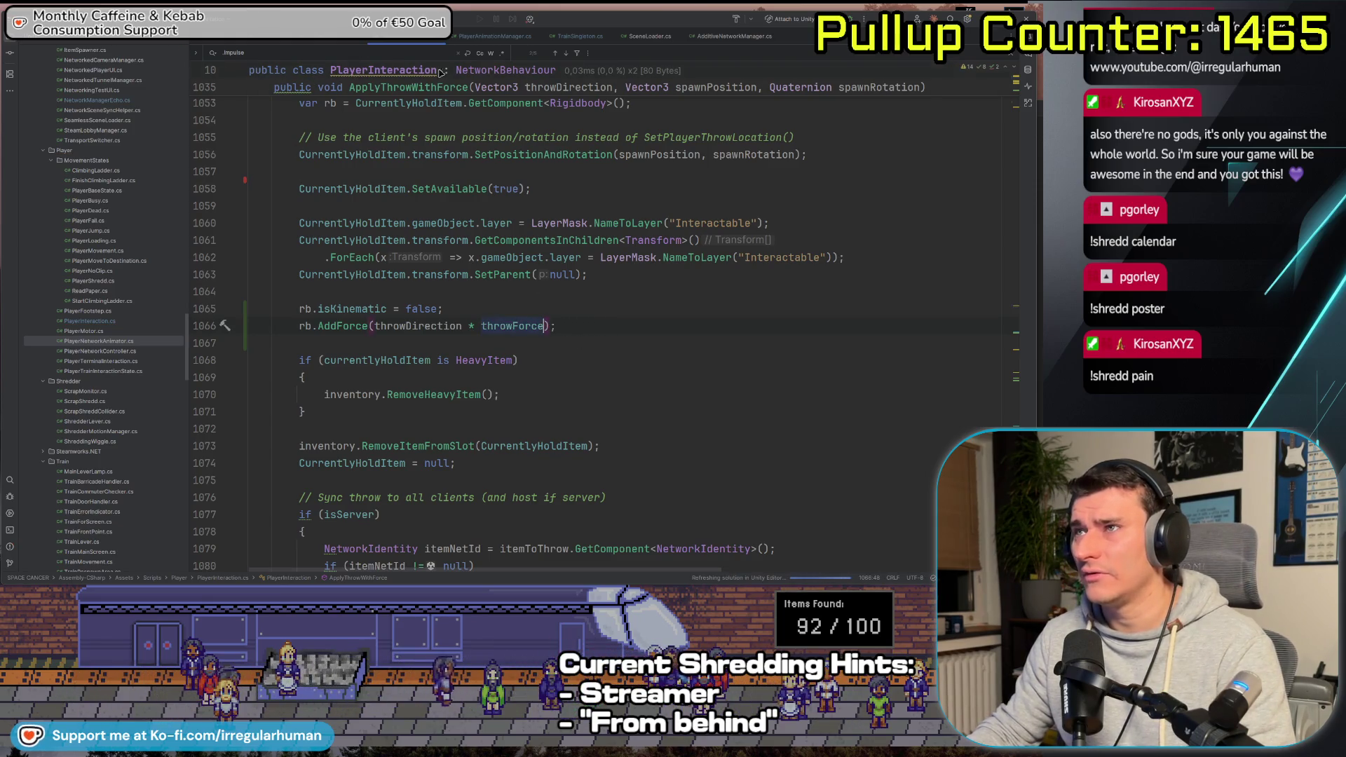
{"action": "key", "text": "Return"}
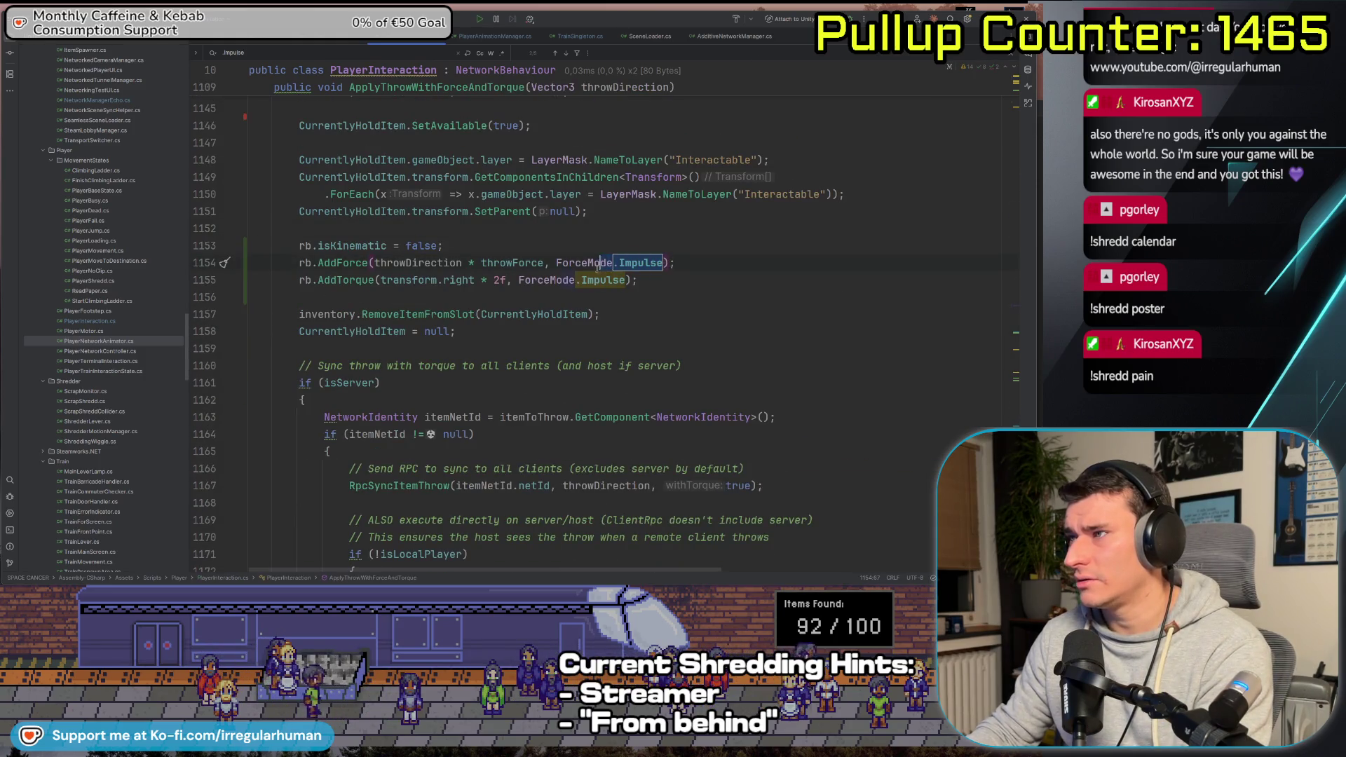
{"action": "left_click", "coordinate": [542, 272], "text": "shift"}
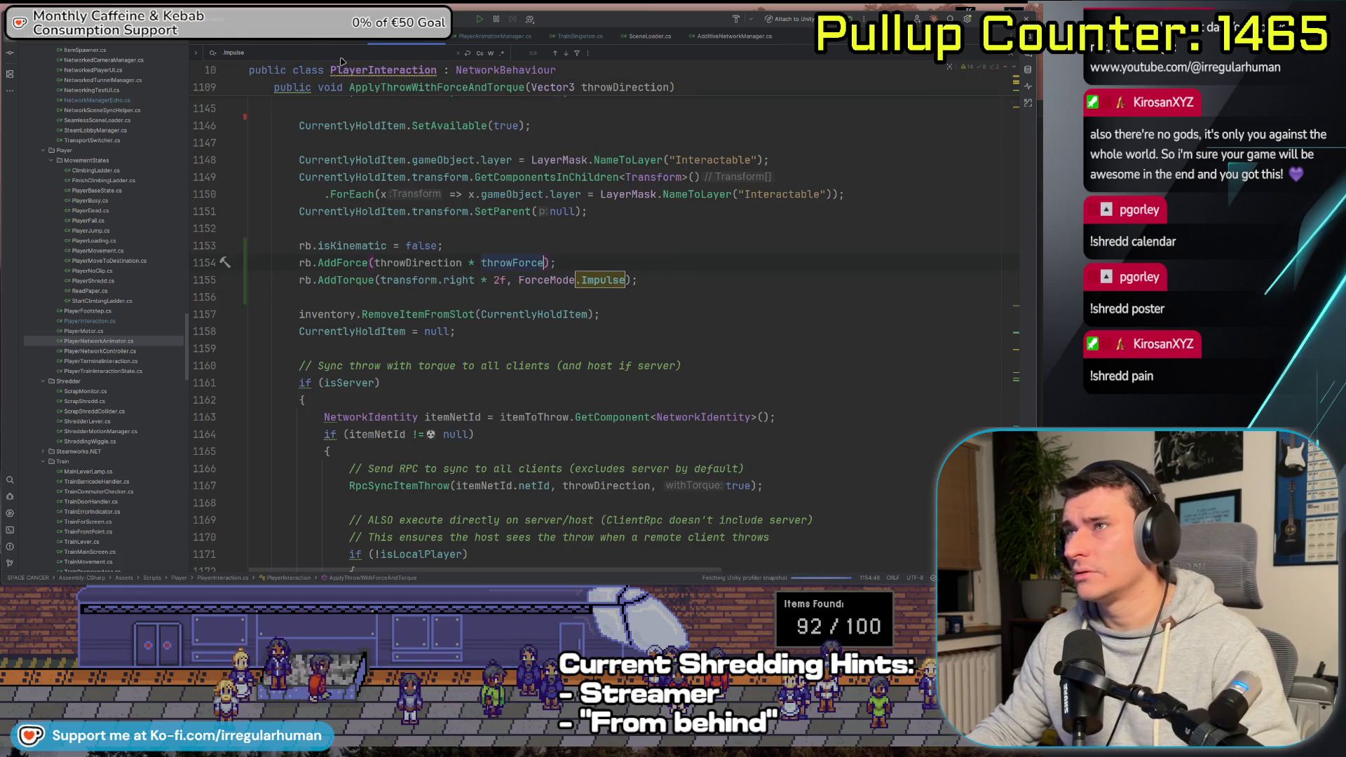
{"action": "key", "text": "Return"}
{"action": "key", "text": "Return"}
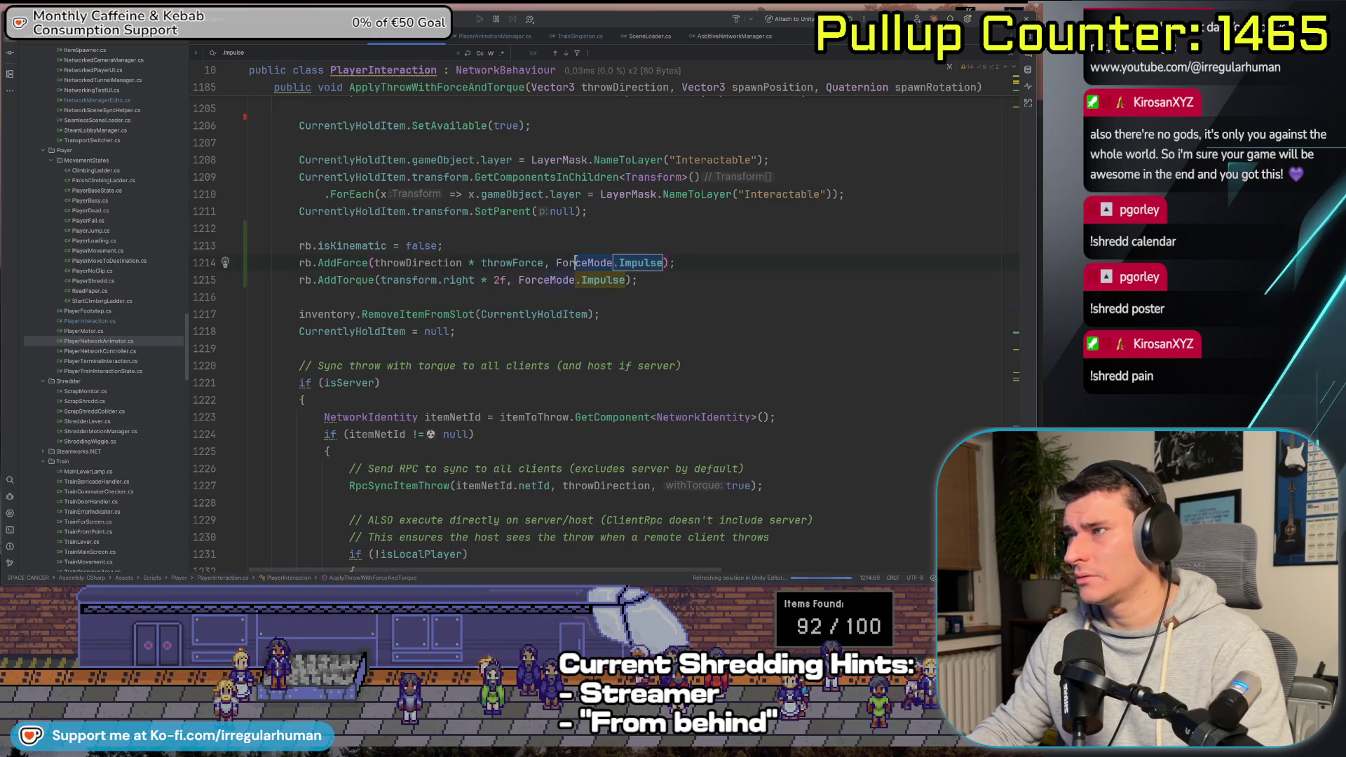
{"action": "key", "text": "Left"}
{"action": "key", "text": "Left"}
{"action": "key", "text": "ctrl+BackSpace"}
{"action": "key", "text": "ctrl+BackSpace"}
{"action": "key", "text": "ctrl+BackSpace"}
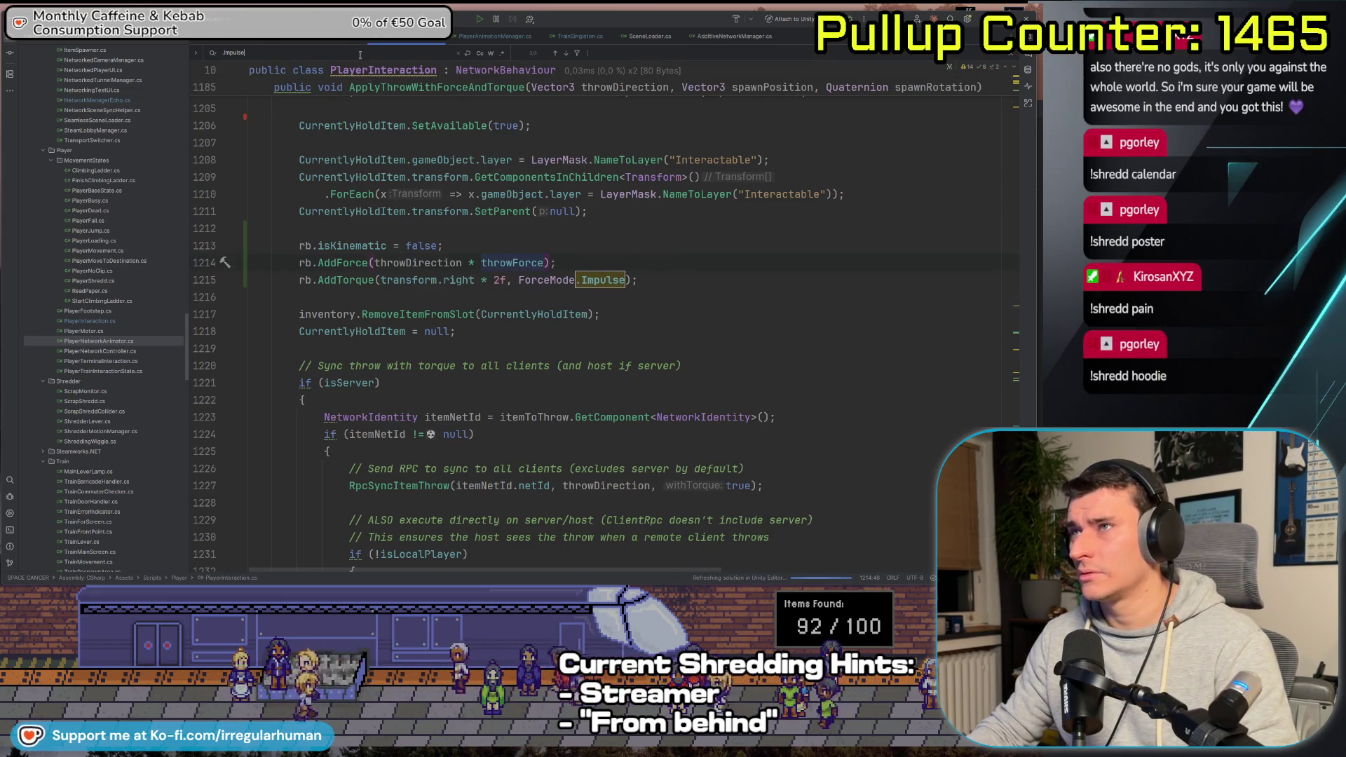
Check for remaining Impulse matches and return to the client-side prediction code
{"action": "left_click", "coordinate": [360, 55]}
{"action": "key", "text": "Return"}
{"action": "key", "text": "Return"}
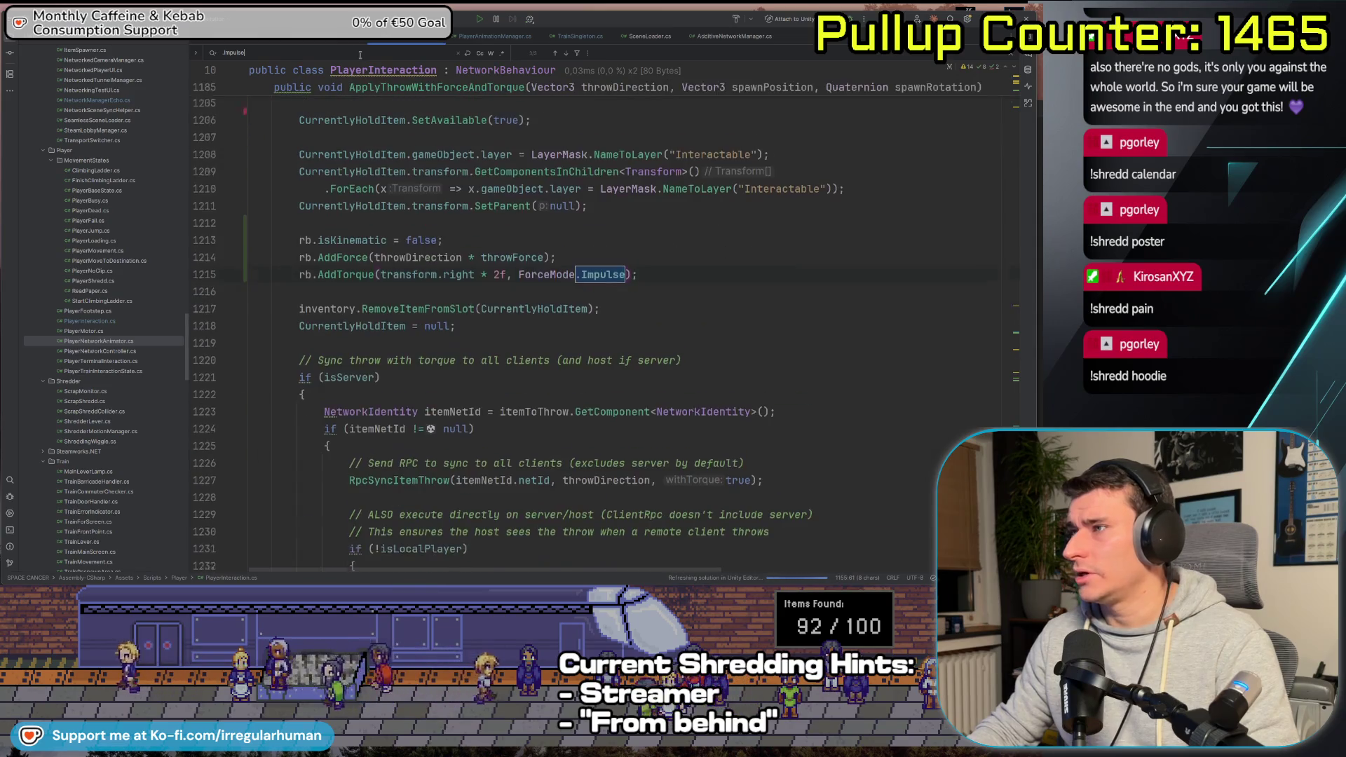
{"action": "left_click", "coordinate": [711, 302]}
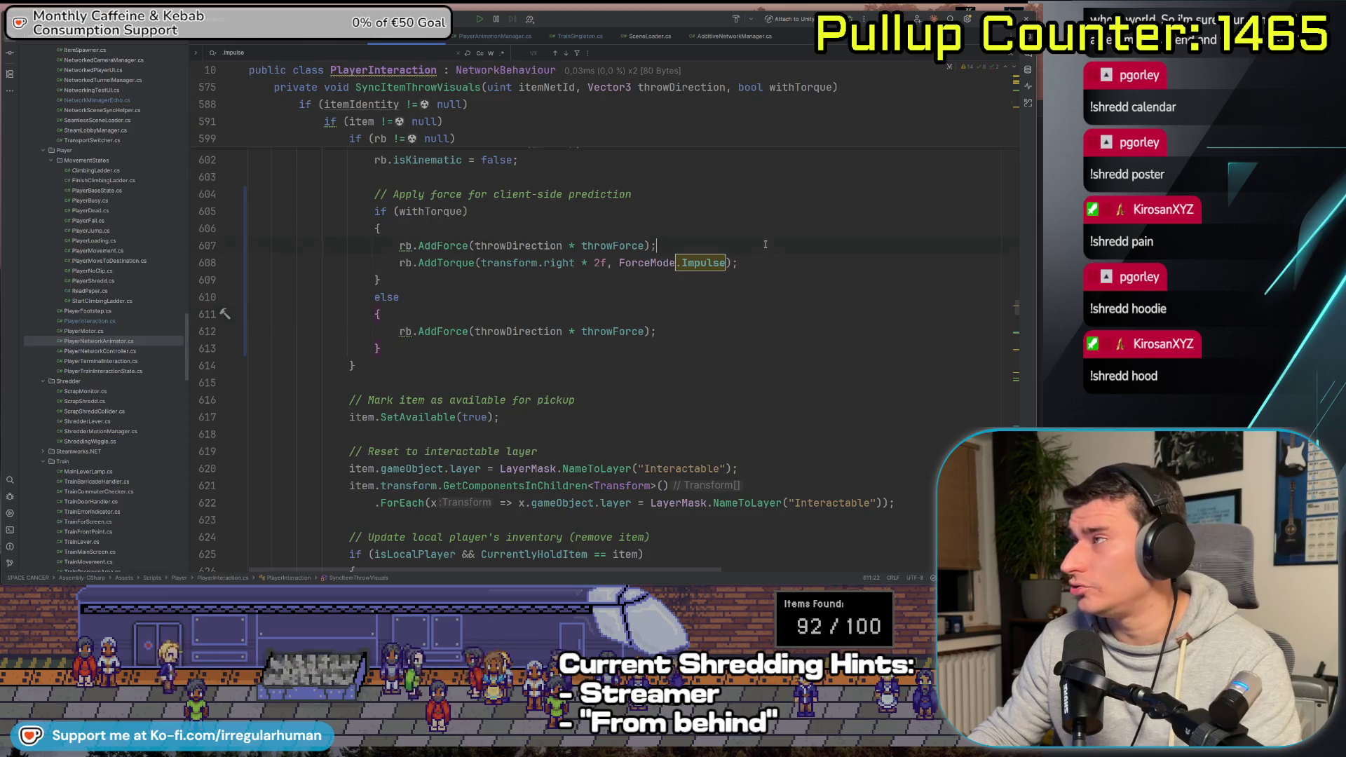
{"action": "key", "text": "alt+Tab"}
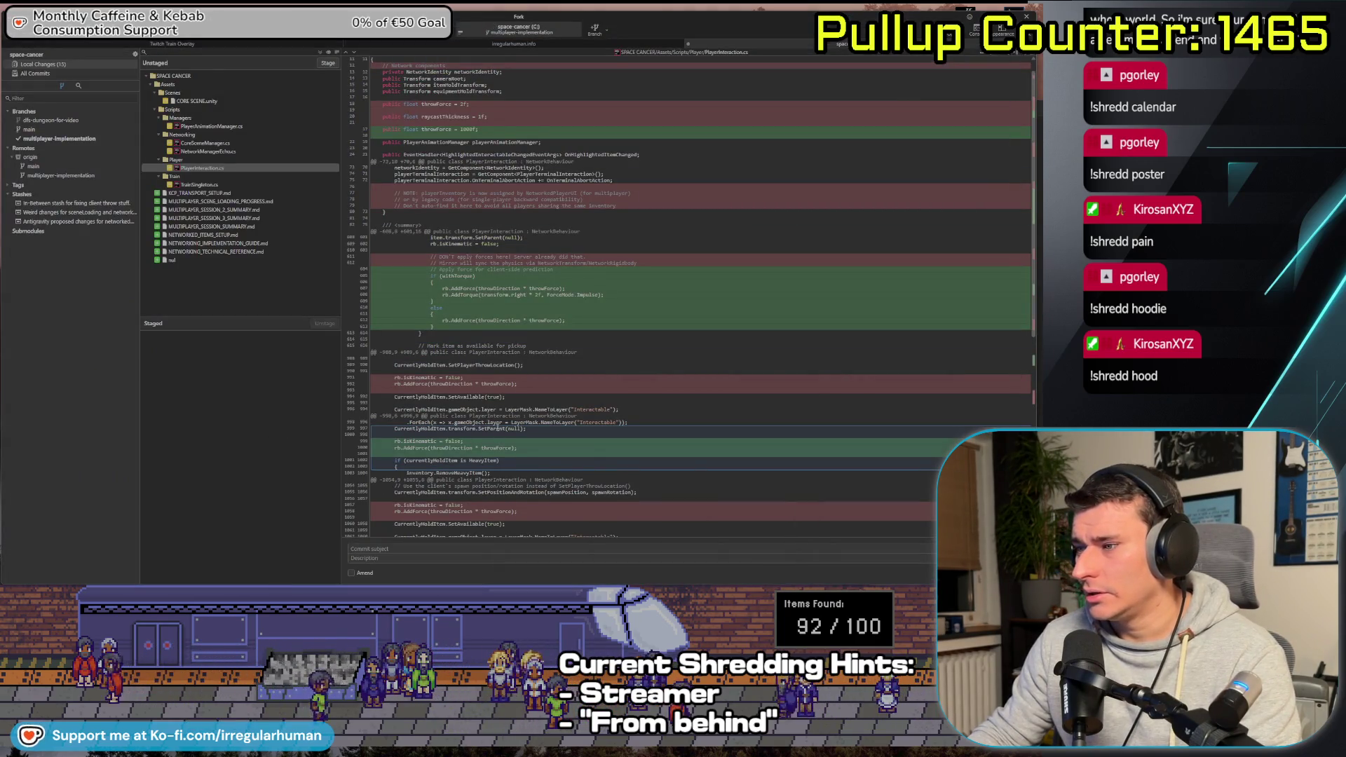
Scroll through the PlayerInteraction.cs diff and widen the sidebar and diff panels
{"action": "scroll", "coordinate": [504, 421], "scroll_direction": "down", "scroll_amount": 2}
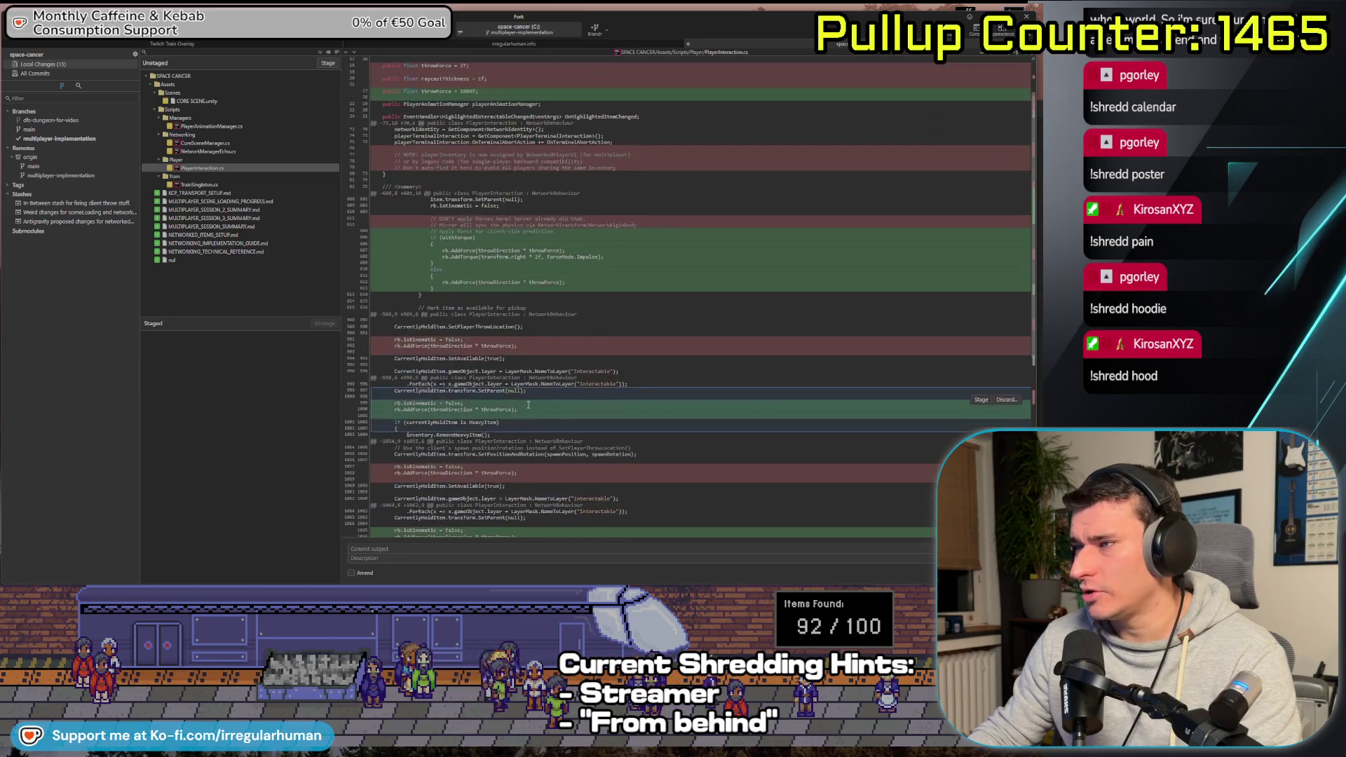
{"action": "scroll", "coordinate": [532, 410], "scroll_direction": "up", "scroll_amount": 3}
{"action": "left_click_drag", "start_coordinate": [140, 381], "coordinate": [146, 378]}
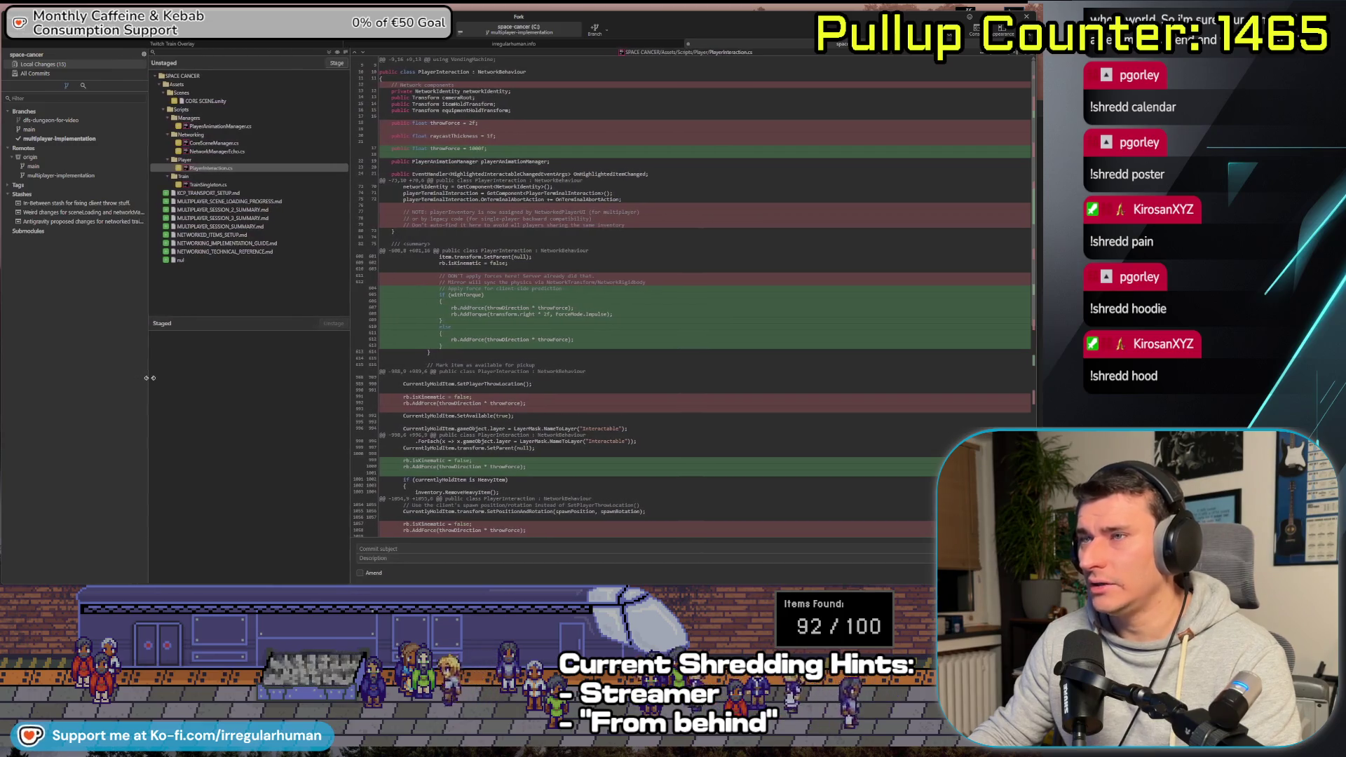
{"action": "left_click_drag", "start_coordinate": [350, 382], "coordinate": [333, 381]}
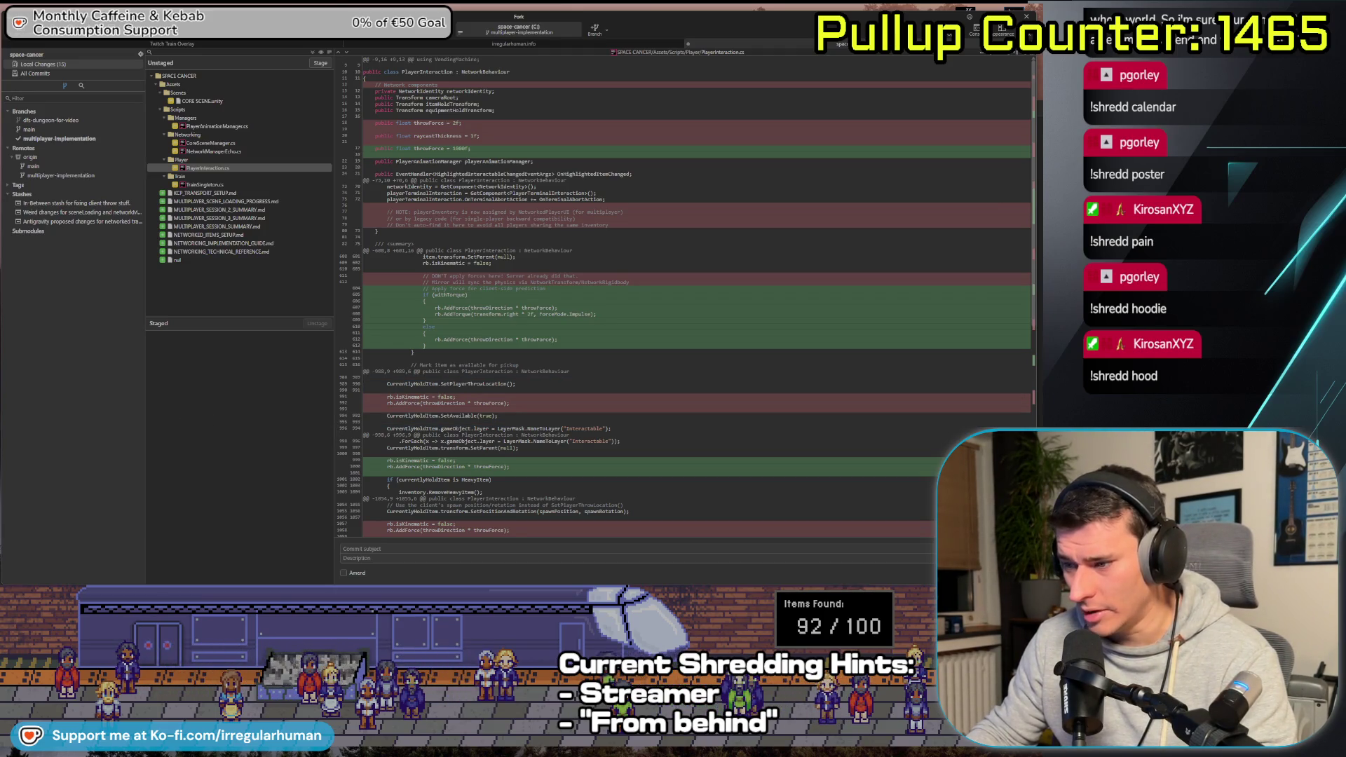
{"action": "key", "text": "alt+Tab"}
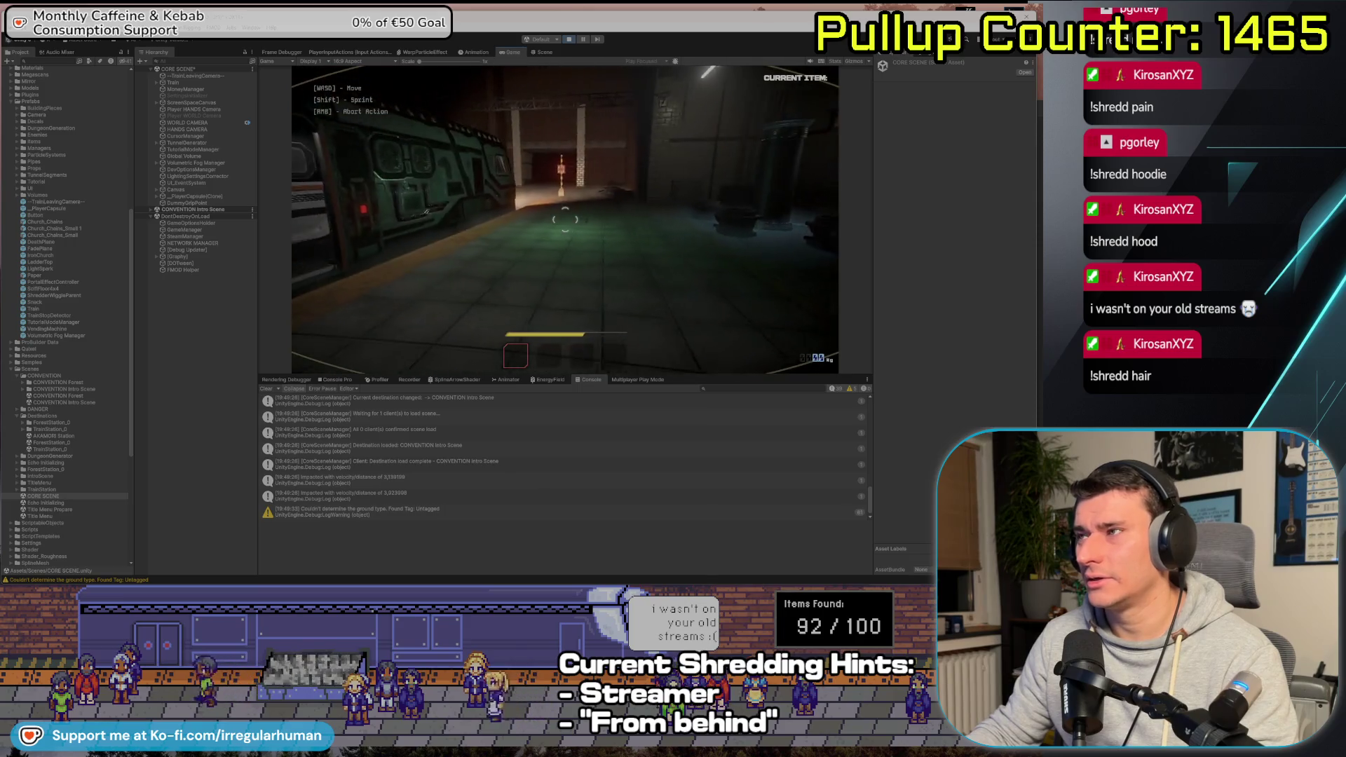
As Player 2, pick up and throw the BOMB_test, the pan and the rusty metal cover
{"action": "key", "text": "alt+Tab"}
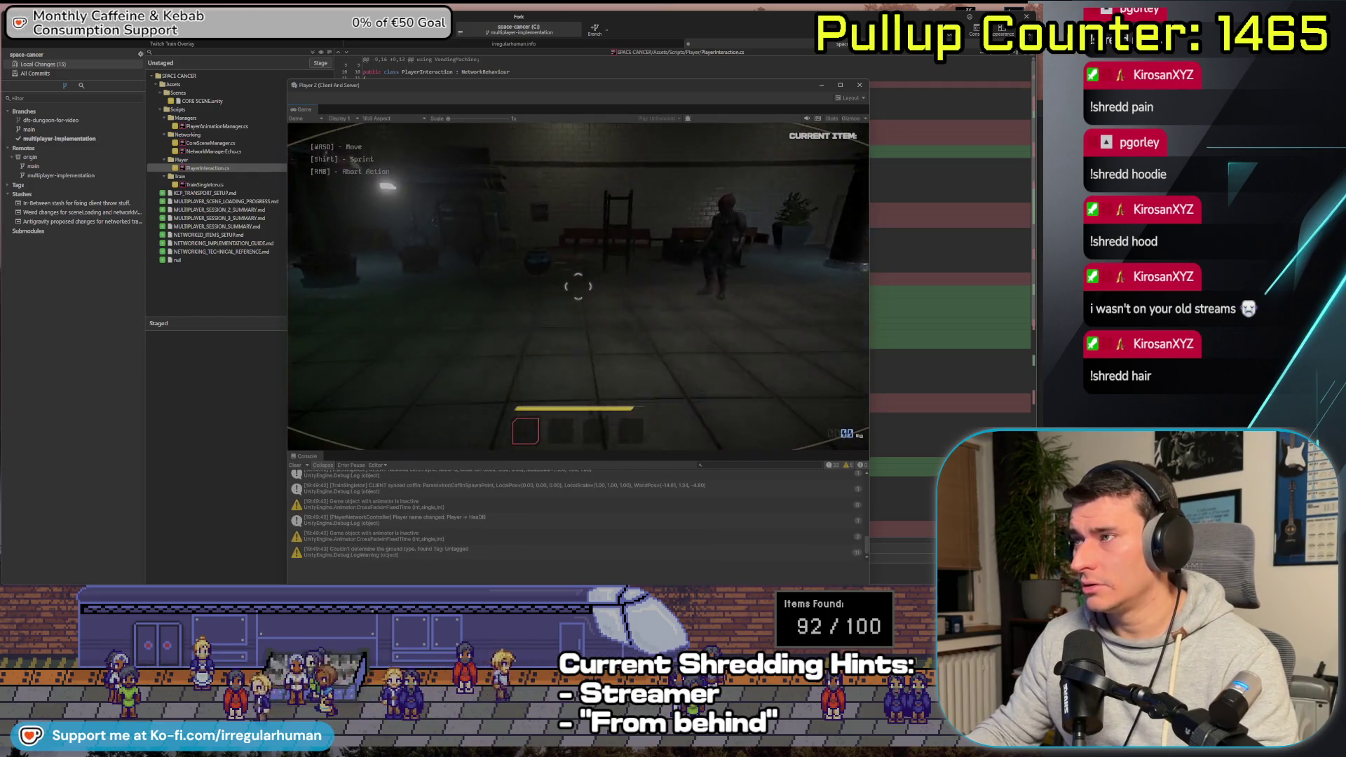
{"action": "key", "text": "e"}
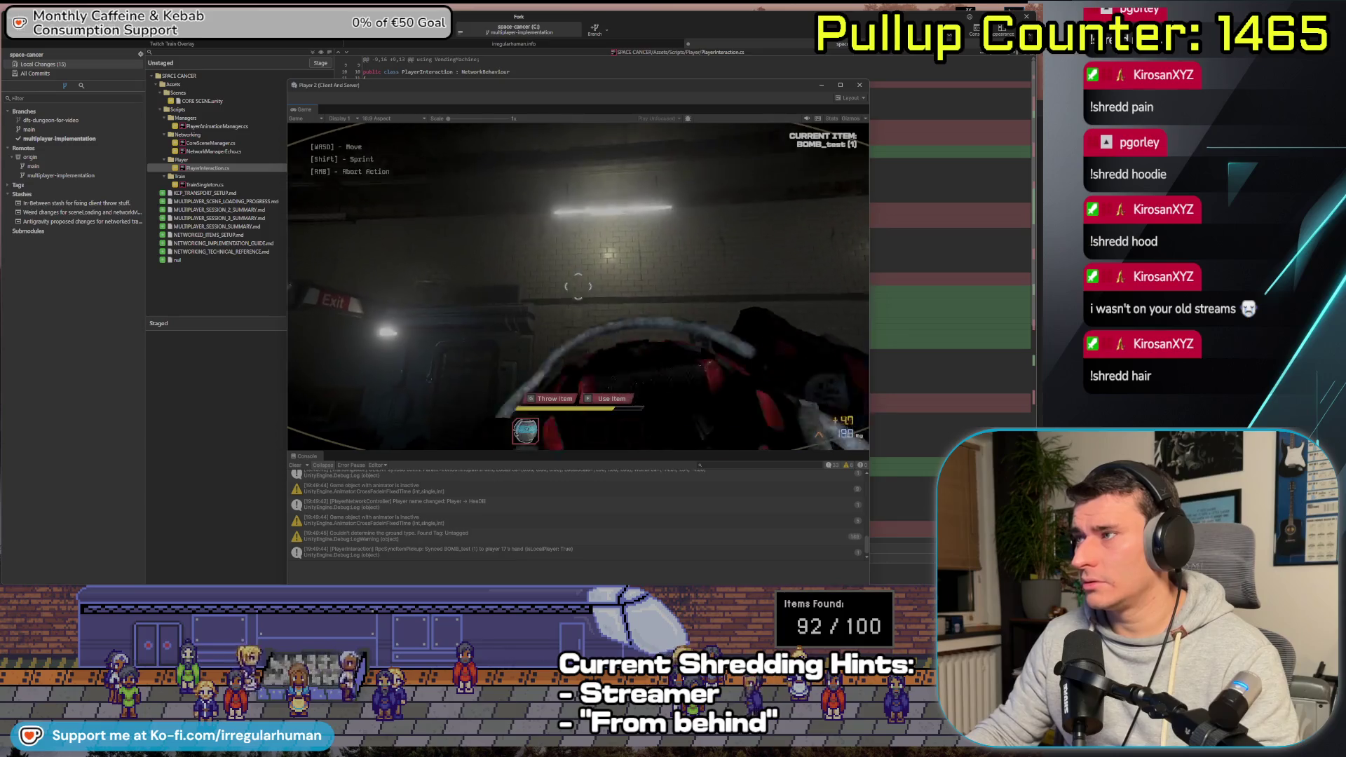
{"action": "key", "text": "g"}
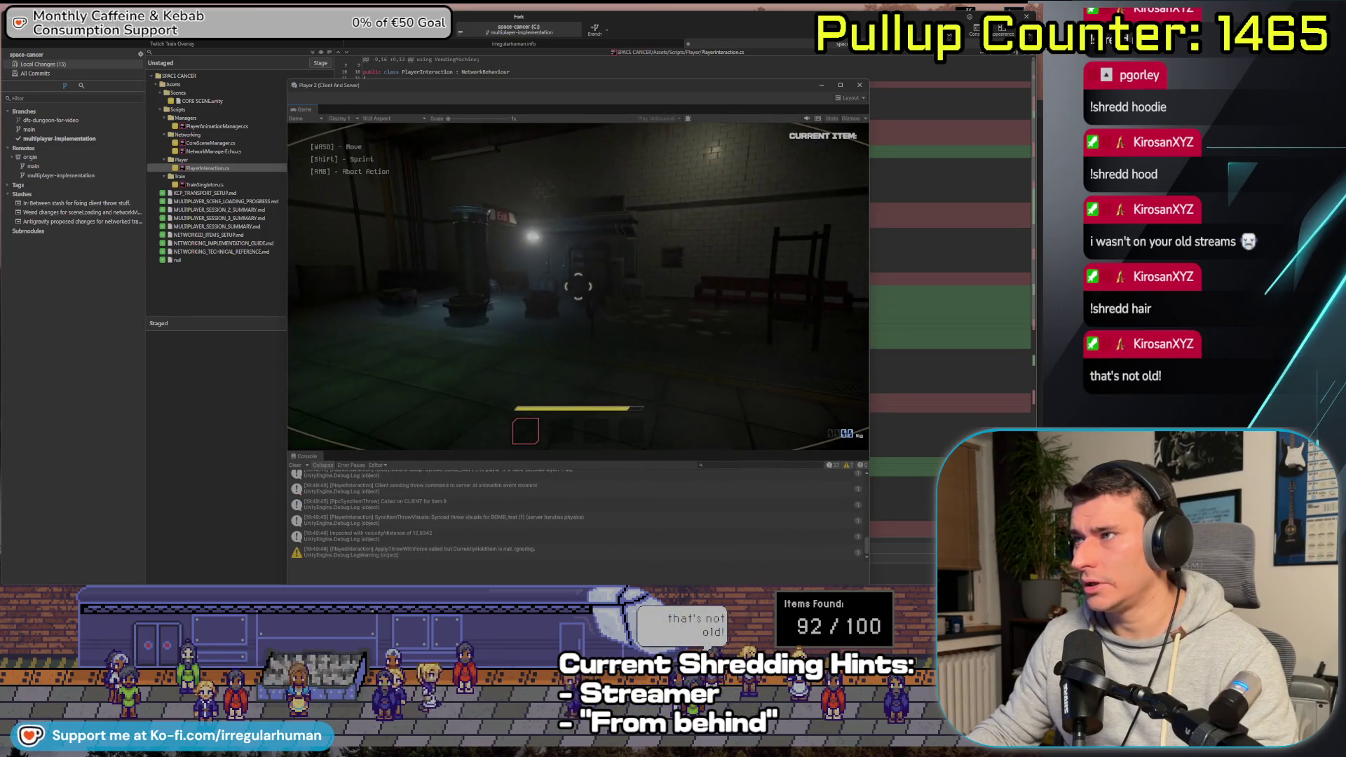
{"action": "key", "text": "e"}
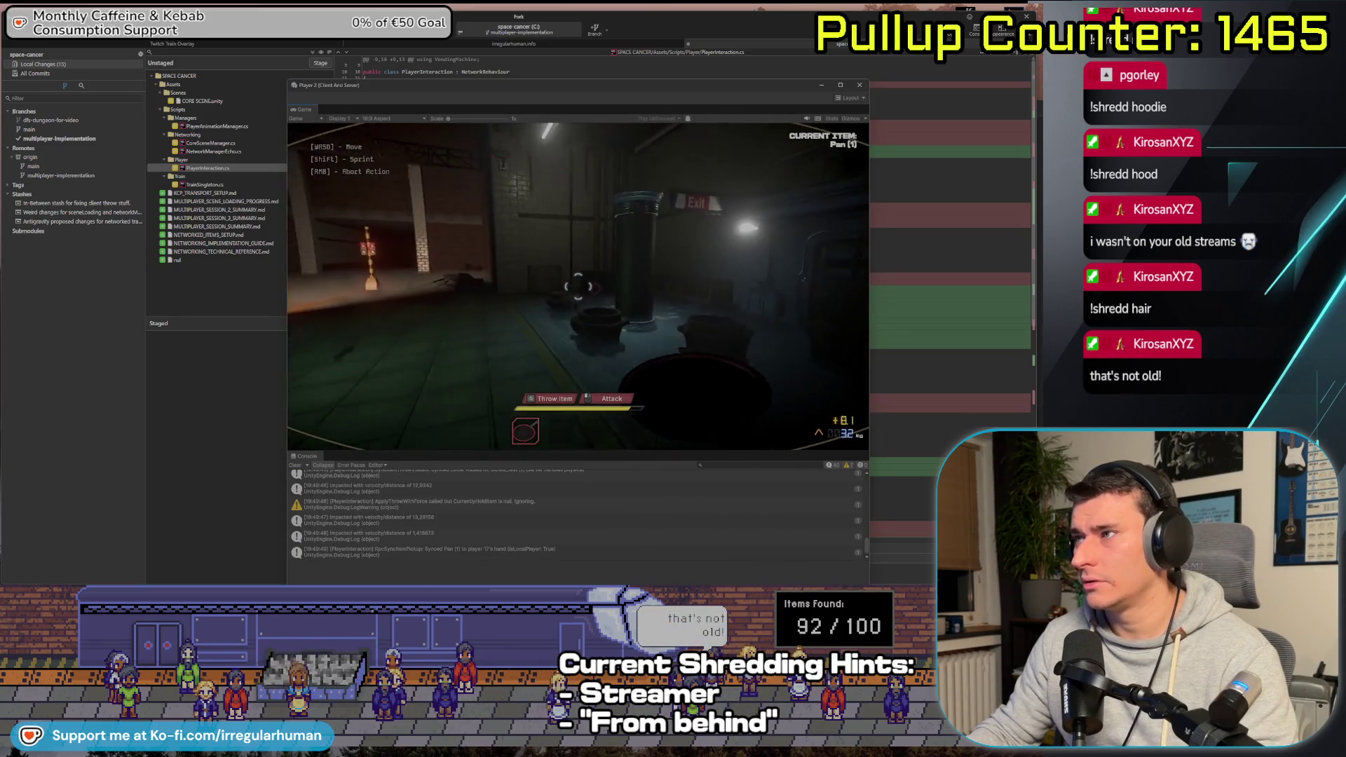
{"action": "key", "text": "g"}
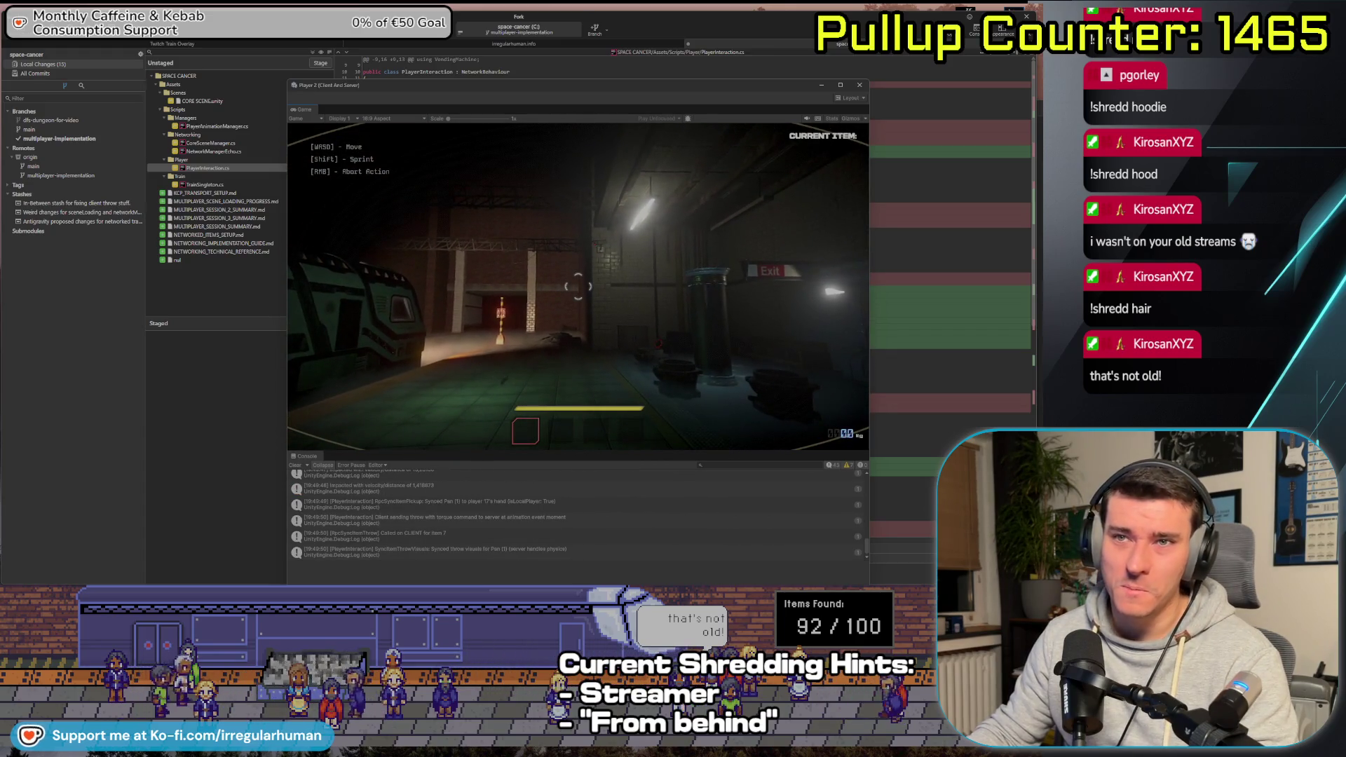
{"action": "key", "text": "e"}
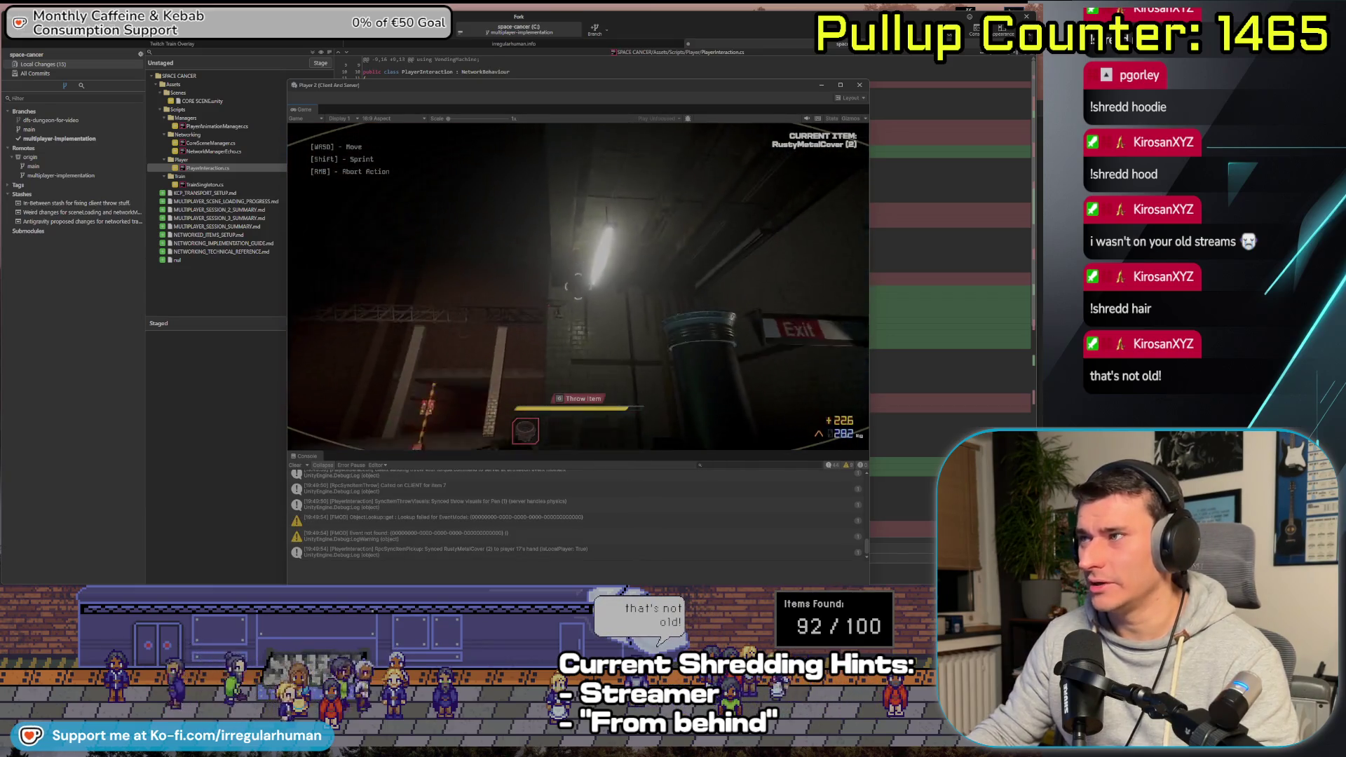
{"action": "key", "text": "g"}
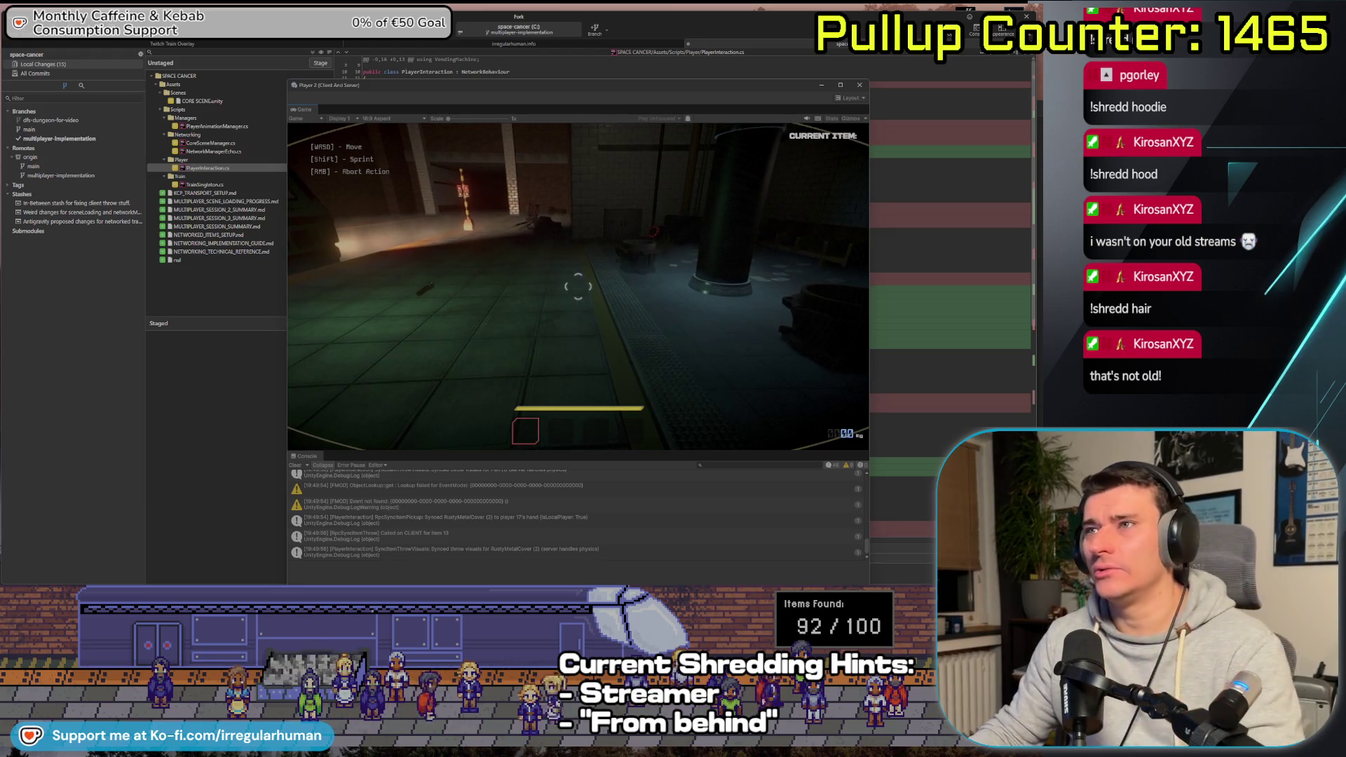
Click into Player 2's game window, then return to the main Unity editor
{"action": "key", "text": "alt+Tab"}
{"action": "key", "text": "alt+Tab"}
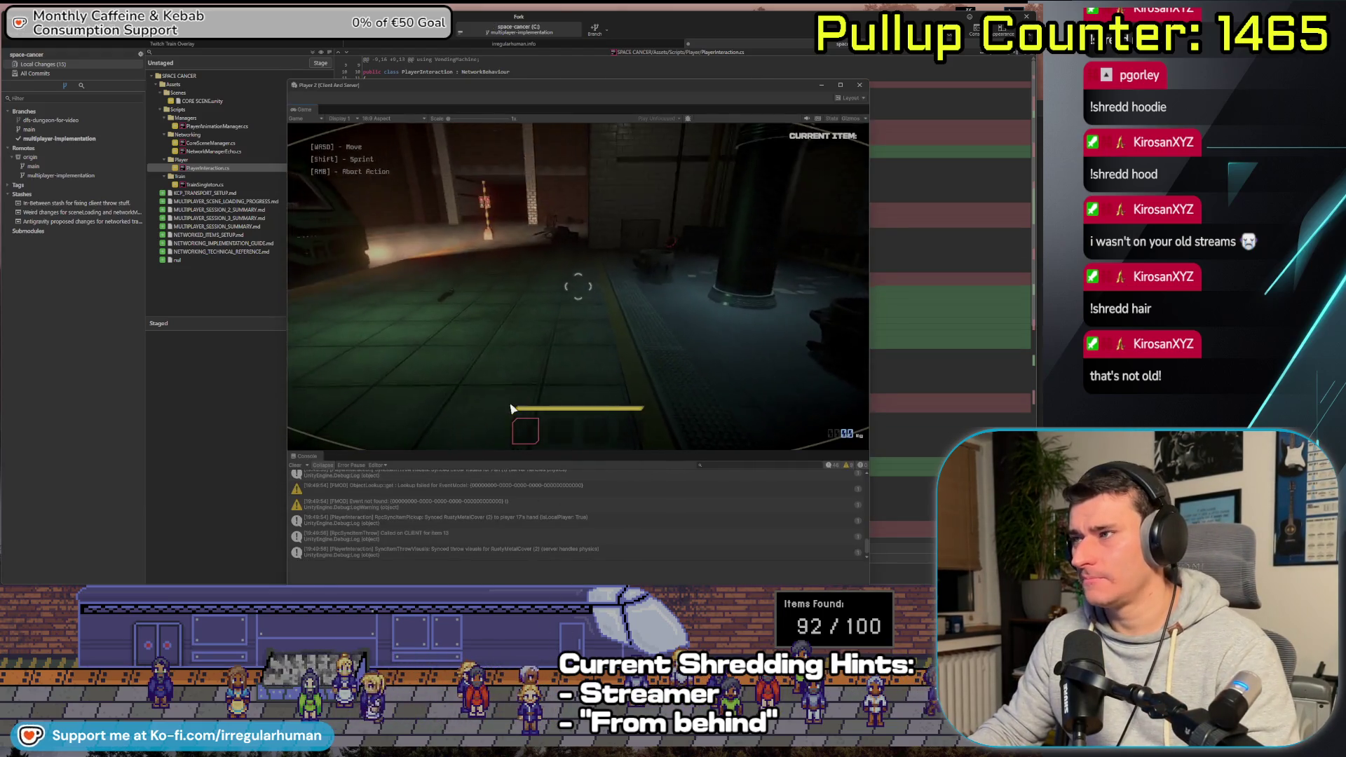
{"action": "left_click", "coordinate": [511, 408]}
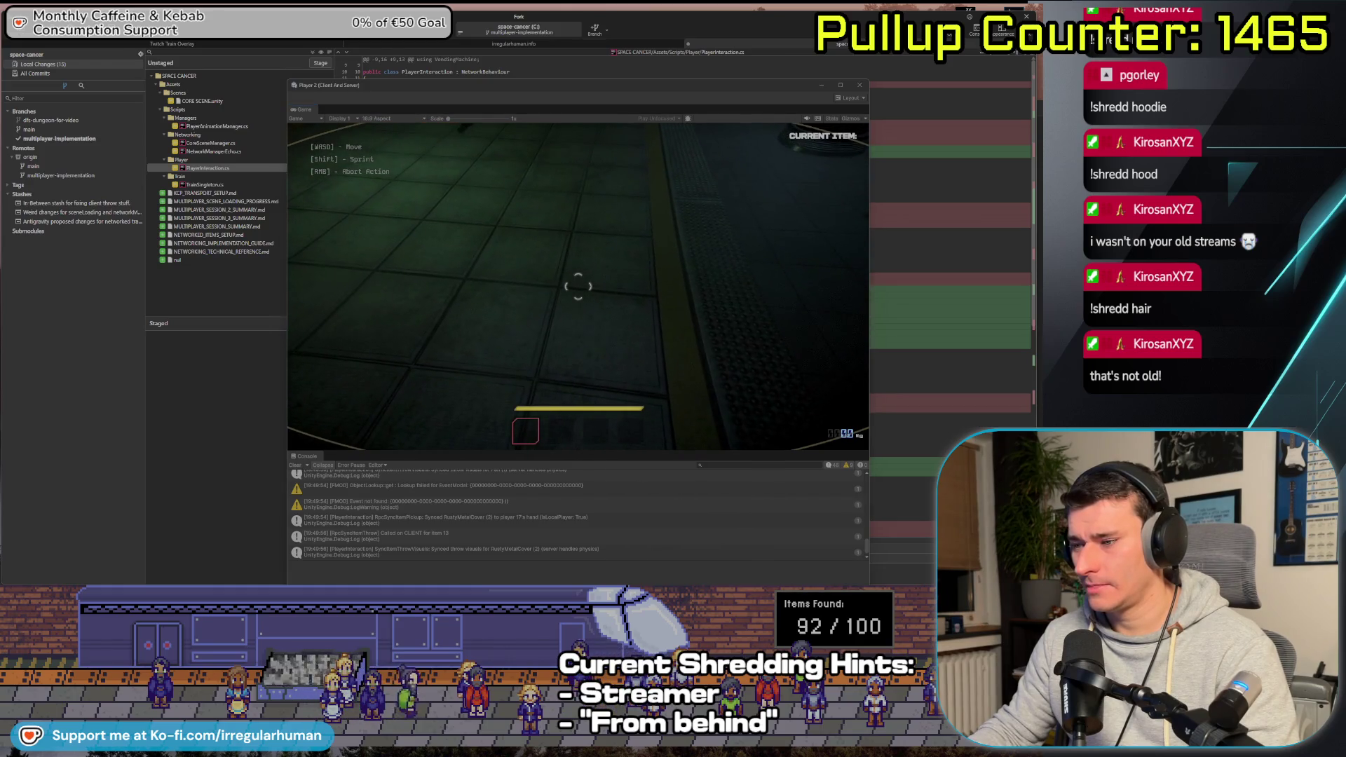
{"action": "key", "text": "alt+Tab"}
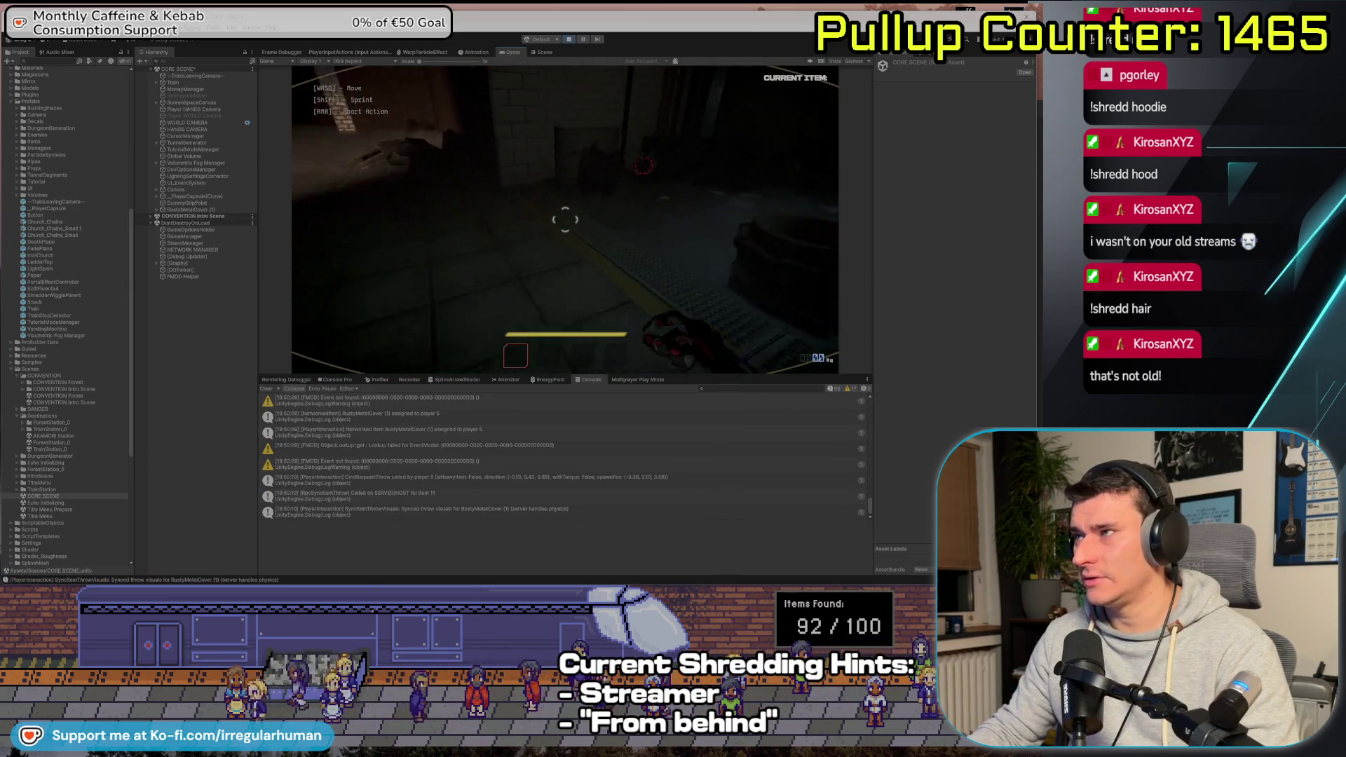
Pick up and throw the BOMB_test as the host, then pause and stop play mode
{"action": "key", "text": "e"}
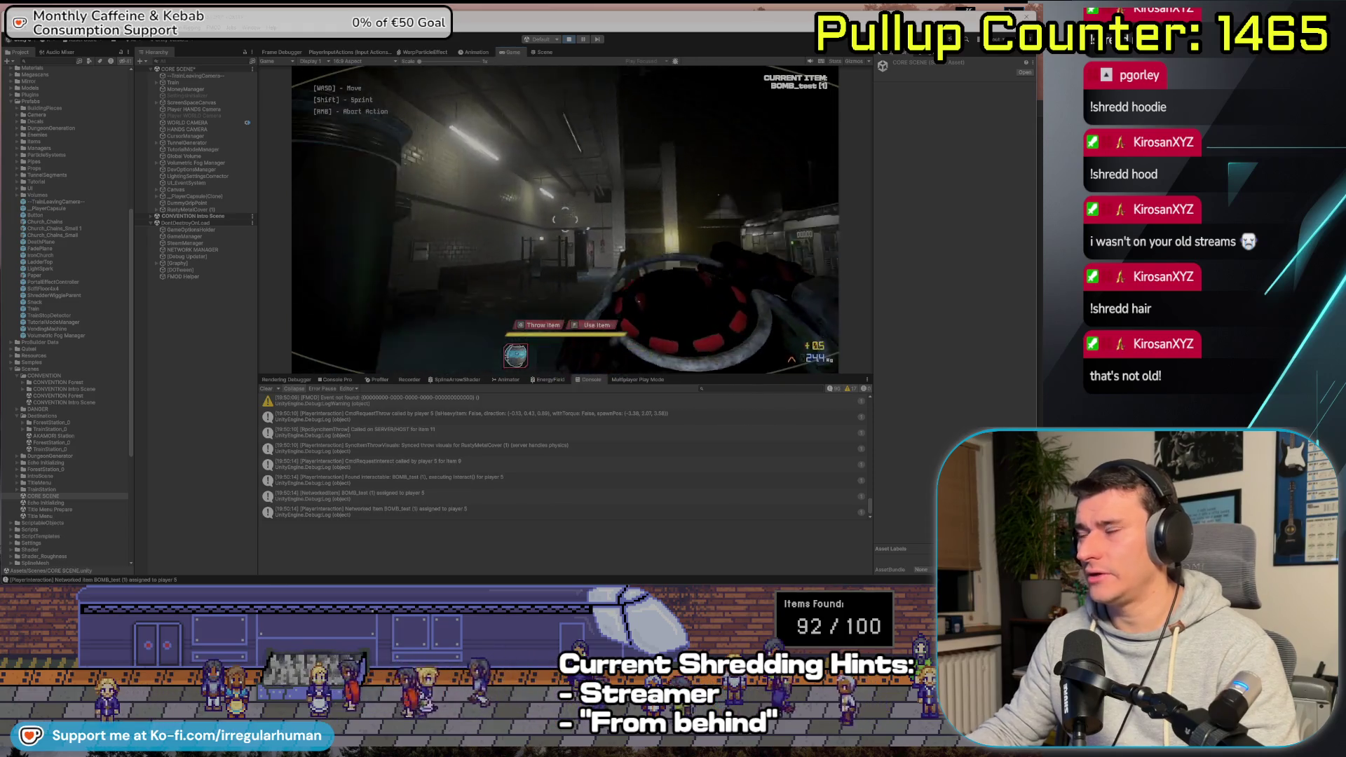
{"action": "key", "text": "g"}
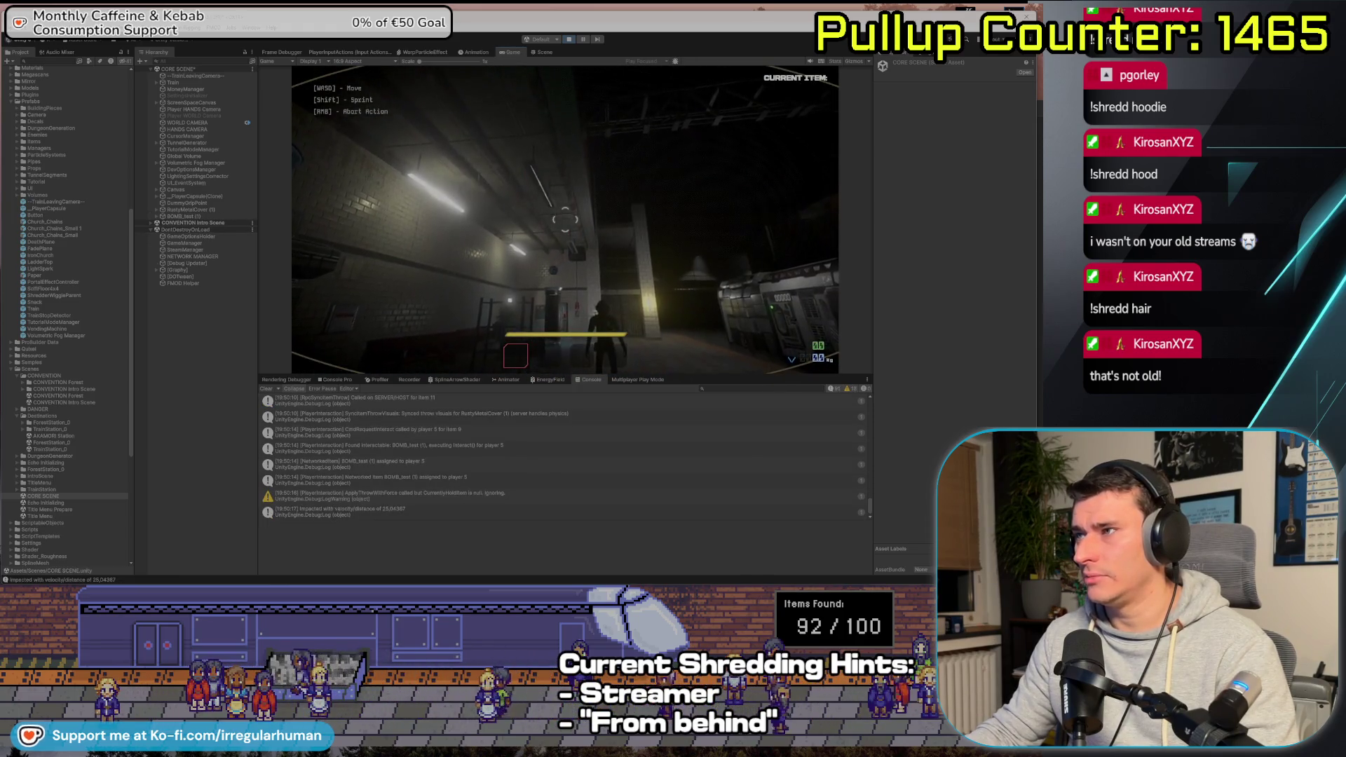
{"action": "key", "text": "Escape"}
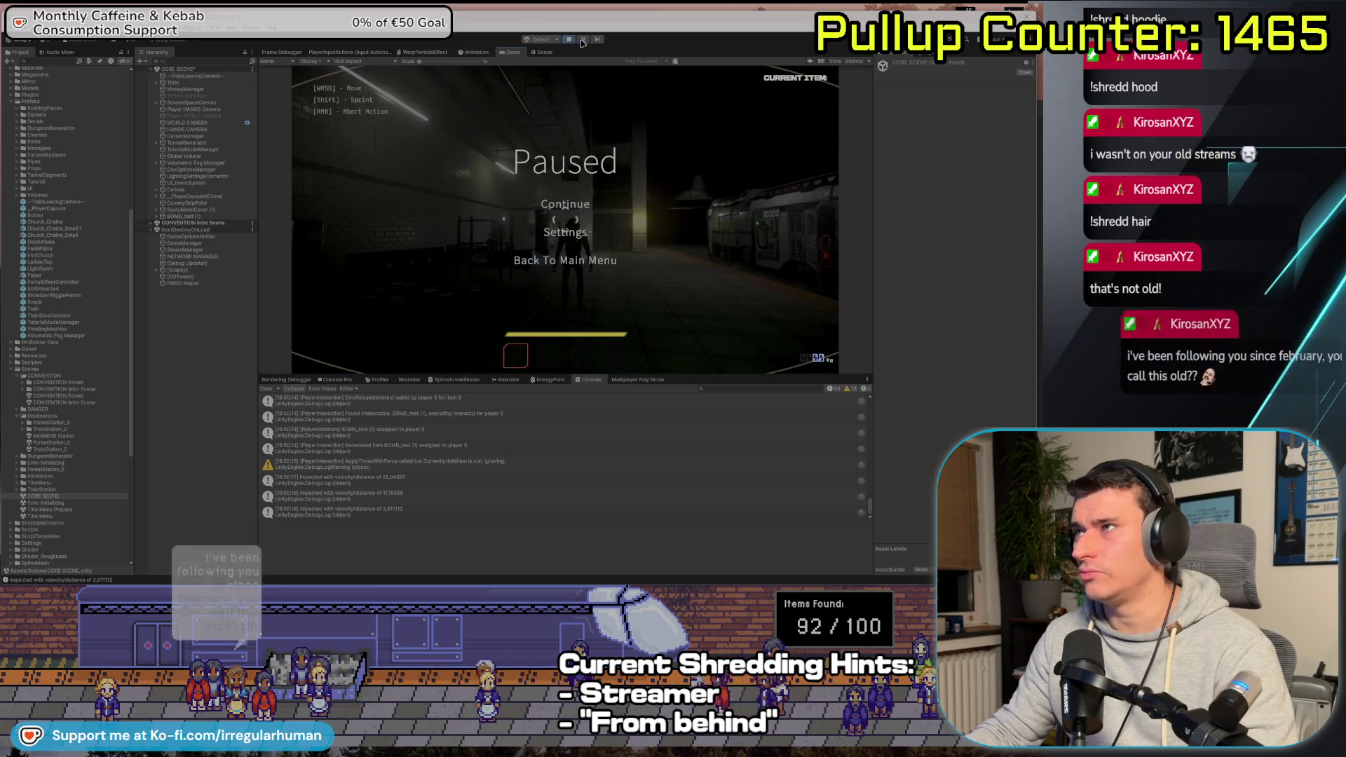
{"action": "left_click", "coordinate": [582, 40]}
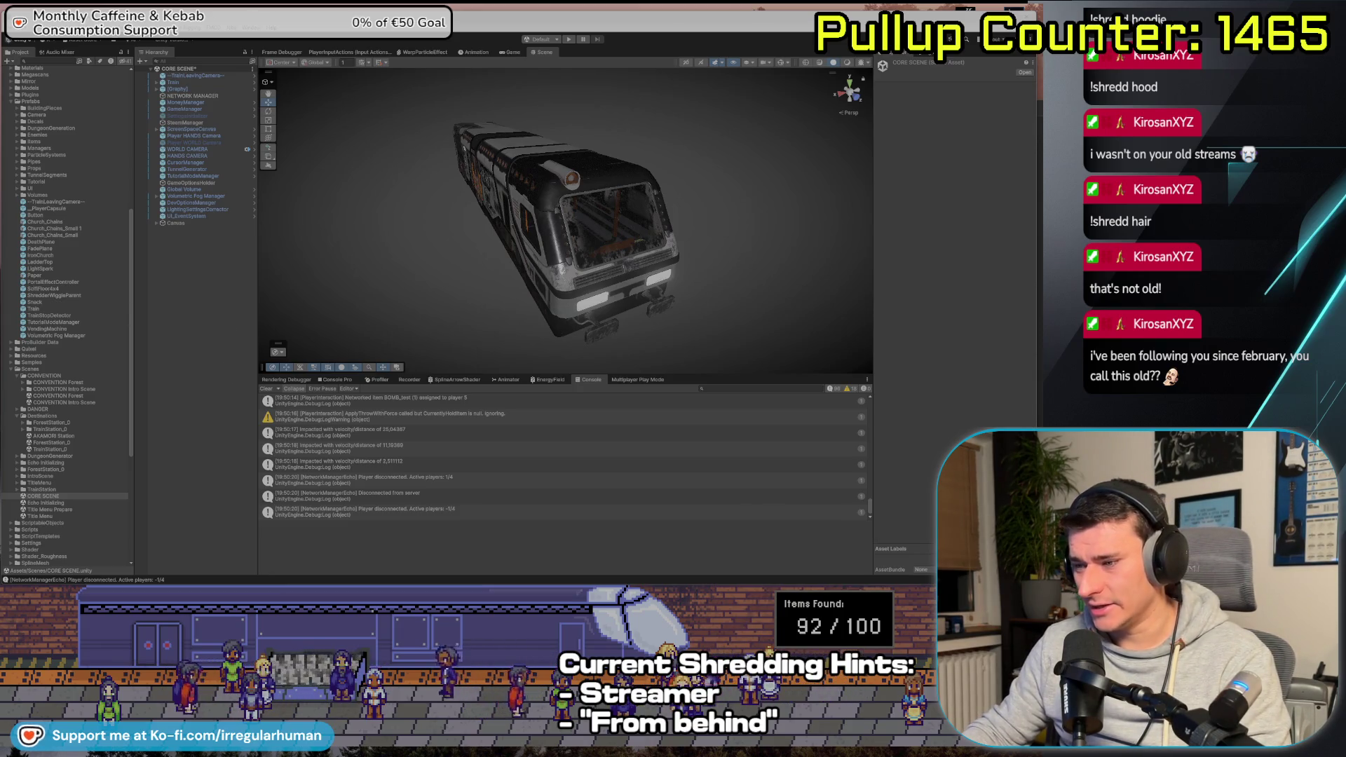
{"action": "key", "text": "alt+Tab"}
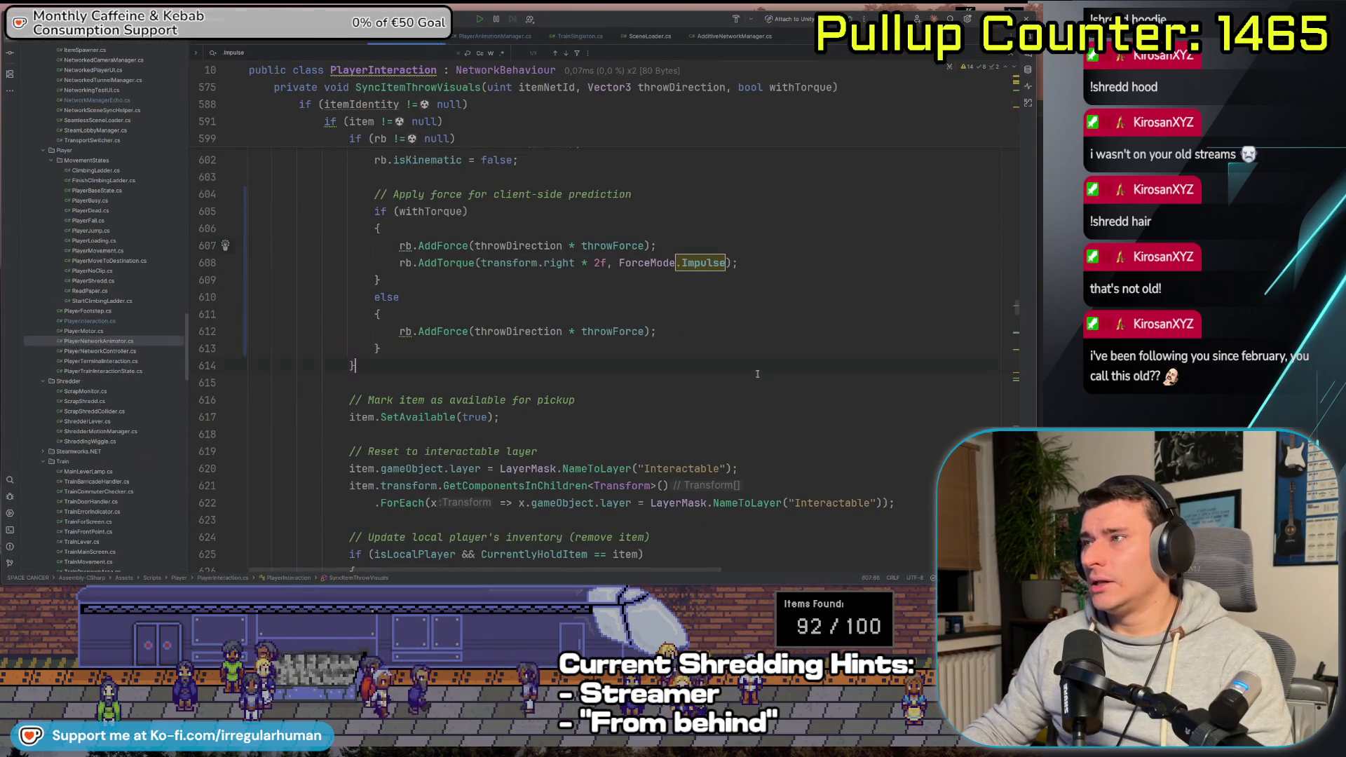
Scroll PlayerInteraction.cs from SyncItemThrowVisuals back up to RpcSyncHeavyItemPickup
{"action": "scroll", "coordinate": [629, 349], "scroll_direction": "up", "scroll_amount": 5}
{"action": "scroll", "coordinate": [629, 349], "scroll_direction": "down", "scroll_amount": 2}
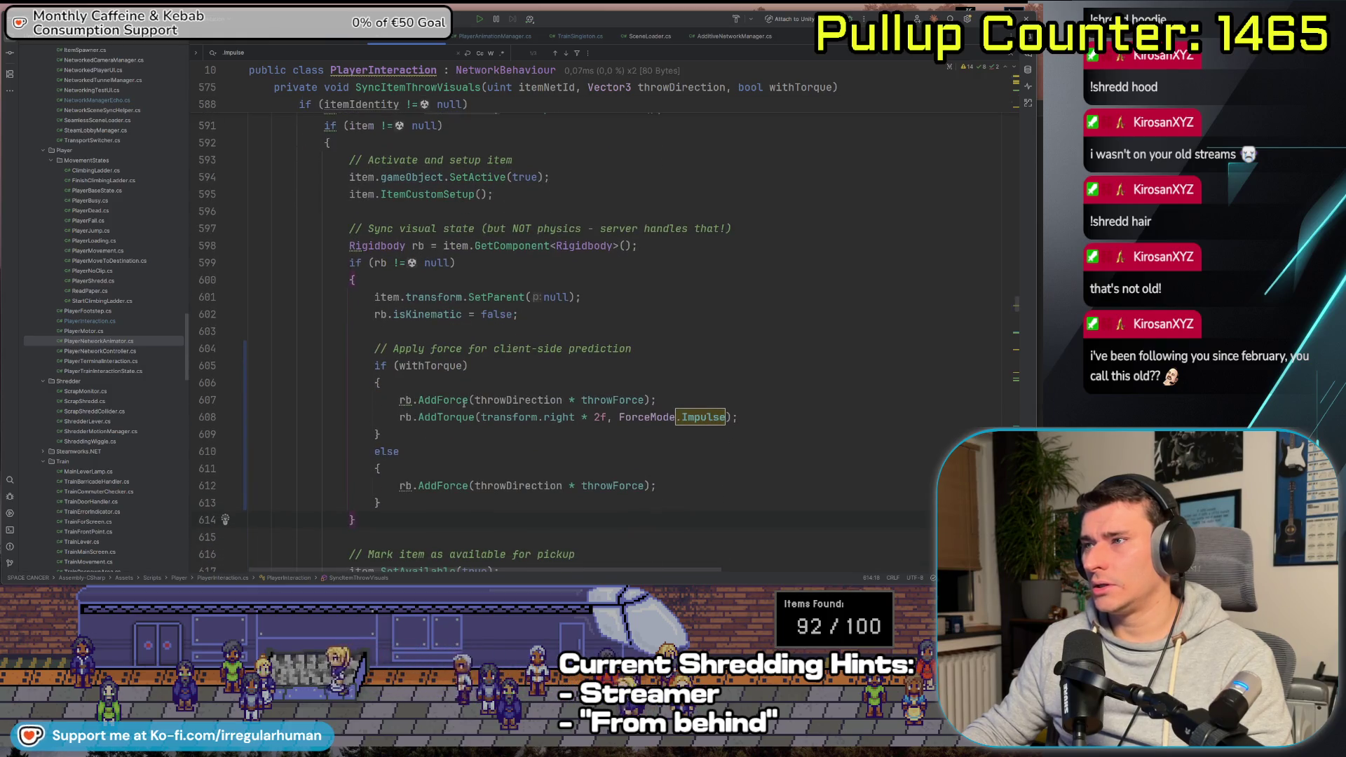
{"action": "scroll", "coordinate": [464, 403], "scroll_direction": "down", "scroll_amount": 5}
{"action": "scroll", "coordinate": [701, 365], "scroll_direction": "up", "scroll_amount": 13}
{"action": "scroll", "coordinate": [680, 398], "scroll_direction": "up", "scroll_amount": 20}
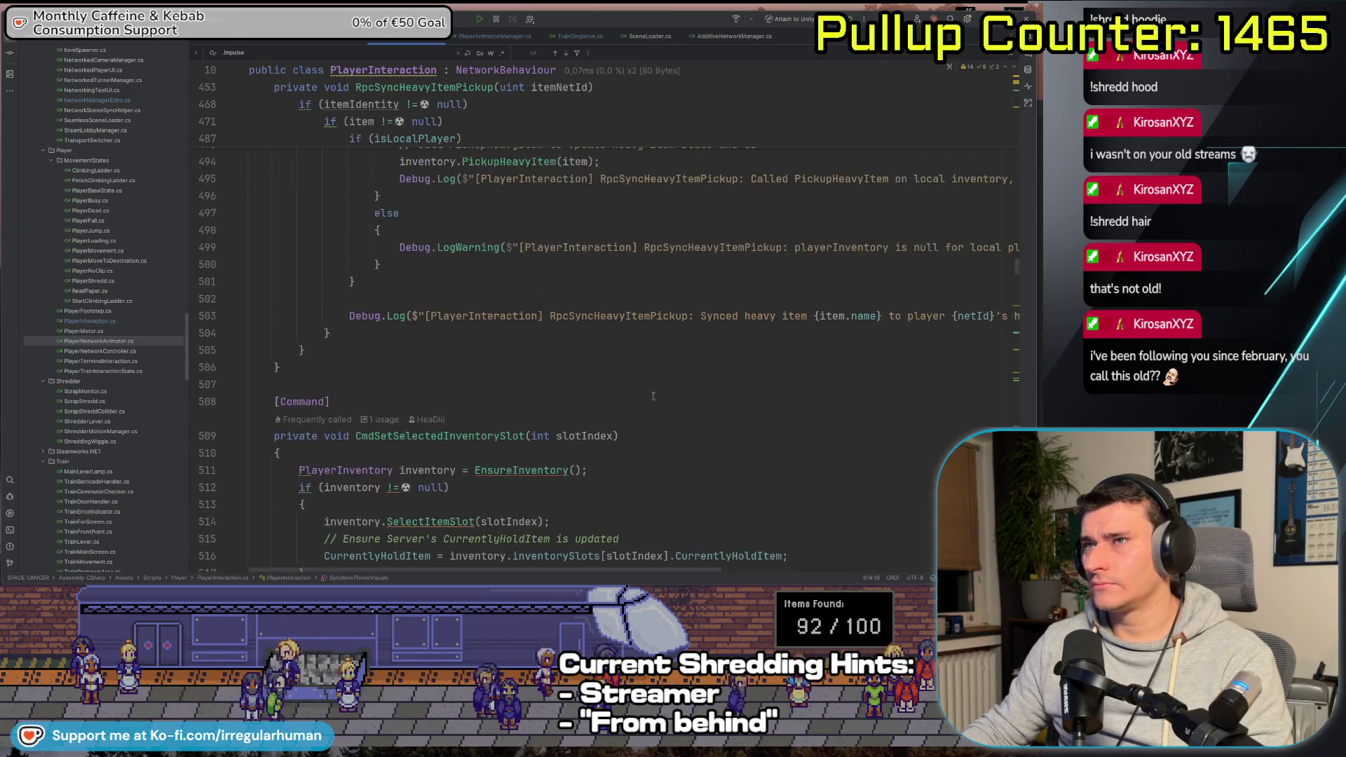
{"action": "scroll", "coordinate": [652, 396], "scroll_direction": "up", "scroll_amount": 16}
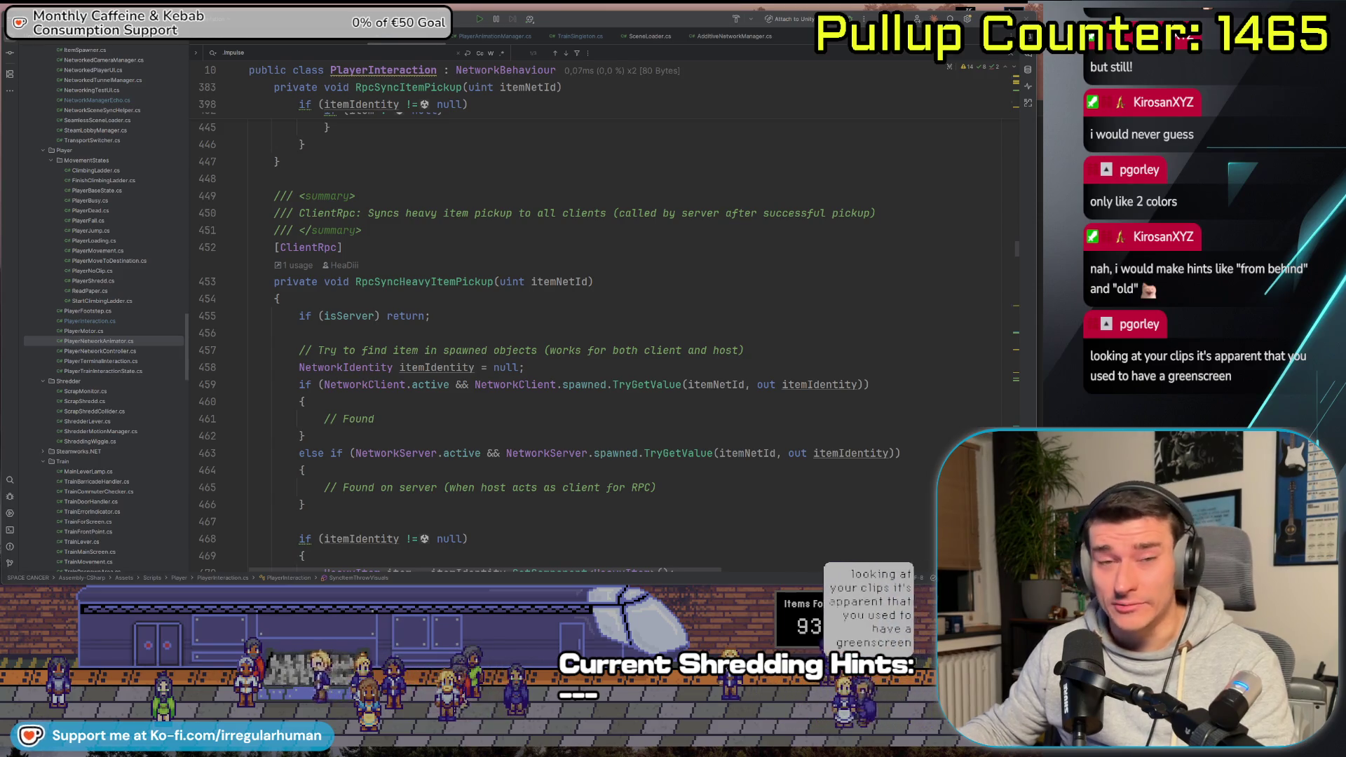
Read RpcSyncHeavyItemPickup's null check, HANDS ONLY layer block and useCustomAnimation check, then return to Antigravity
{"action": "scroll", "coordinate": [516, 365], "scroll_direction": "down", "scroll_amount": 1}
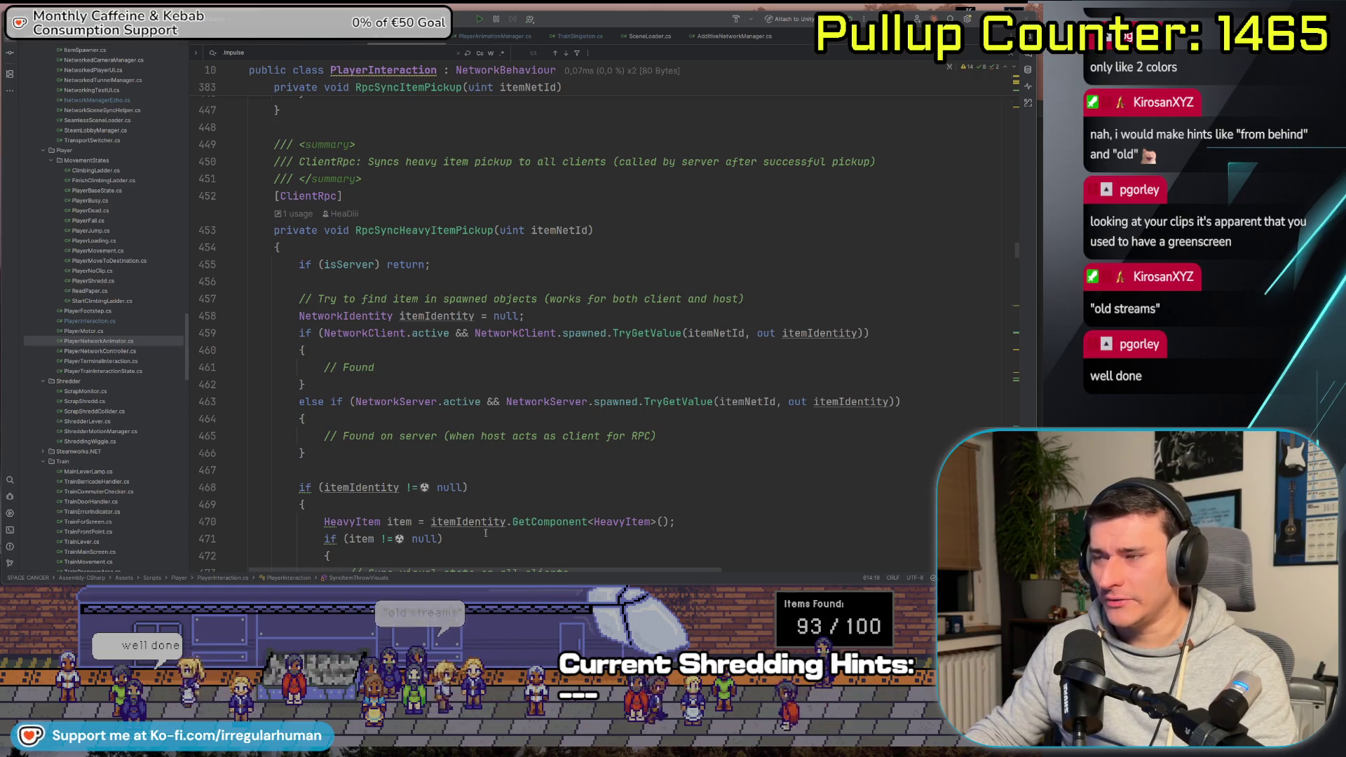
{"action": "left_click", "coordinate": [464, 537]}
{"action": "scroll", "coordinate": [485, 491], "scroll_direction": "down", "scroll_amount": 2}
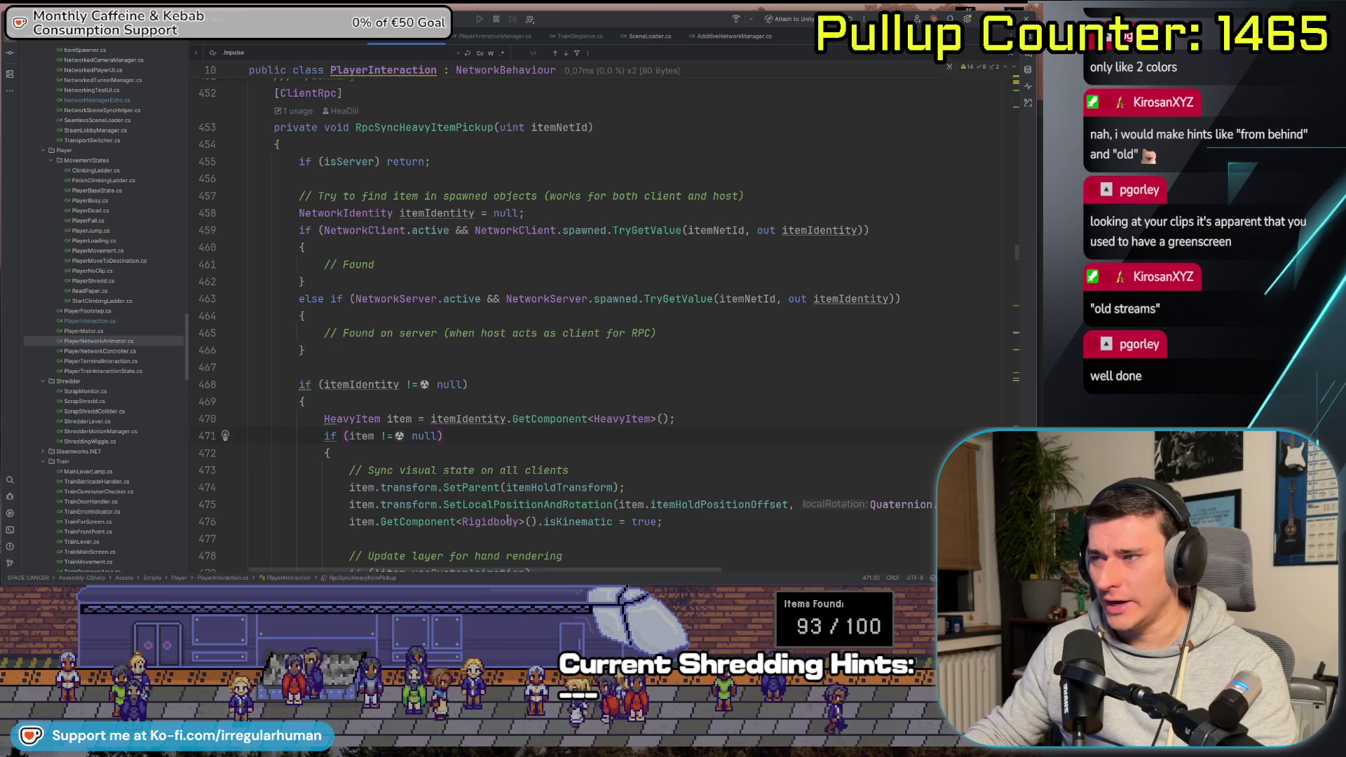
{"action": "scroll", "coordinate": [485, 471], "scroll_direction": "down", "scroll_amount": 2}
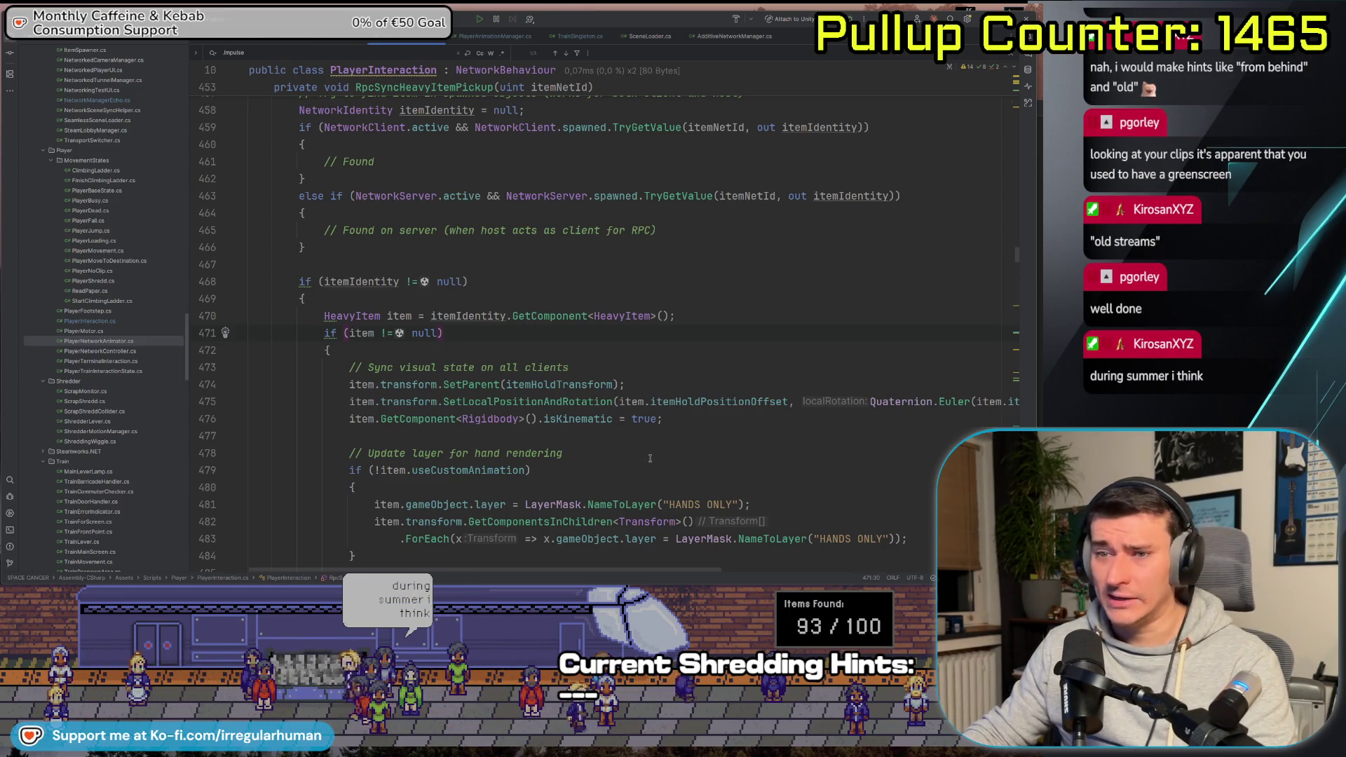
{"action": "left_click", "coordinate": [675, 480]}
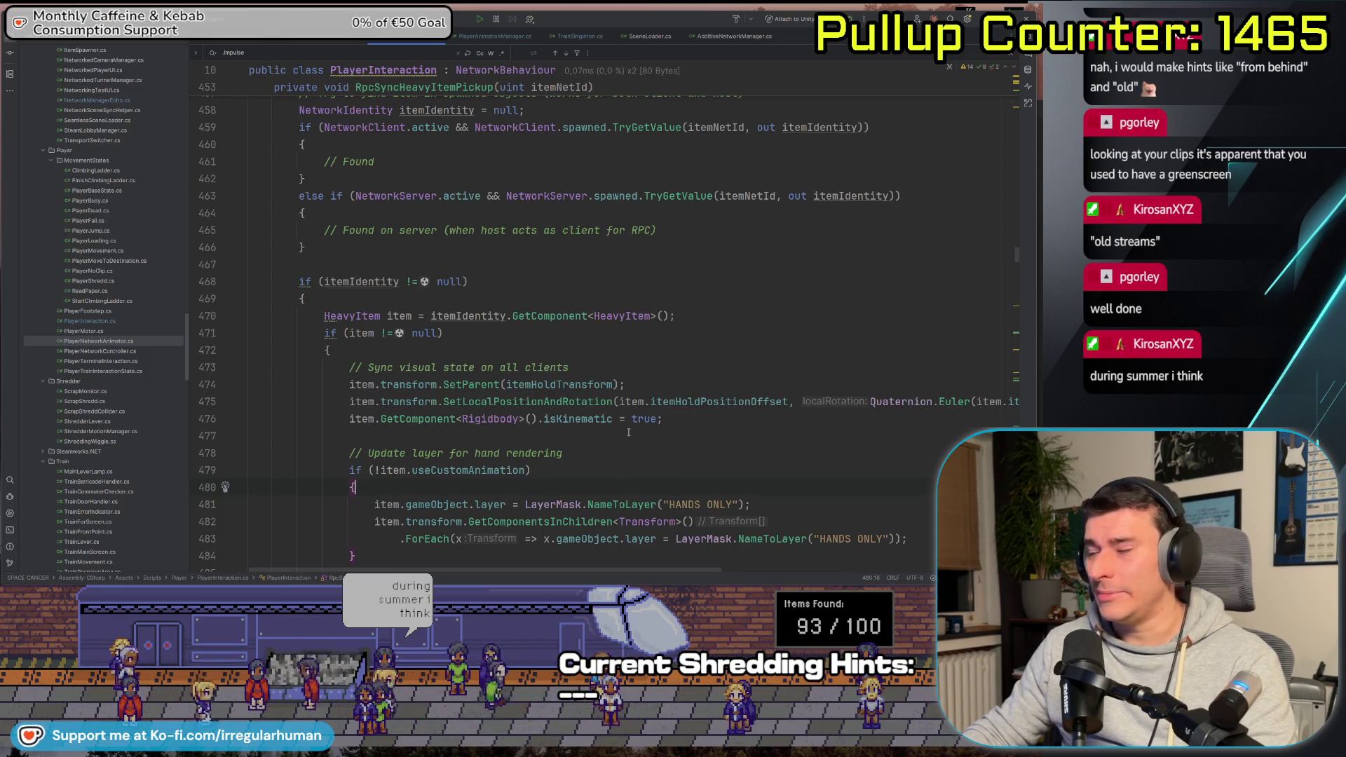
{"action": "mouse_move", "coordinate": [615, 418]}
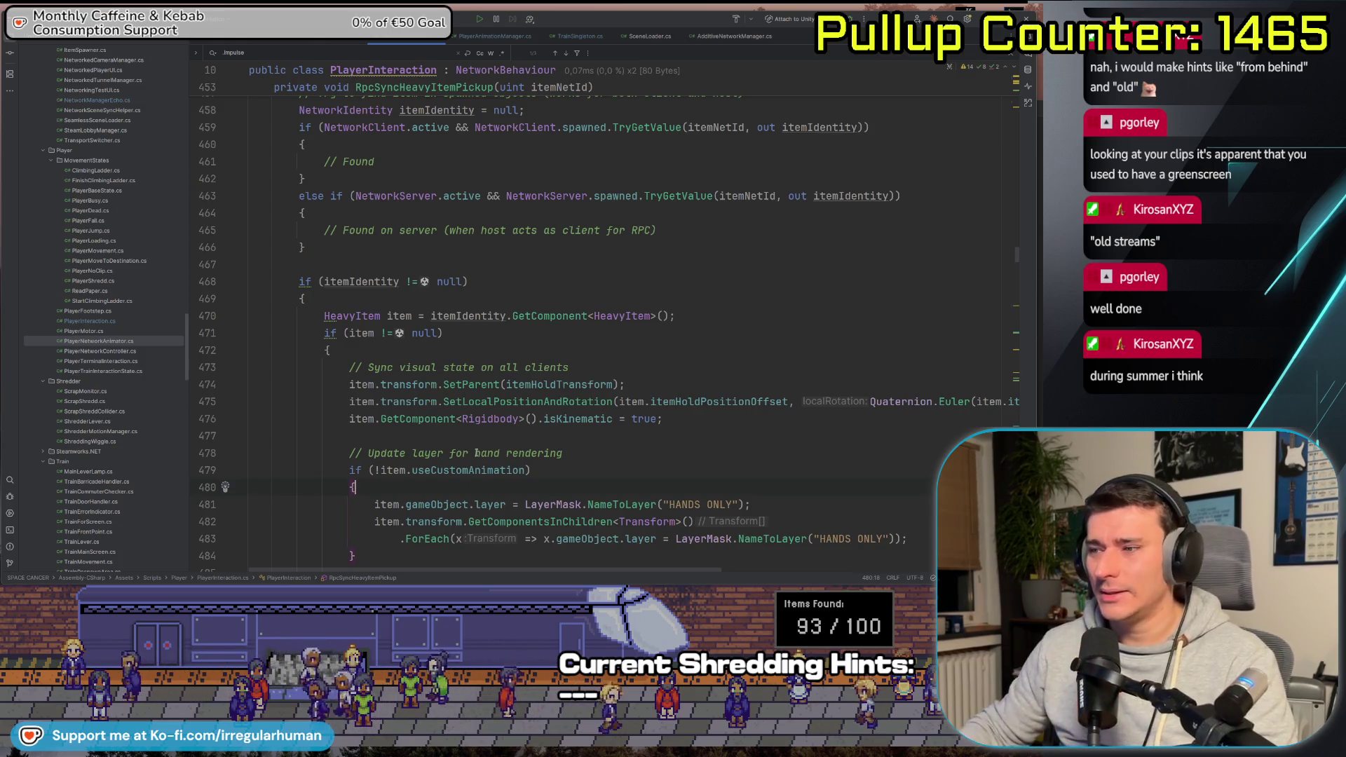
{"action": "left_click", "coordinate": [612, 469]}
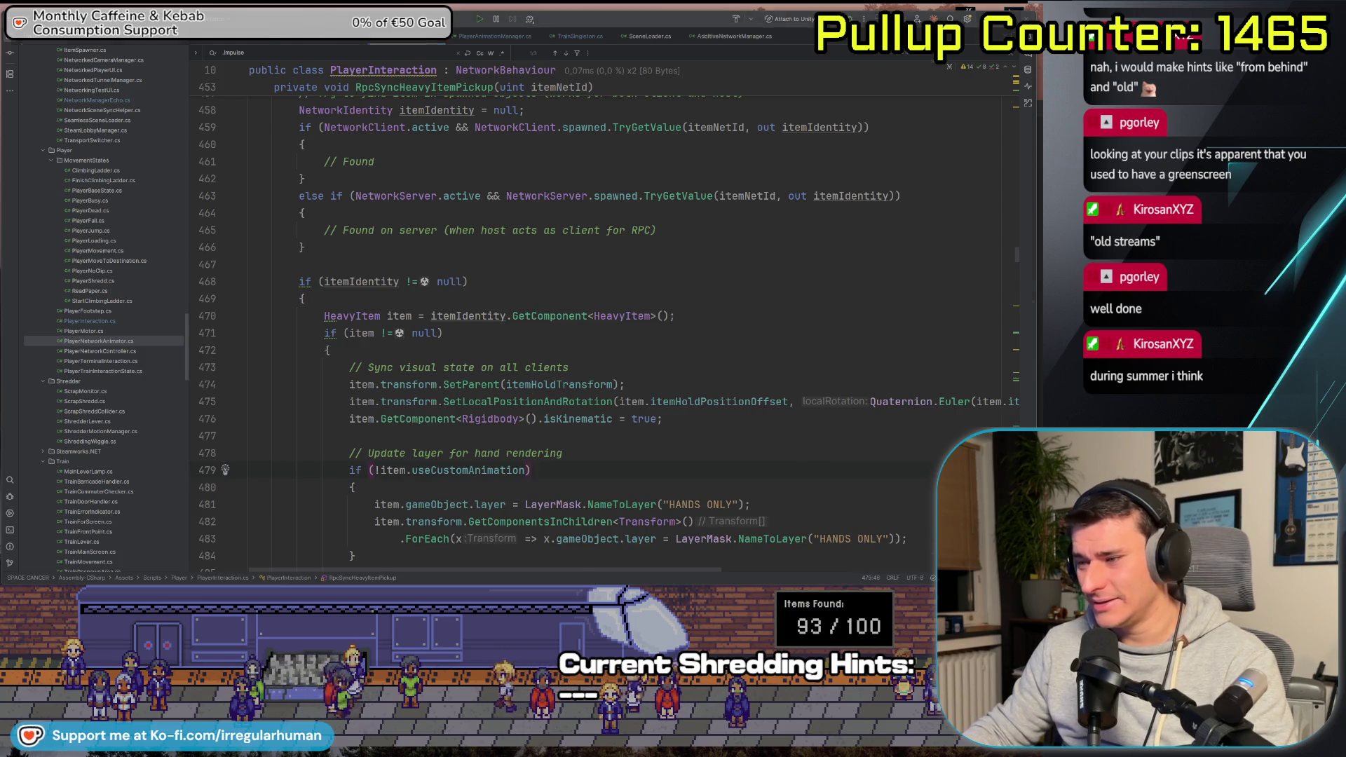
{"action": "key", "text": "alt+Tab"}
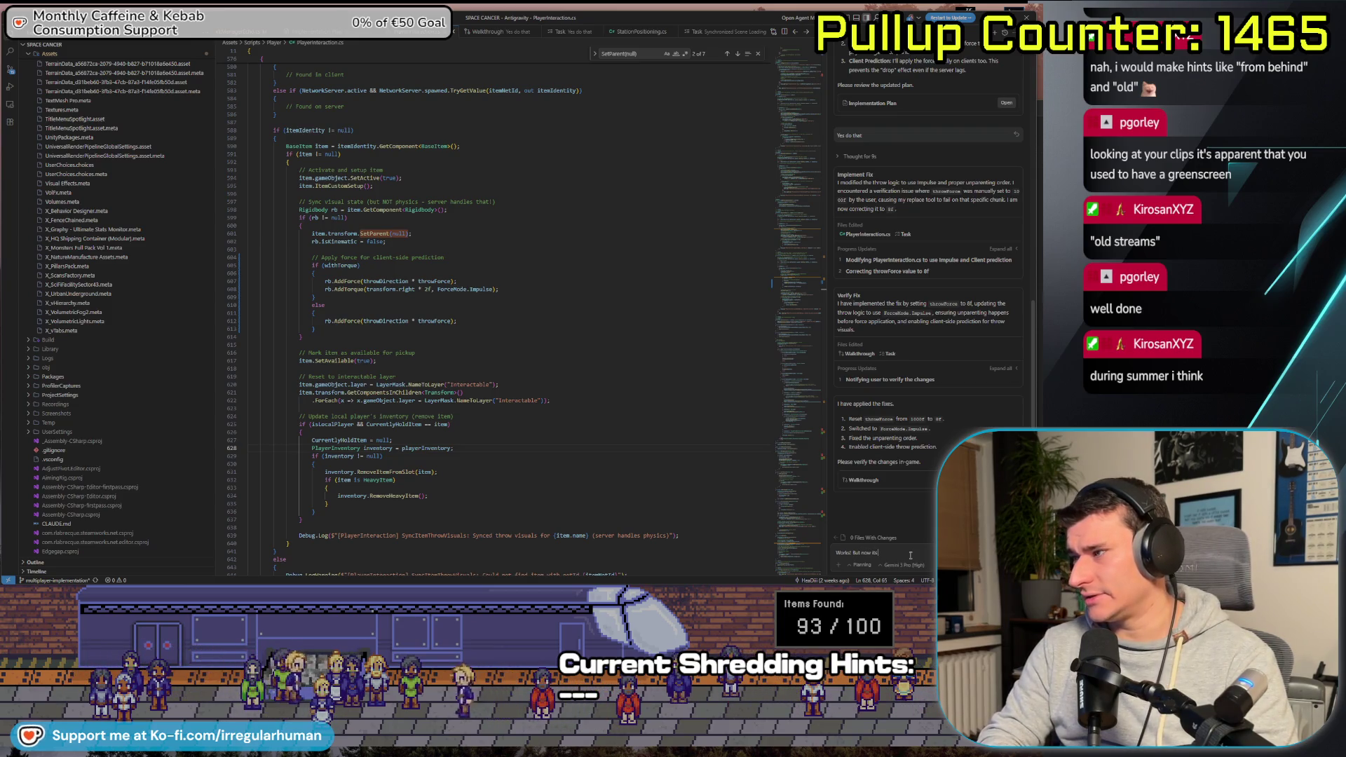
Tell the agent the throw force applies twice, not to use ForceMode, and that throwForce is quite big
{"action": "type", "text": "owforce is bei"}
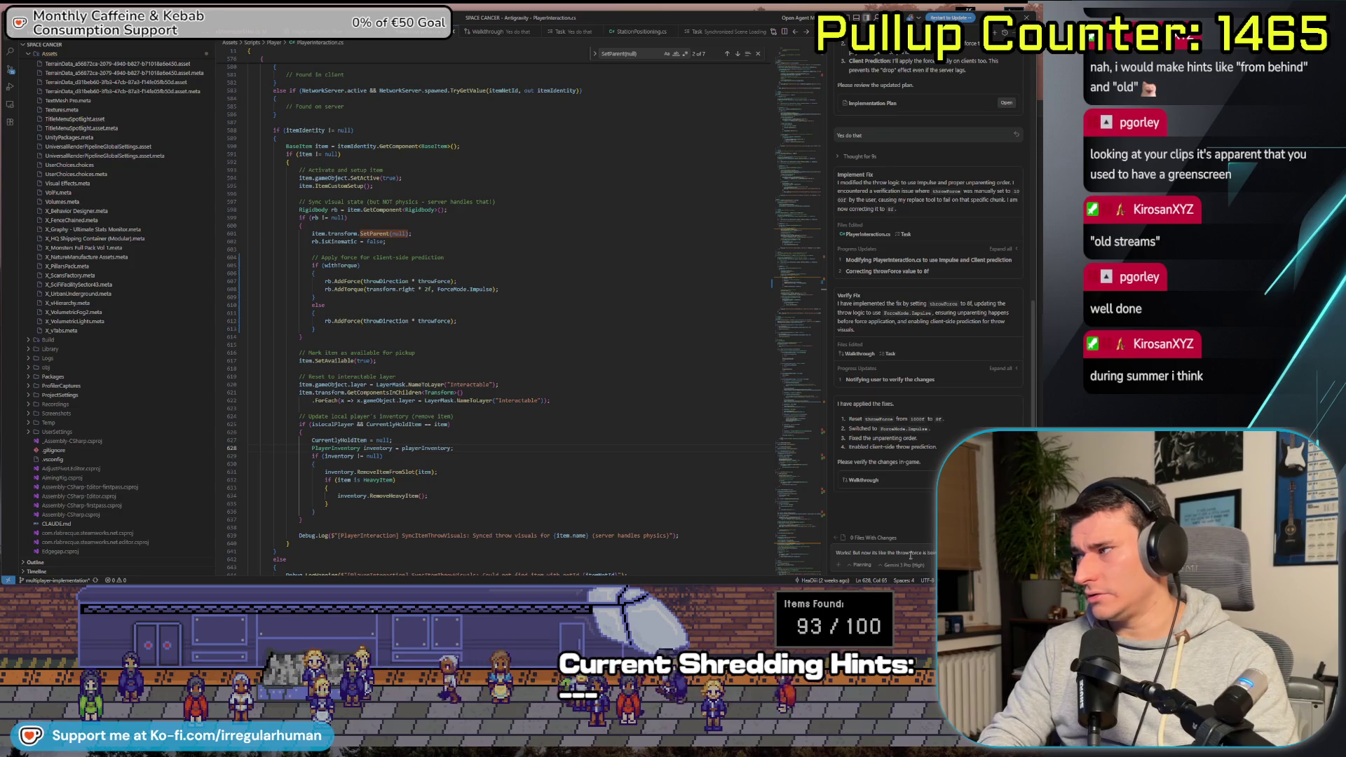
{"action": "type", "text": "don't use"}
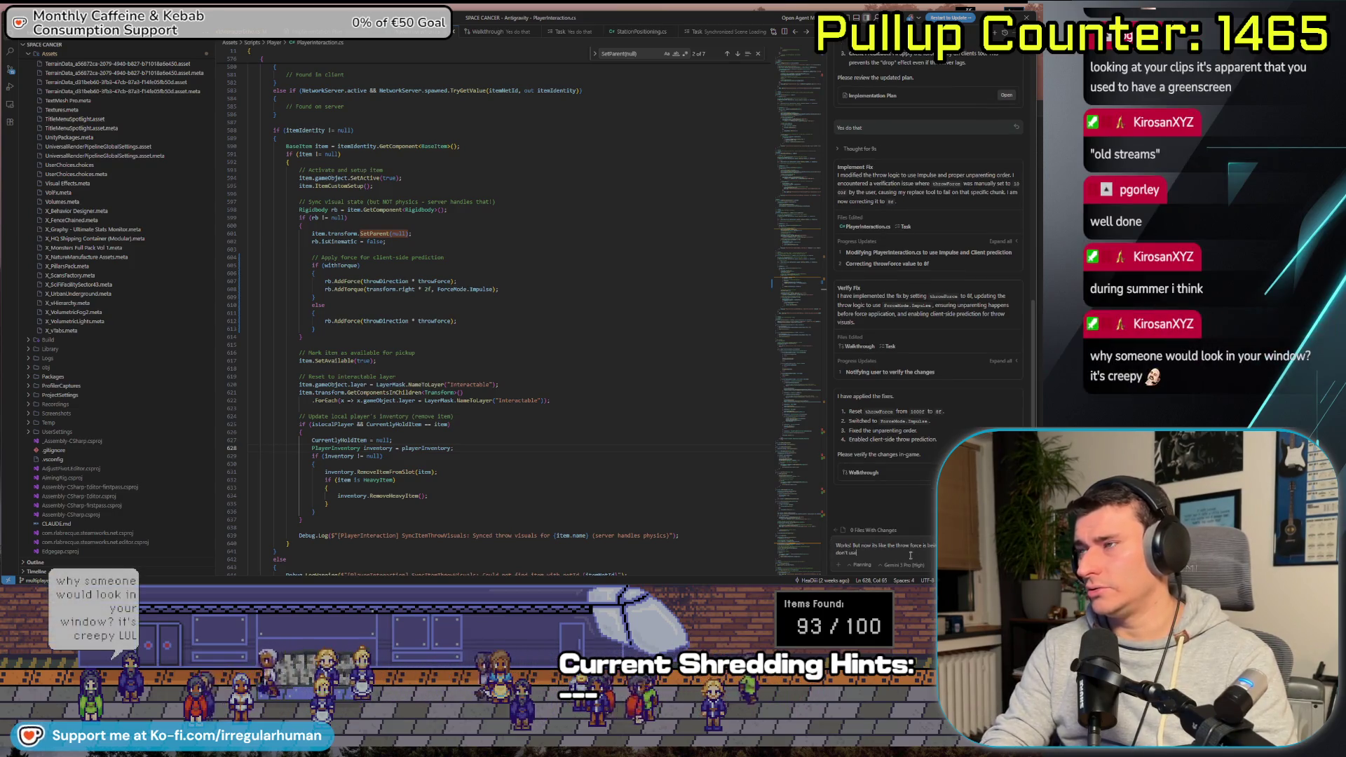
{"action": "type", "text": " the F"}
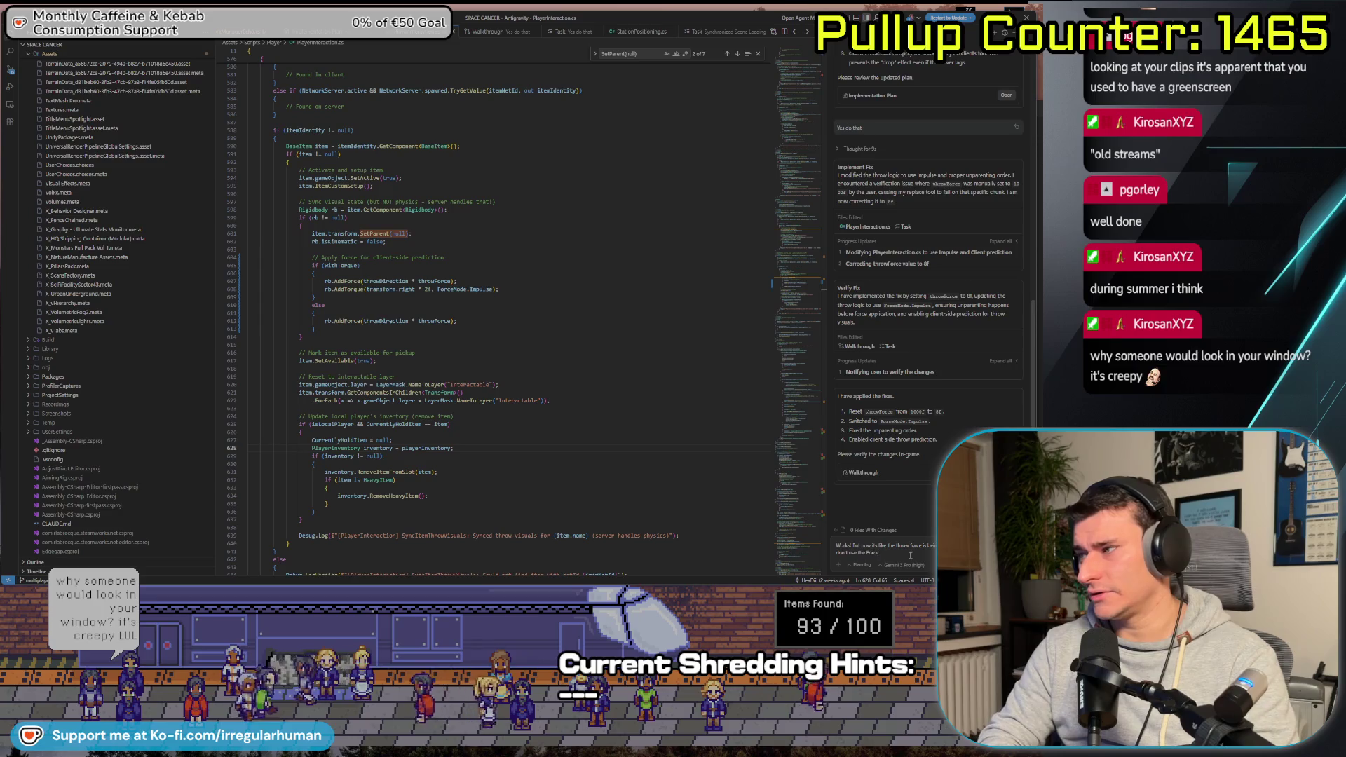
{"action": "type", "text": "orceMode.I"}
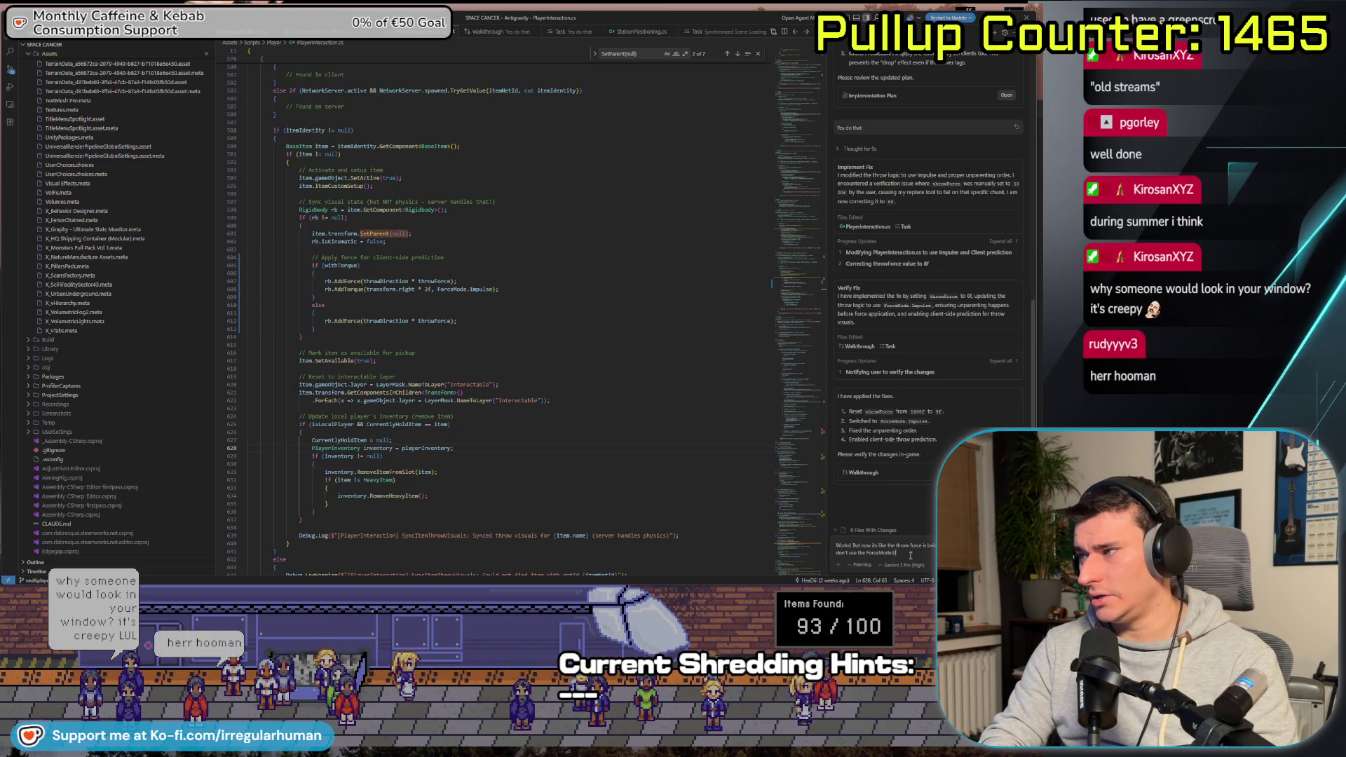
{"action": "key", "text": "BackSpace"}
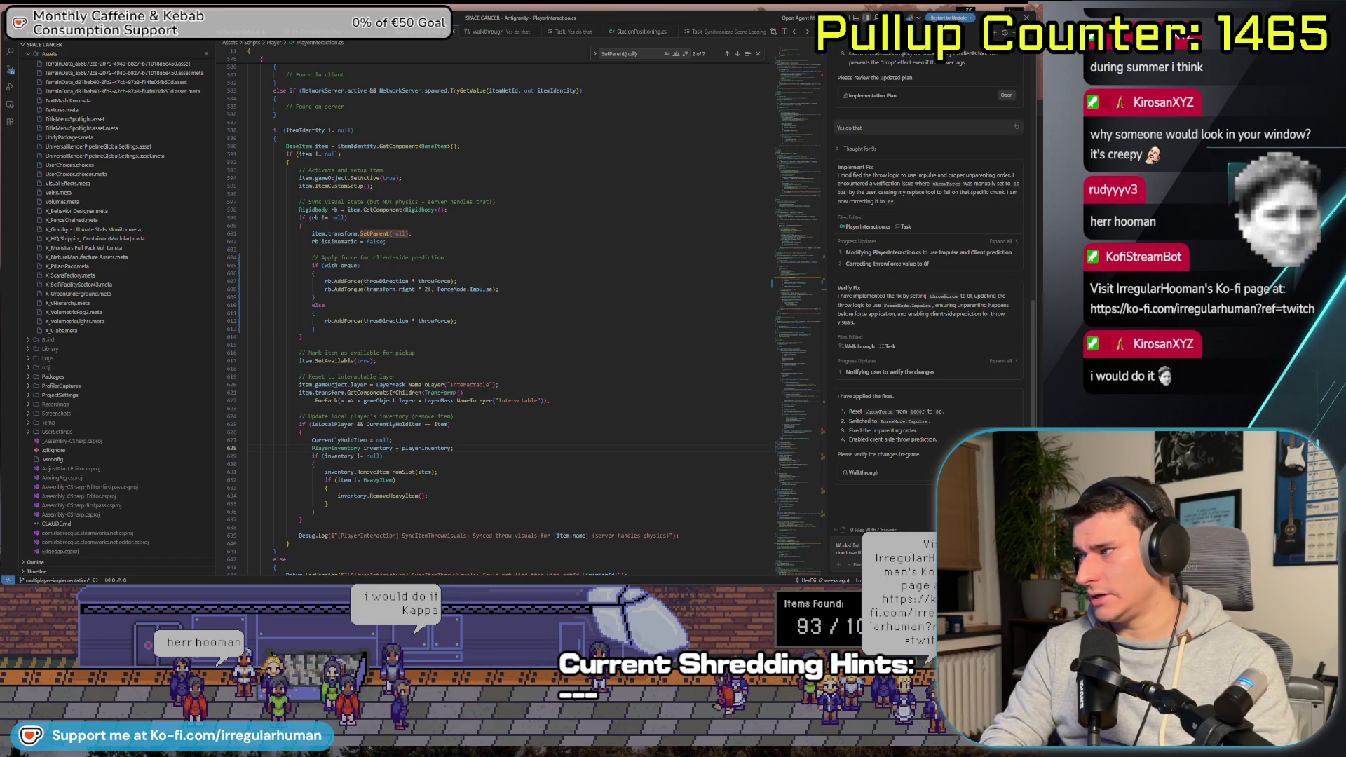
{"action": "type", "text": "without. and yes, t"}
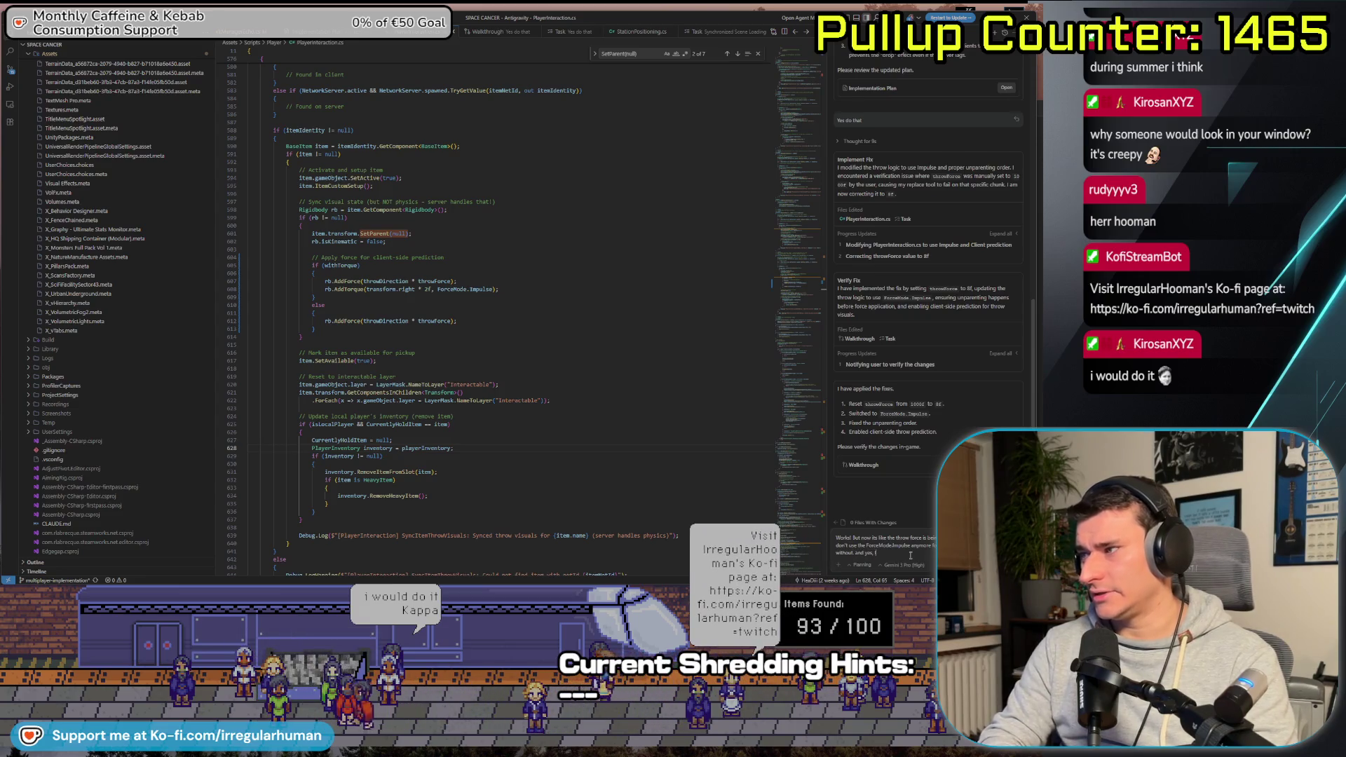
{"action": "type", "text": "he th"}
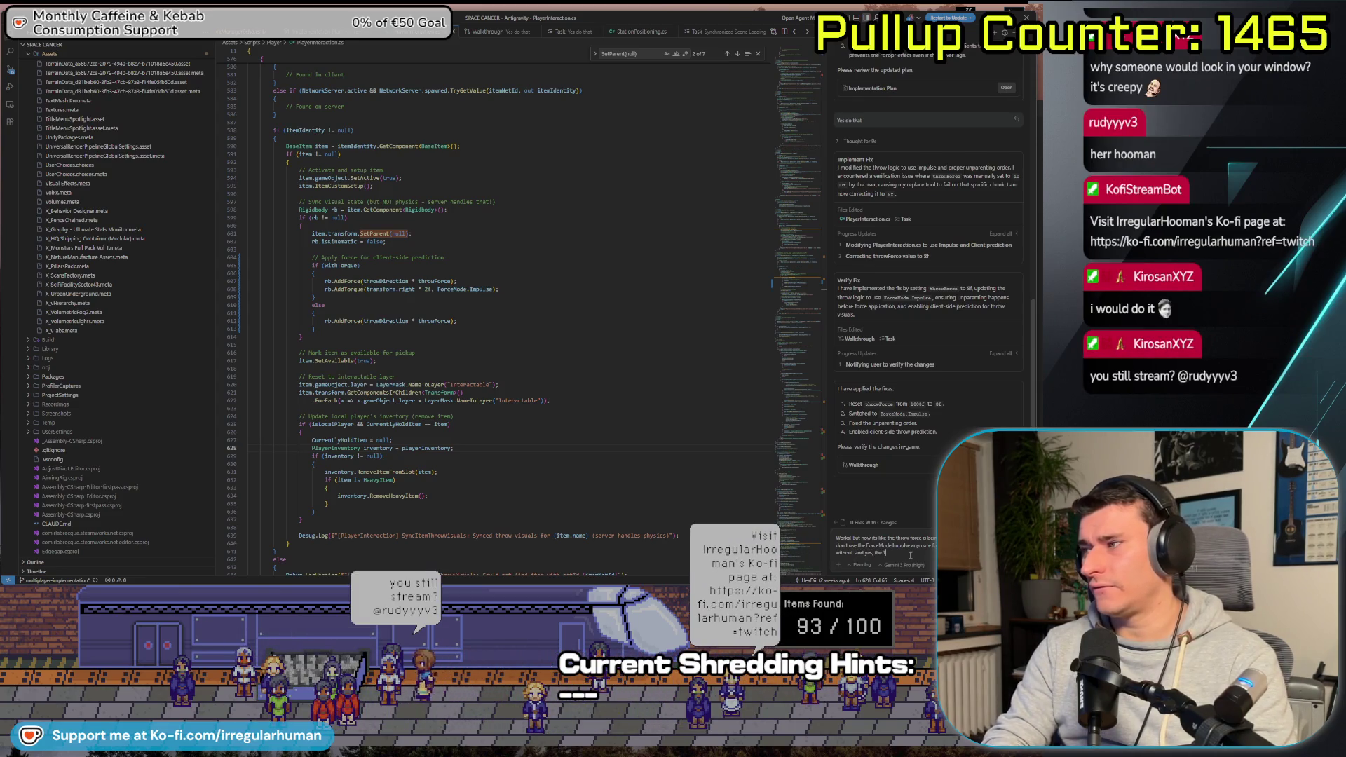
{"action": "type", "text": "rowForce that"}
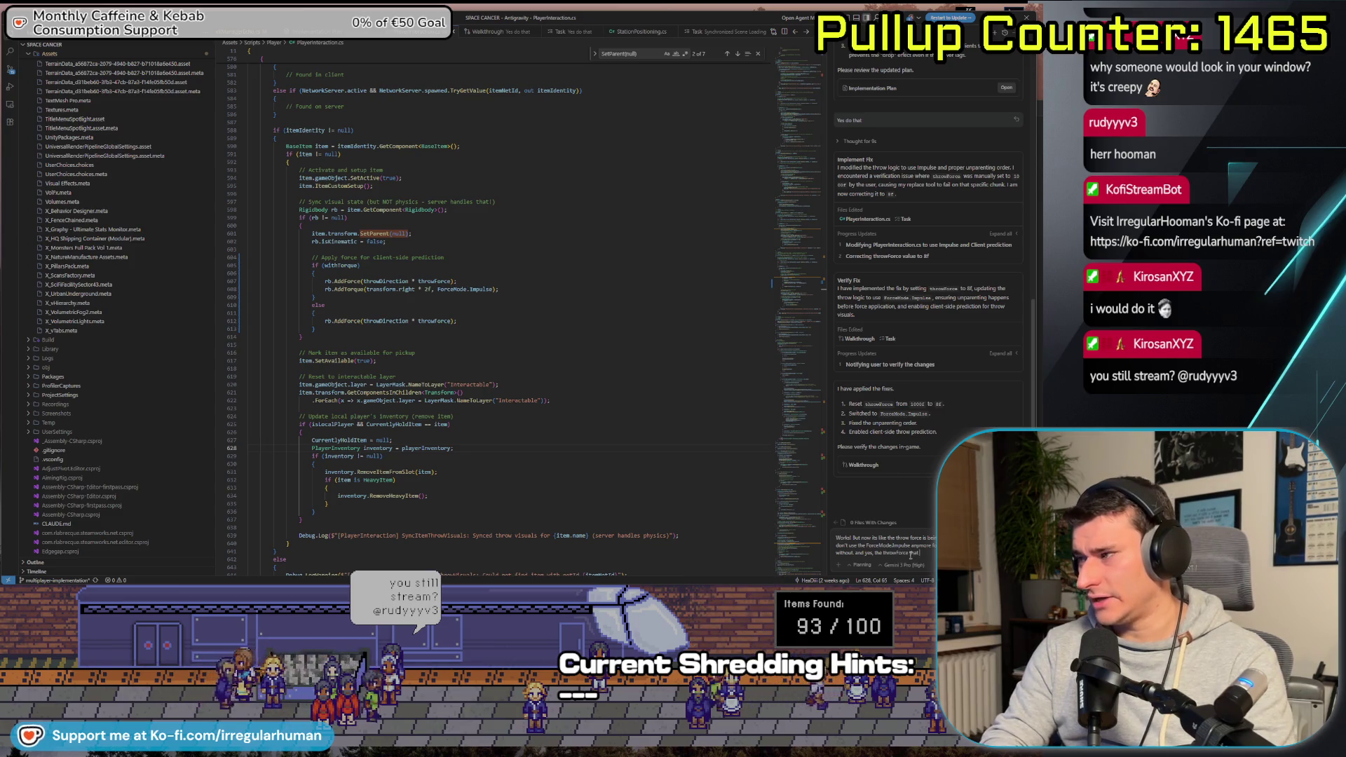
{"action": "type", "text": " I use i"}
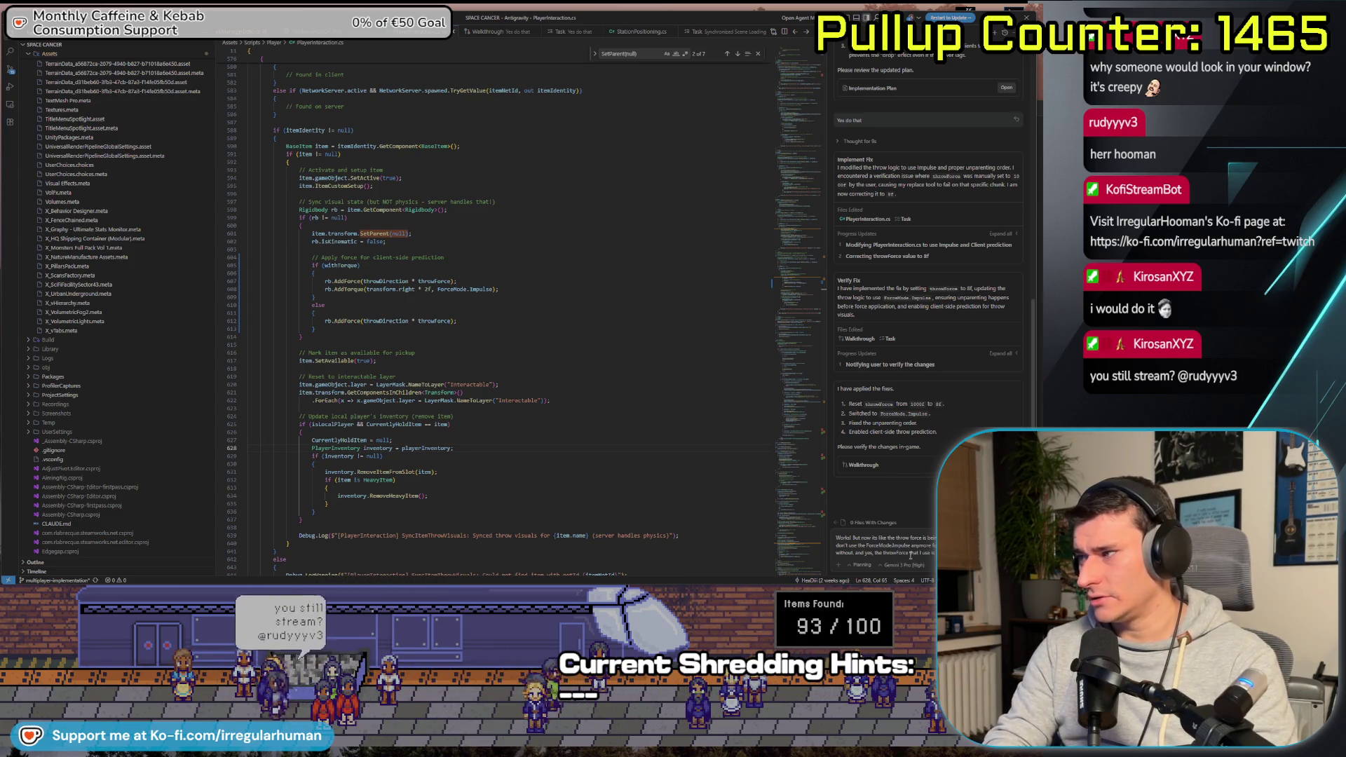
{"action": "type", "text": "s quite big"}
{"action": "key", "text": "Return"}
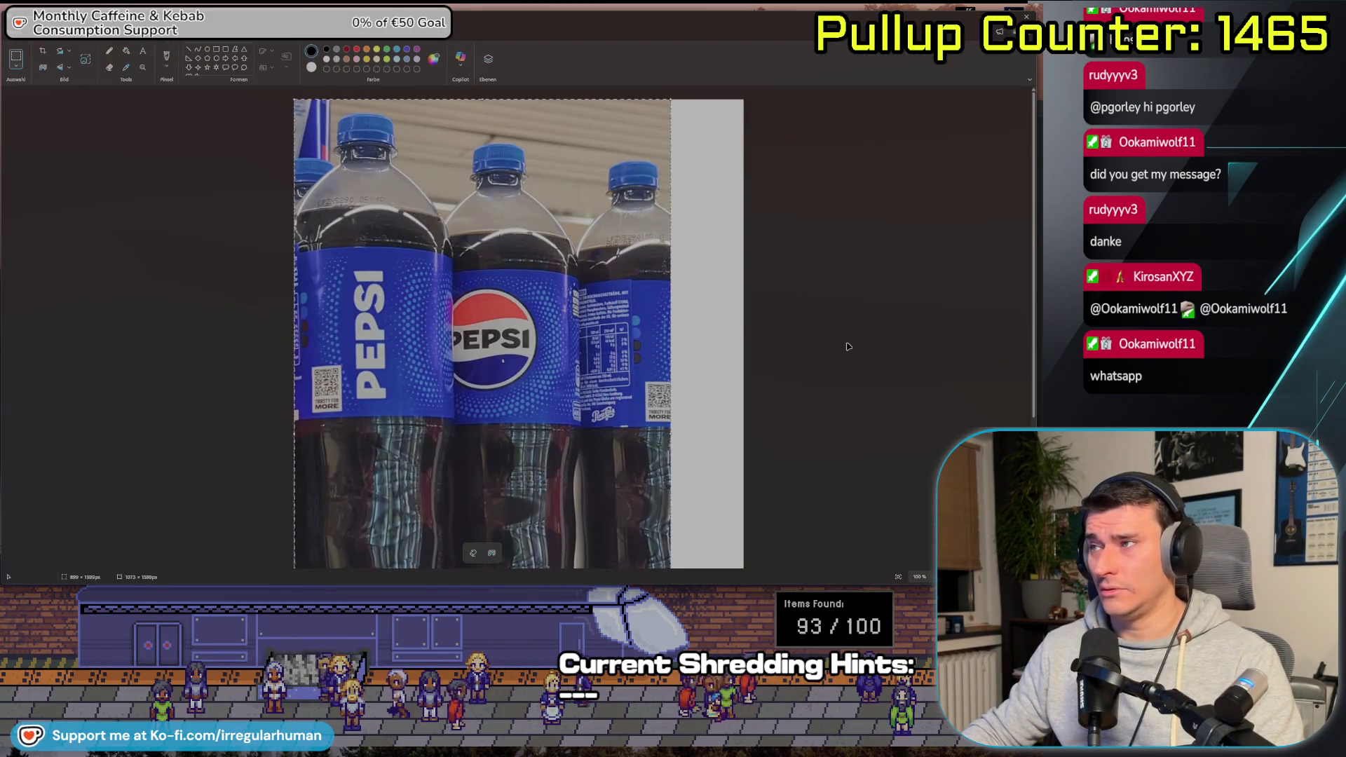
Zoom the Pepsi photo out to 72% and close Paint, triggering the save prompt
{"action": "scroll", "coordinate": [838, 344], "scroll_direction": "down", "scroll_amount": 3}
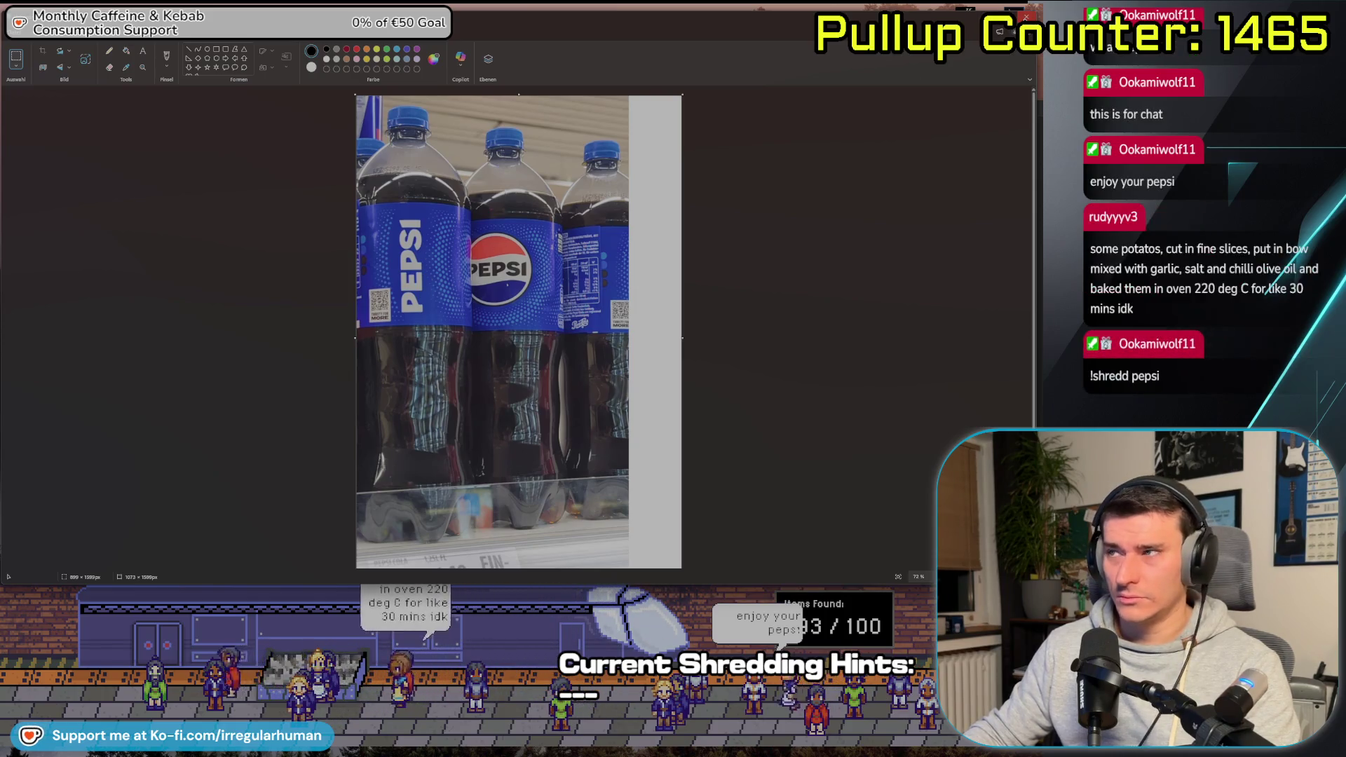
{"action": "key", "text": "alt+F4"}
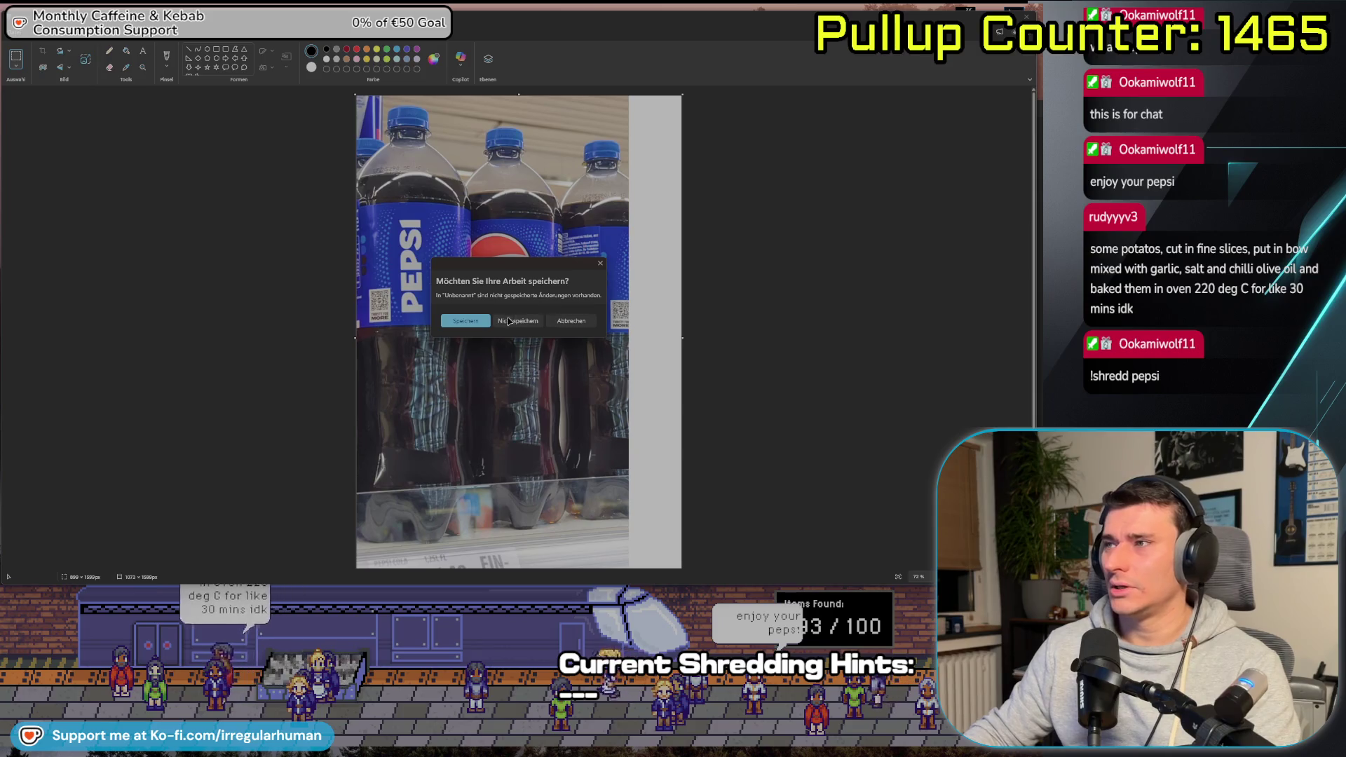
Discard the Pepsi photo's changes and bring the coolcola search results into view
{"action": "left_click", "coordinate": [509, 321]}
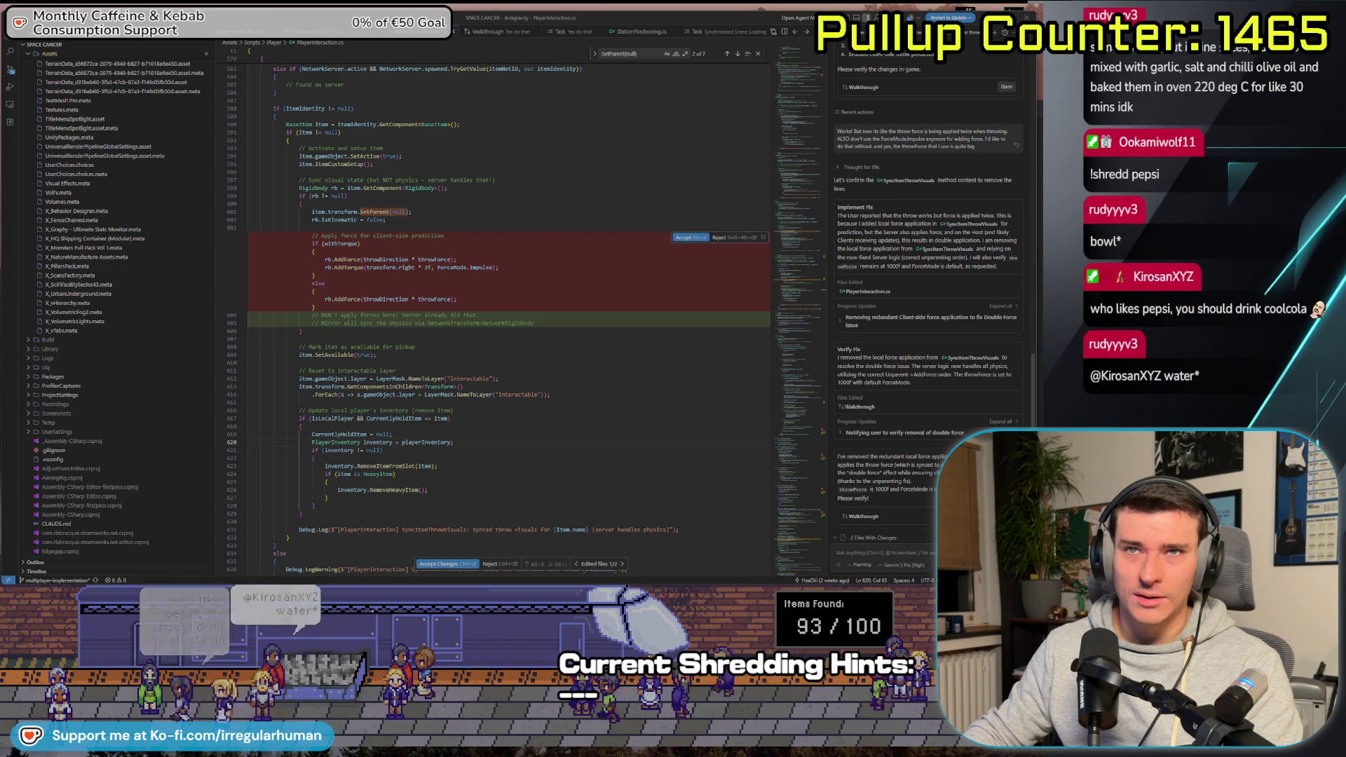
{"action": "left_click_drag", "start_coordinate": [0, 114], "coordinate": [589, 117]}
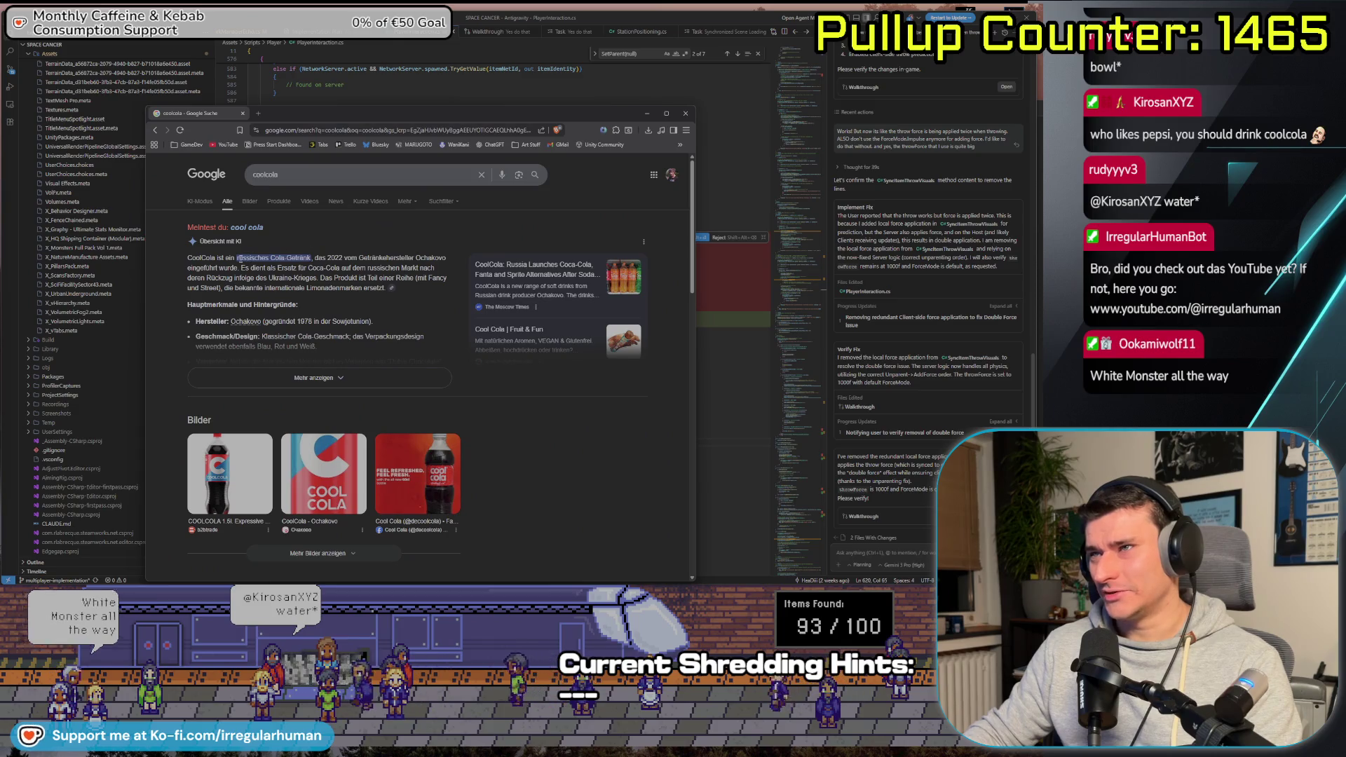
{"action": "left_click_drag", "start_coordinate": [238, 258], "coordinate": [293, 257]}
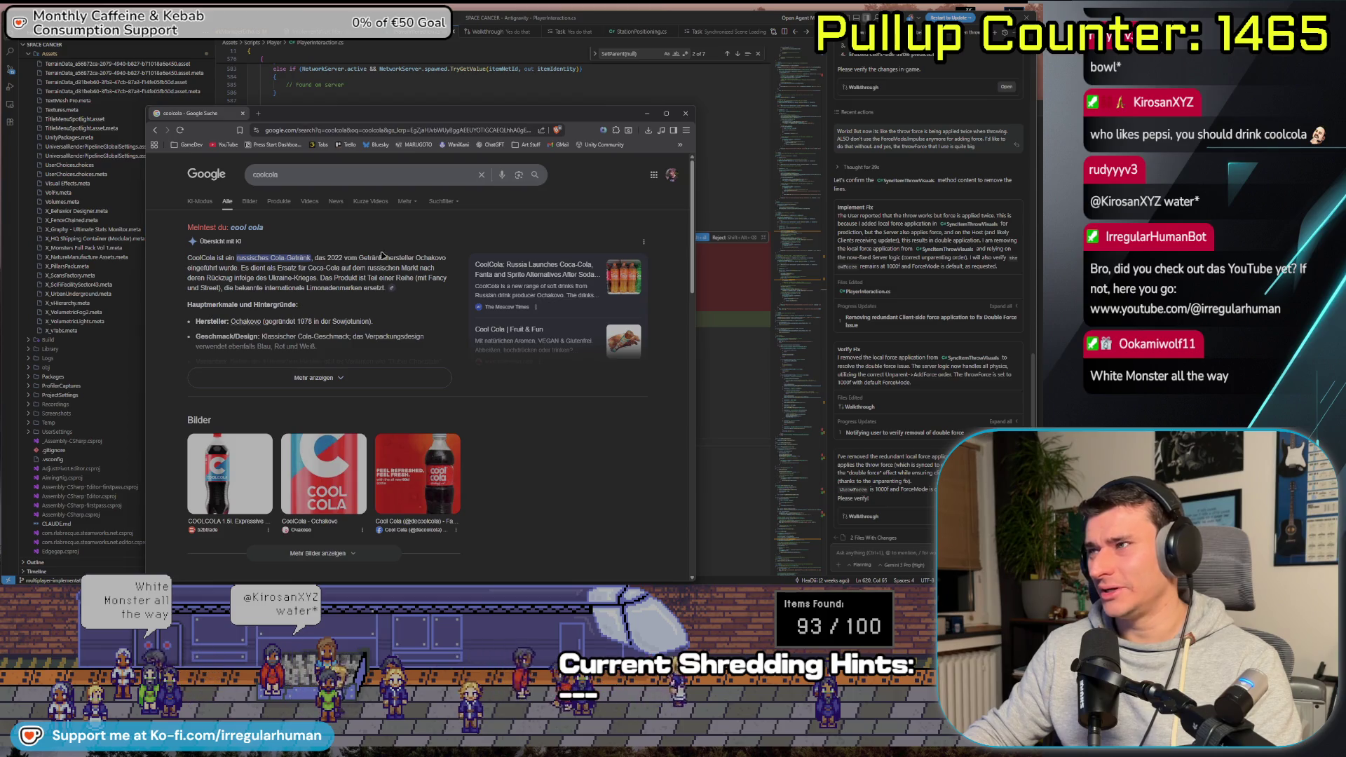
{"action": "left_click_drag", "start_coordinate": [422, 119], "coordinate": [423, 100]}
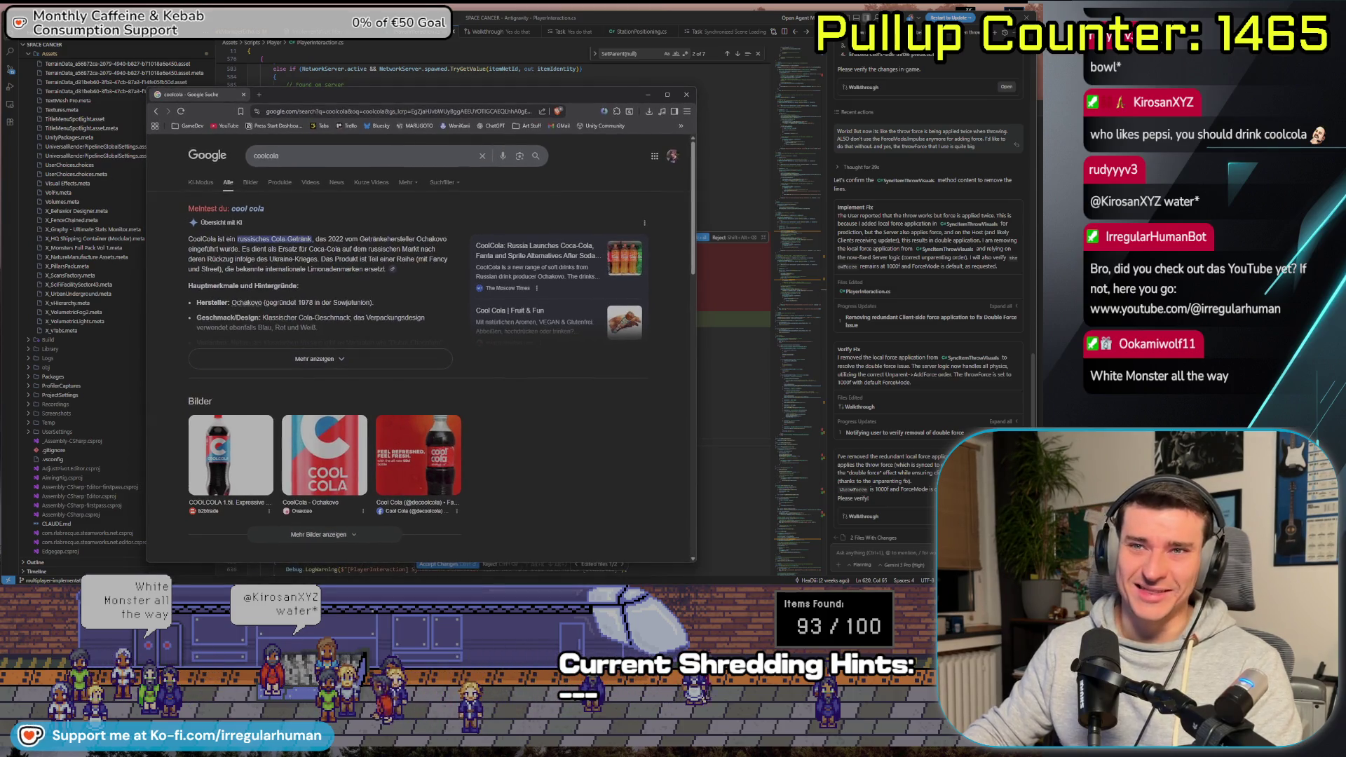
{"action": "scroll", "coordinate": [542, 399], "scroll_direction": "down", "scroll_amount": 1}
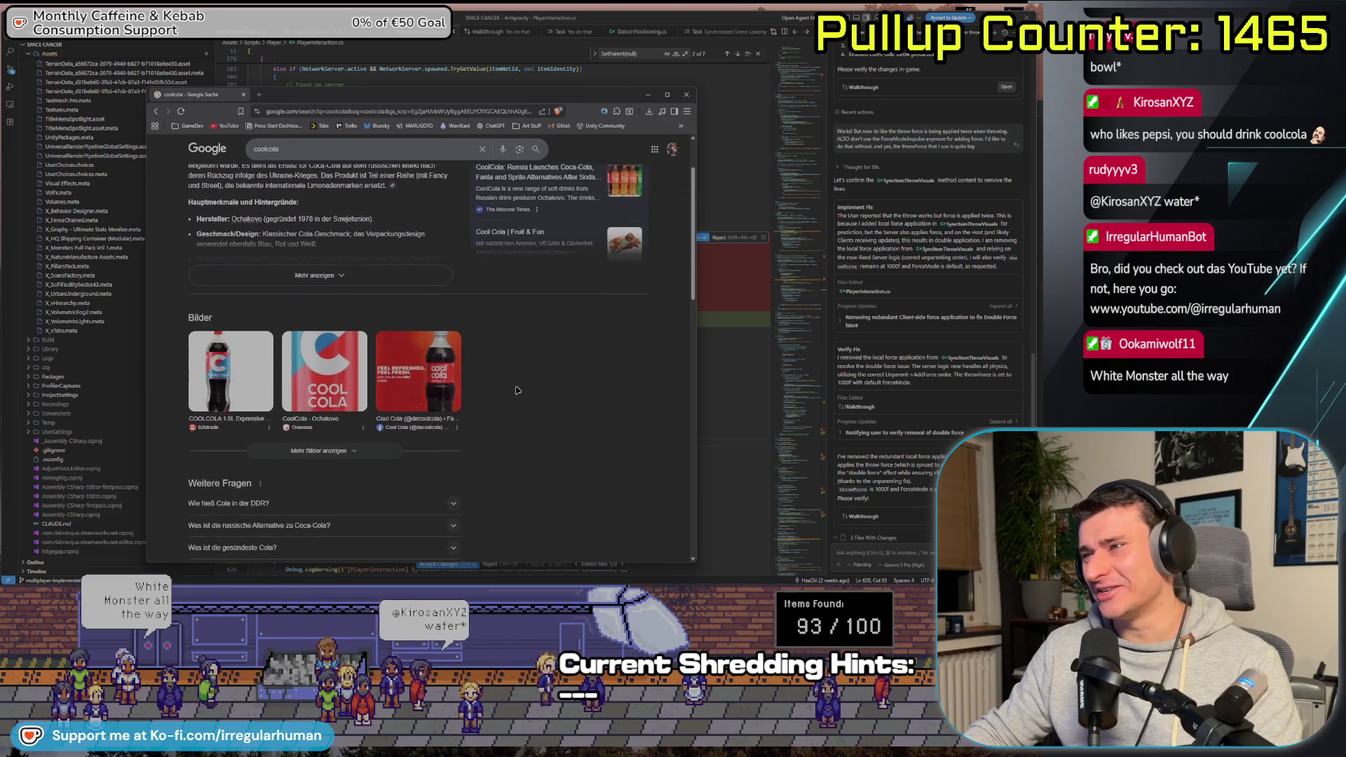
{"action": "scroll", "coordinate": [542, 398], "scroll_direction": "up", "scroll_amount": 1}
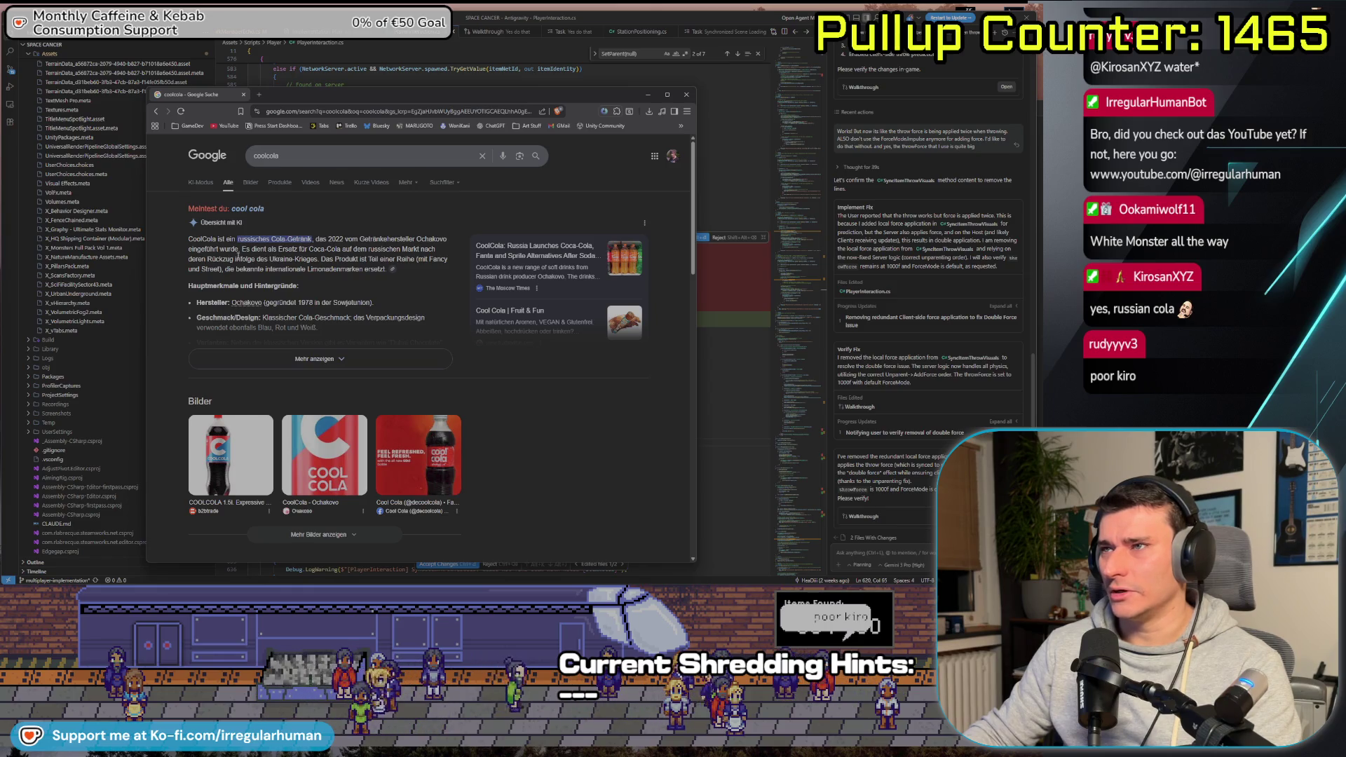
{"action": "left_click_drag", "start_coordinate": [519, 104], "coordinate": [455, 91]}
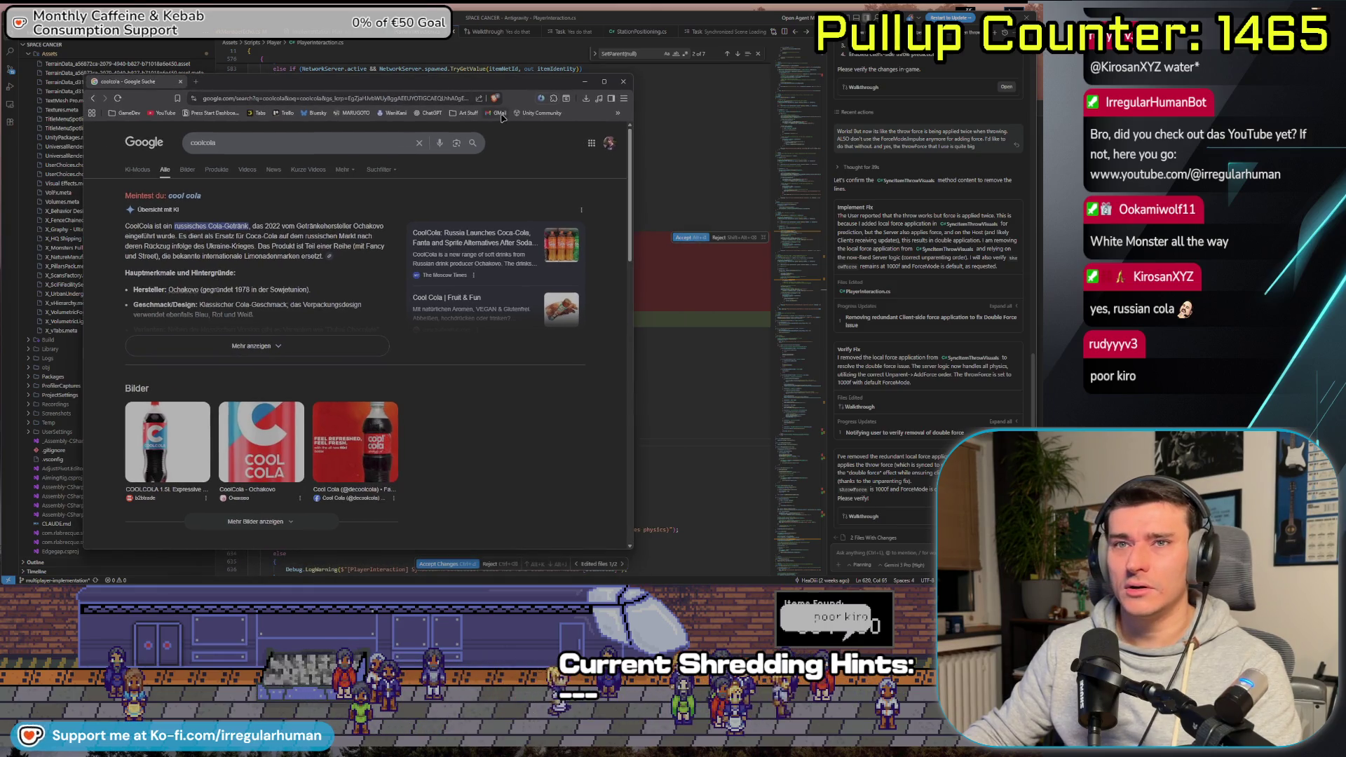
{"action": "left_click", "coordinate": [584, 81]}
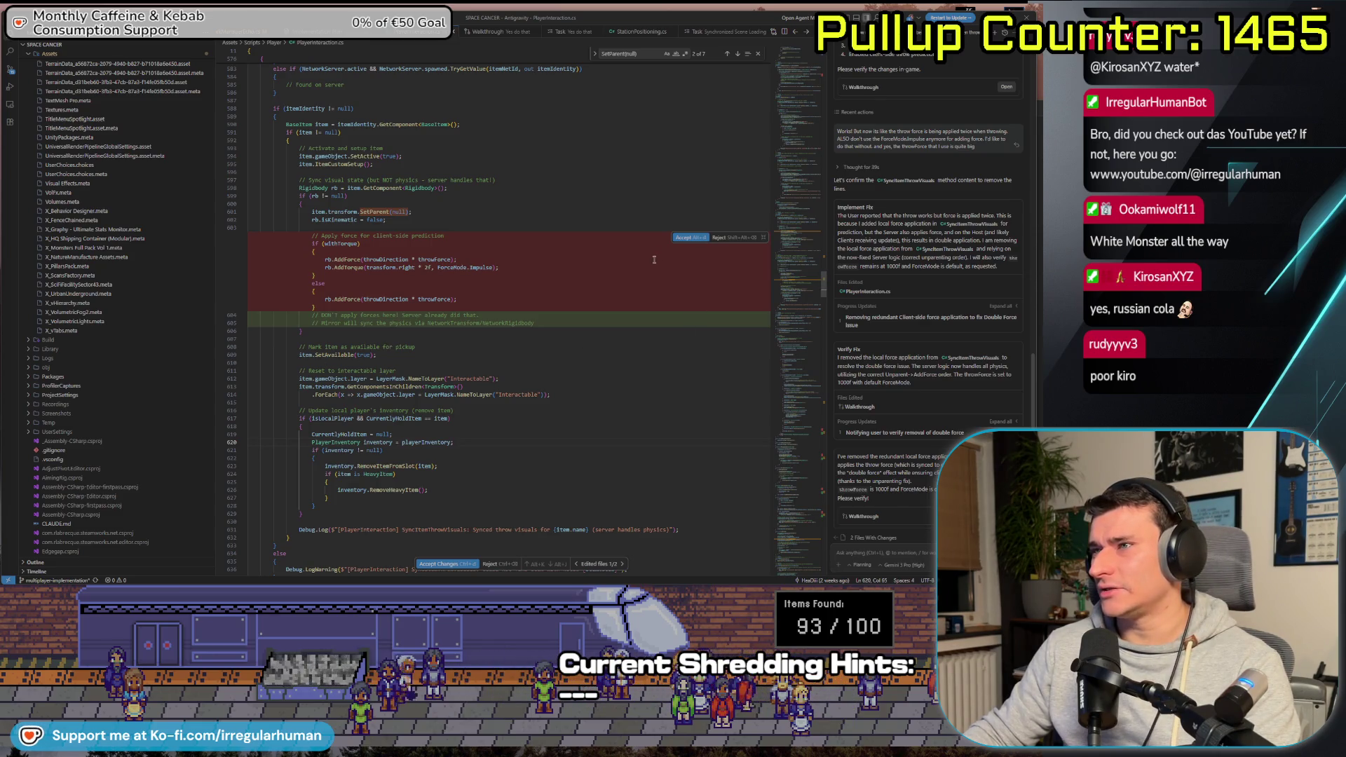
Accept the agent's removal of client-side throw force in SyncItemThrowVisuals and review the new comment lines
{"action": "left_click", "coordinate": [697, 241]}
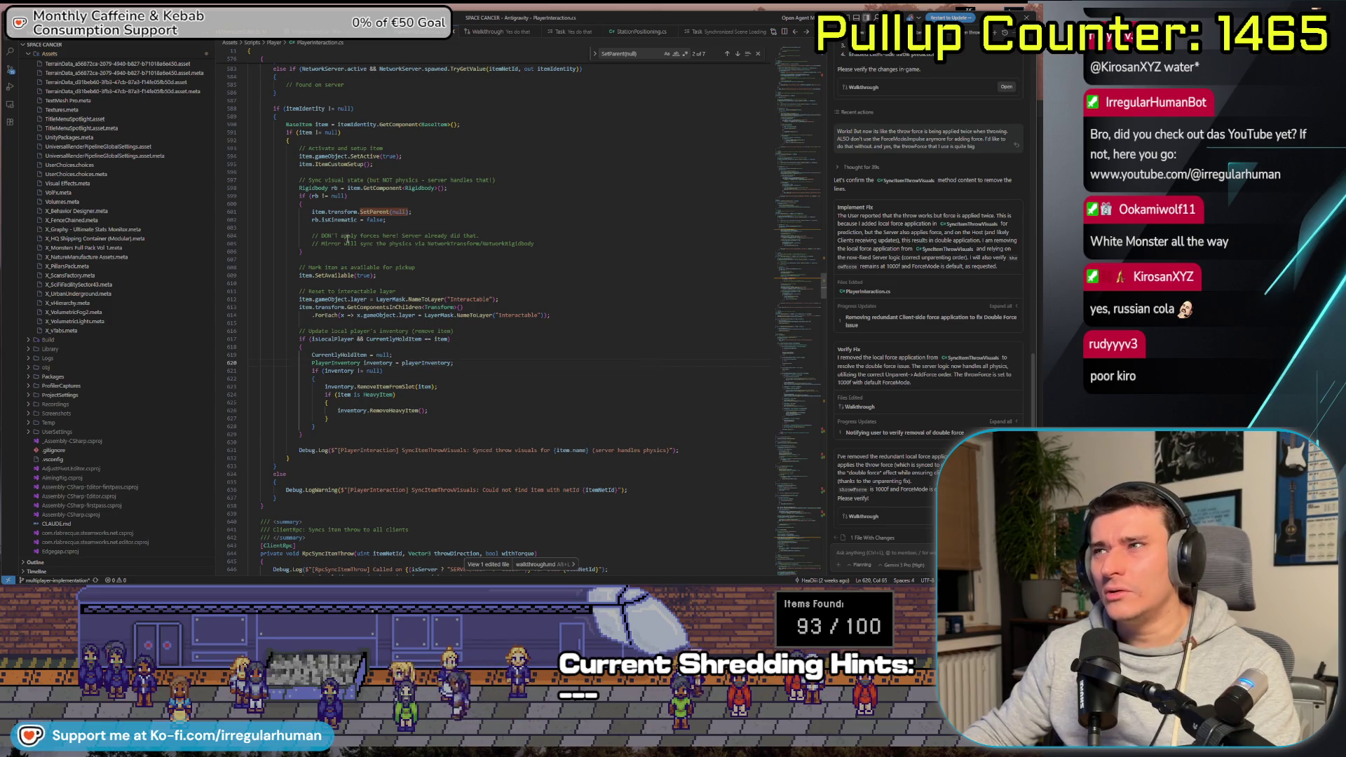
{"action": "left_click_drag", "start_coordinate": [316, 239], "coordinate": [533, 243]}
{"action": "left_click", "coordinate": [544, 243]}
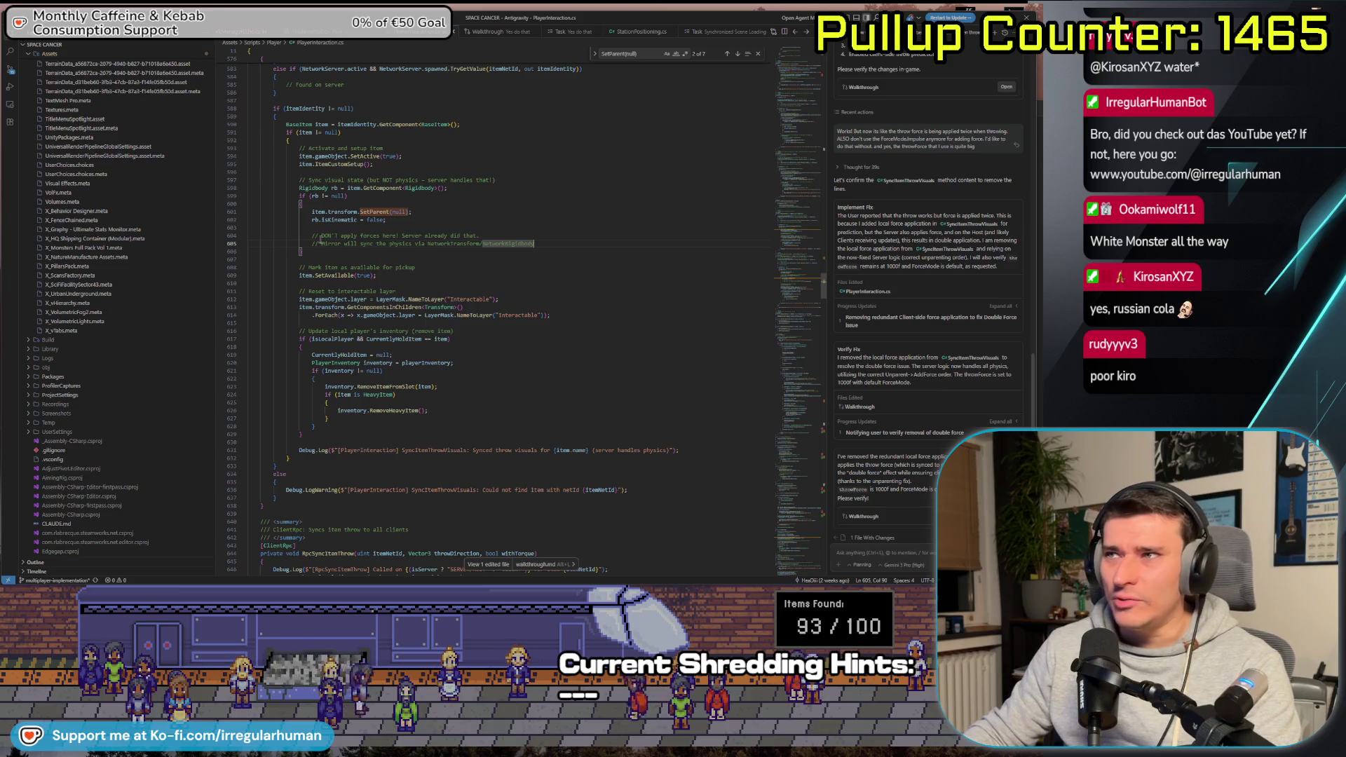
{"action": "left_click_drag", "start_coordinate": [511, 235], "coordinate": [575, 241]}
{"action": "left_click", "coordinate": [571, 241]}
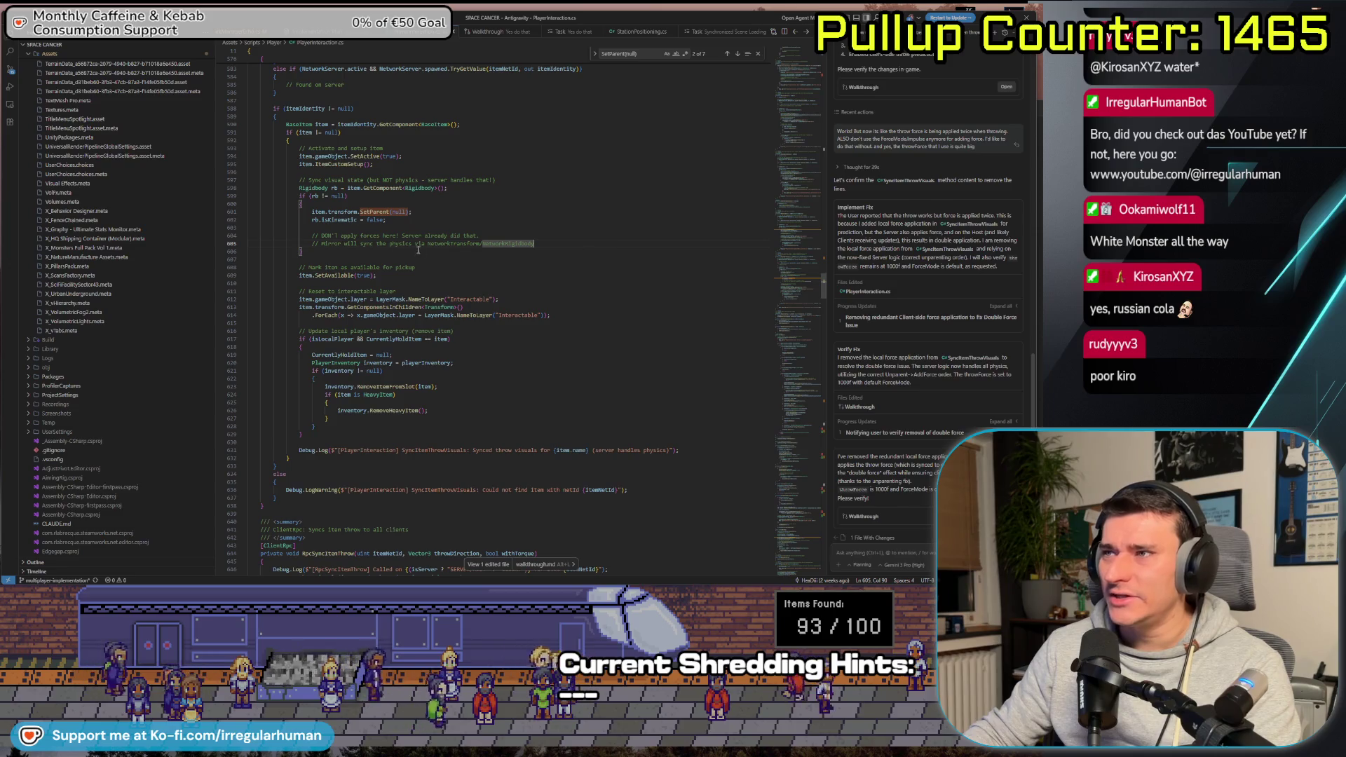
{"action": "scroll", "coordinate": [392, 250], "scroll_direction": "up", "scroll_amount": 3}
{"action": "scroll", "coordinate": [495, 281], "scroll_direction": "up", "scroll_amount": 3}
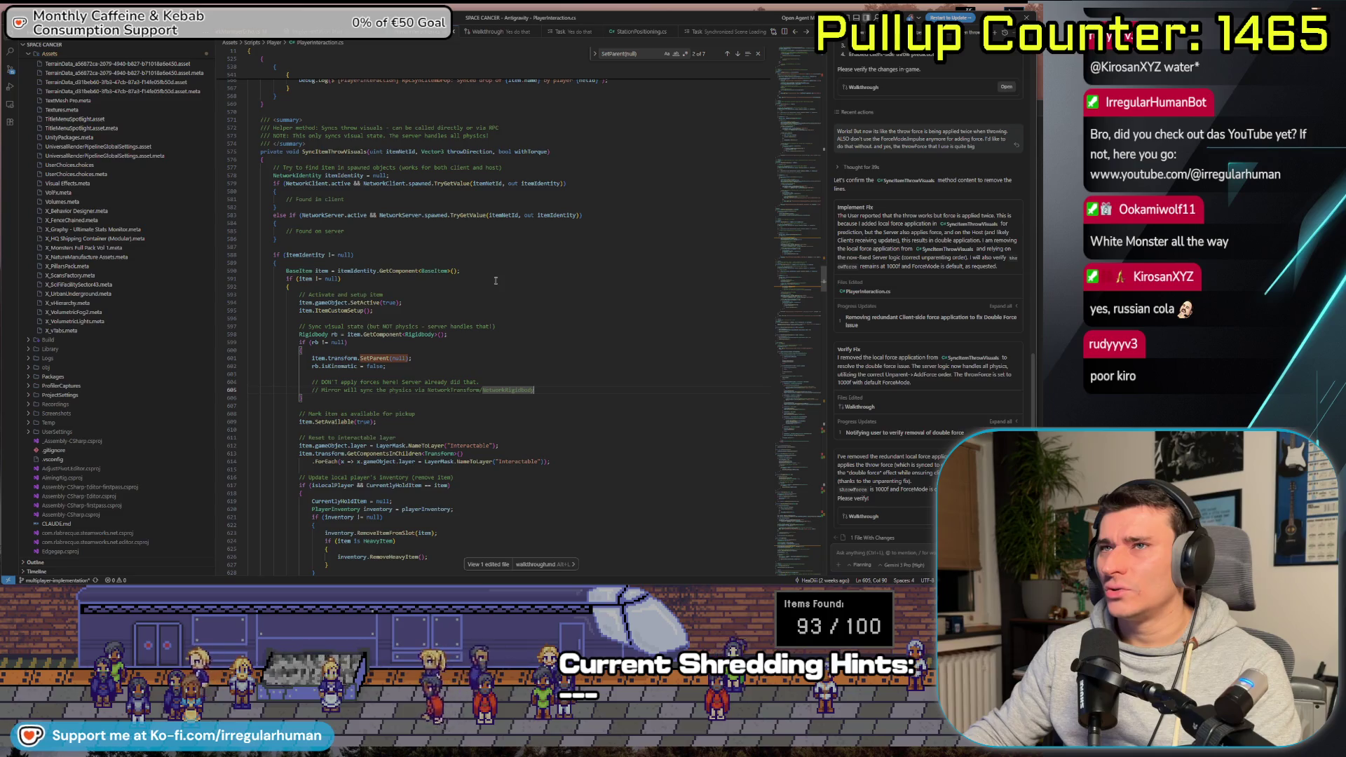
{"action": "scroll", "coordinate": [495, 280], "scroll_direction": "down", "scroll_amount": 3}
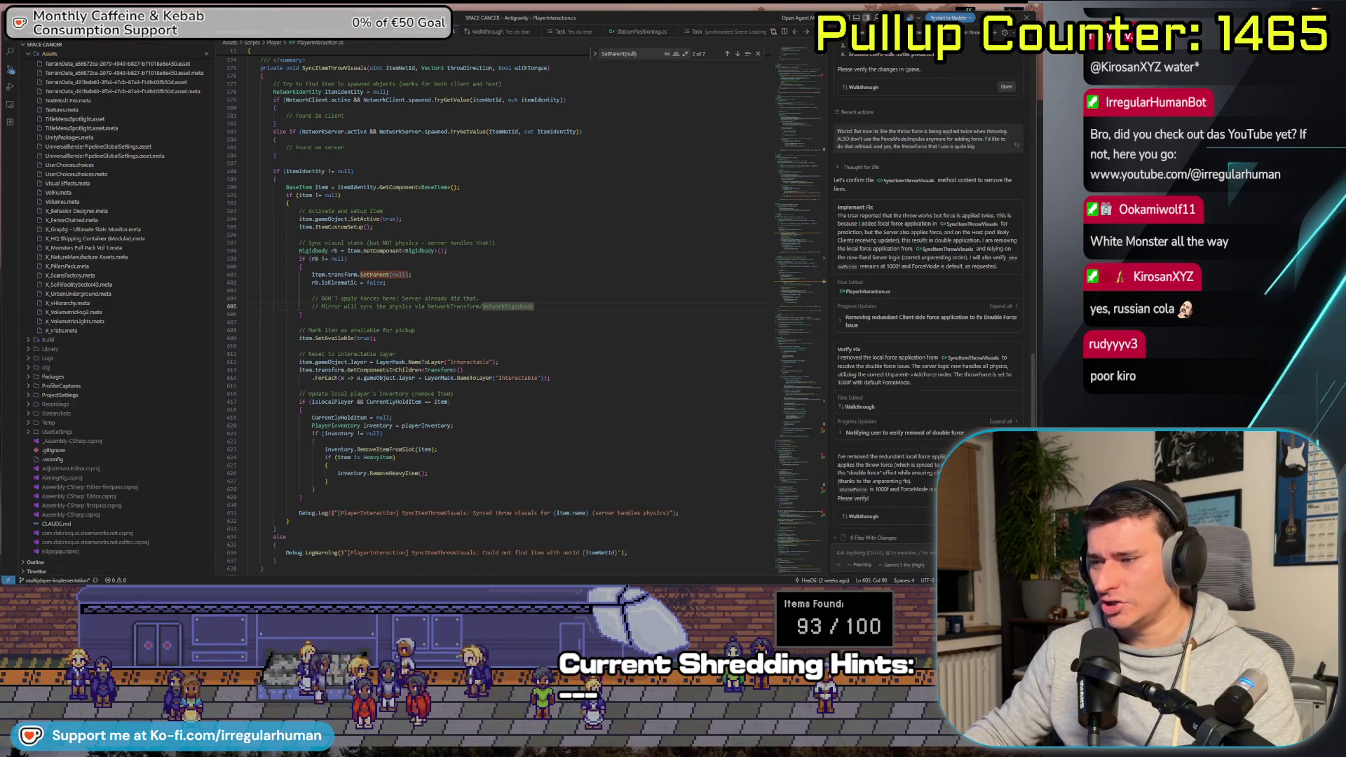
{"action": "key", "text": "alt+Tab"}
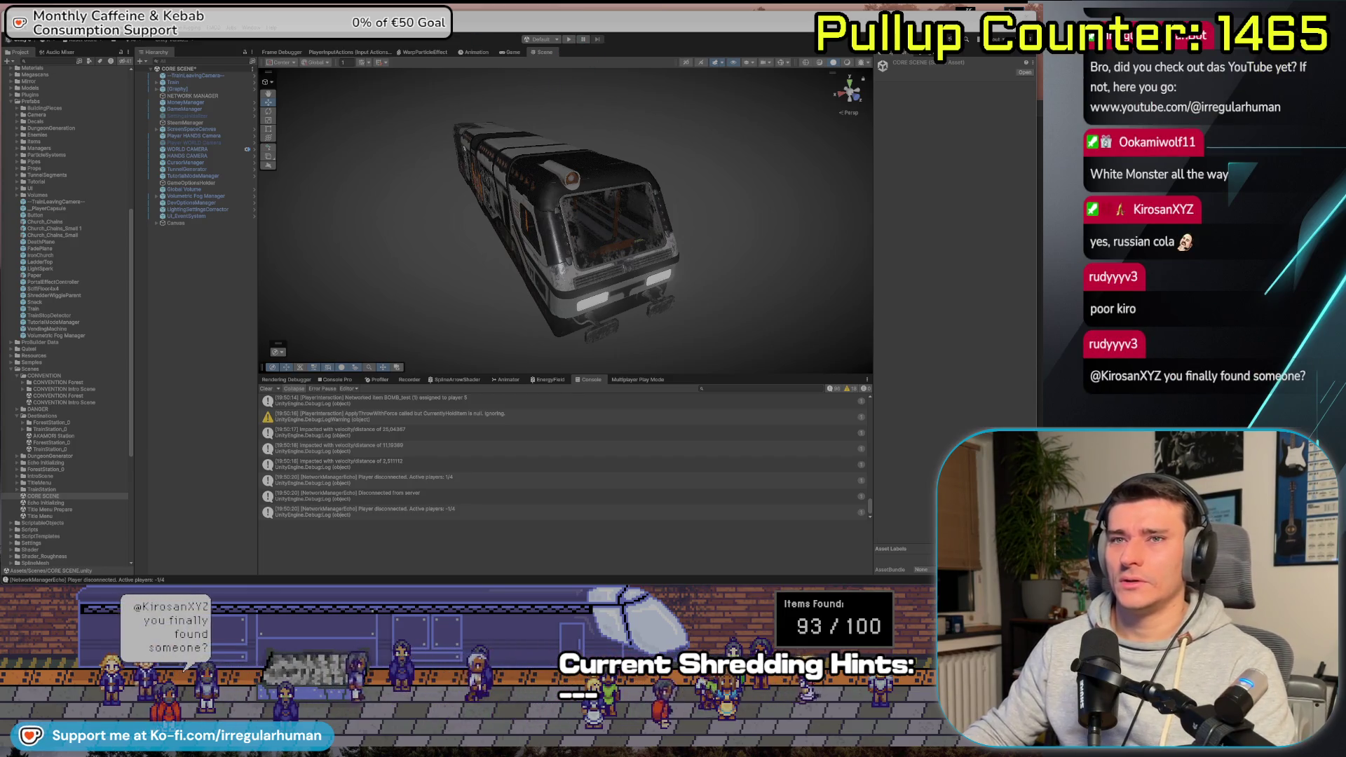
Let Unity recompile the script, enter play mode and start the game session from the lobby
{"action": "left_click", "coordinate": [549, 39]}
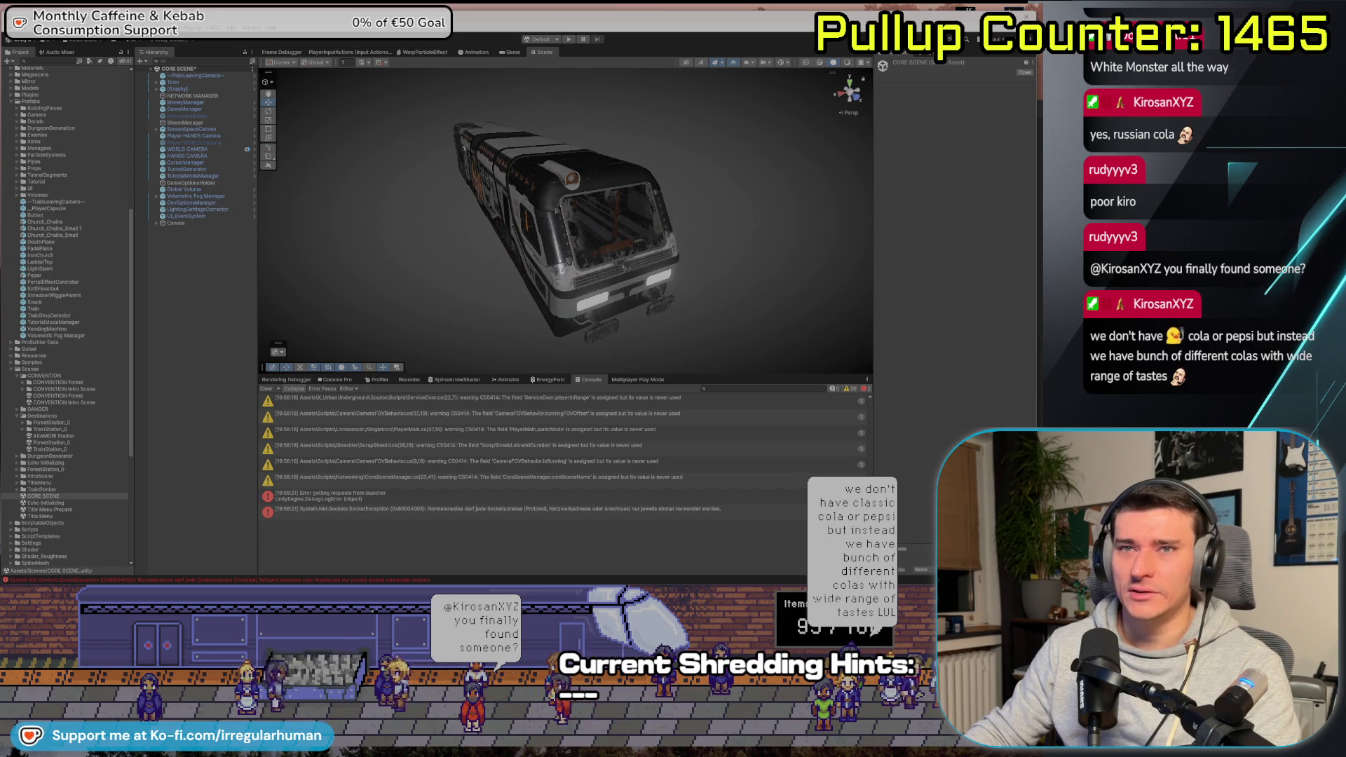
{"action": "left_click", "coordinate": [568, 40]}
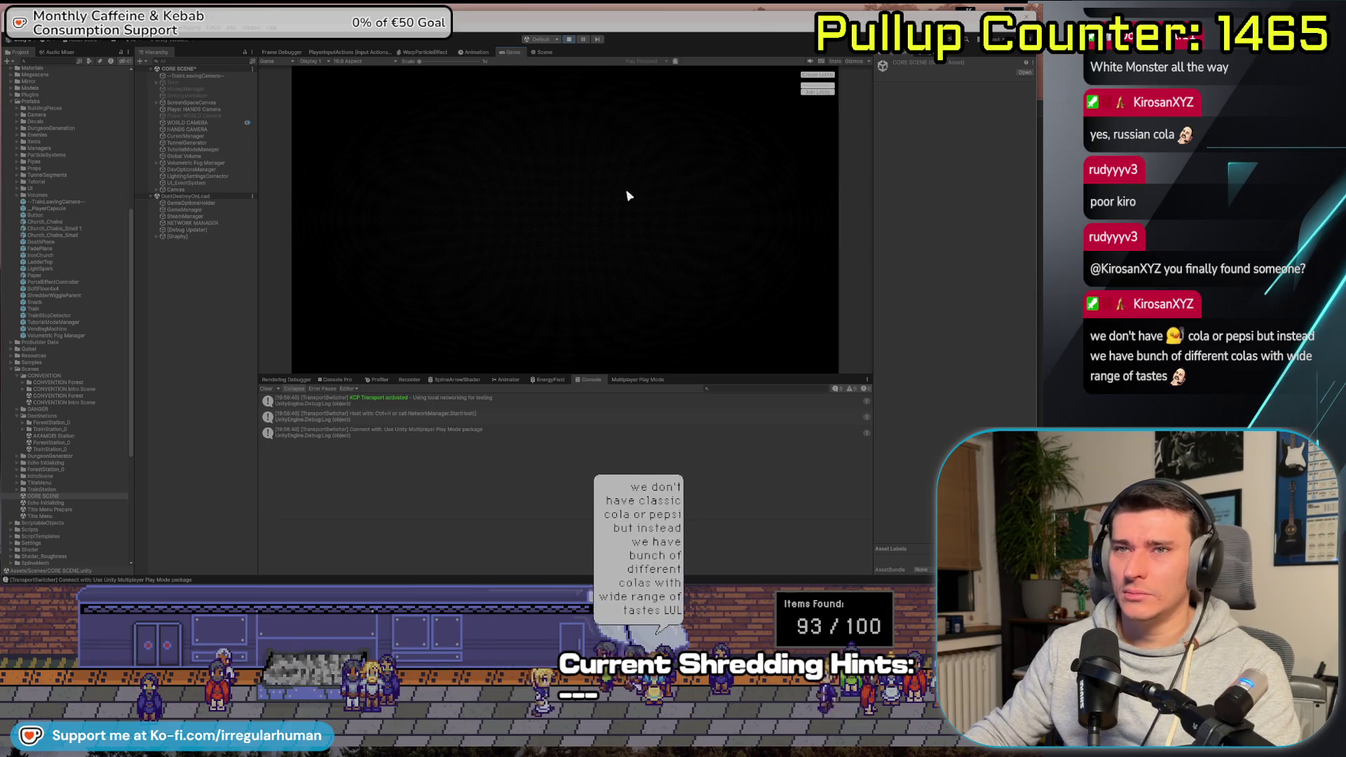
{"action": "left_click", "coordinate": [818, 78]}
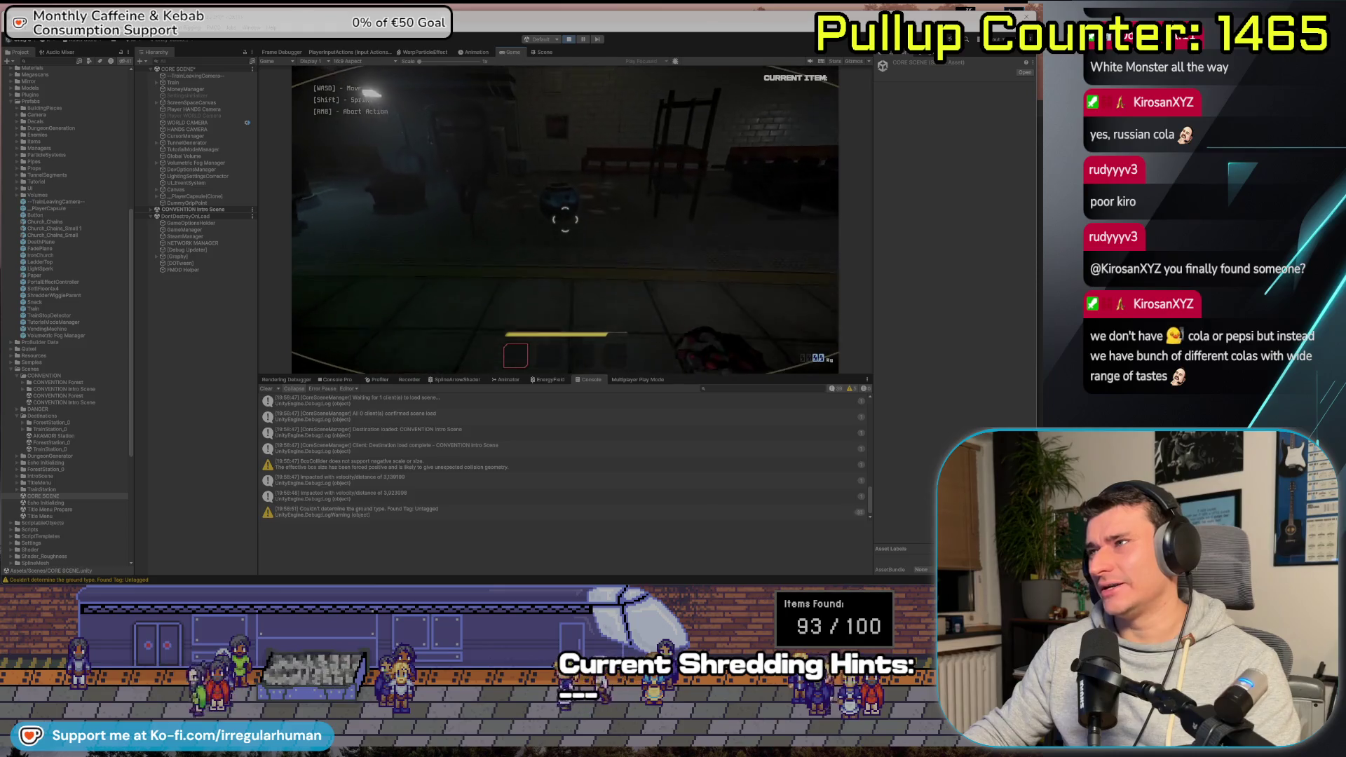
Throw the BOMB_test, pick it back up and throw it a second time
{"action": "key", "text": "e"}
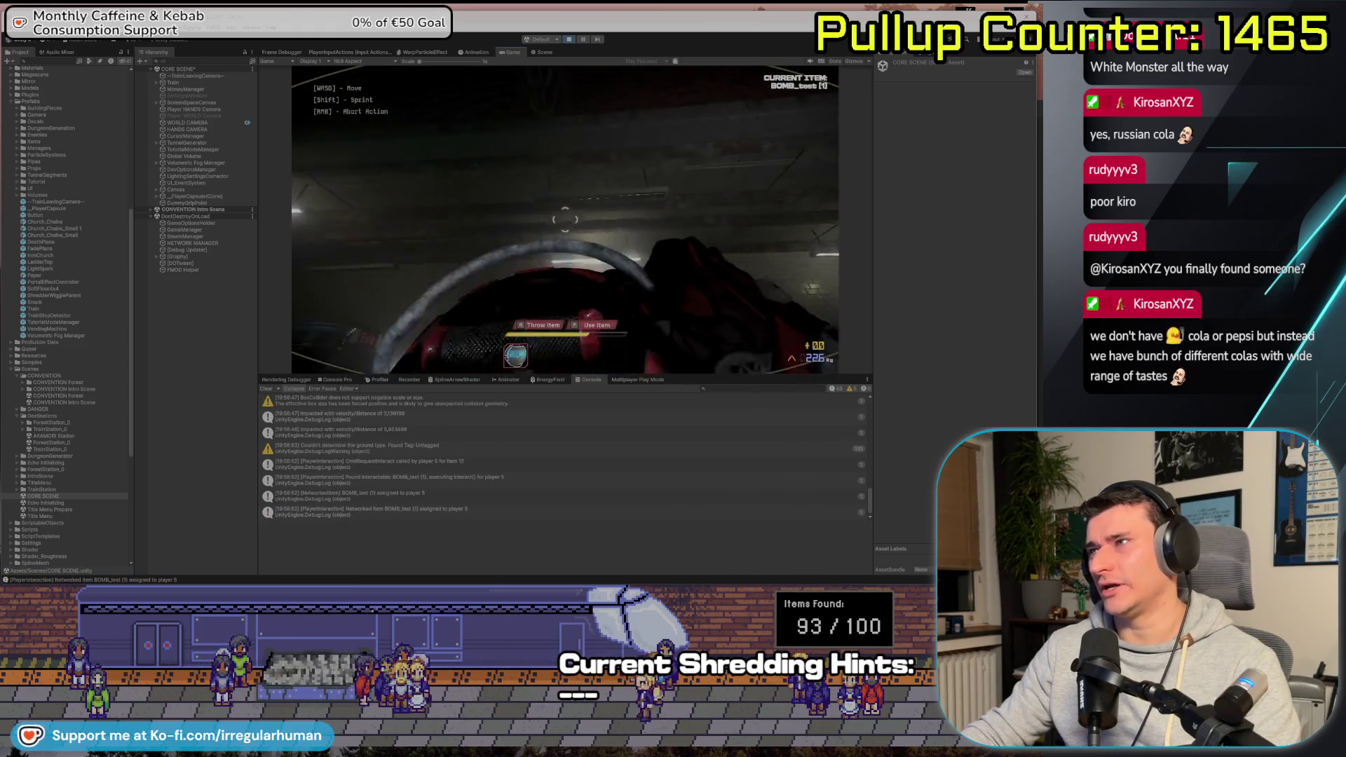
{"action": "key", "text": "g"}
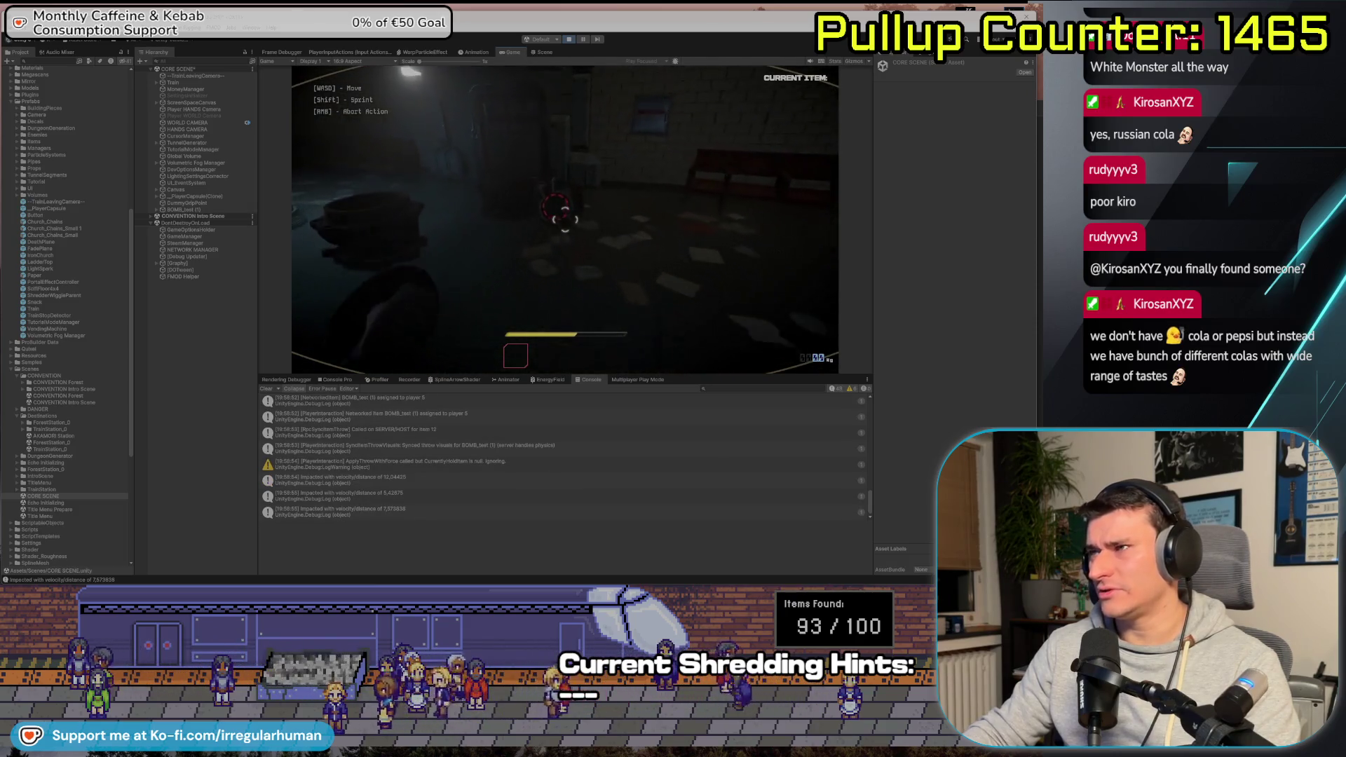
{"action": "key", "text": "e"}
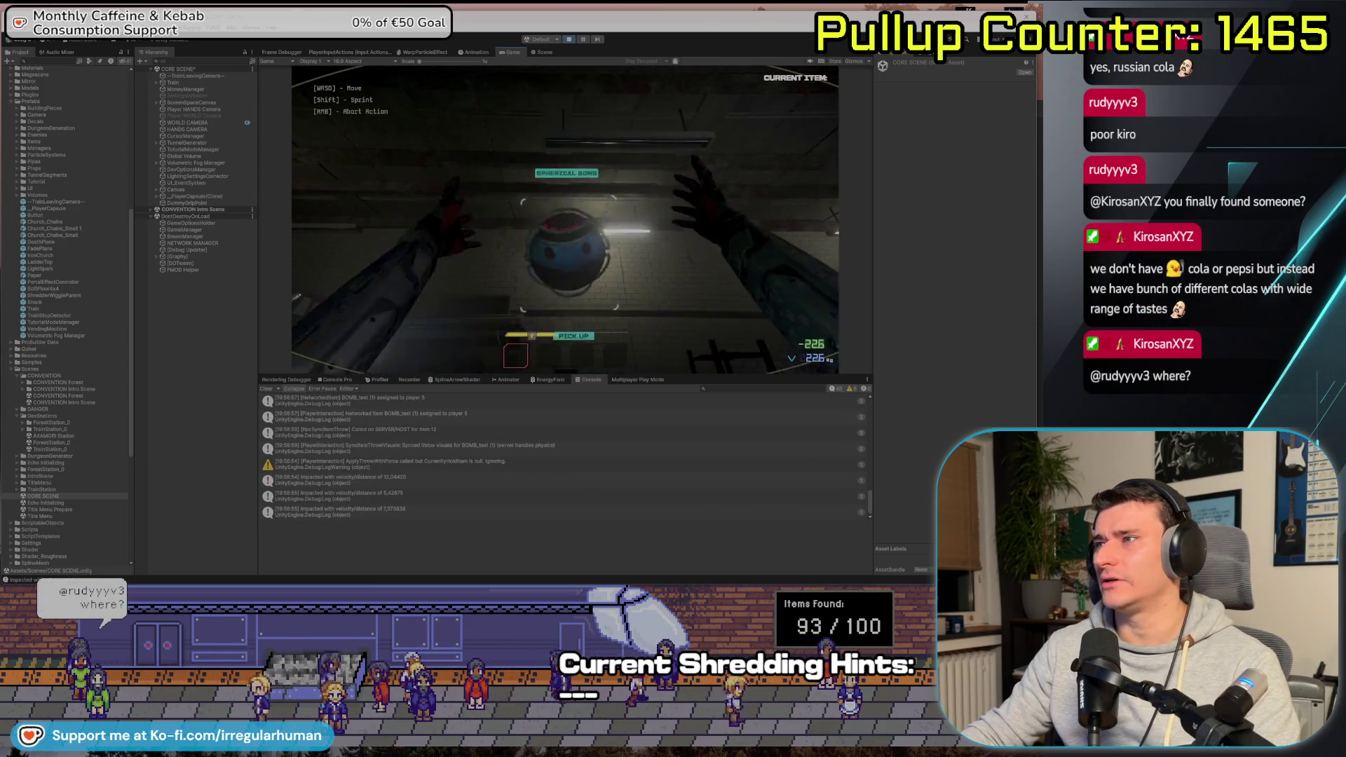
{"action": "left_click", "coordinate": [565, 220]}
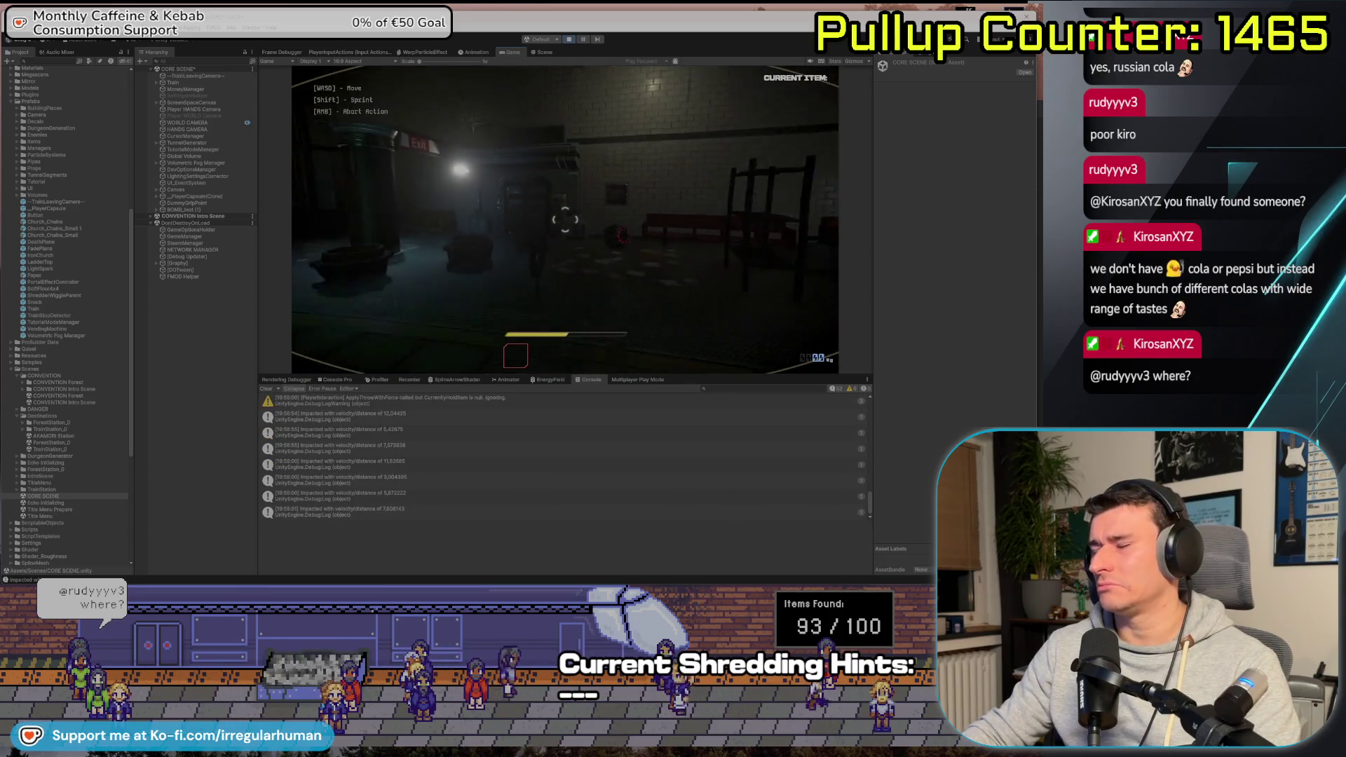
{"action": "key", "text": "alt+Tab"}
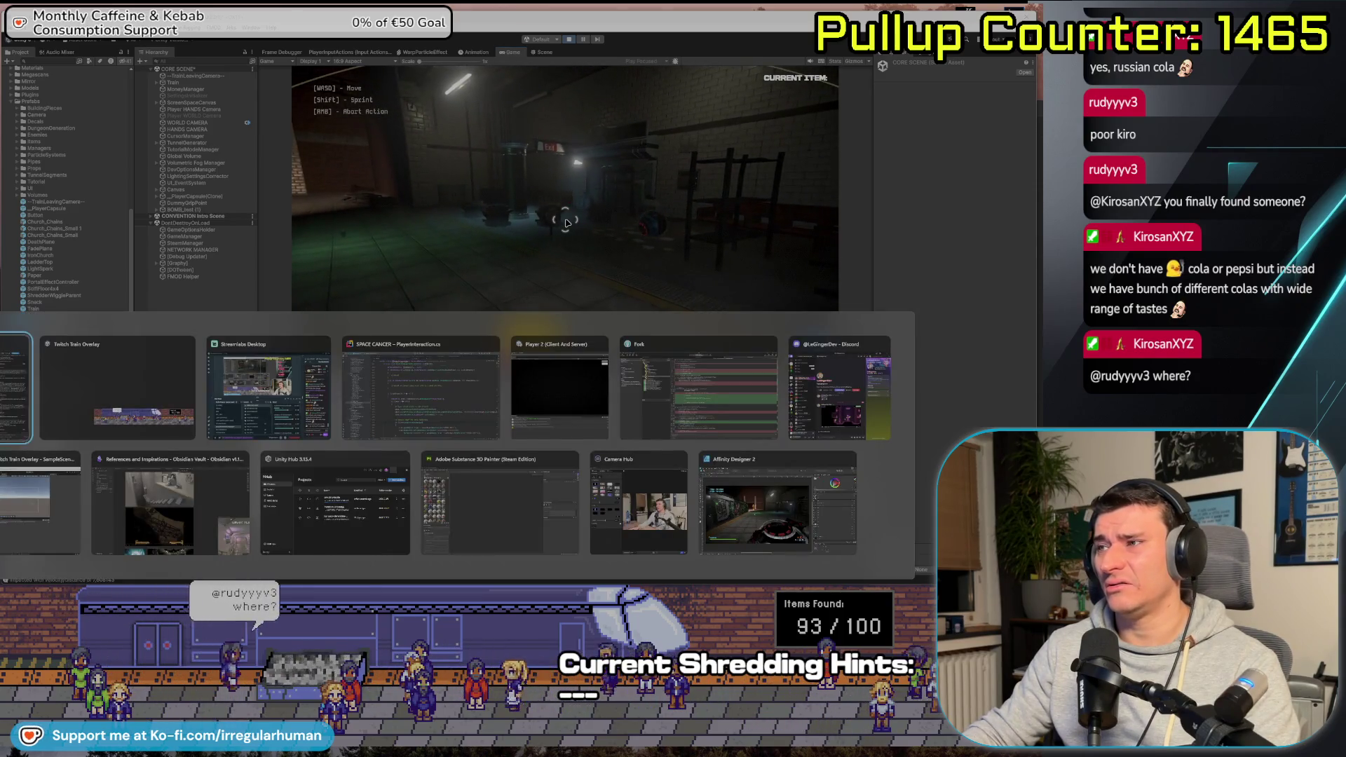
Join as client in the Player 2 window, pick up and throw the bomb, then stop play mode
{"action": "key", "text": "Tab"}
{"action": "key", "text": "Tab"}
{"action": "key", "text": "Tab"}
{"action": "left_click", "coordinate": [843, 149]}
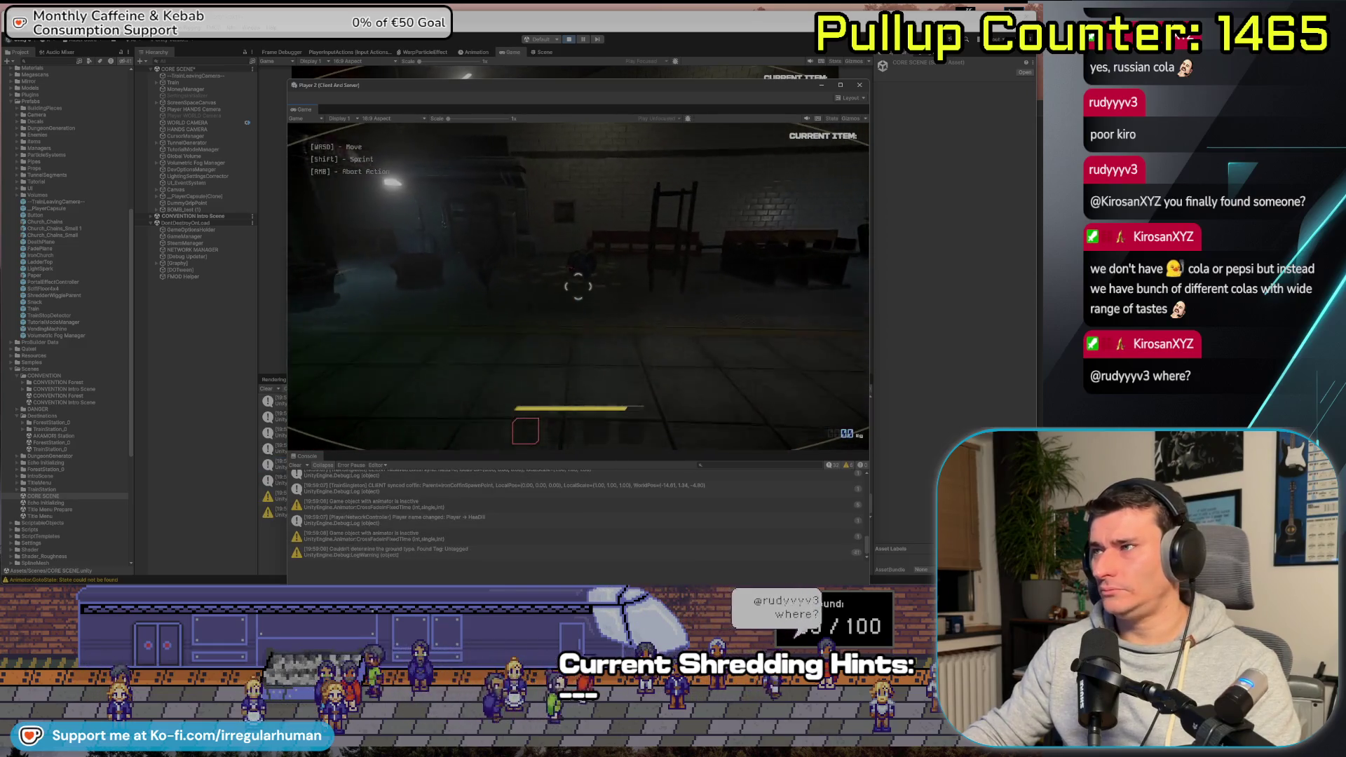
{"action": "key", "text": "e"}
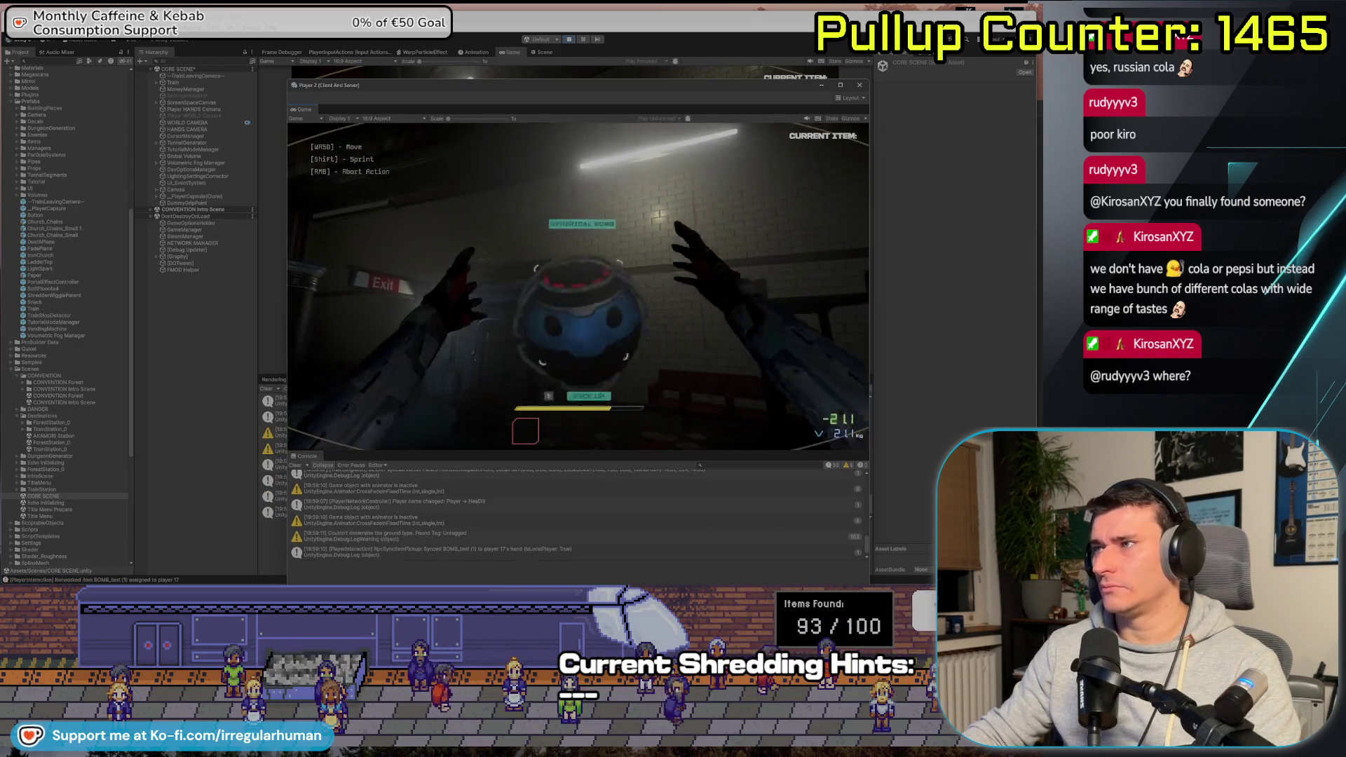
{"action": "left_click", "coordinate": [578, 286]}
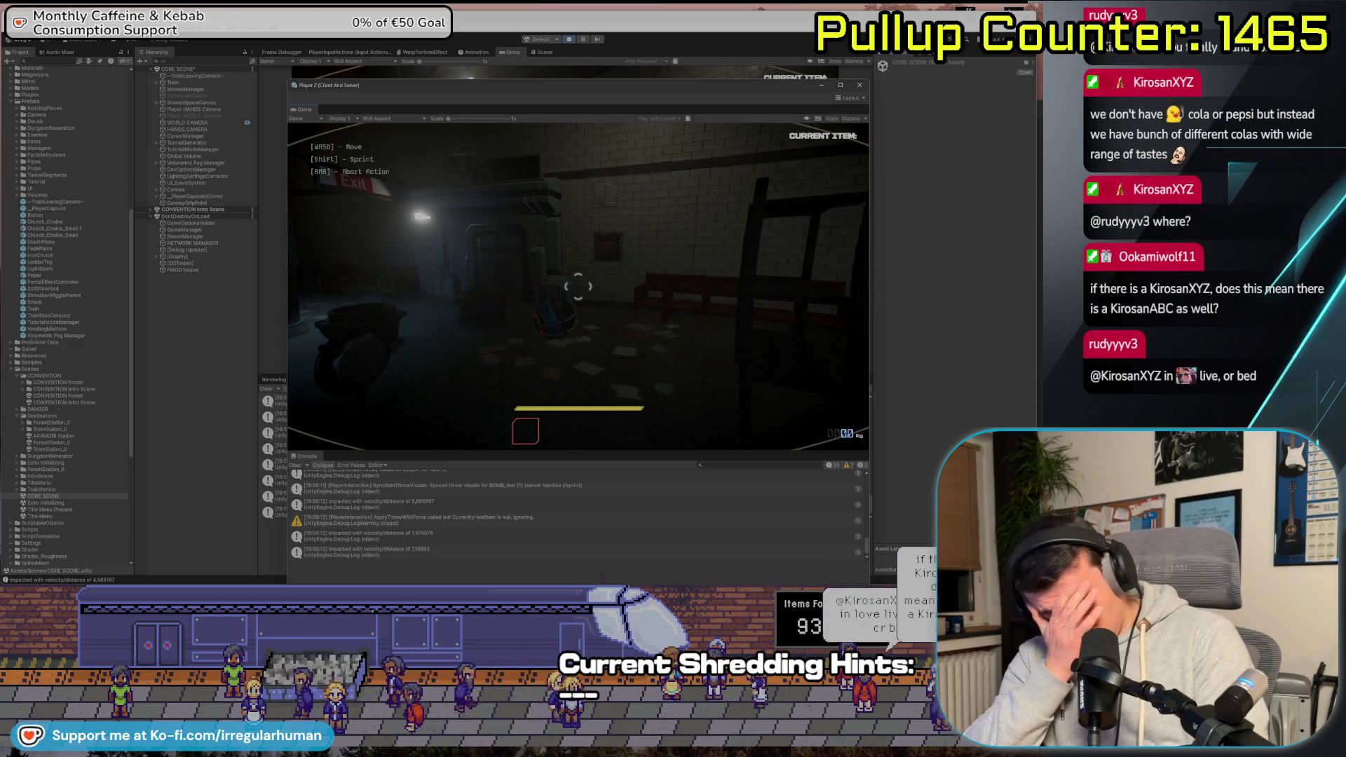
{"action": "key", "text": "Escape"}
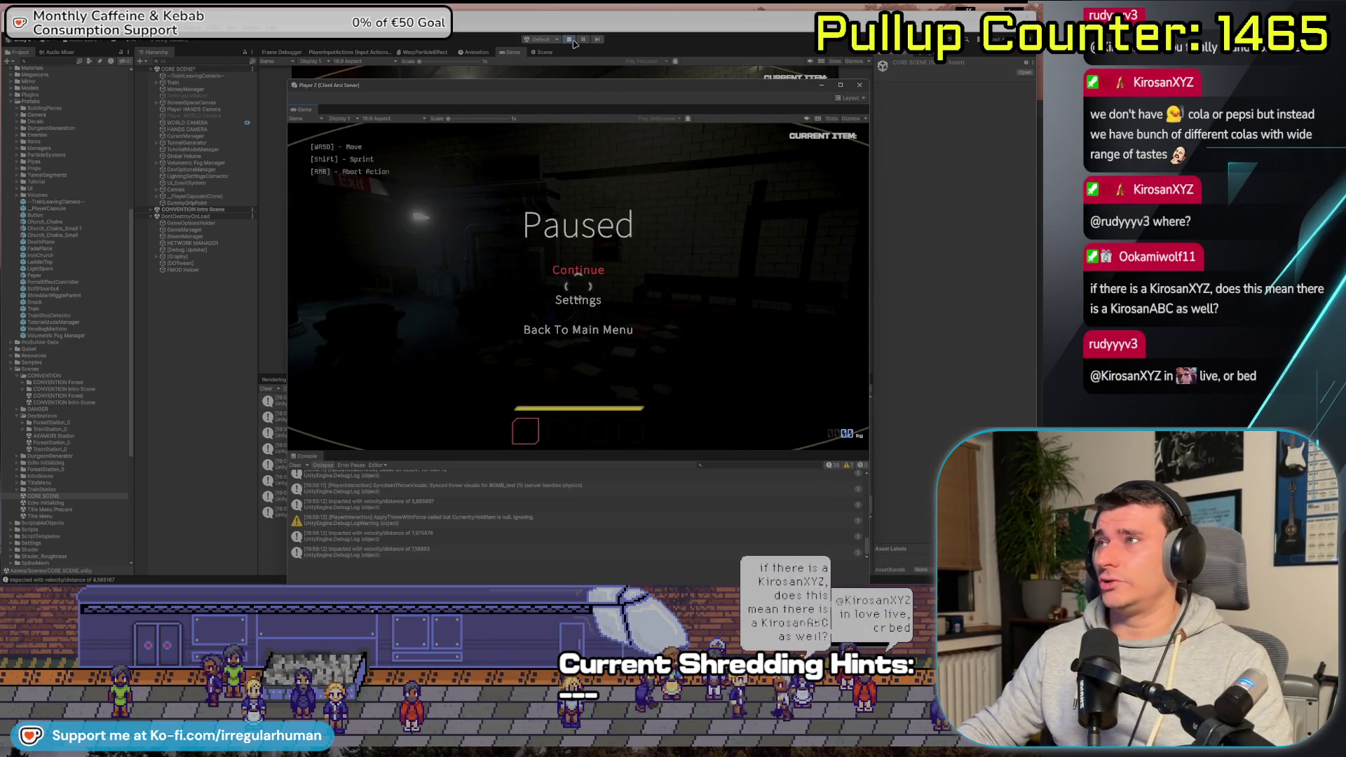
{"action": "left_click", "coordinate": [570, 40]}
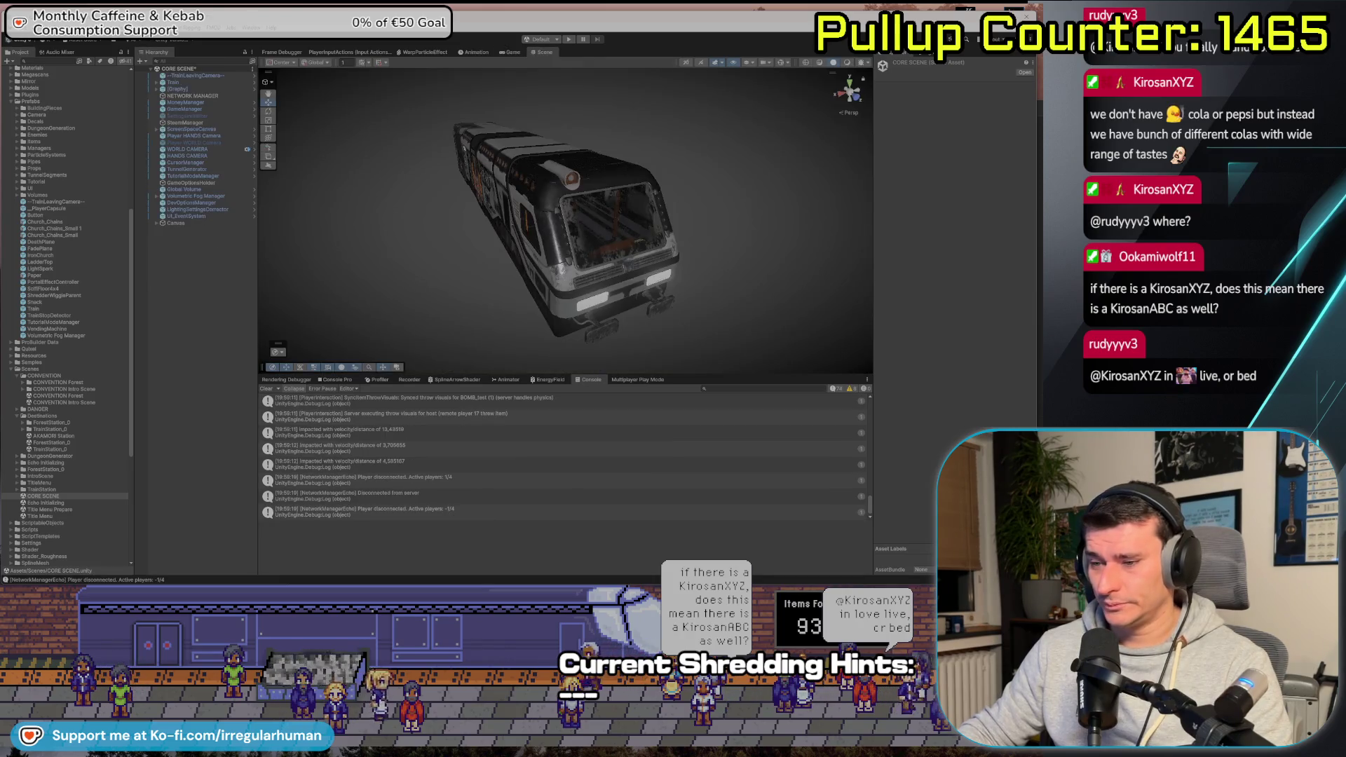
{"action": "key", "text": "alt+Tab"}
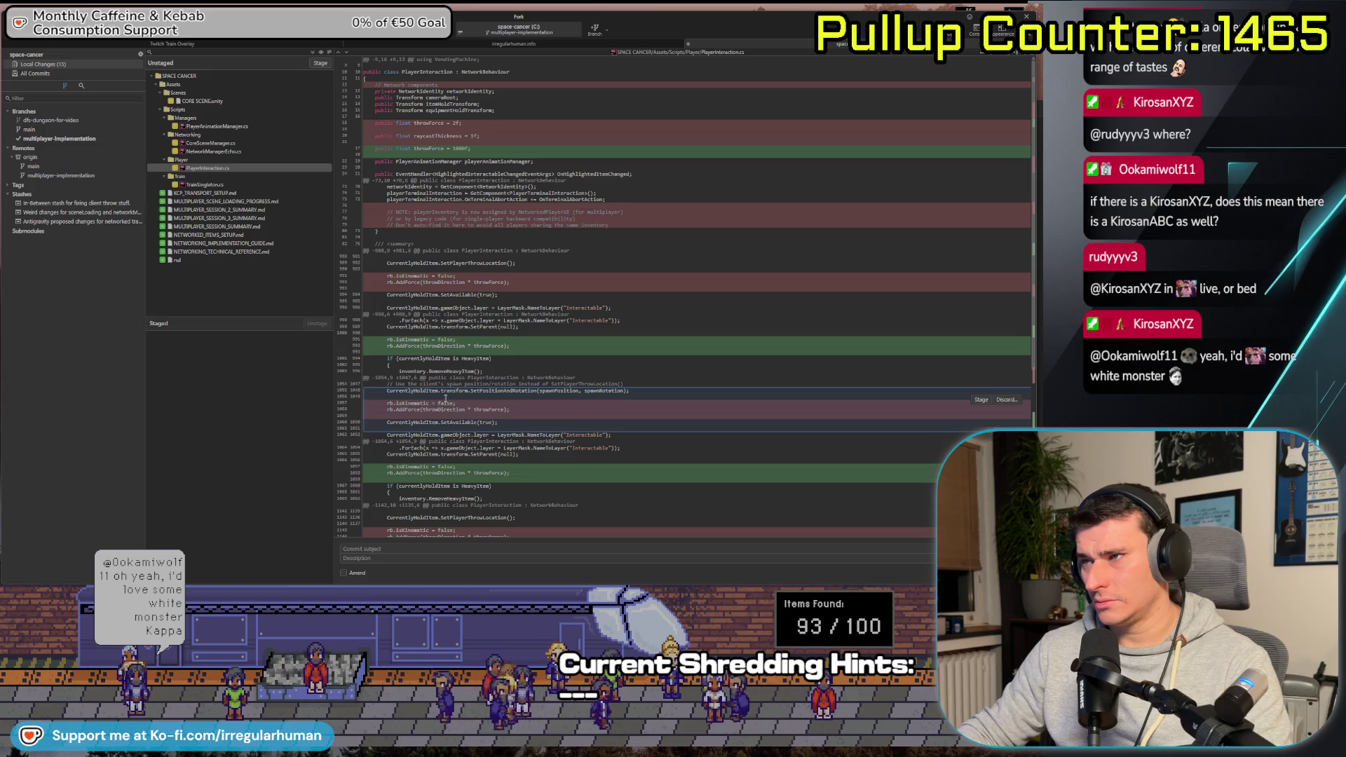
Review the TrainSingleton, NetworkManagerEcho, CoreSceneManager and PlayerAnimationManager changes, then stage the scene and scripts
{"action": "scroll", "coordinate": [508, 420], "scroll_direction": "down", "scroll_amount": 5}
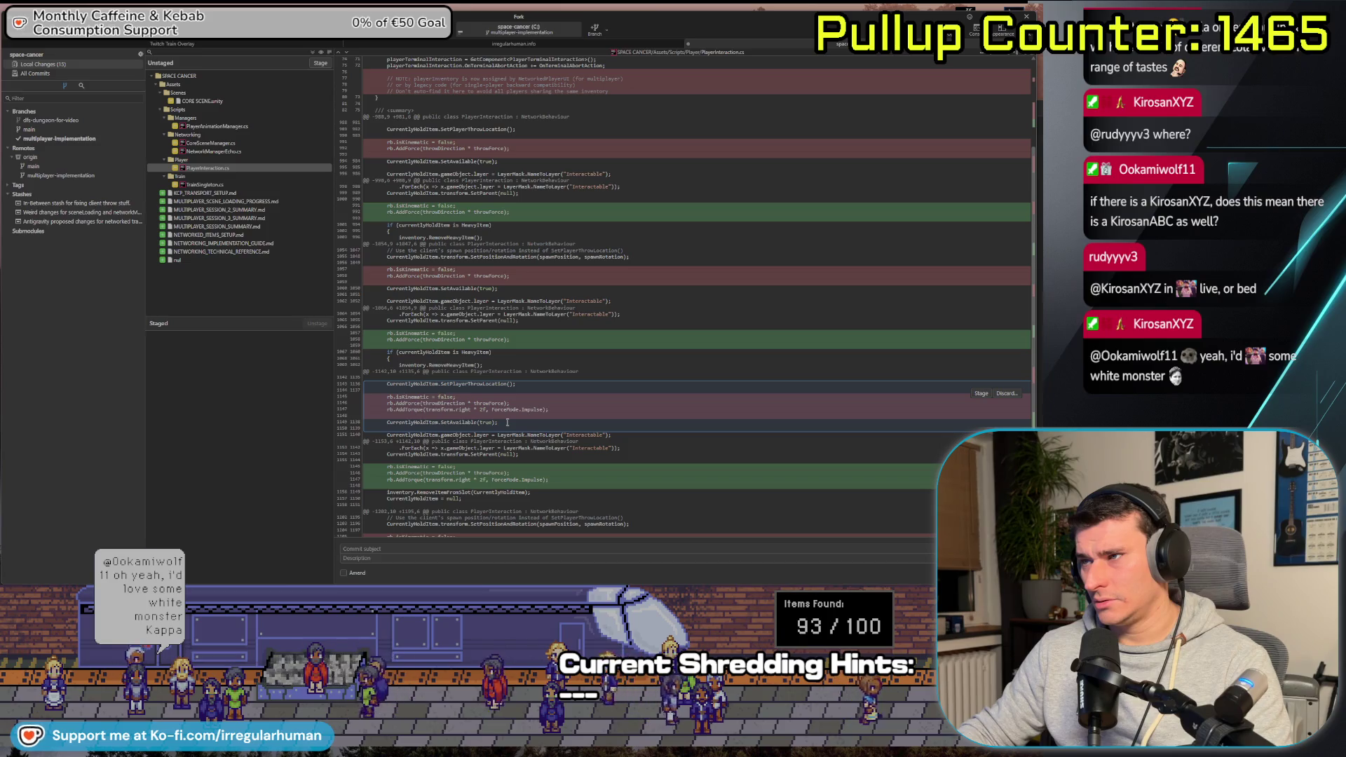
{"action": "scroll", "coordinate": [507, 422], "scroll_direction": "down", "scroll_amount": 2}
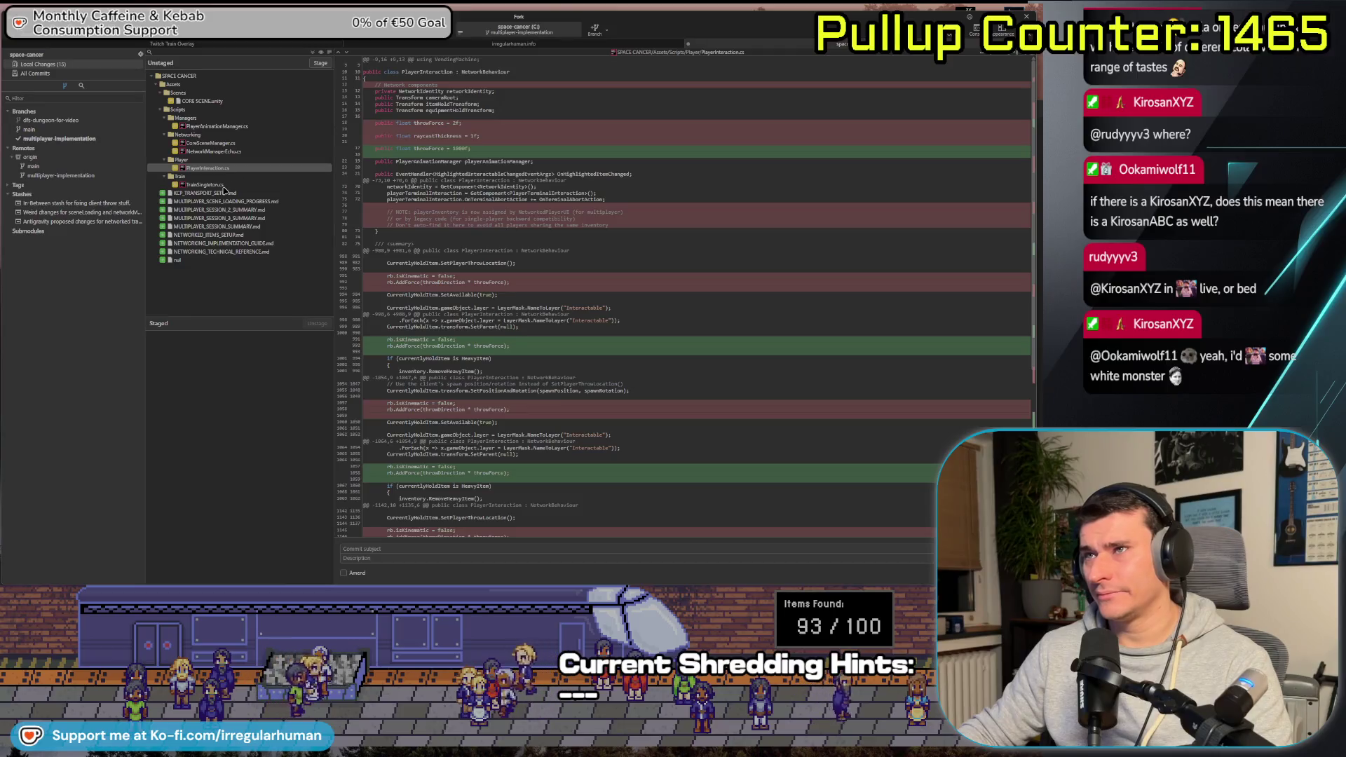
{"action": "left_click", "coordinate": [258, 184]}
{"action": "left_click", "coordinate": [238, 151]}
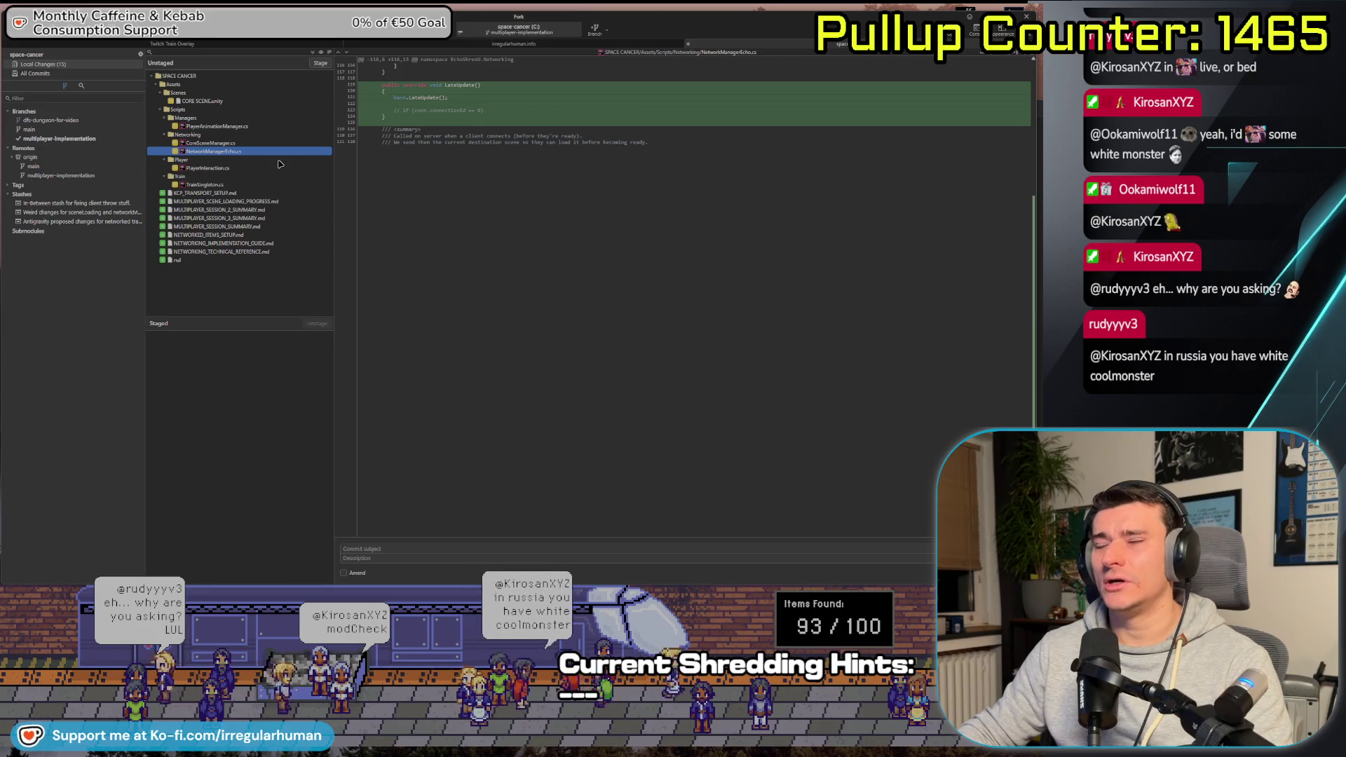
{"action": "left_click", "coordinate": [274, 144]}
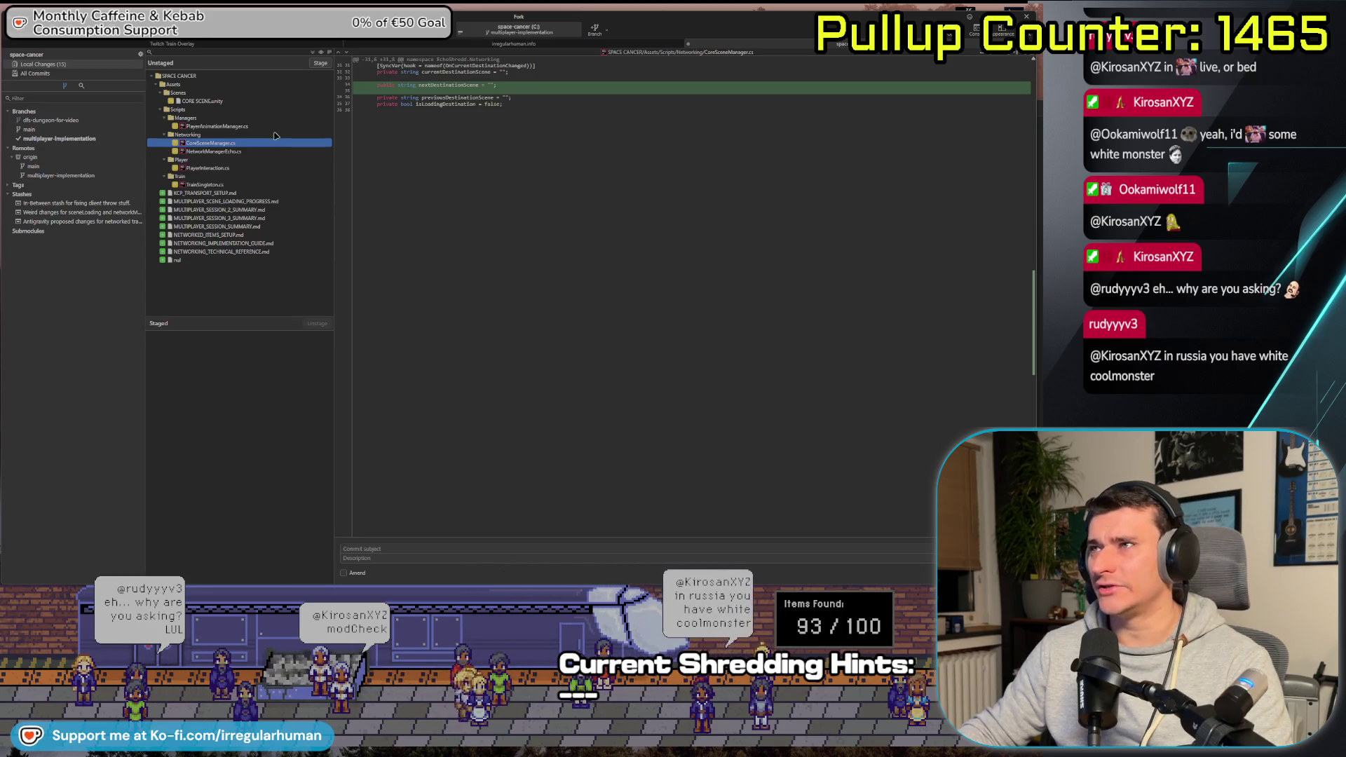
{"action": "left_click", "coordinate": [274, 127]}
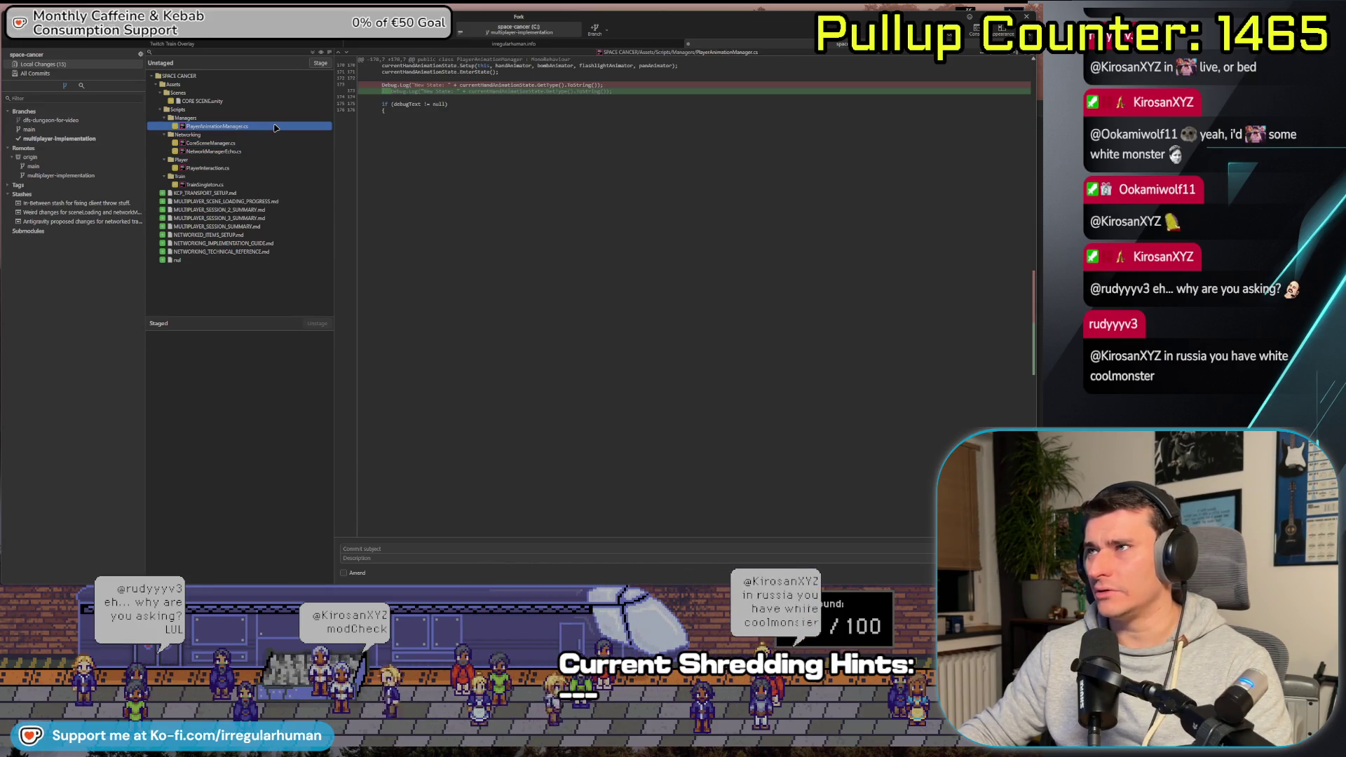
{"action": "left_click", "coordinate": [227, 185], "text": "shift"}
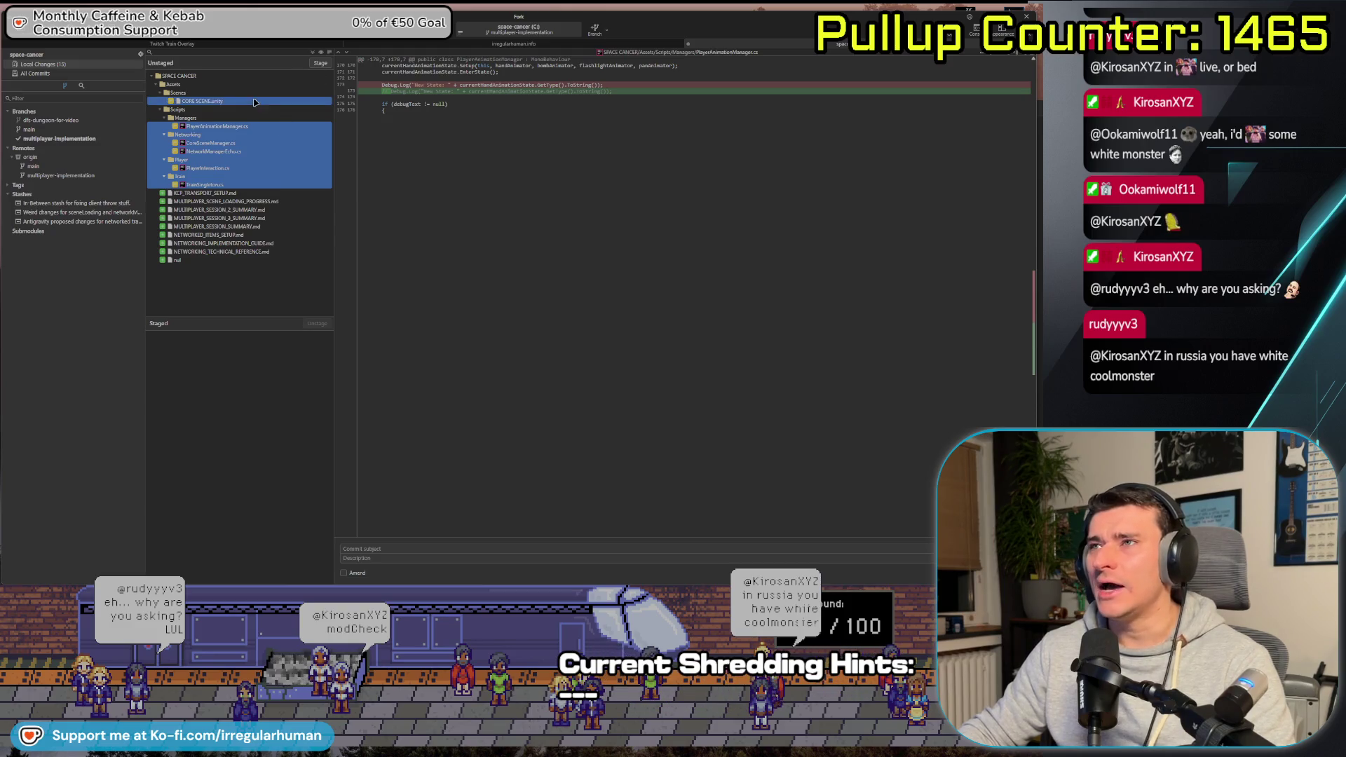
{"action": "left_click", "coordinate": [322, 65]}
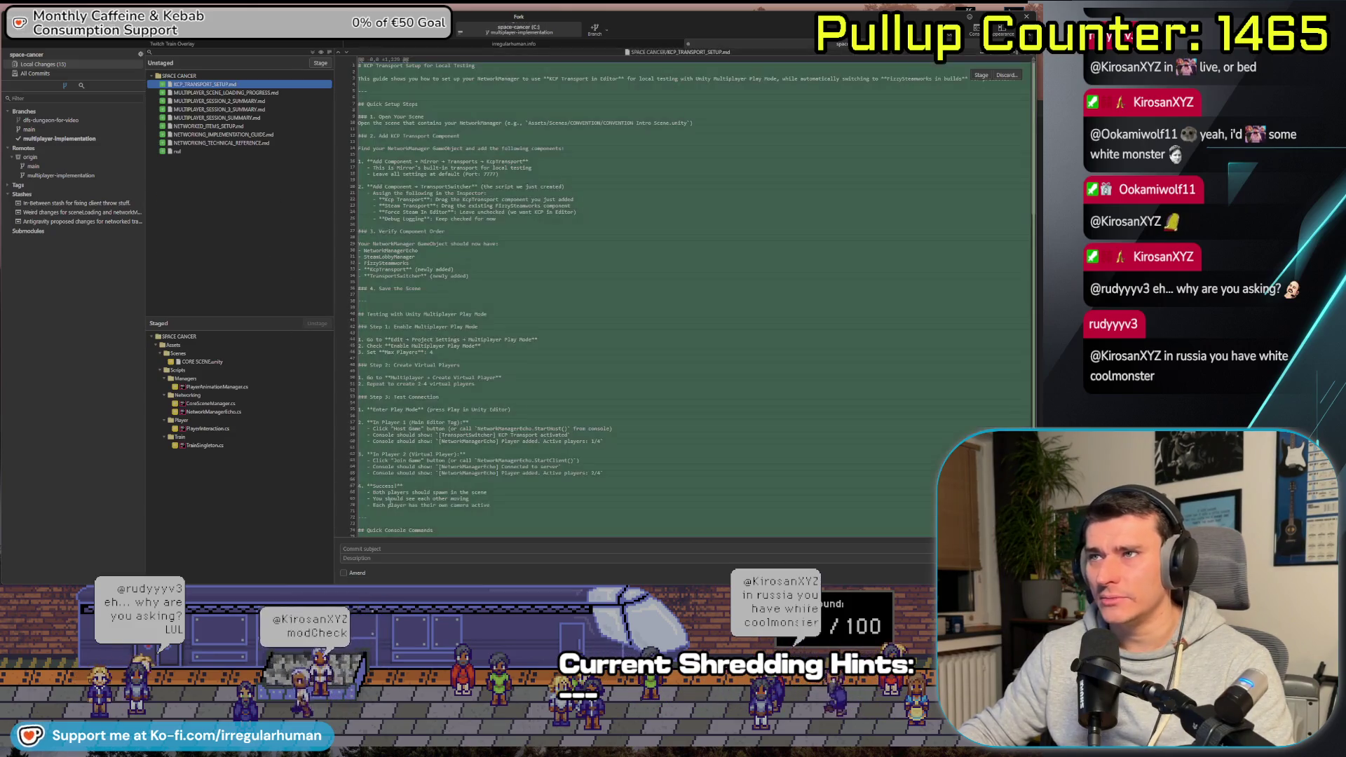
Commit the staged files with summary 'Fixed Object throw for clients again. Removed a few unnecessary singletons.'
{"action": "left_click", "coordinate": [387, 550]}
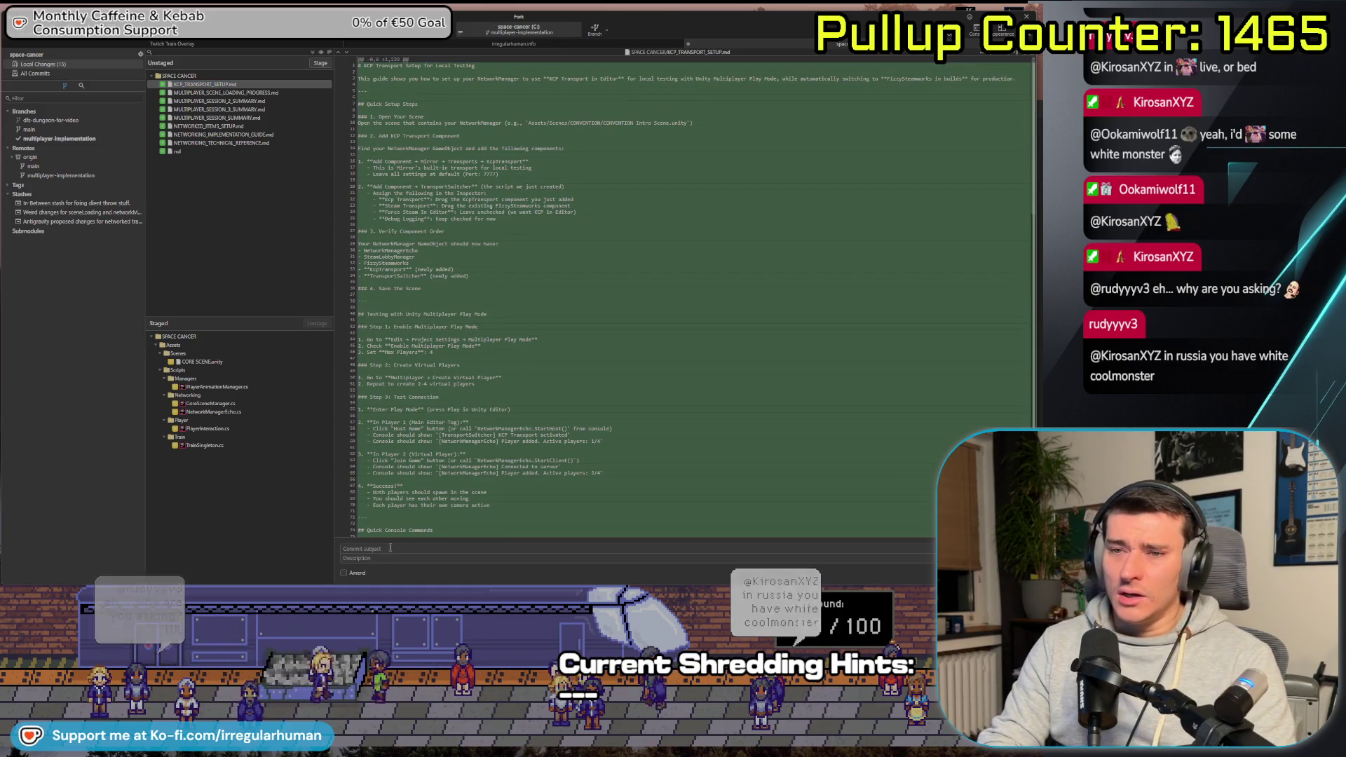
{"action": "type", "text": "Fixed"}
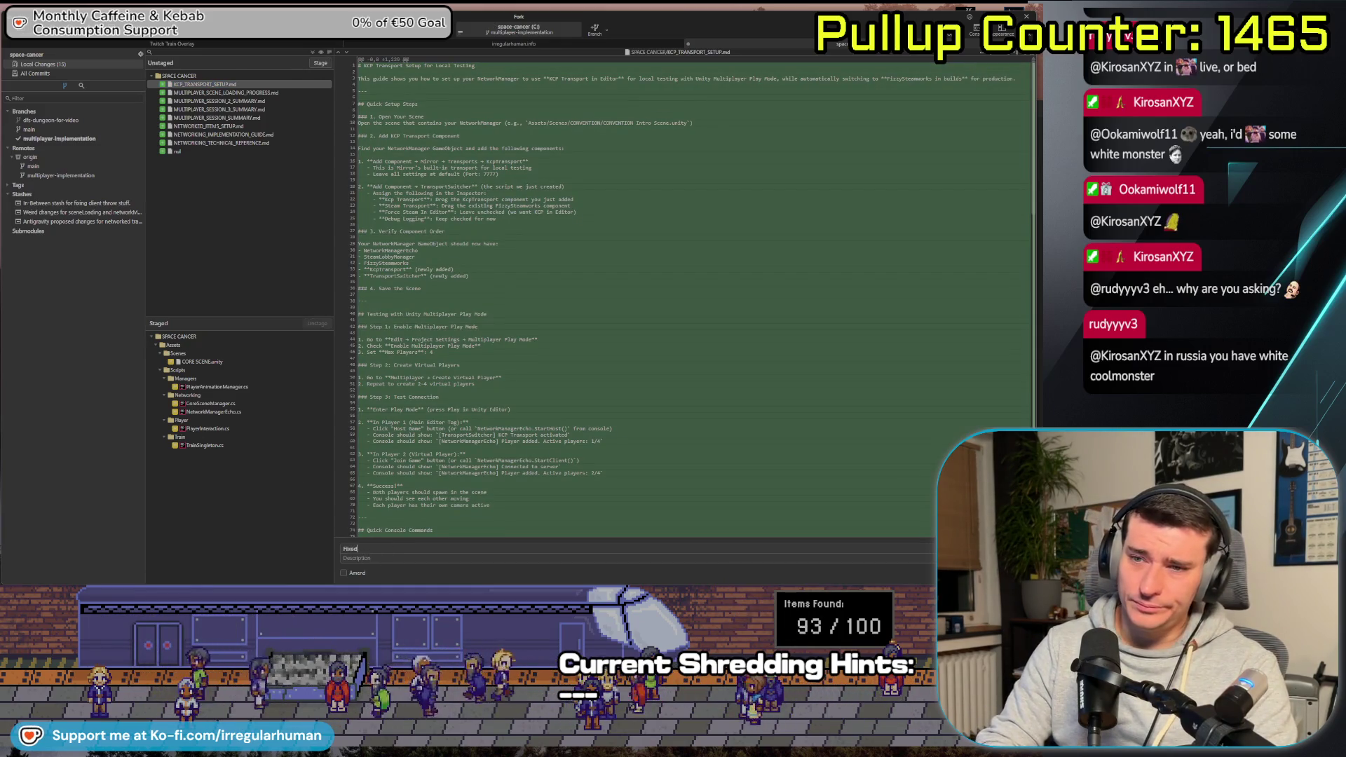
{"action": "type", "text": " Object"}
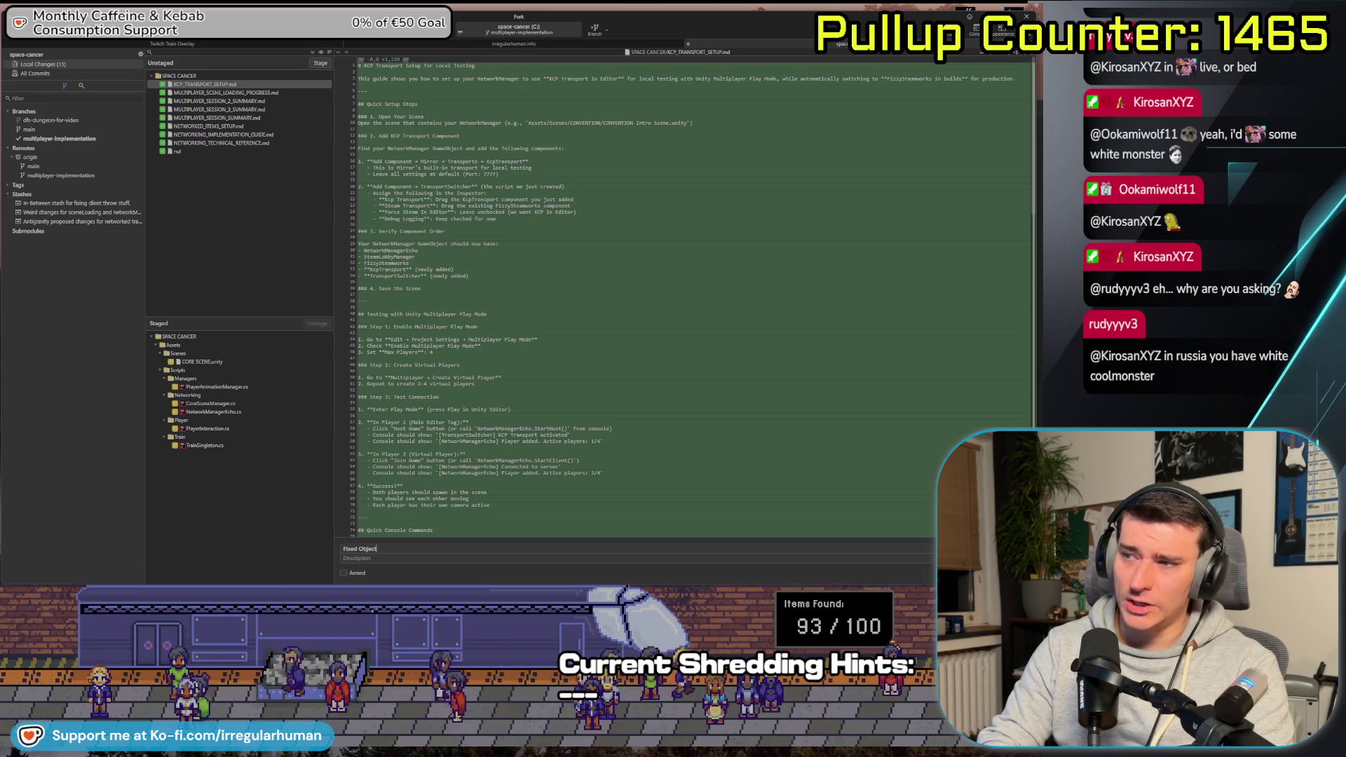
{"action": "type", "text": " throw for clients again."}
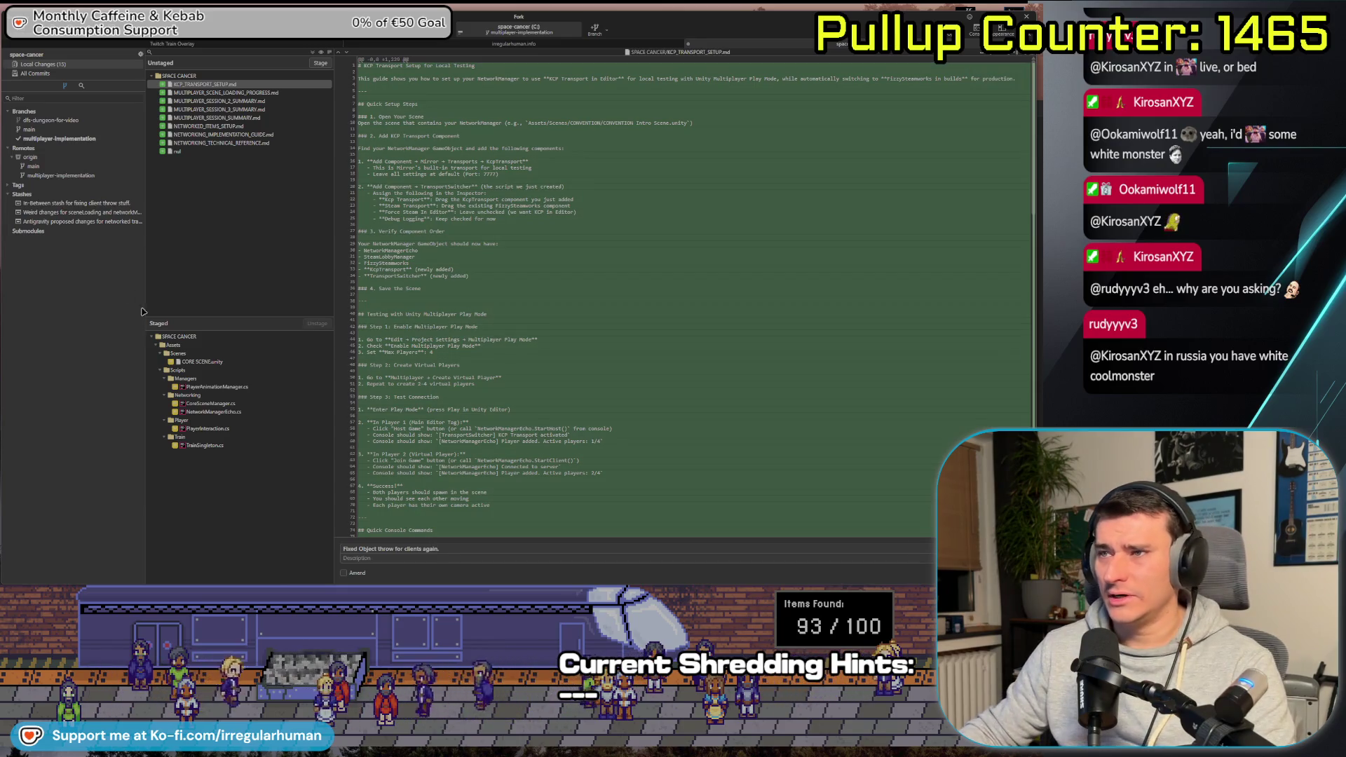
{"action": "left_click", "coordinate": [208, 363]}
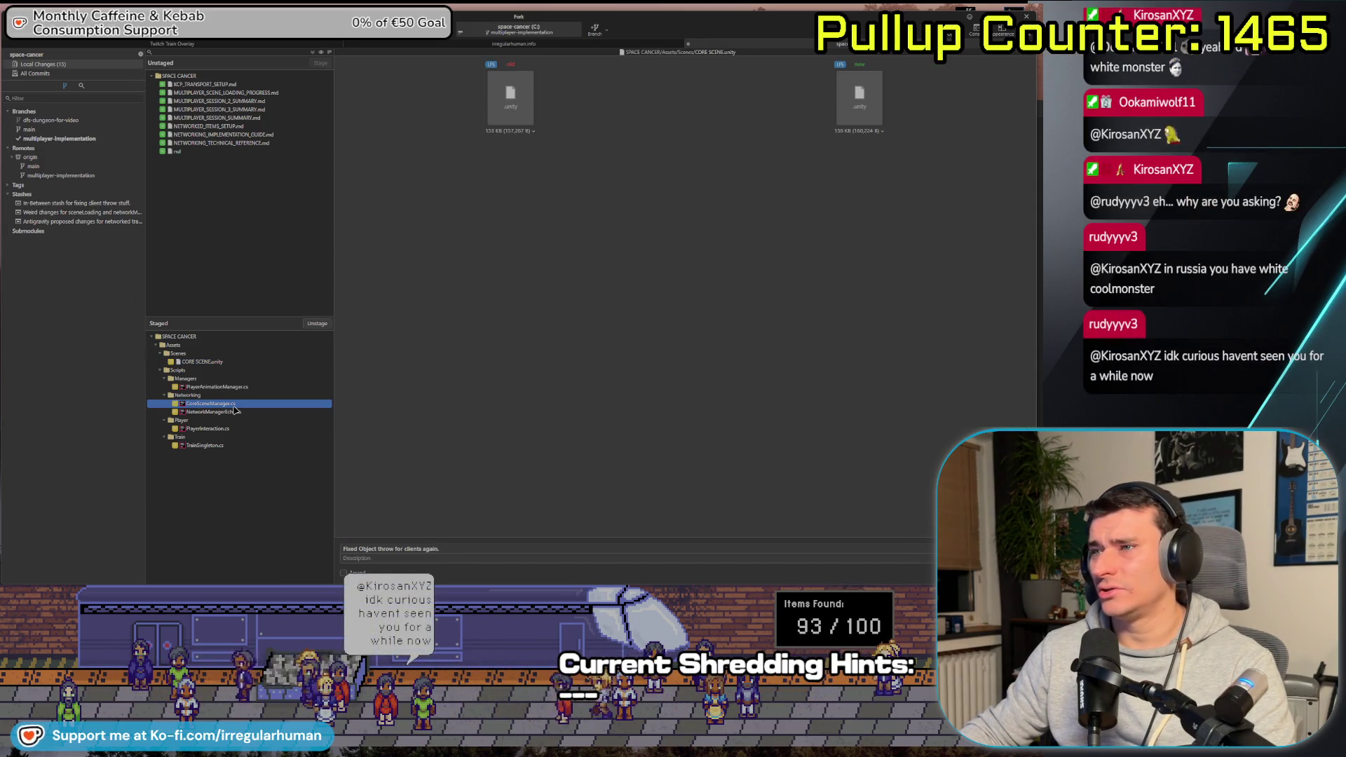
{"action": "left_click", "coordinate": [237, 396]}
{"action": "left_click", "coordinate": [239, 387]}
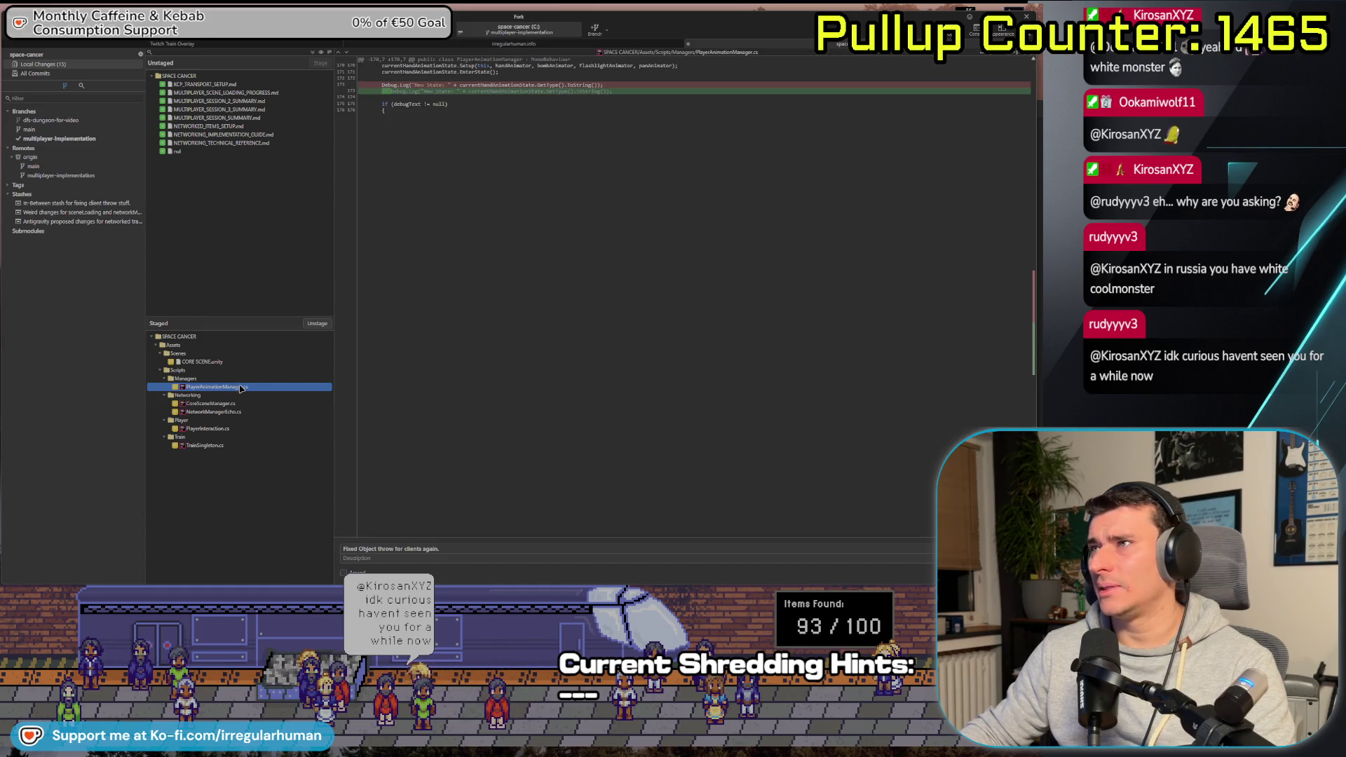
{"action": "left_click", "coordinate": [233, 405]}
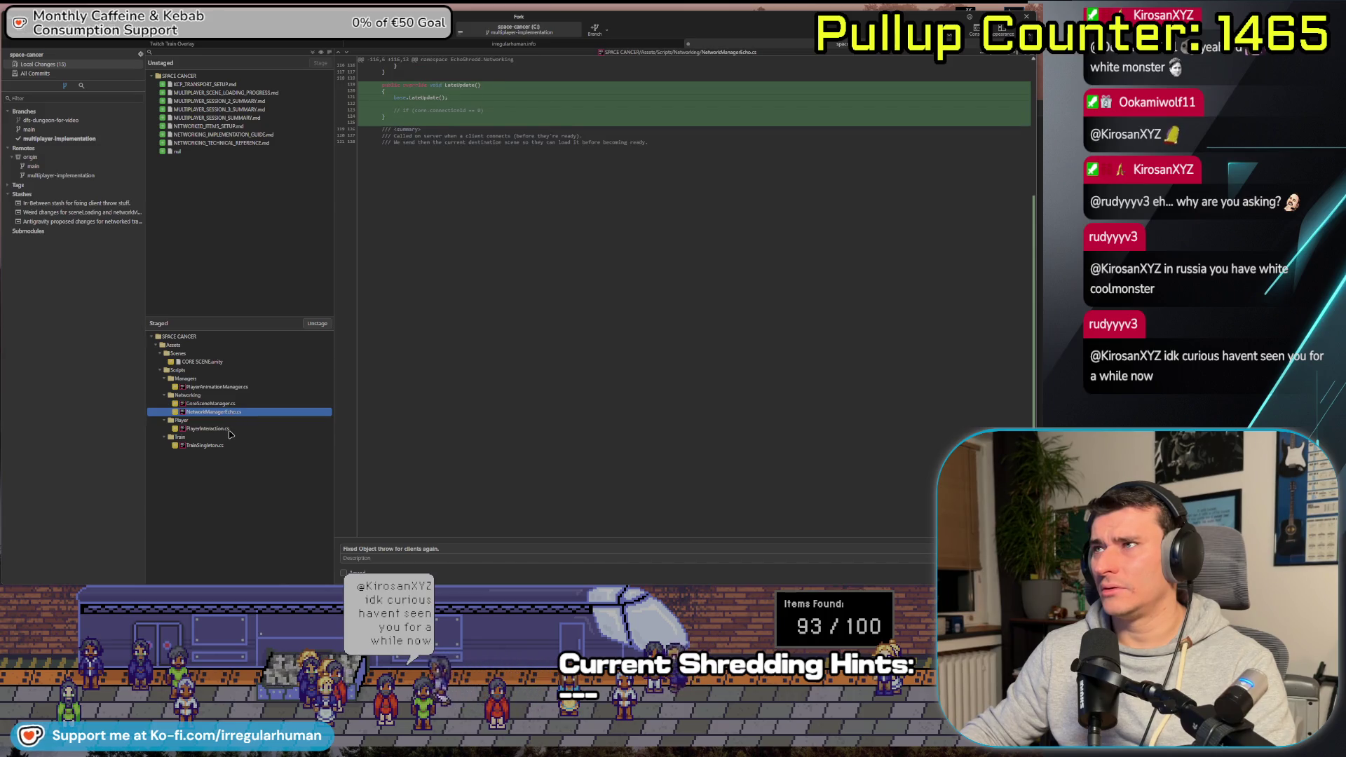
{"action": "left_click", "coordinate": [229, 429]}
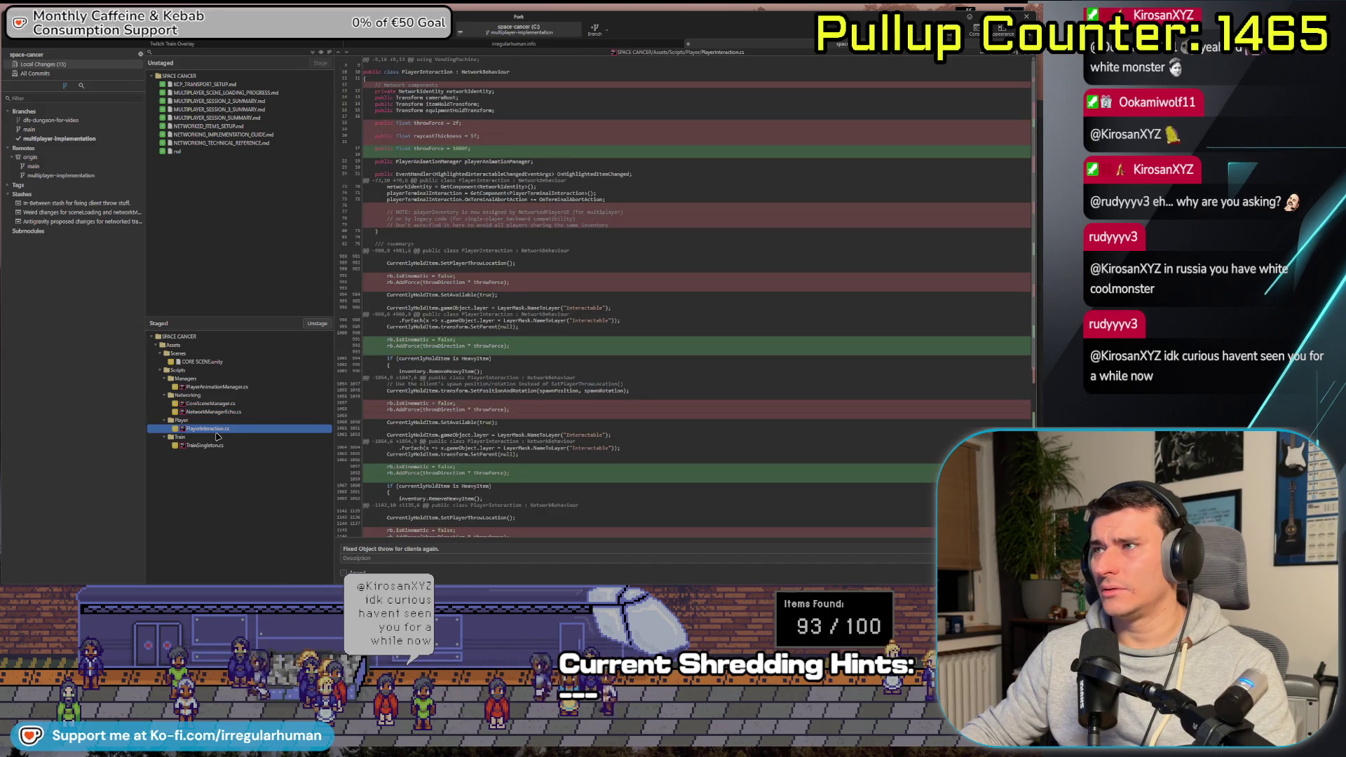
{"action": "scroll", "coordinate": [337, 416], "scroll_direction": "down", "scroll_amount": 5}
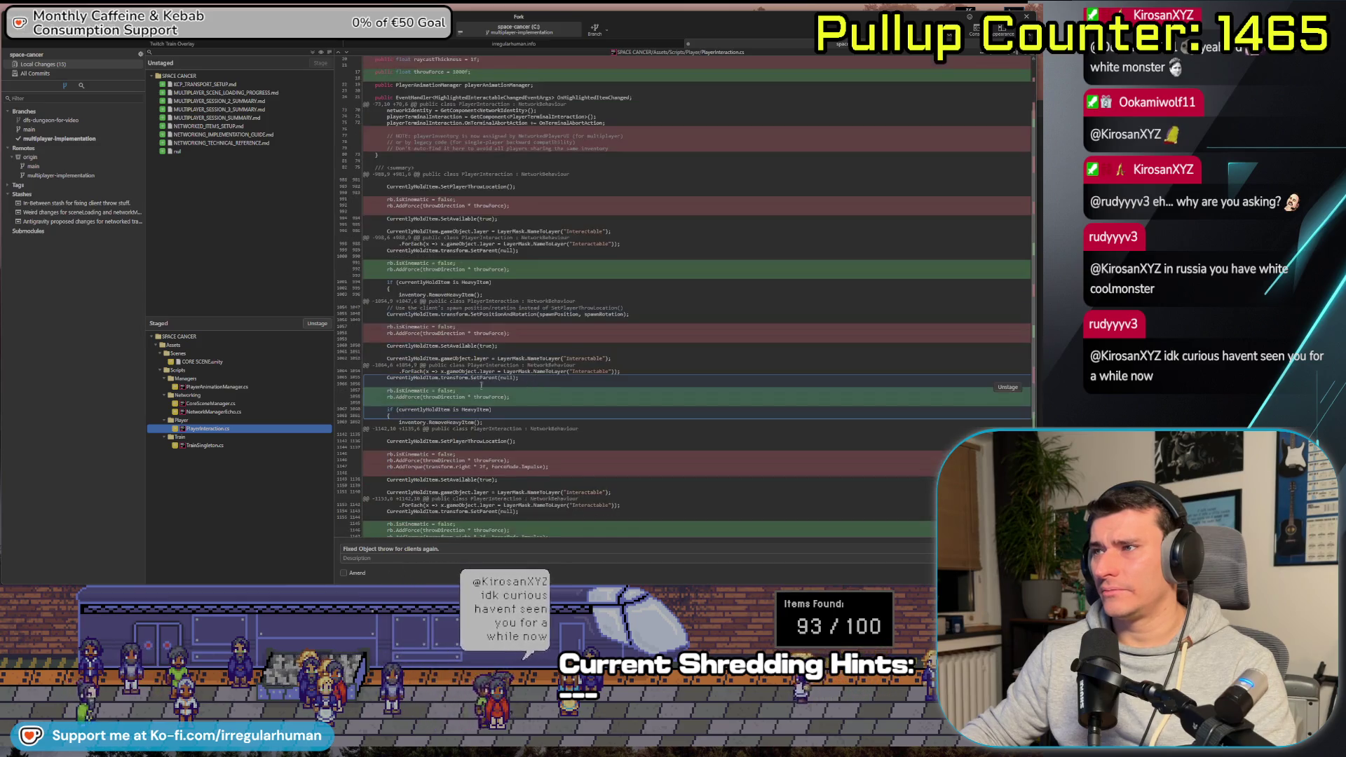
{"action": "left_click", "coordinate": [308, 446]}
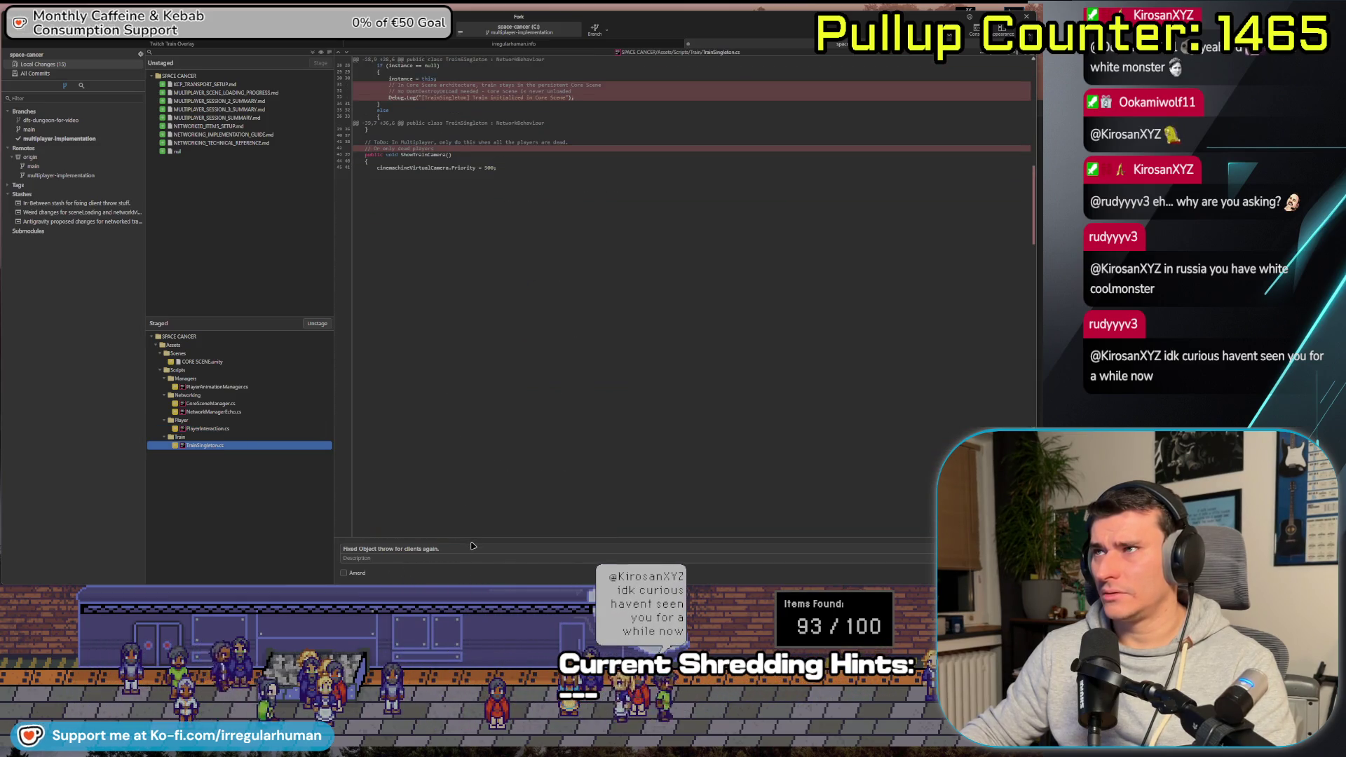
{"action": "type", "text": " Removed a few unne"}
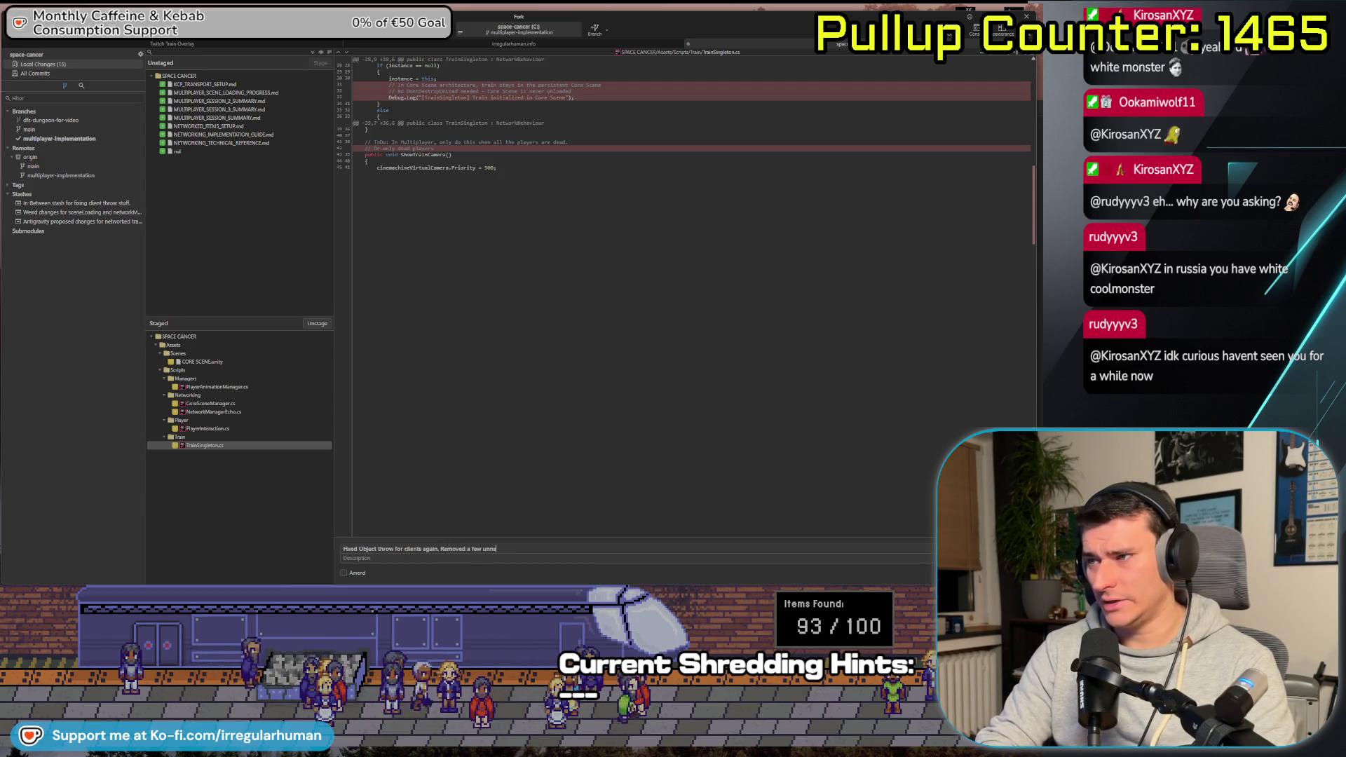
{"action": "type", "text": "cessary sing"}
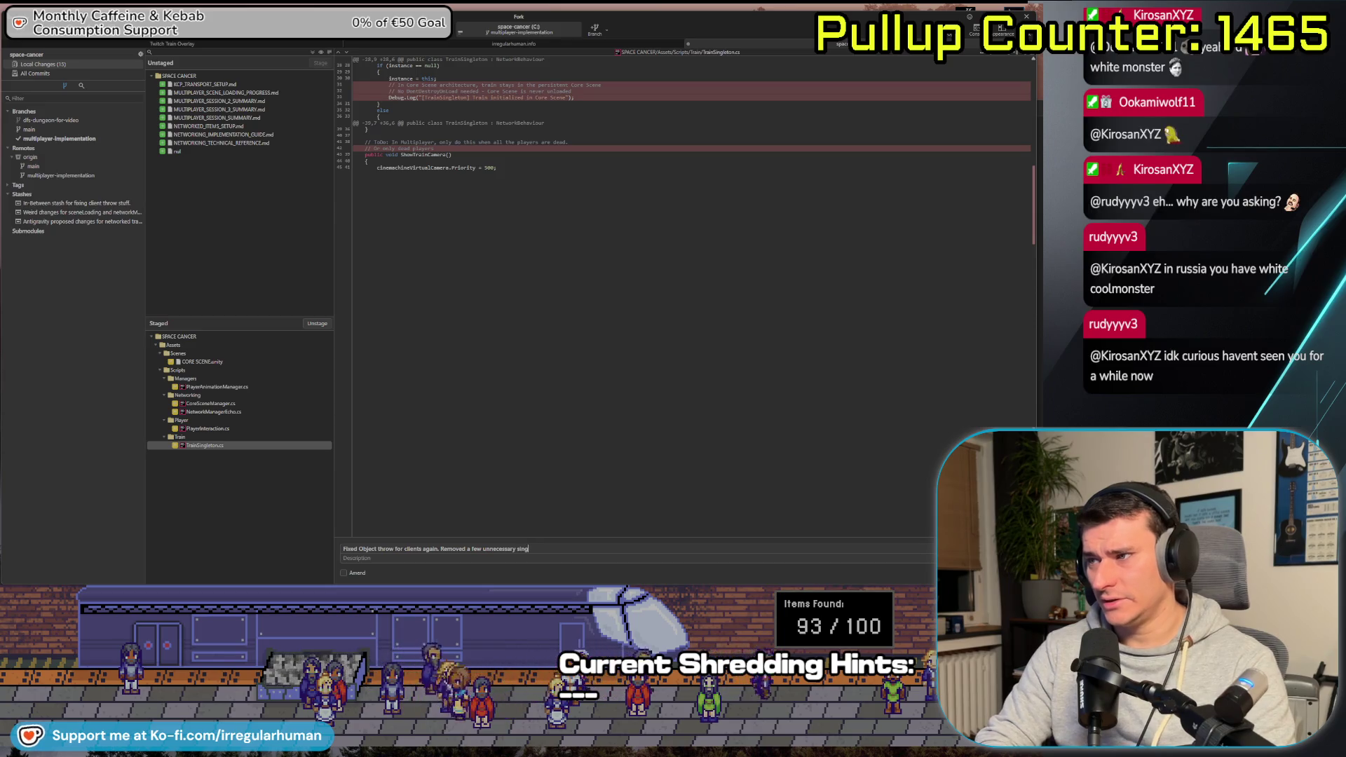
{"action": "type", "text": "letons."}
{"action": "key", "text": "ctrl+Return"}
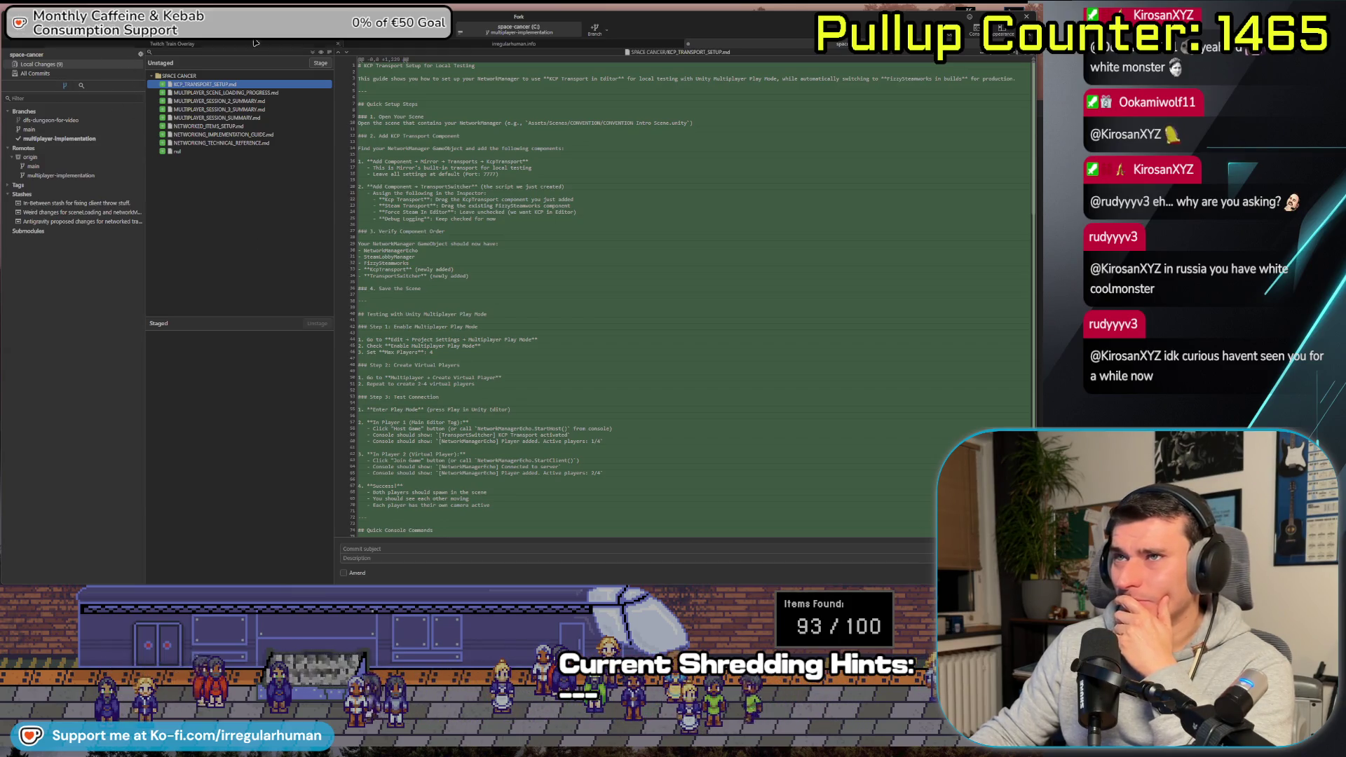
Leave Fork for the Unity editor, which shows the train model scene
{"action": "key", "text": "alt+Tab"}
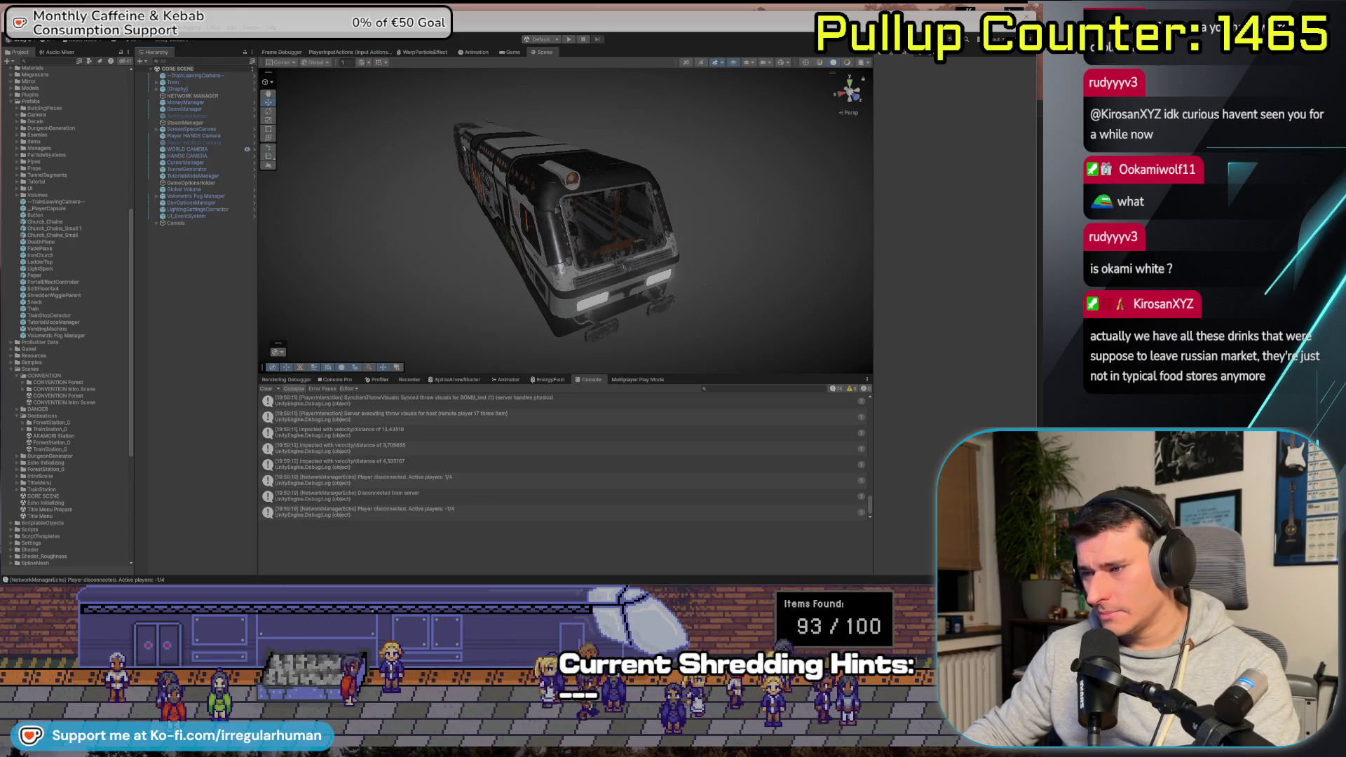
Widen the agent chat panel and draft a message saying the throw works, requesting a host-triggered scene feature
{"action": "key", "text": "alt+Tab"}
{"action": "key", "text": "Up"}
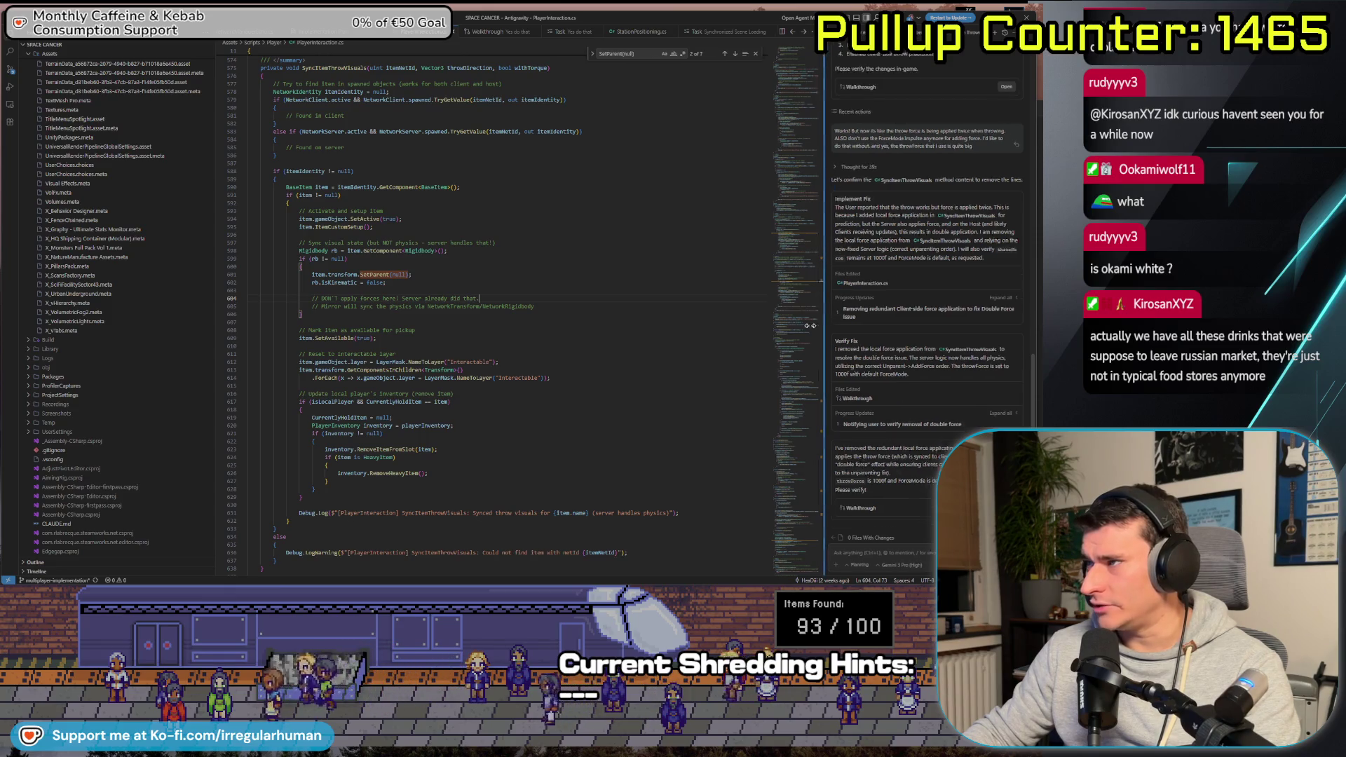
{"action": "left_click_drag", "start_coordinate": [826, 325], "coordinate": [748, 326]}
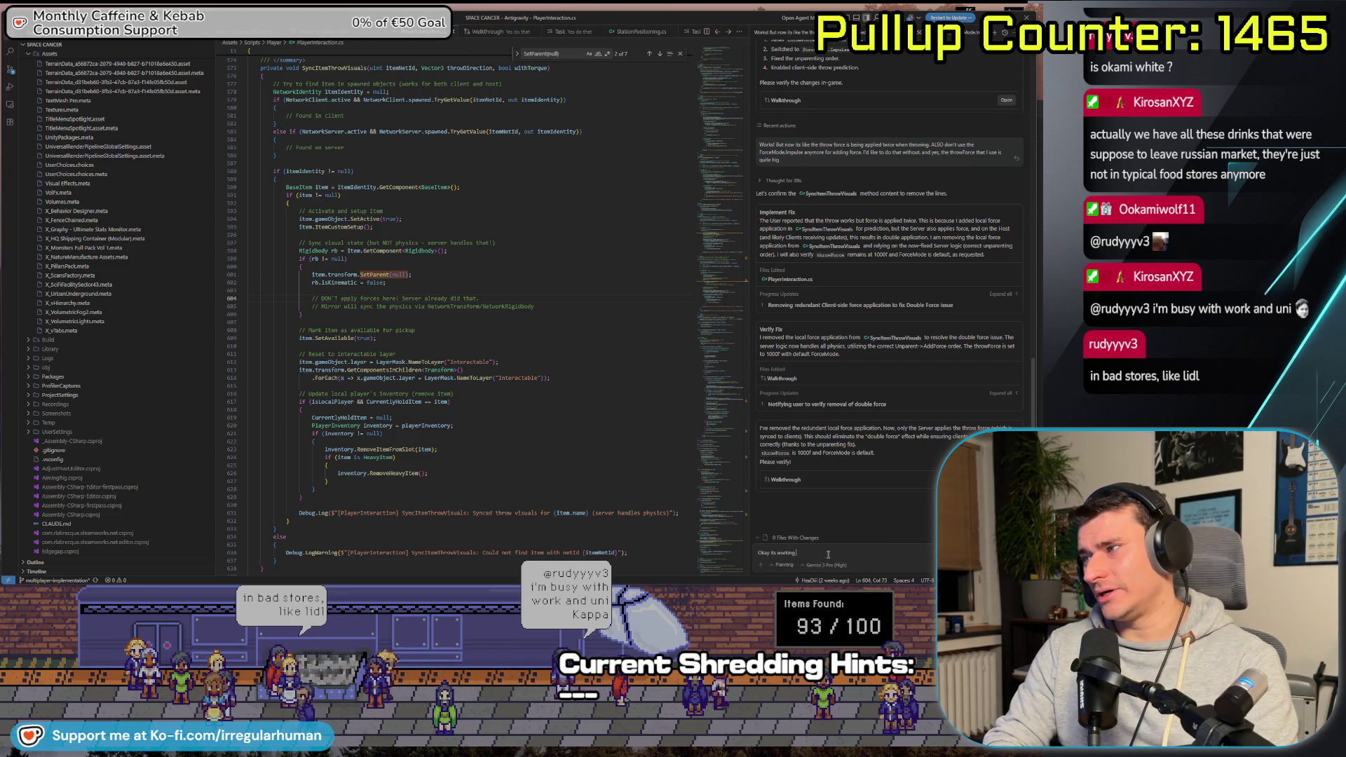
{"action": "type", "text": " now. Let's tackle something e"}
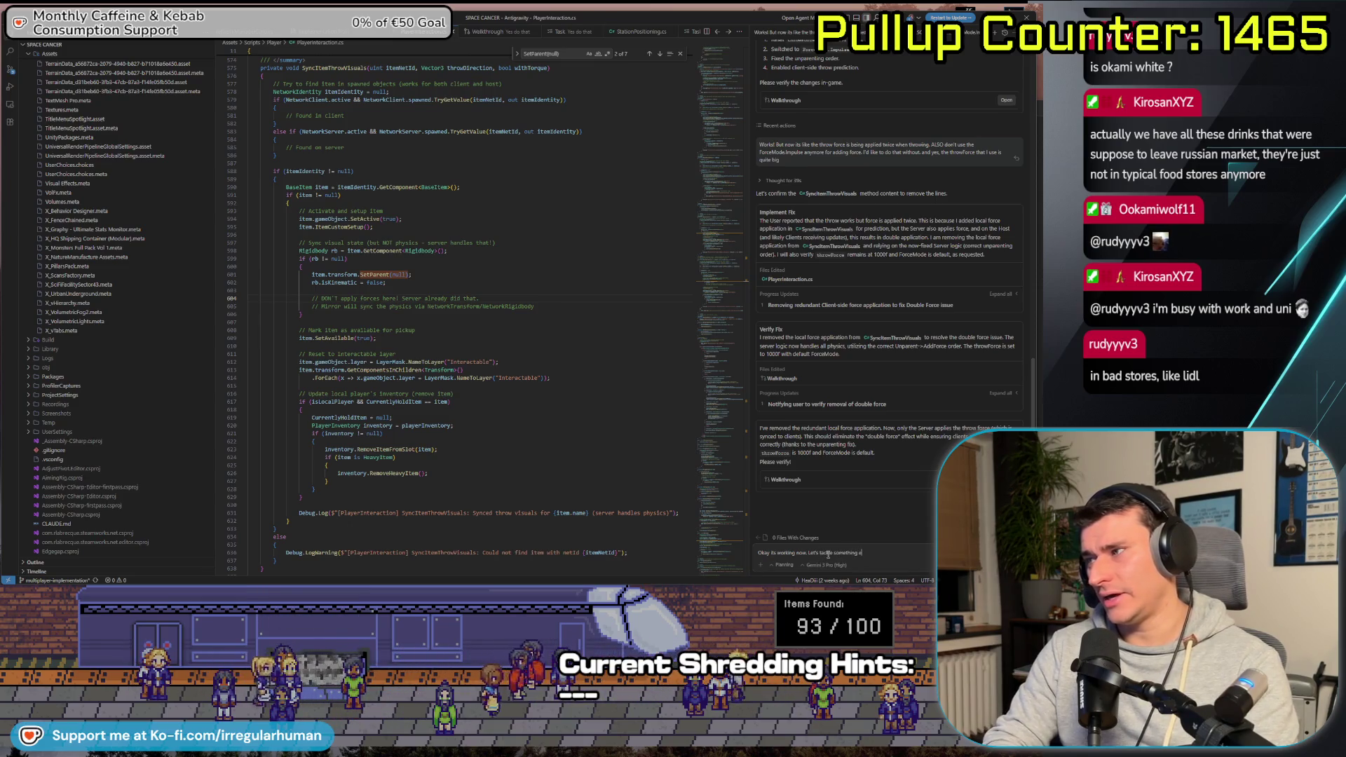
{"action": "type", "text": "like to"}
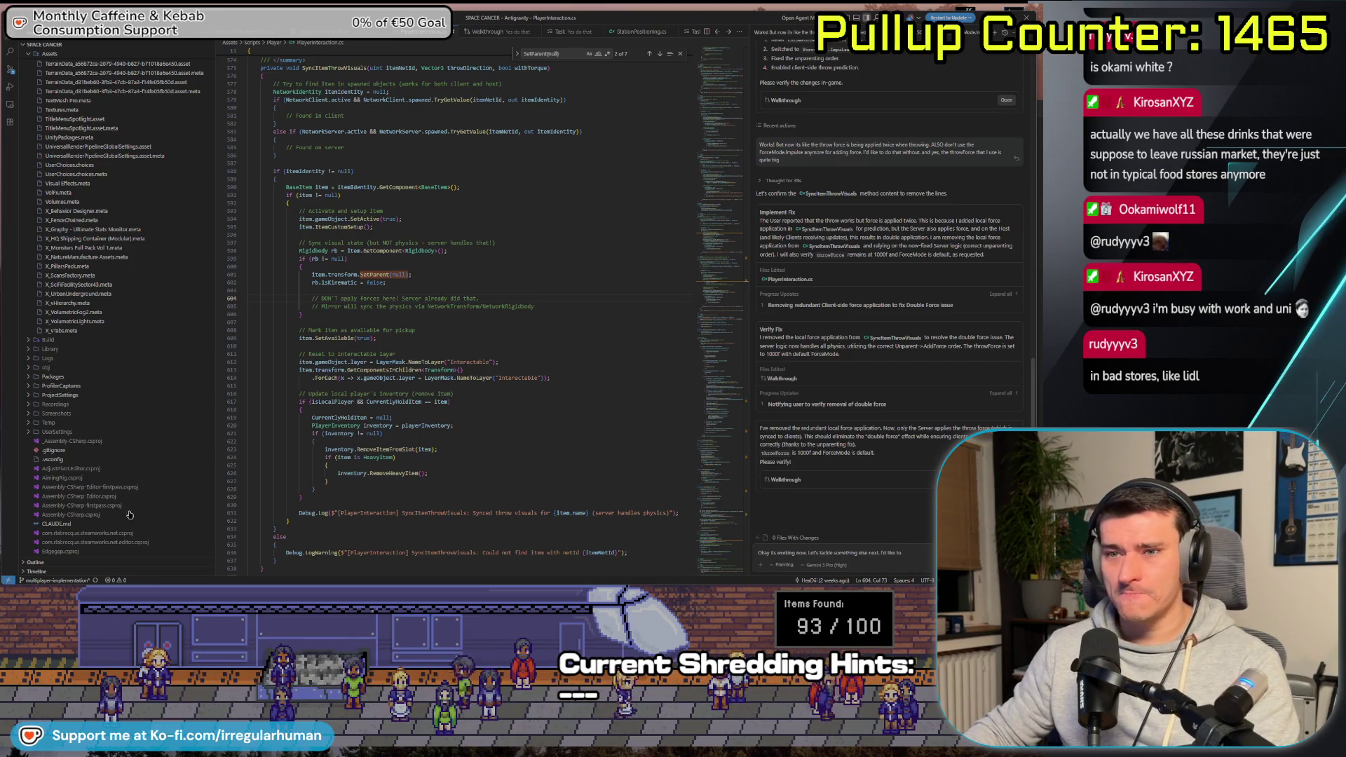
{"action": "type", "text": " add some func"}
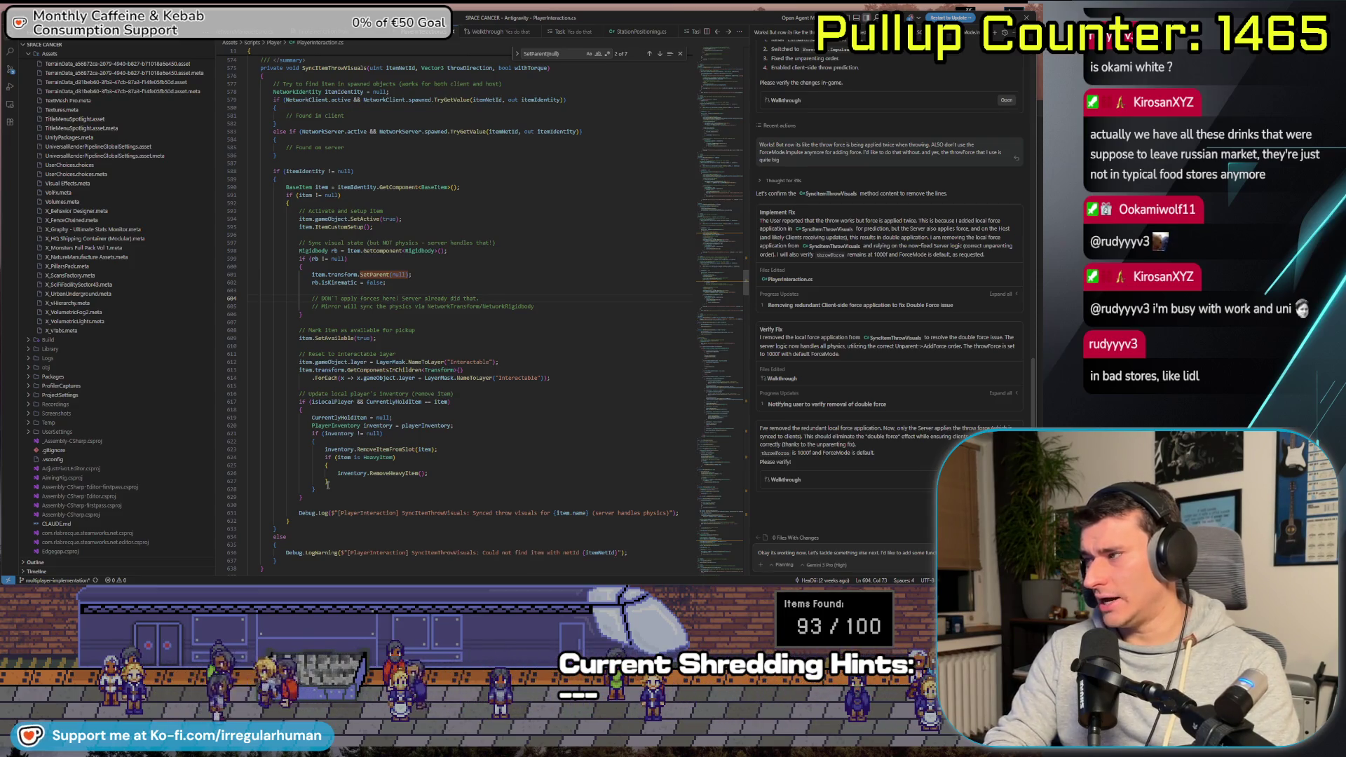
{"action": "type", "text": "press of a"}
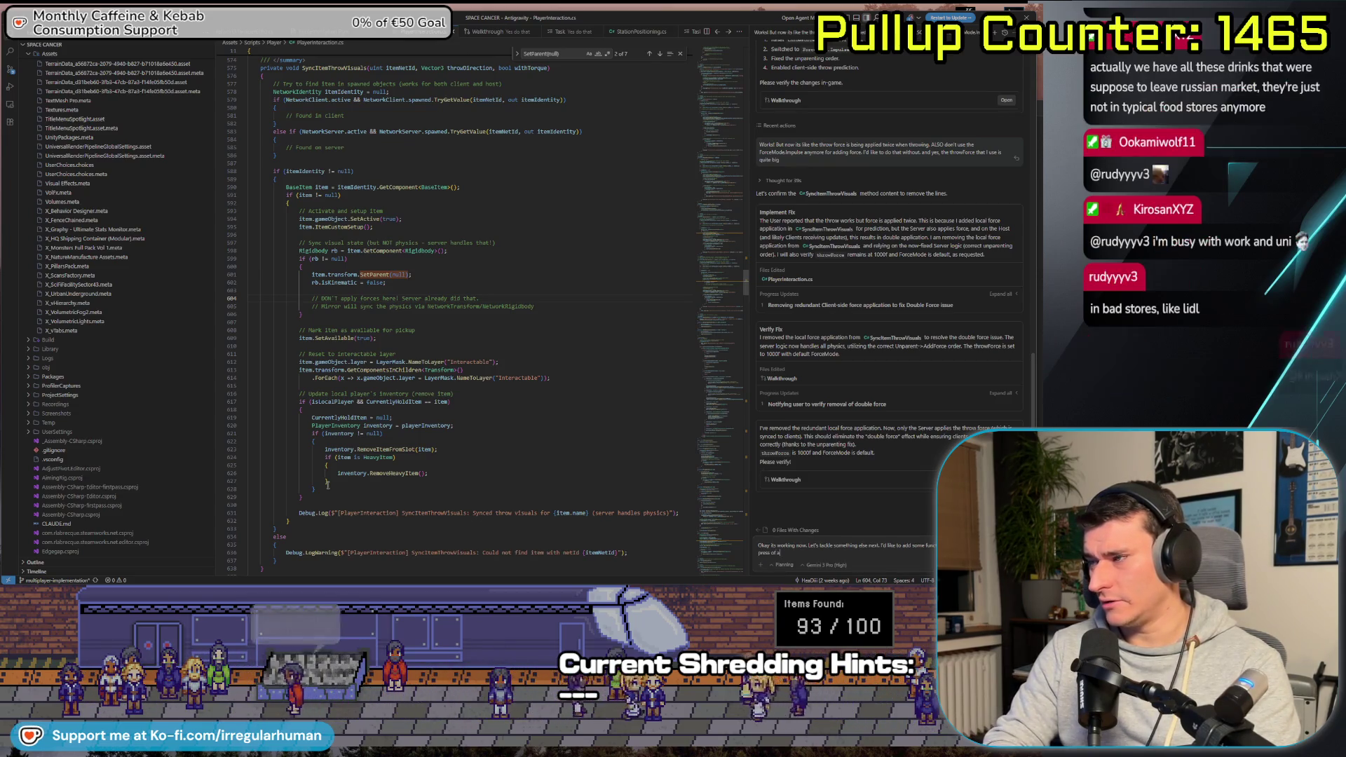
{"action": "type", "text": " button from the"}
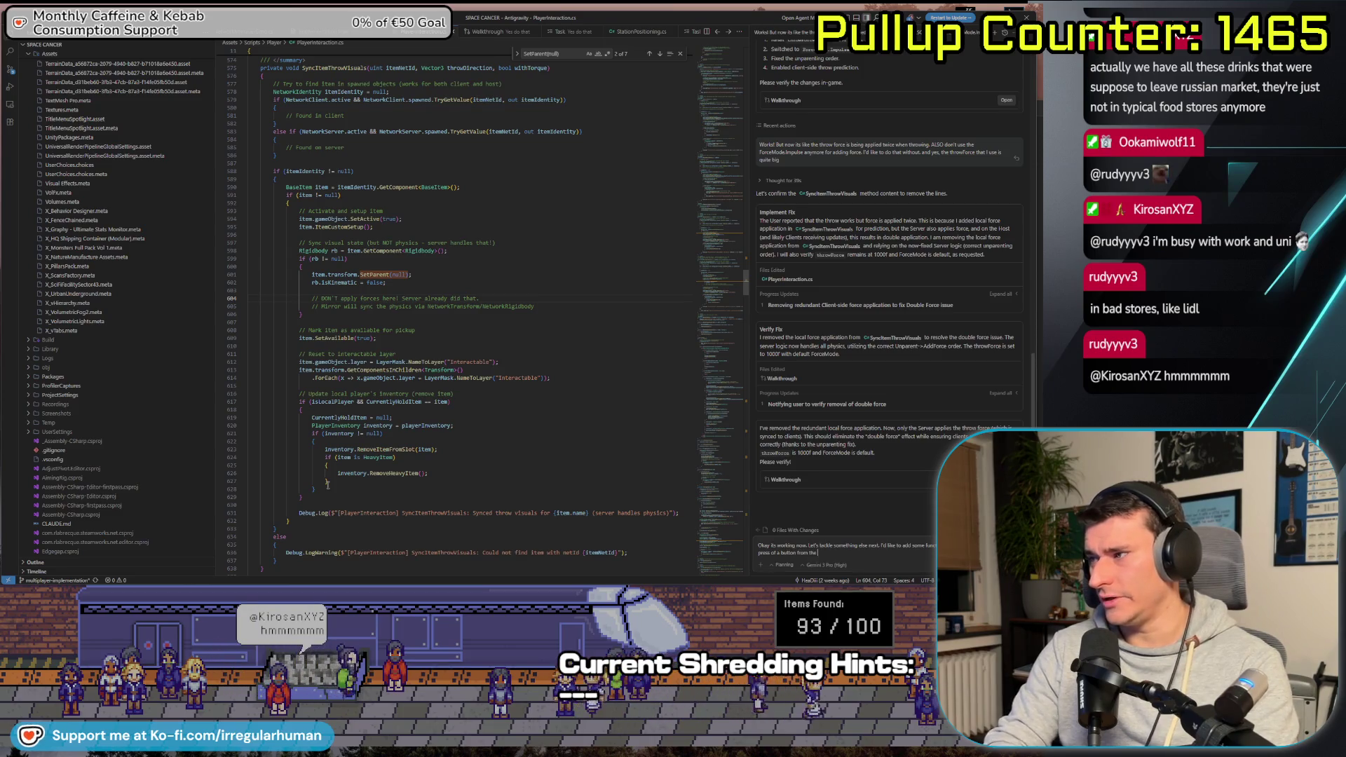
{"action": "type", "text": " Hosts"}
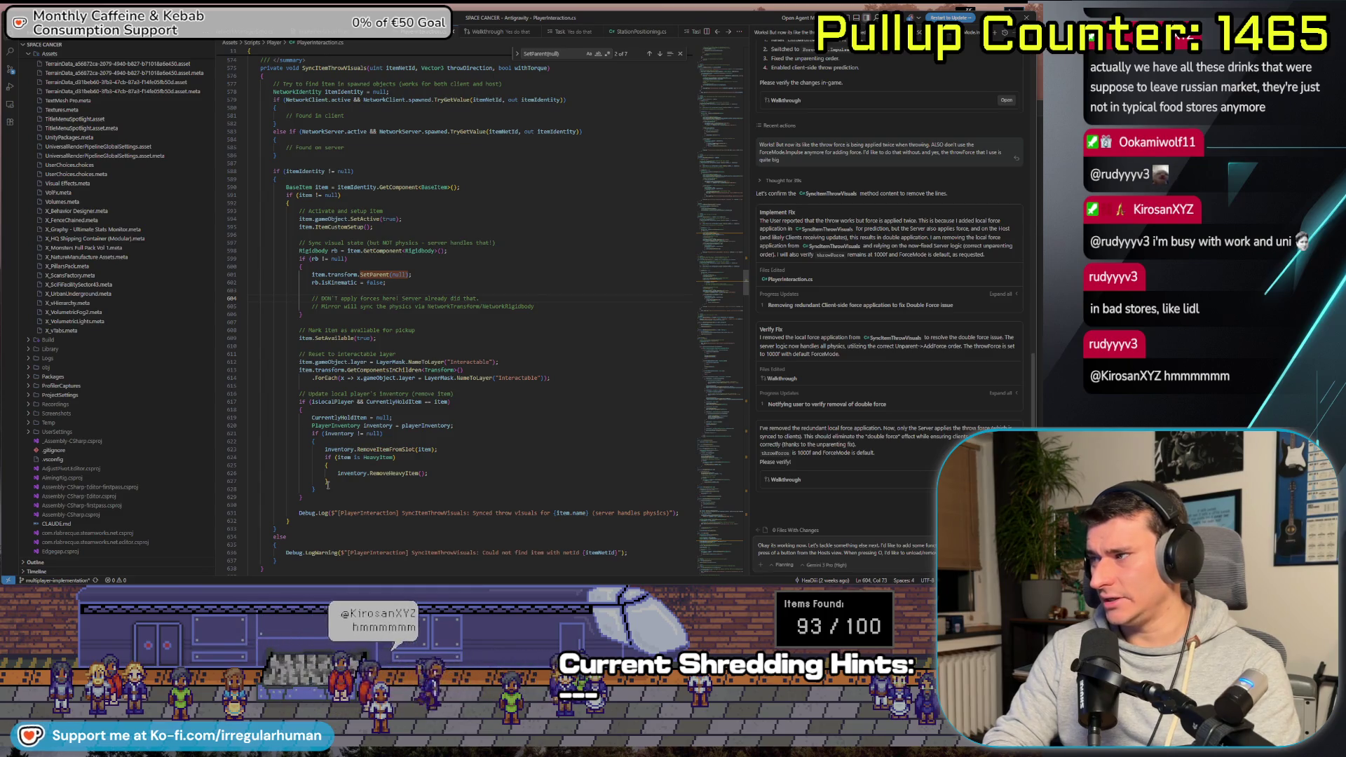
{"action": "key", "text": "alt+Tab"}
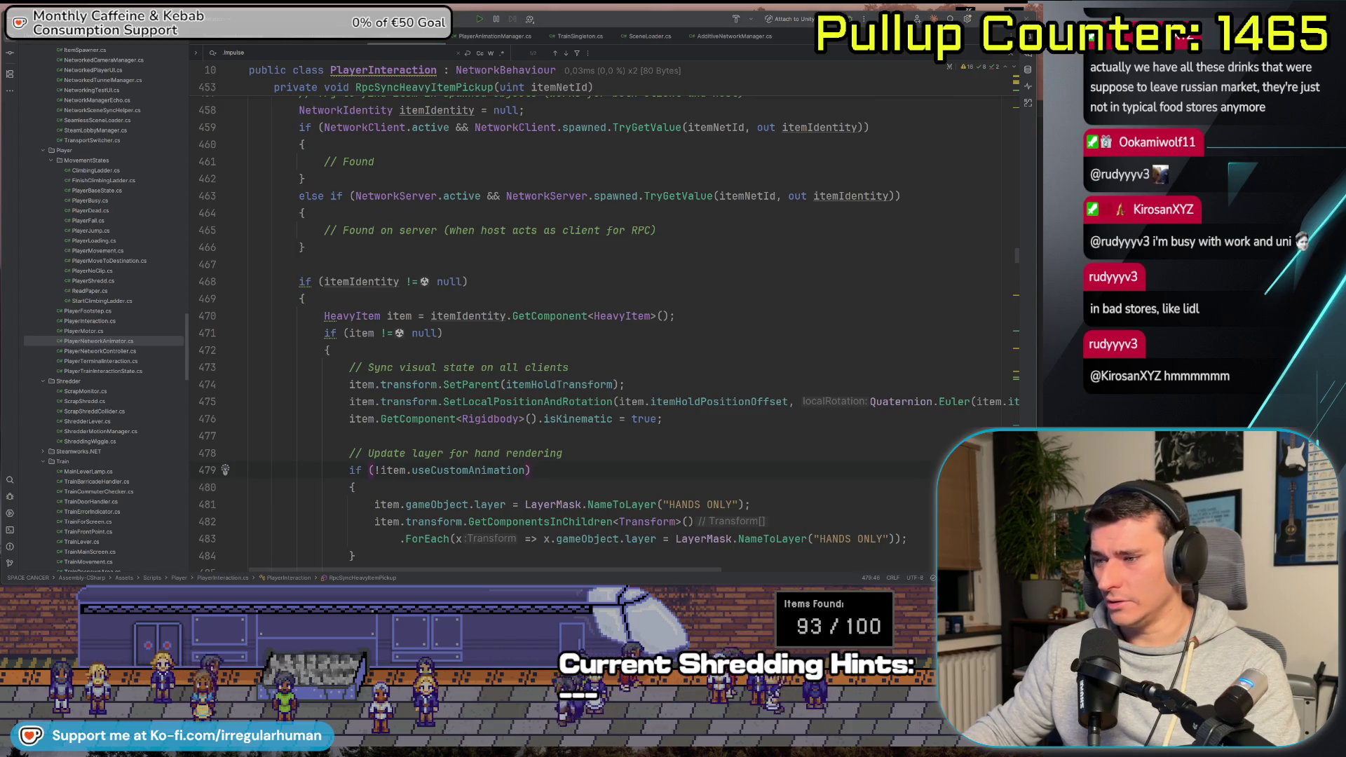
Check the CONVENTION Intro Scene name in Unity, then add a bullet about pressing P to load asynchronously
{"action": "key", "text": "alt+Tab"}
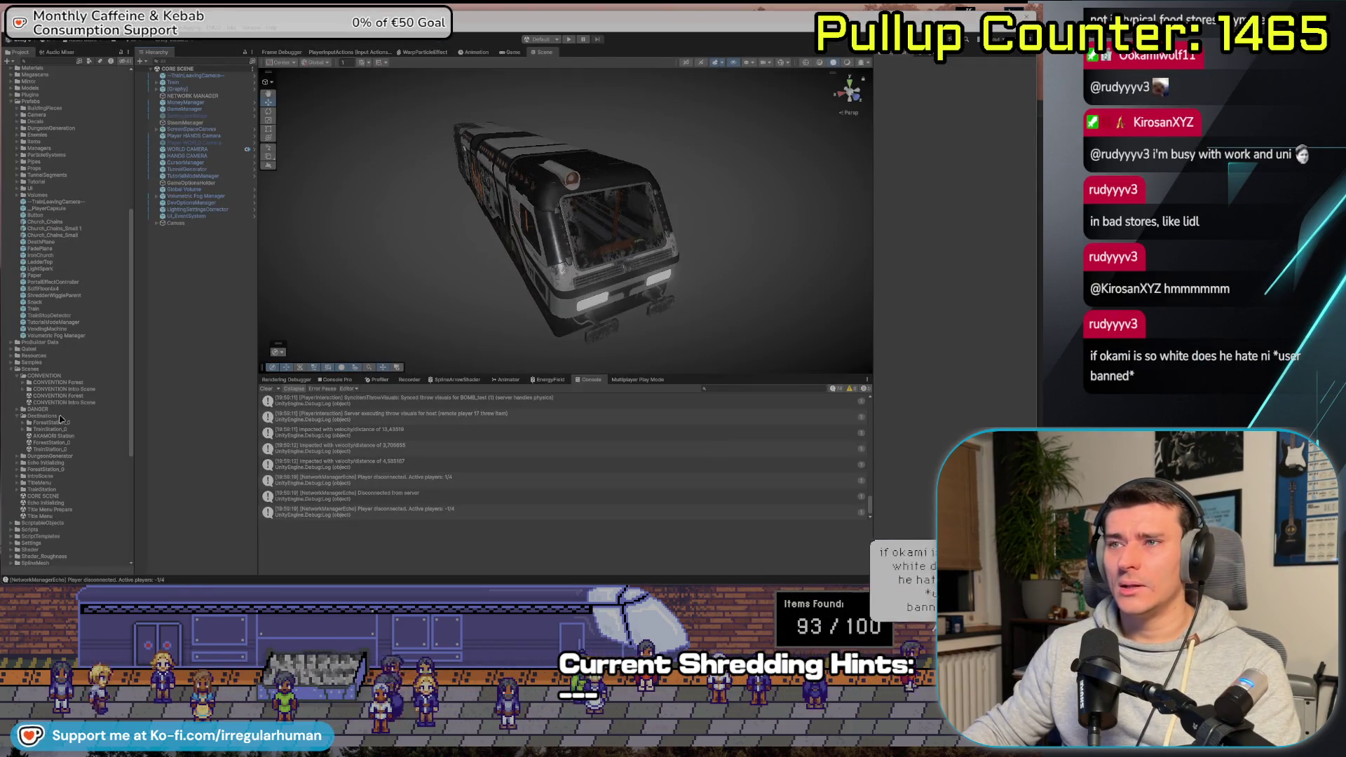
{"action": "left_click", "coordinate": [60, 403]}
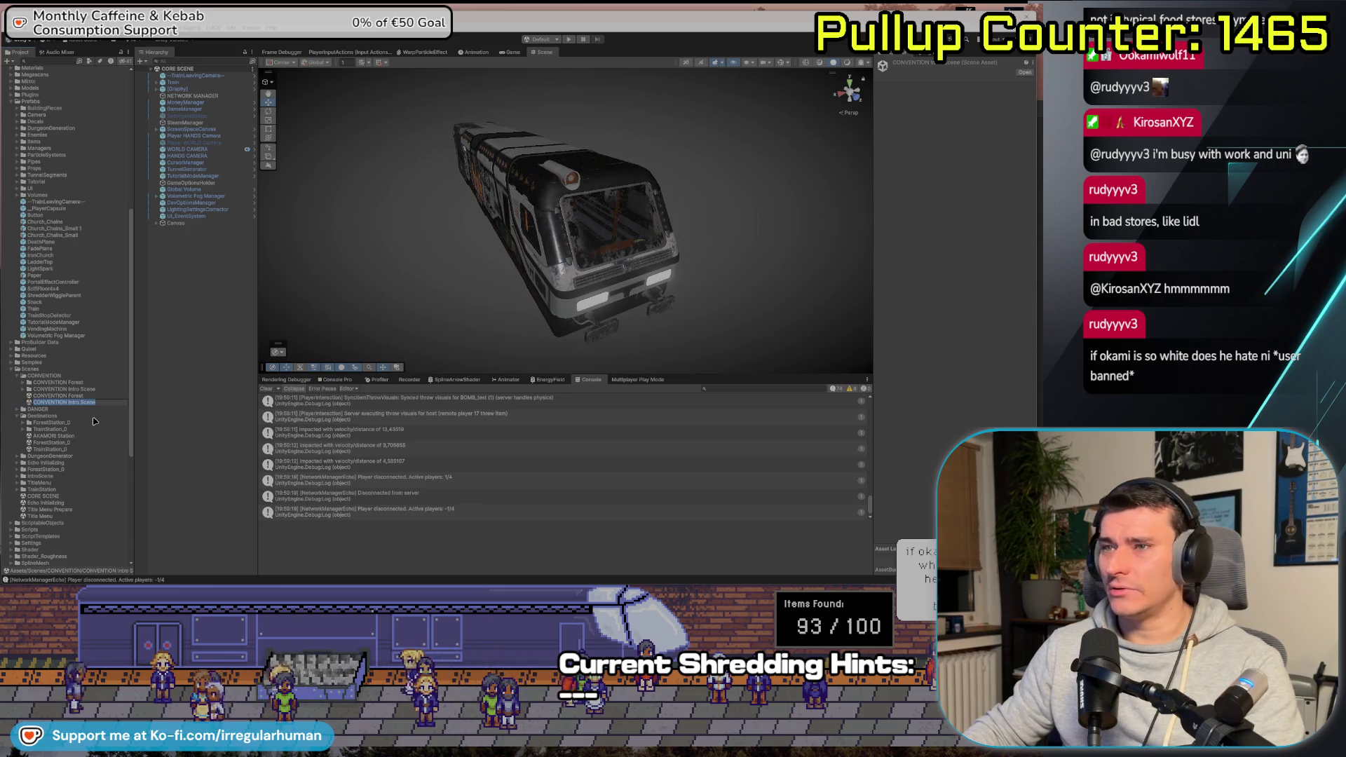
{"action": "key", "text": "alt+Tab"}
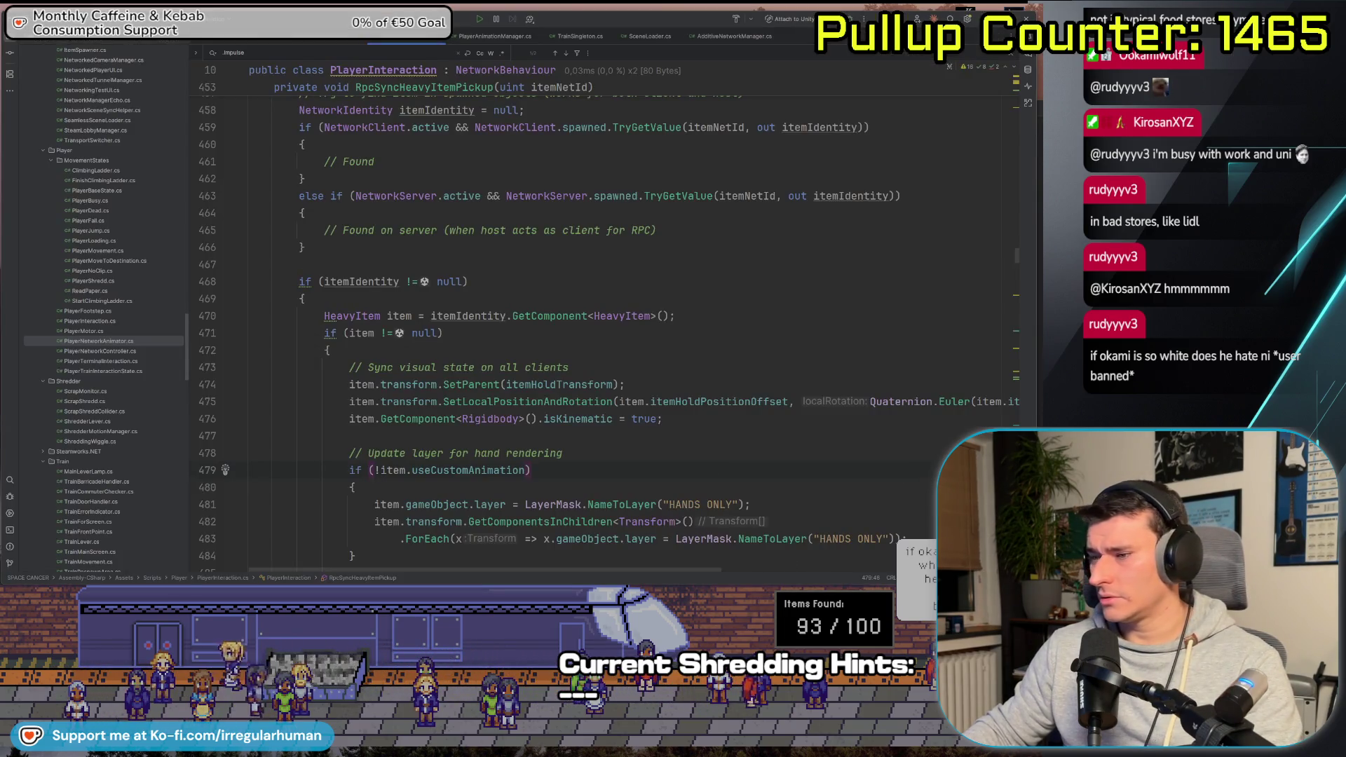
{"action": "key", "text": "alt+Tab"}
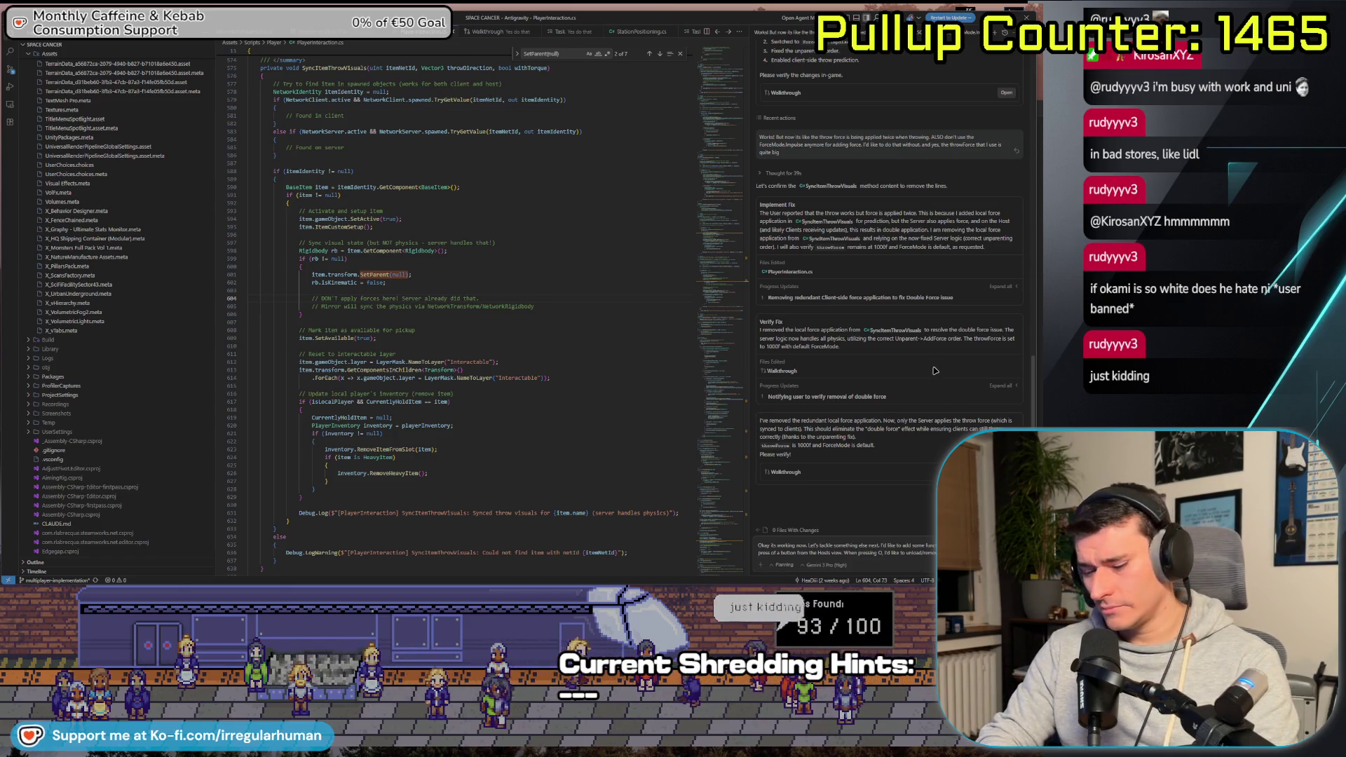
{"action": "key", "text": "shift+Return"}
{"action": "type", "text": "- when pres"}
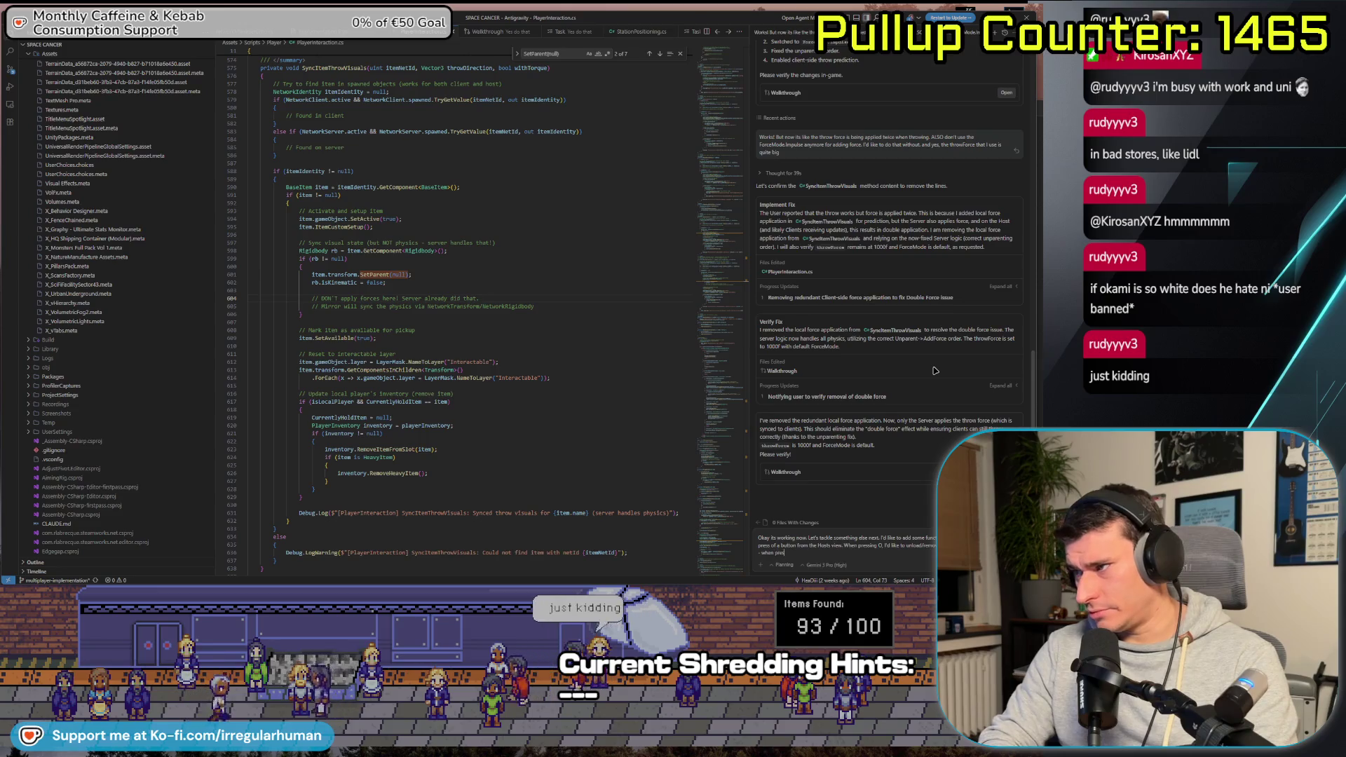
{"action": "type", "text": "sing"}
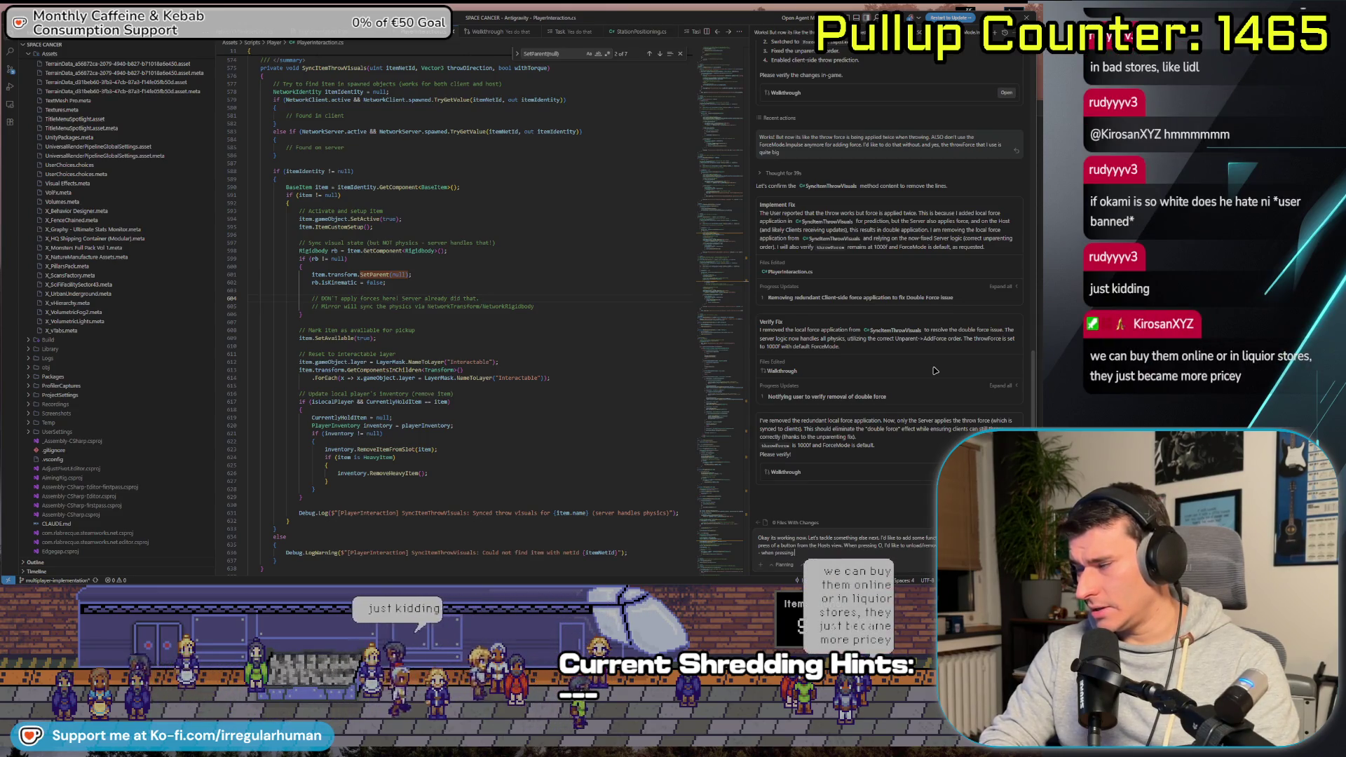
{"action": "type", "text": " P I'd like to"}
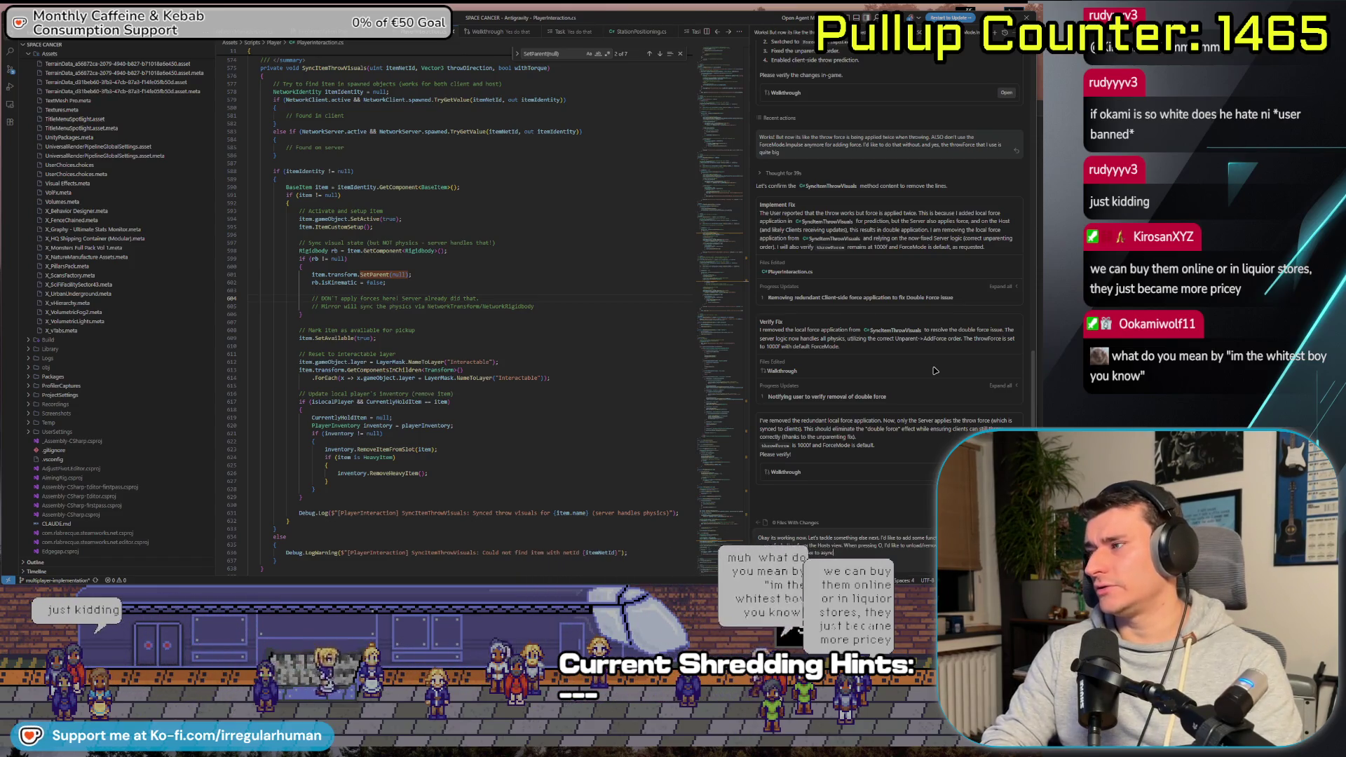
{"action": "type", "text": " asyncronously"}
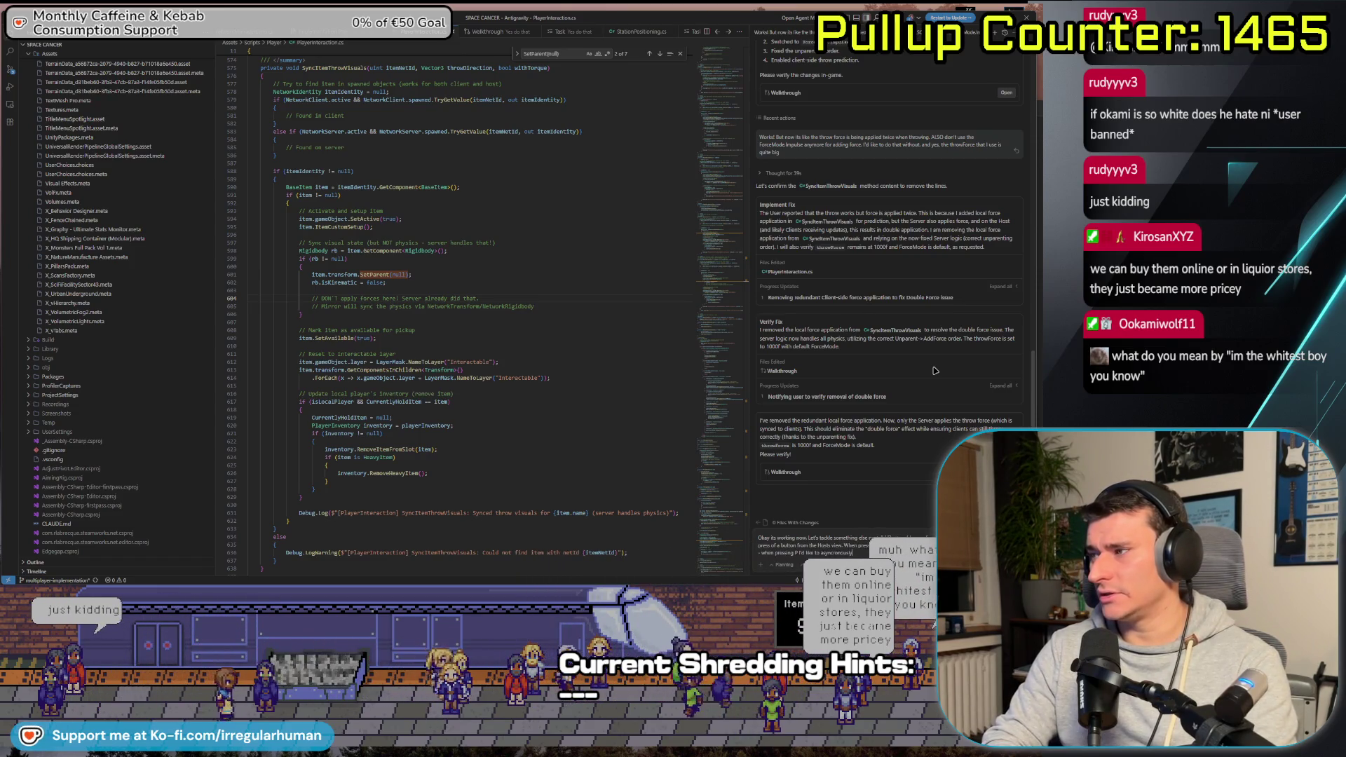
{"action": "type", "text": " and an"}
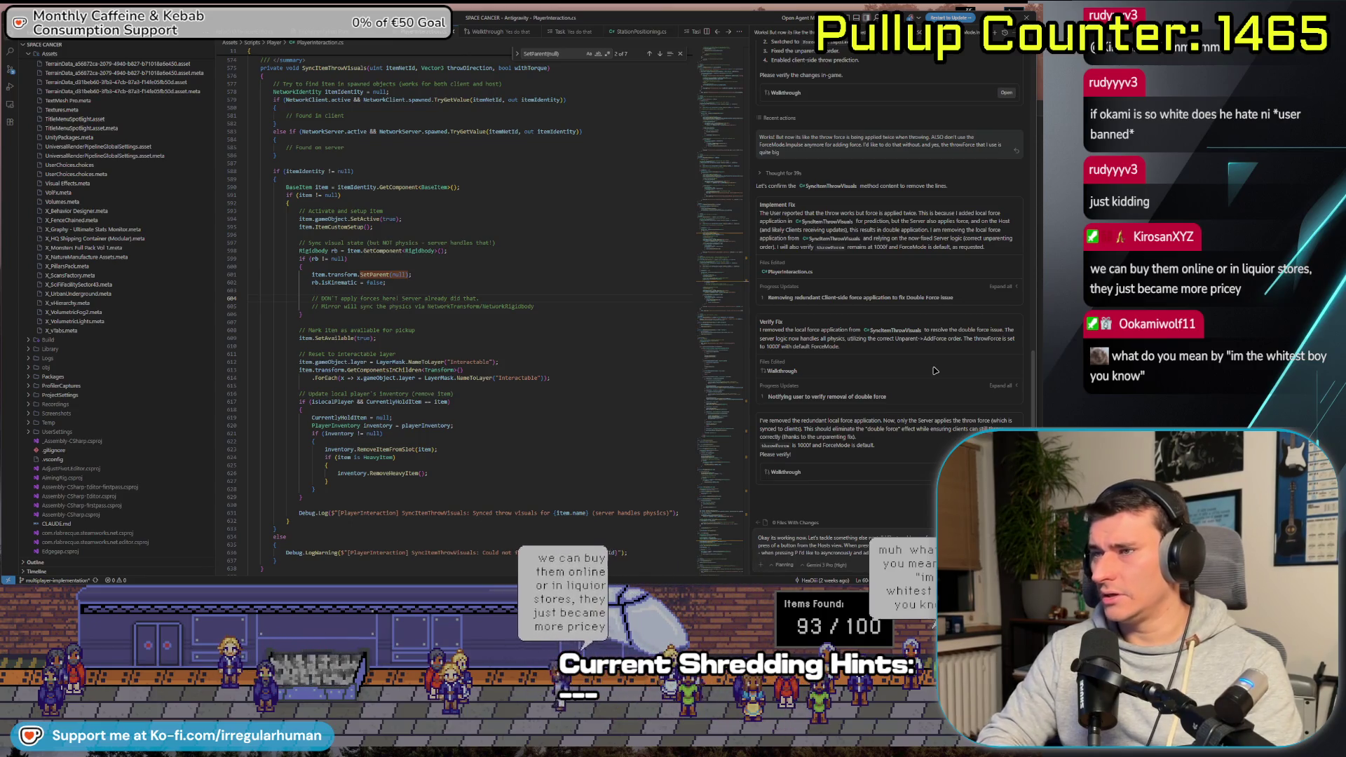
Check the TrainStation scene name in Unity, then send the scene-loading request to the agent
{"action": "key", "text": "alt+Tab"}
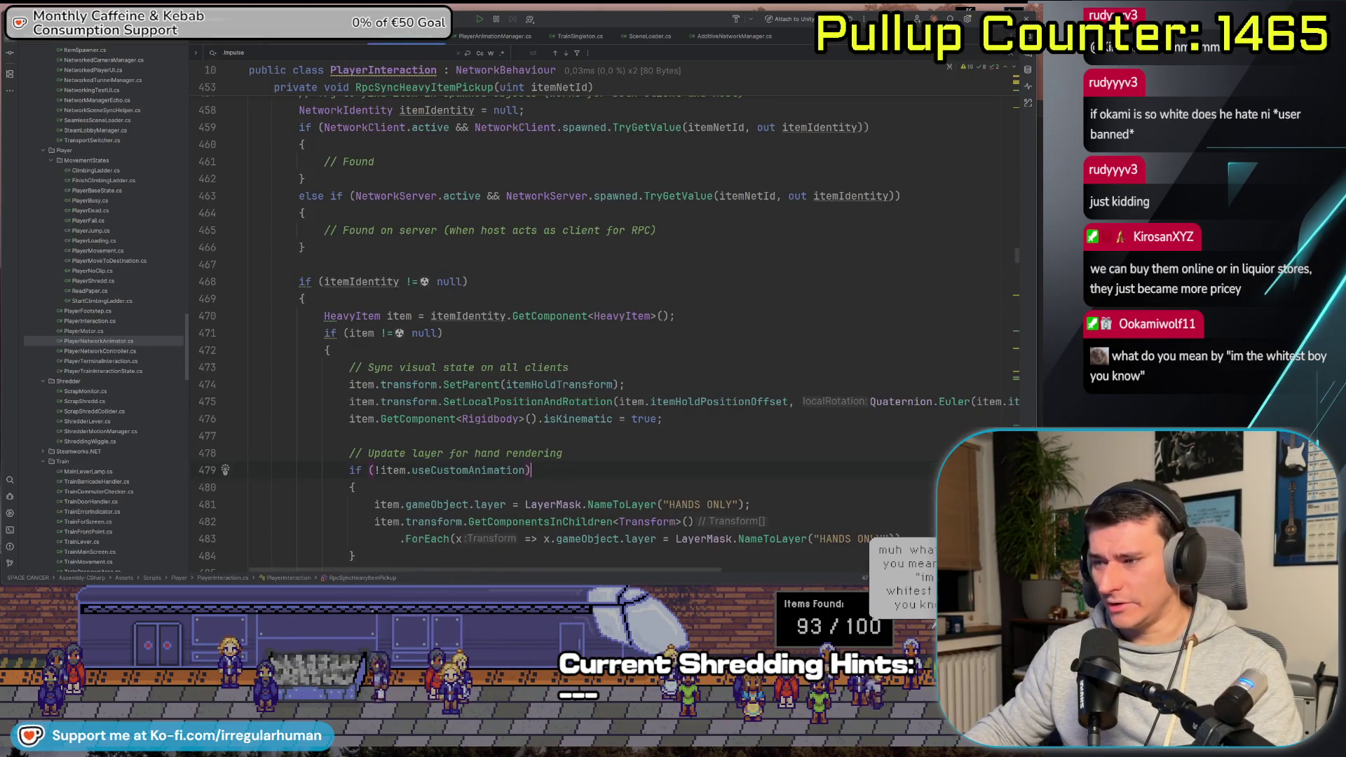
{"action": "key", "text": "alt+Tab"}
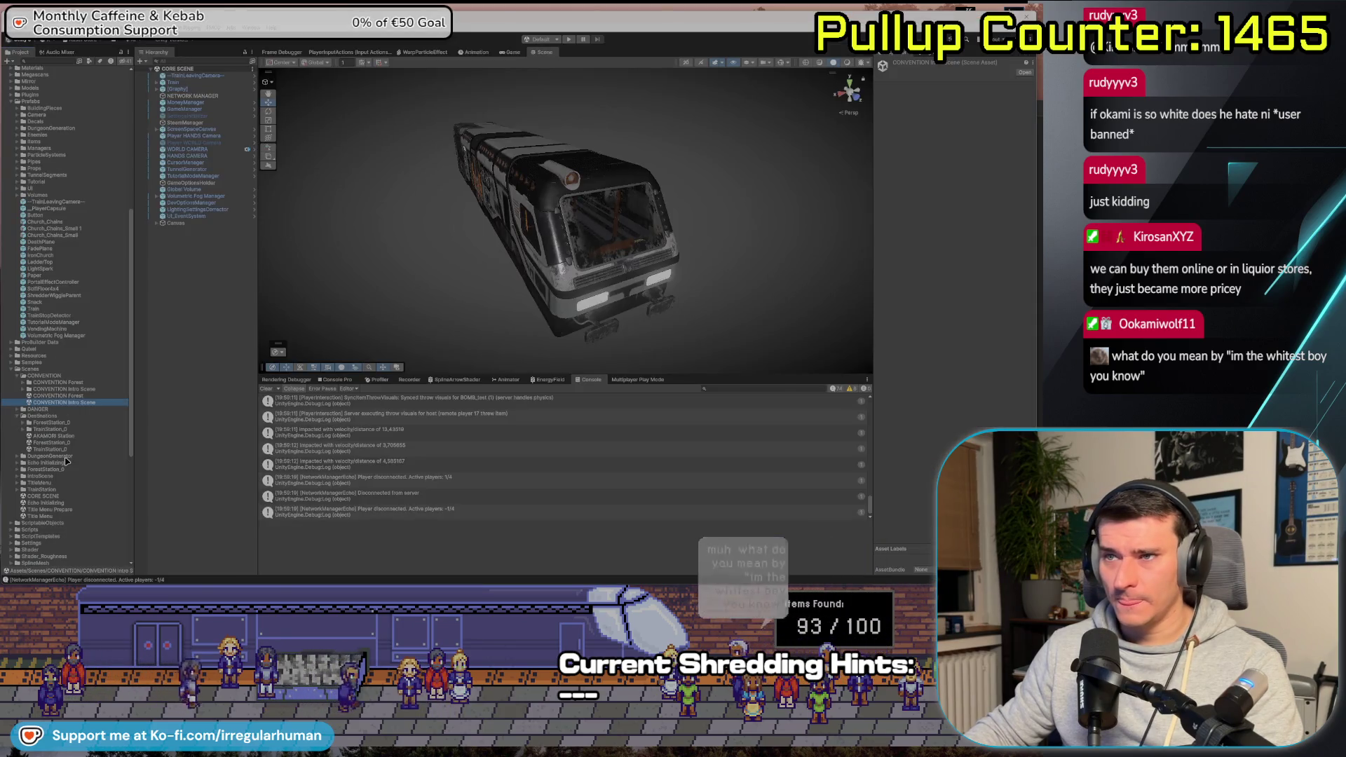
{"action": "left_click", "coordinate": [48, 449]}
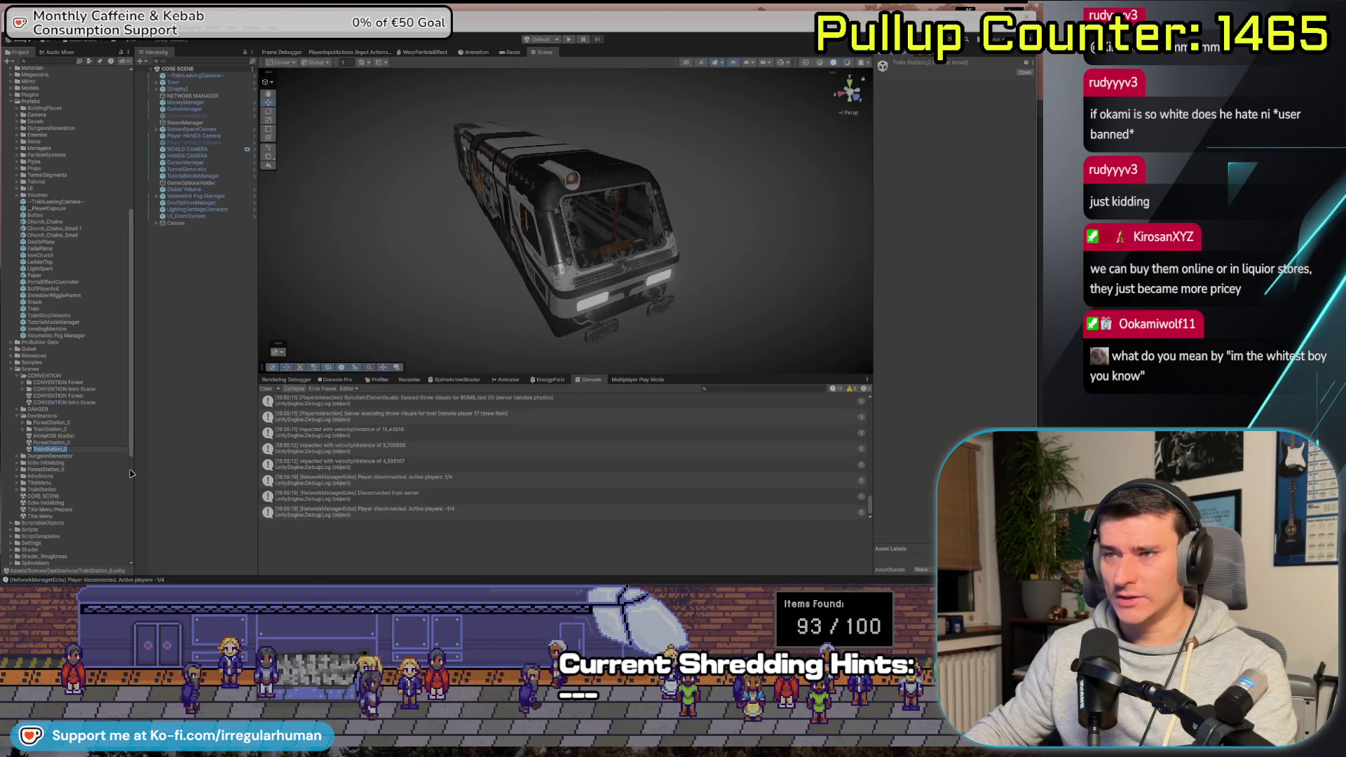
{"action": "key", "text": "alt+Tab"}
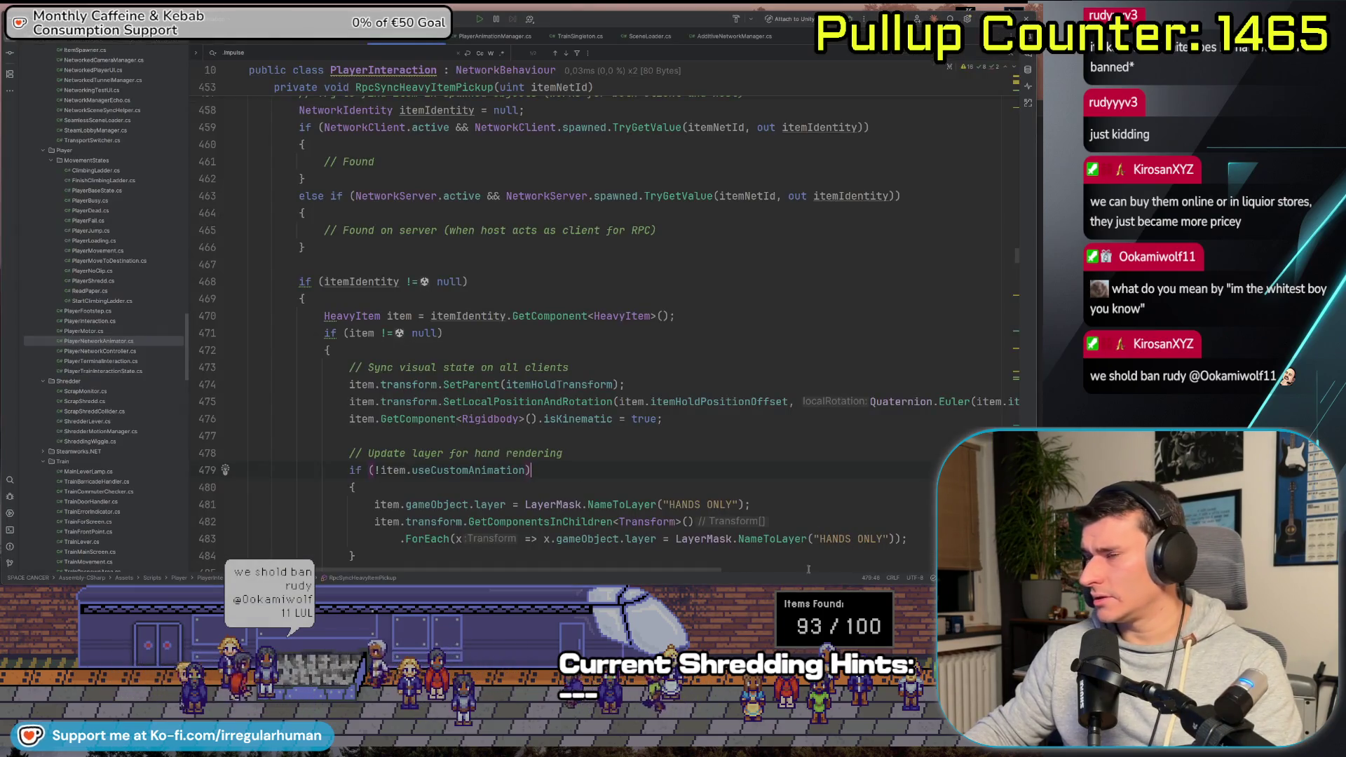
{"action": "key", "text": "alt+Tab"}
{"action": "key", "text": "alt+Tab"}
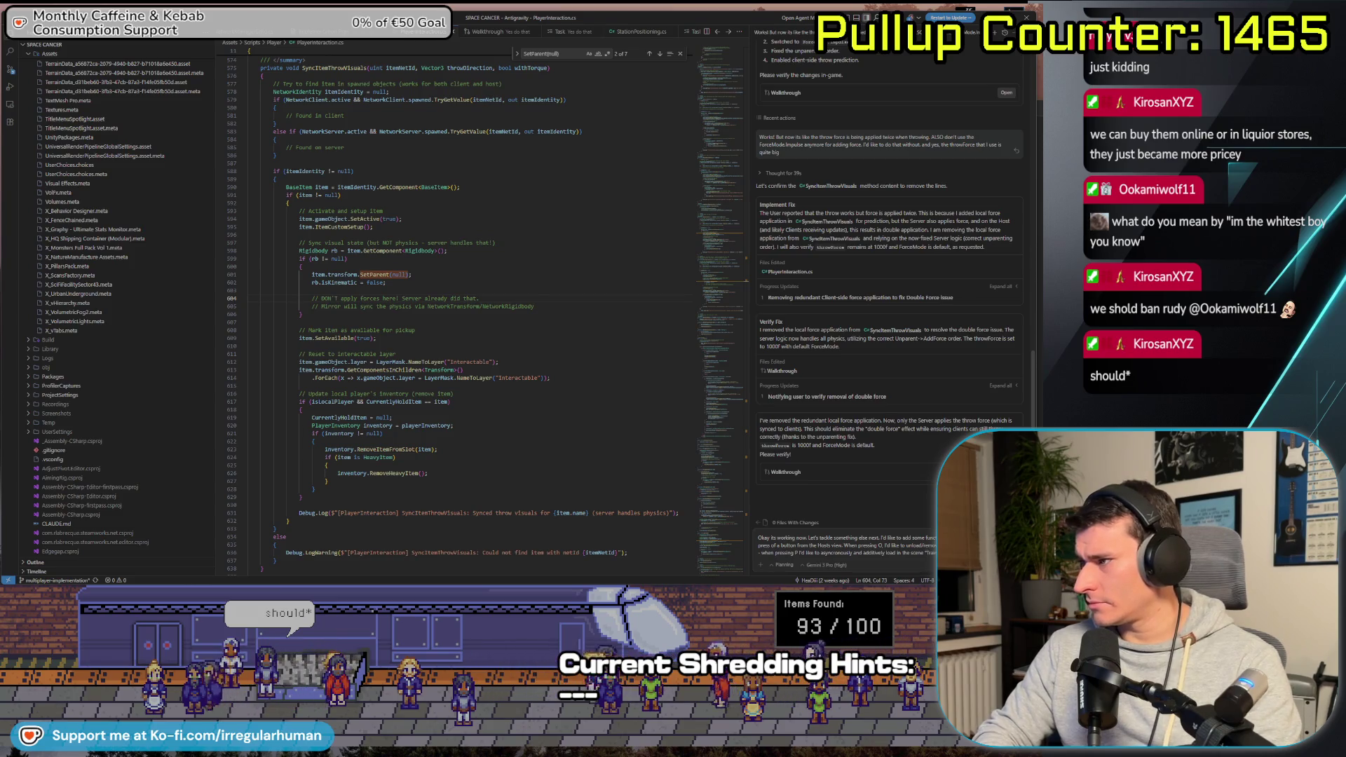
{"action": "key", "text": "Return"}
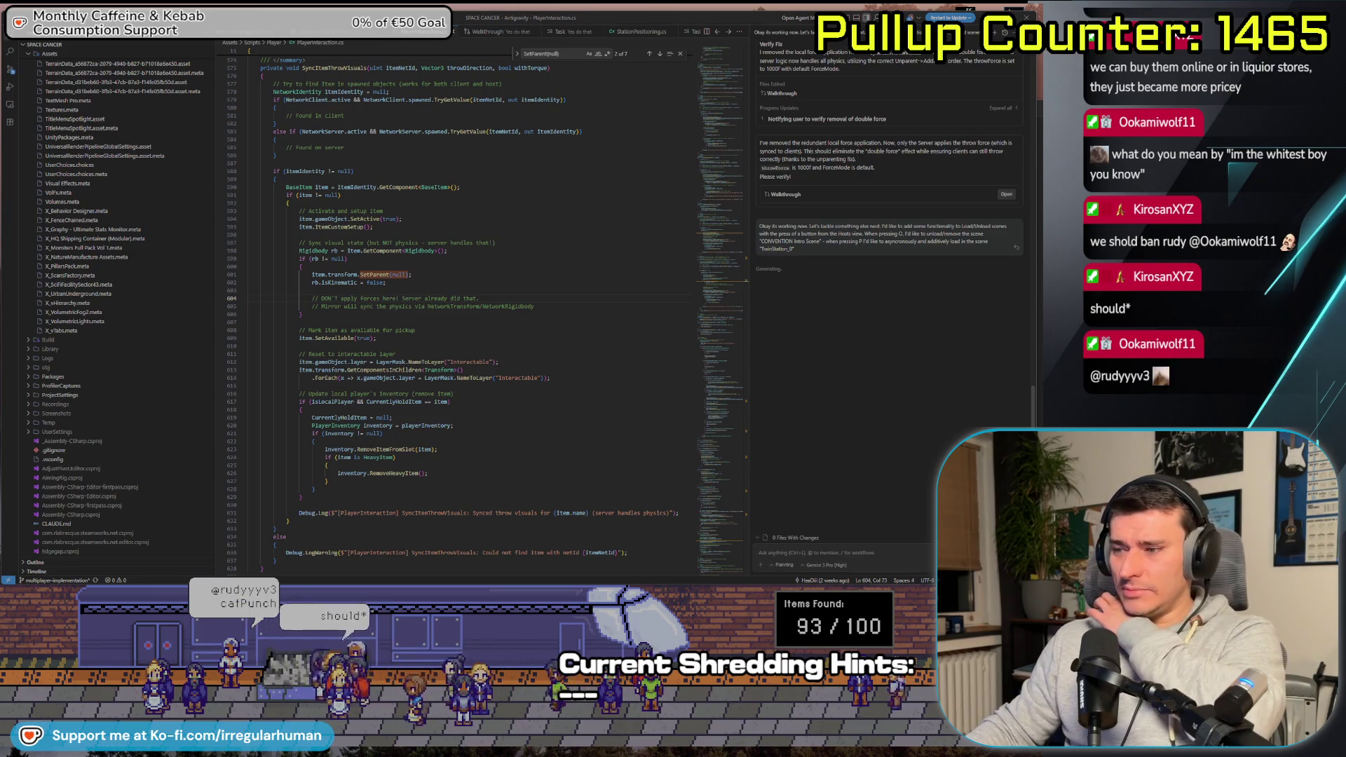
{"action": "key", "text": "alt+Tab"}
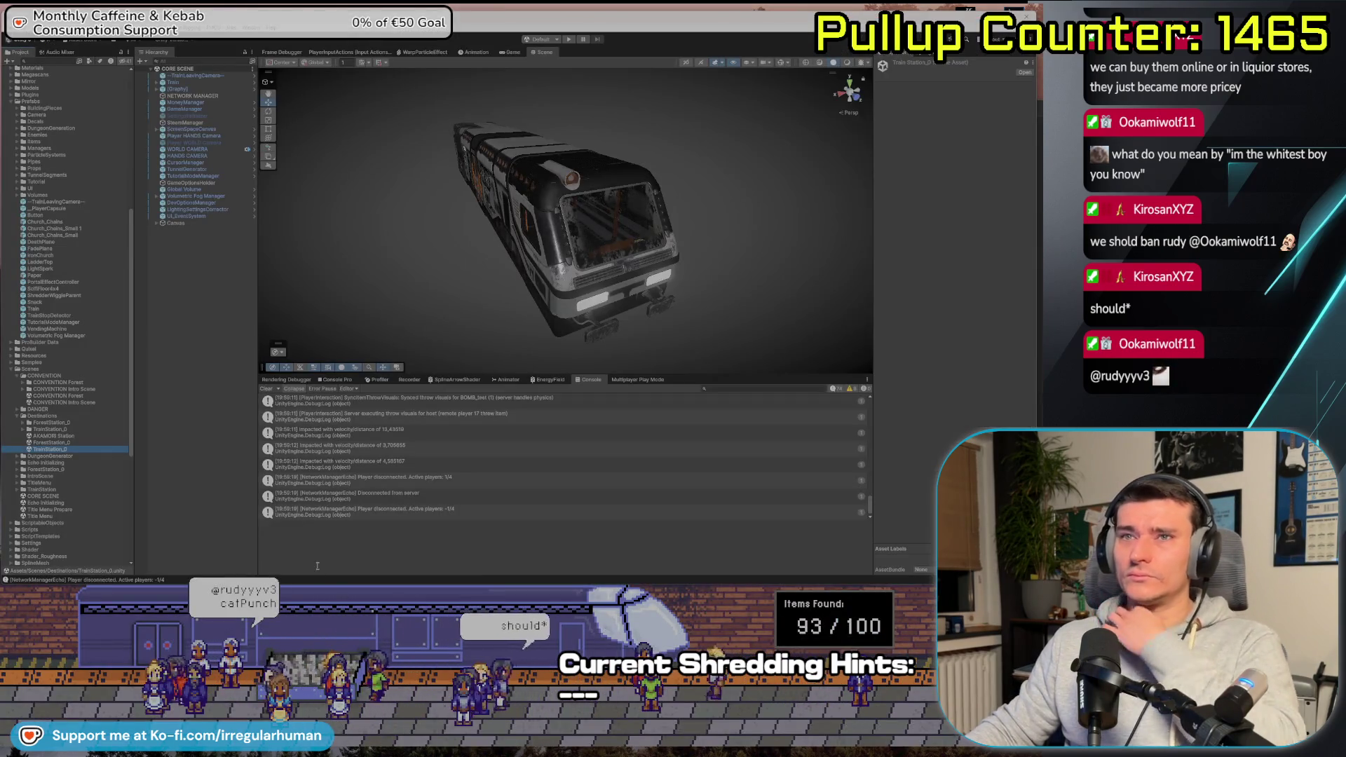
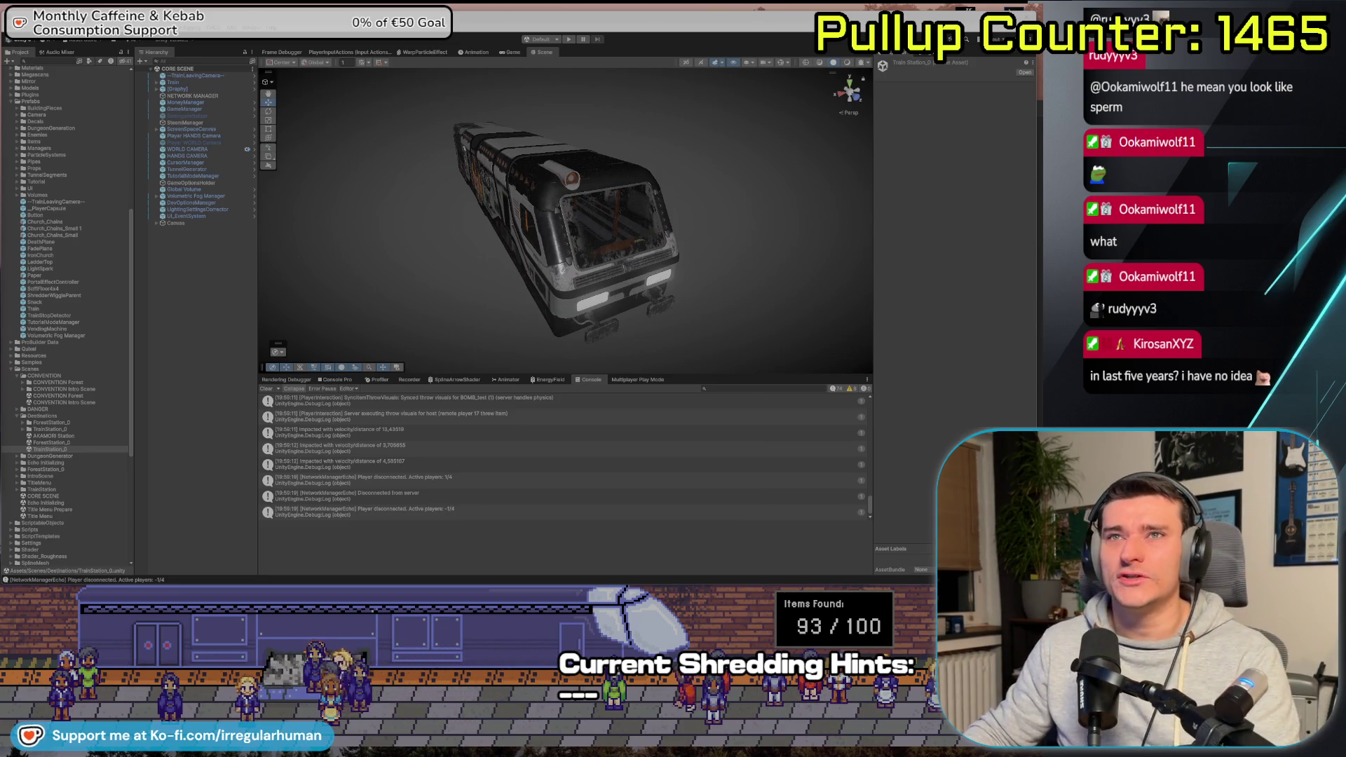
Leave Unity for Antigravity, showing PlayerInteraction.cs and the scene-controls implementation plan
{"action": "left_click", "coordinate": [182, 285]}
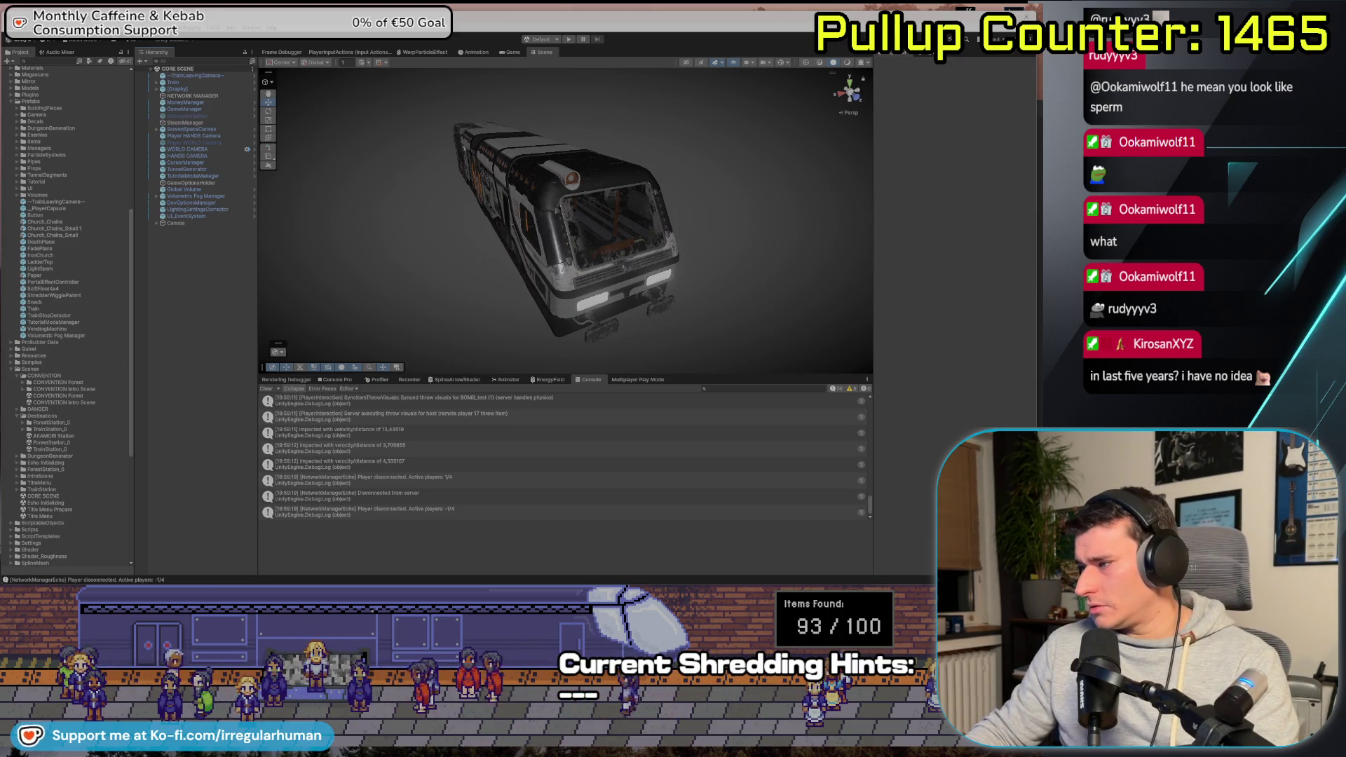
{"action": "key", "text": "alt+Tab"}
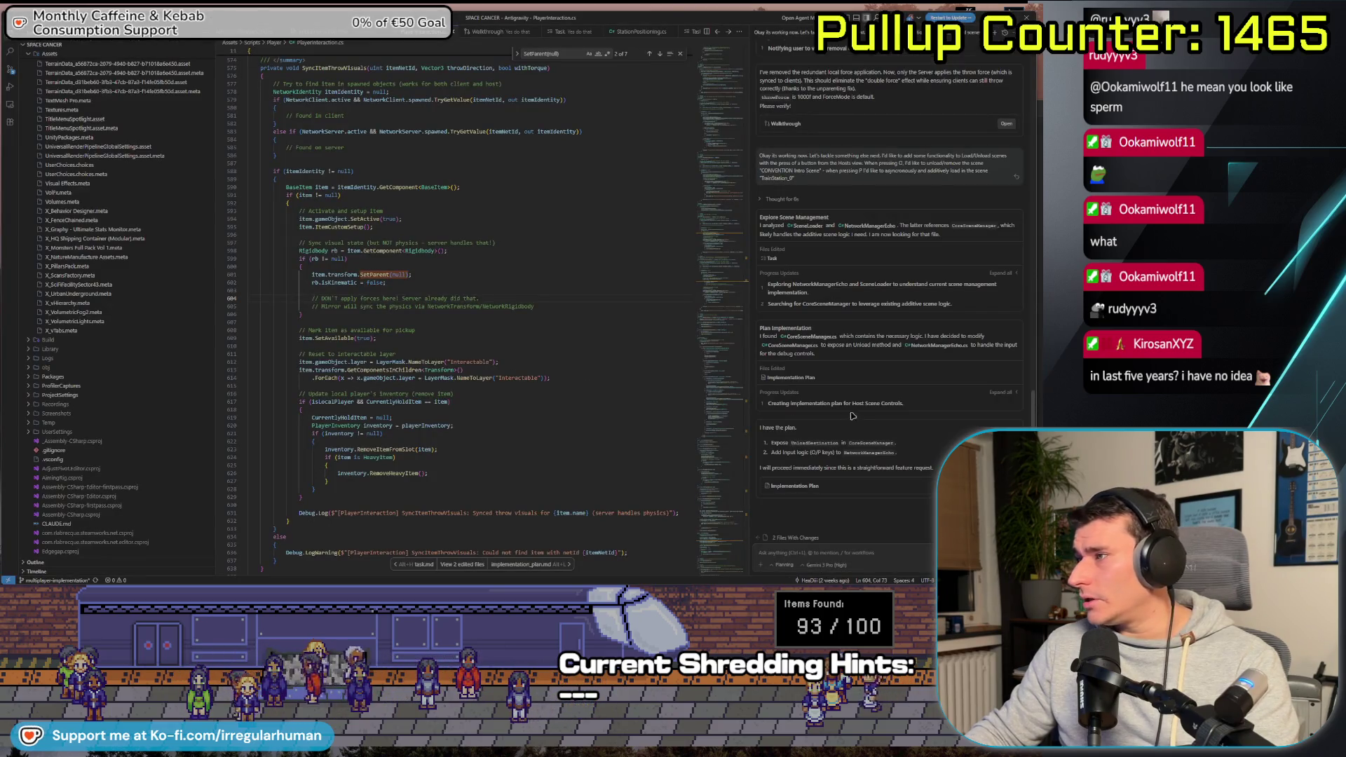
Read the agent's Host Scene Control implementation plan, then move on to TutorialModeManager.cs
{"action": "scroll", "coordinate": [849, 403], "scroll_direction": "down", "scroll_amount": 1}
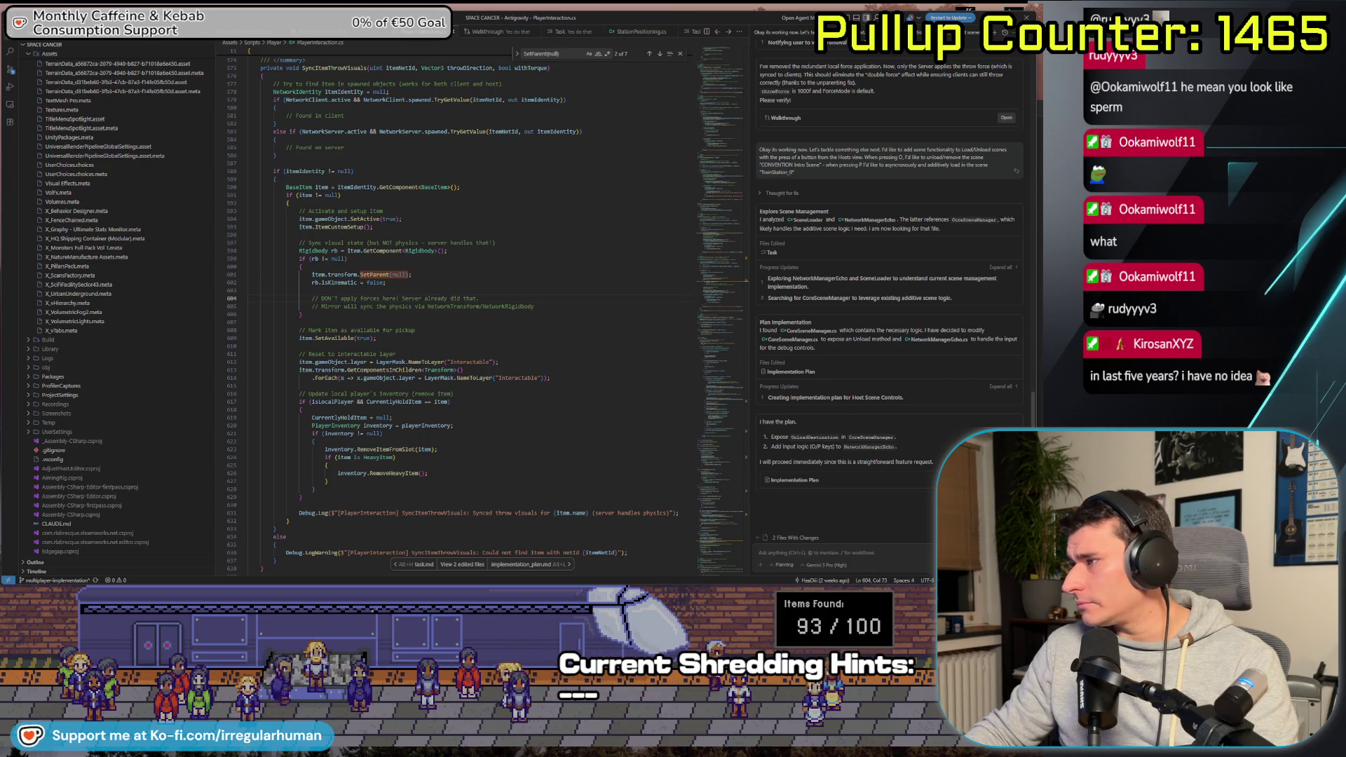
{"action": "left_click", "coordinate": [841, 553]}
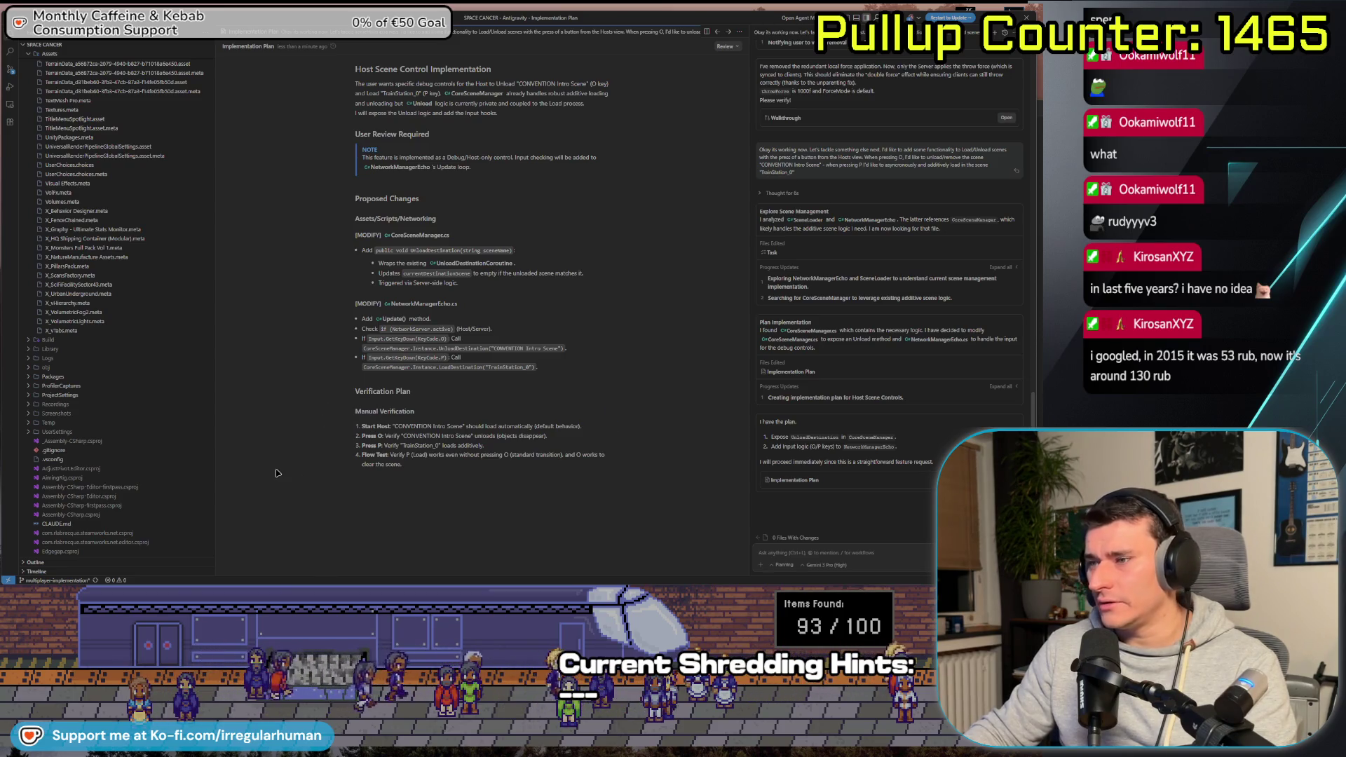
{"action": "key", "text": "alt+Tab"}
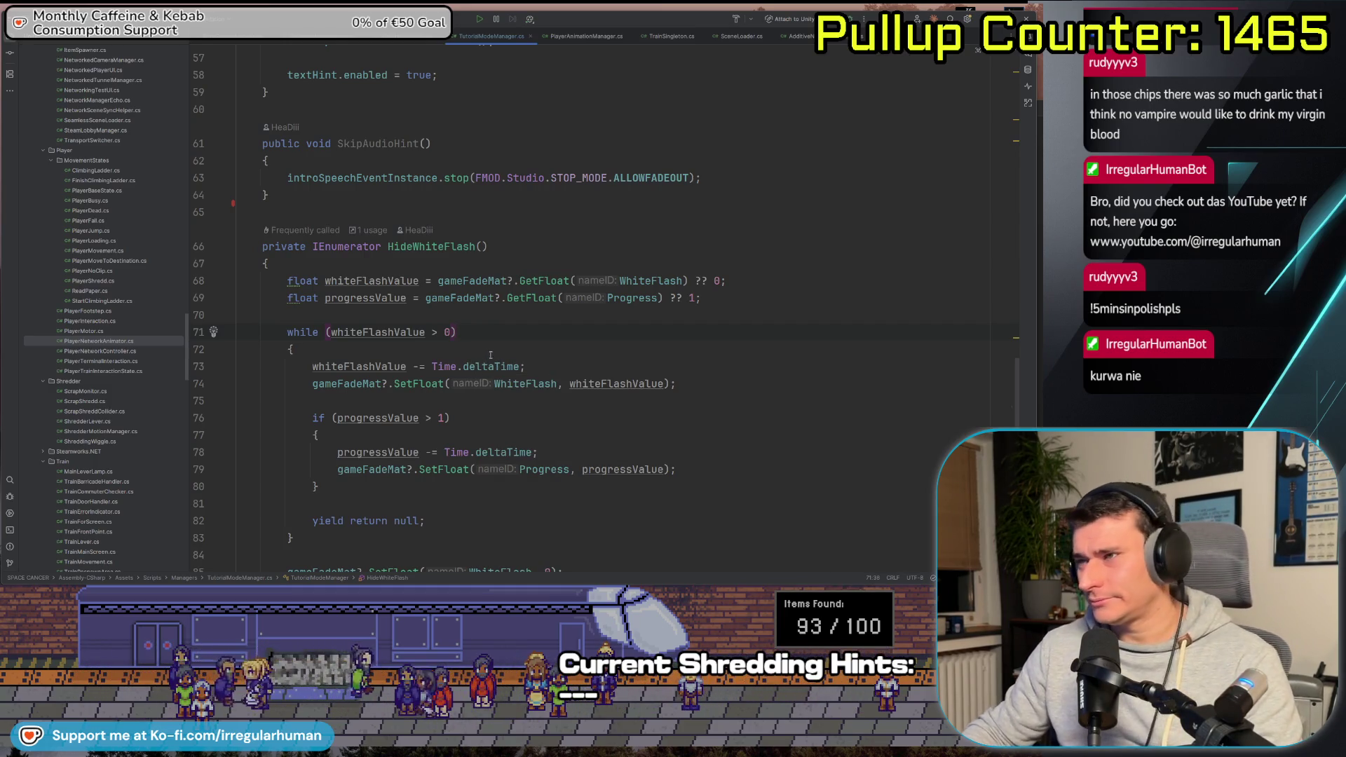
Glance at Unity and the Antigravity plan before returning to the Rider editor
{"action": "scroll", "coordinate": [716, 111], "scroll_direction": "up", "scroll_amount": 3}
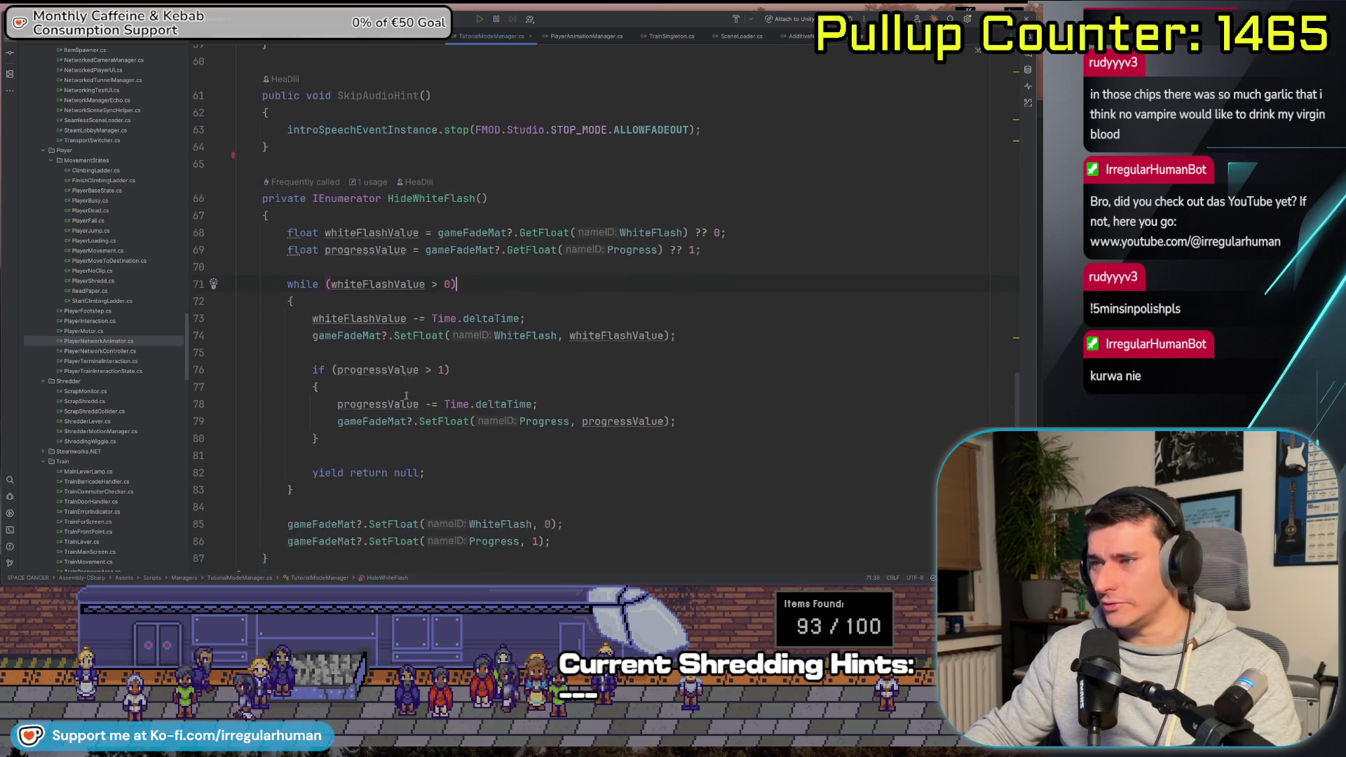
{"action": "key", "text": "alt+Tab"}
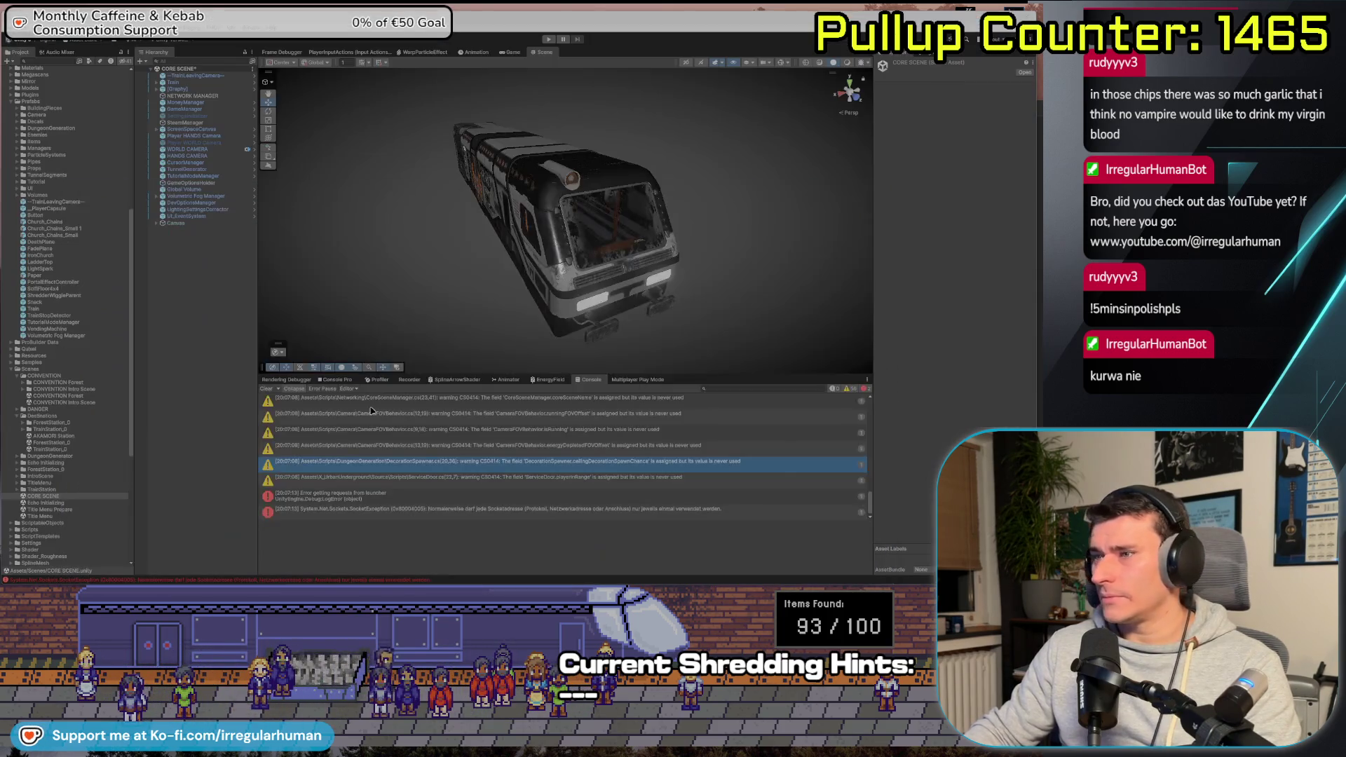
{"action": "key", "text": "alt+Tab"}
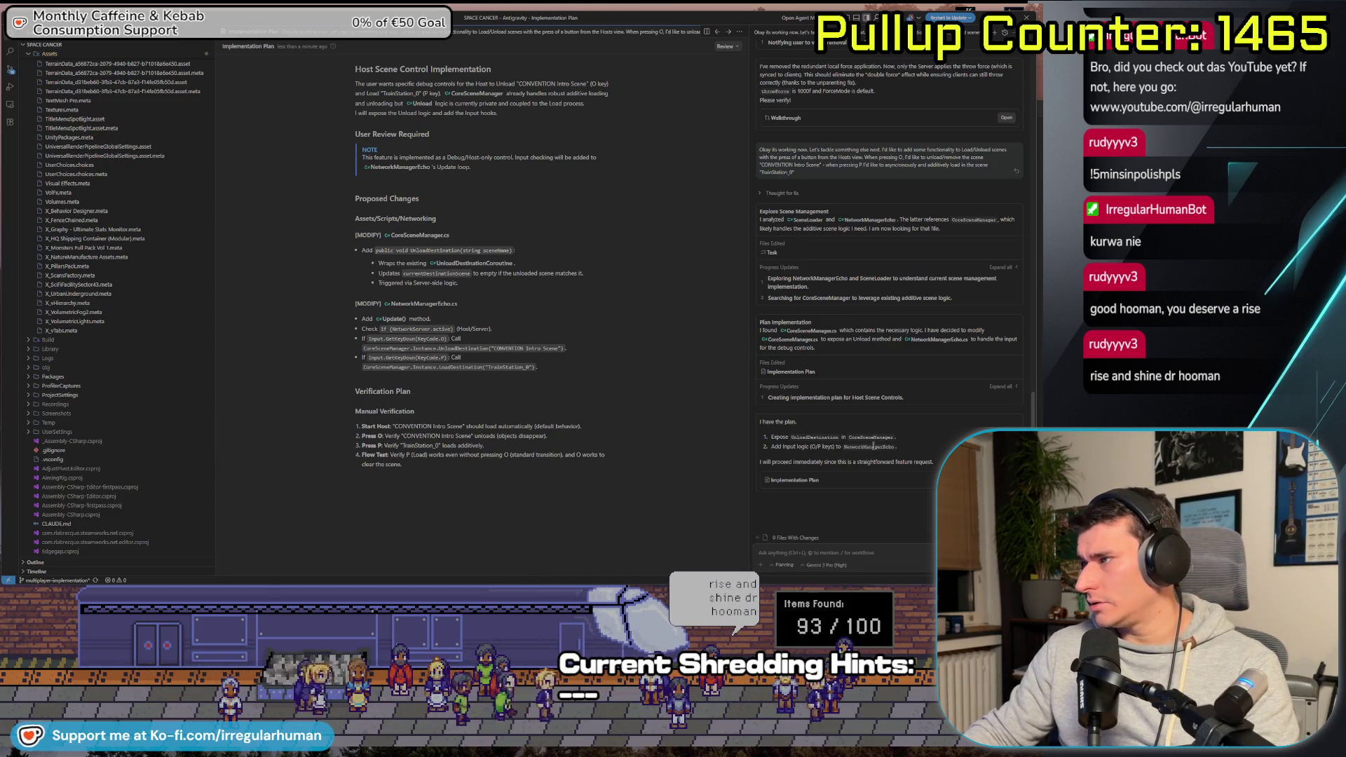
{"action": "key", "text": "alt+Tab"}
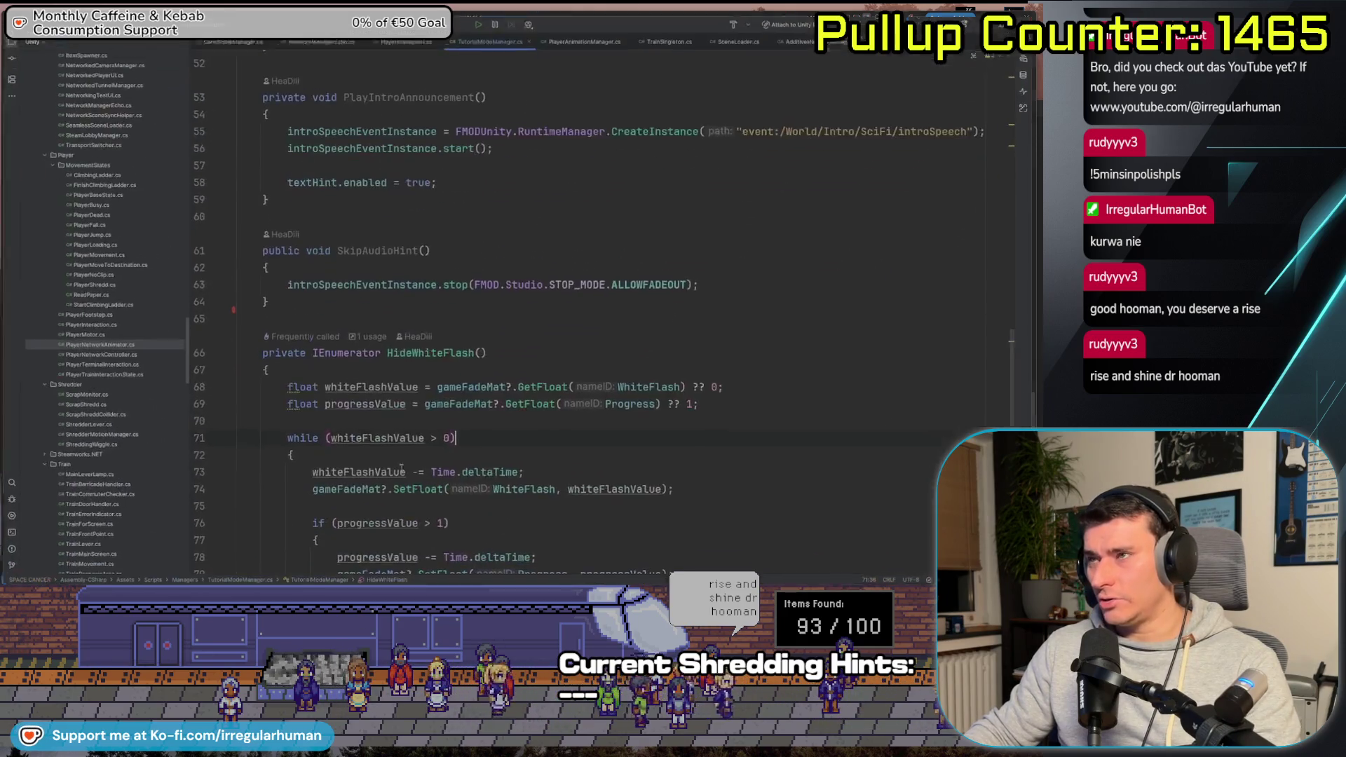
Open NetworkManagerEcho.cs and step through its NetworkManagerEcho search matches
{"action": "key", "text": "ctrl+Tab"}
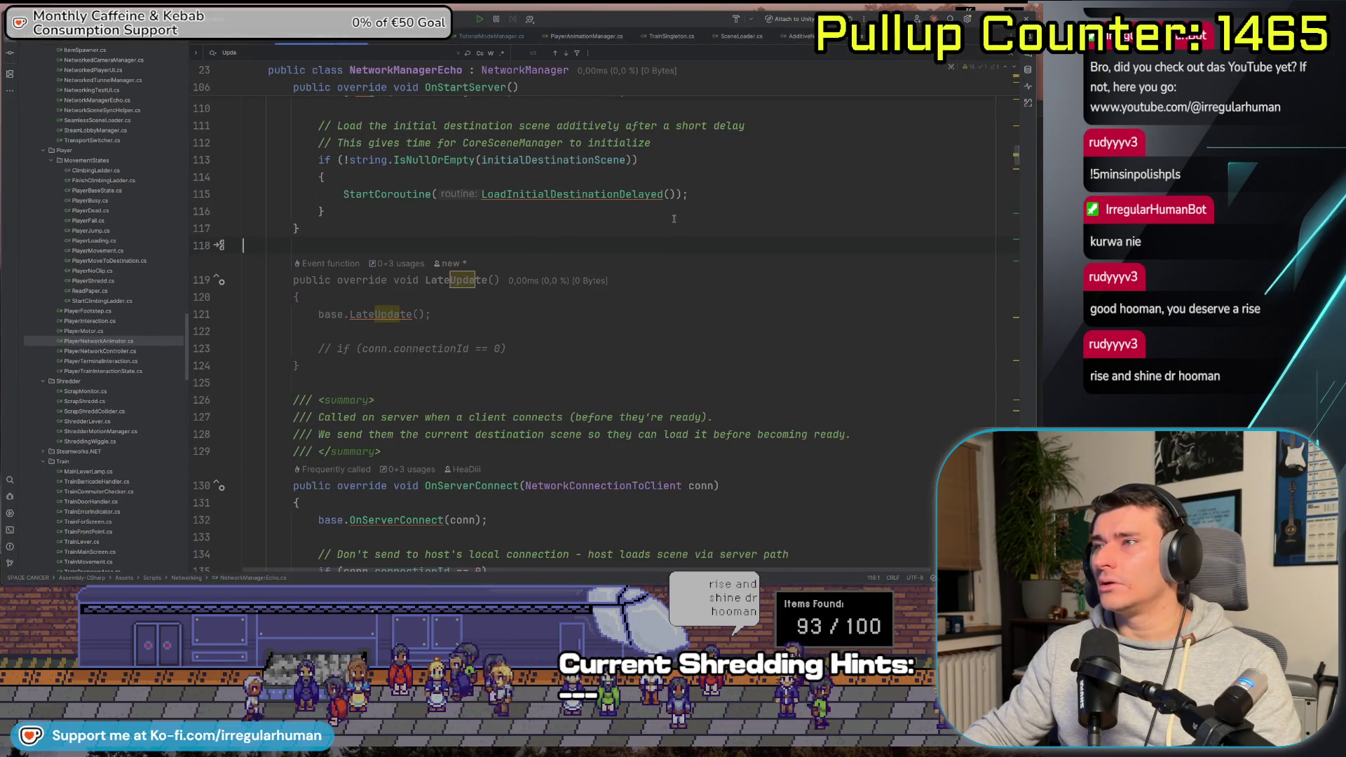
{"action": "scroll", "coordinate": [585, 416], "scroll_direction": "up", "scroll_amount": 7}
{"action": "scroll", "coordinate": [585, 416], "scroll_direction": "up", "scroll_amount": 16}
{"action": "left_click", "coordinate": [703, 354]}
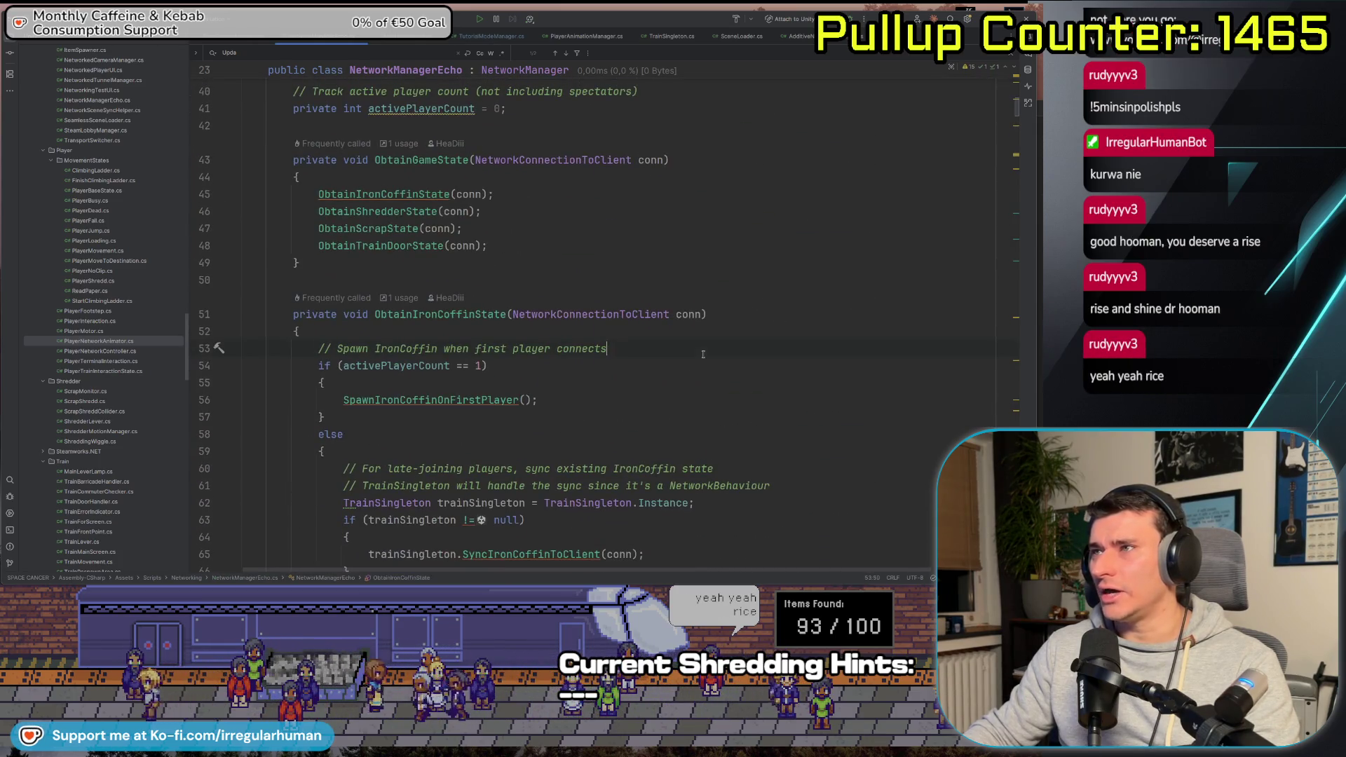
{"action": "key", "text": "ctrl+f"}
{"action": "type", "text": "NetworkManagerEcho"}
{"action": "key", "text": "Return"}
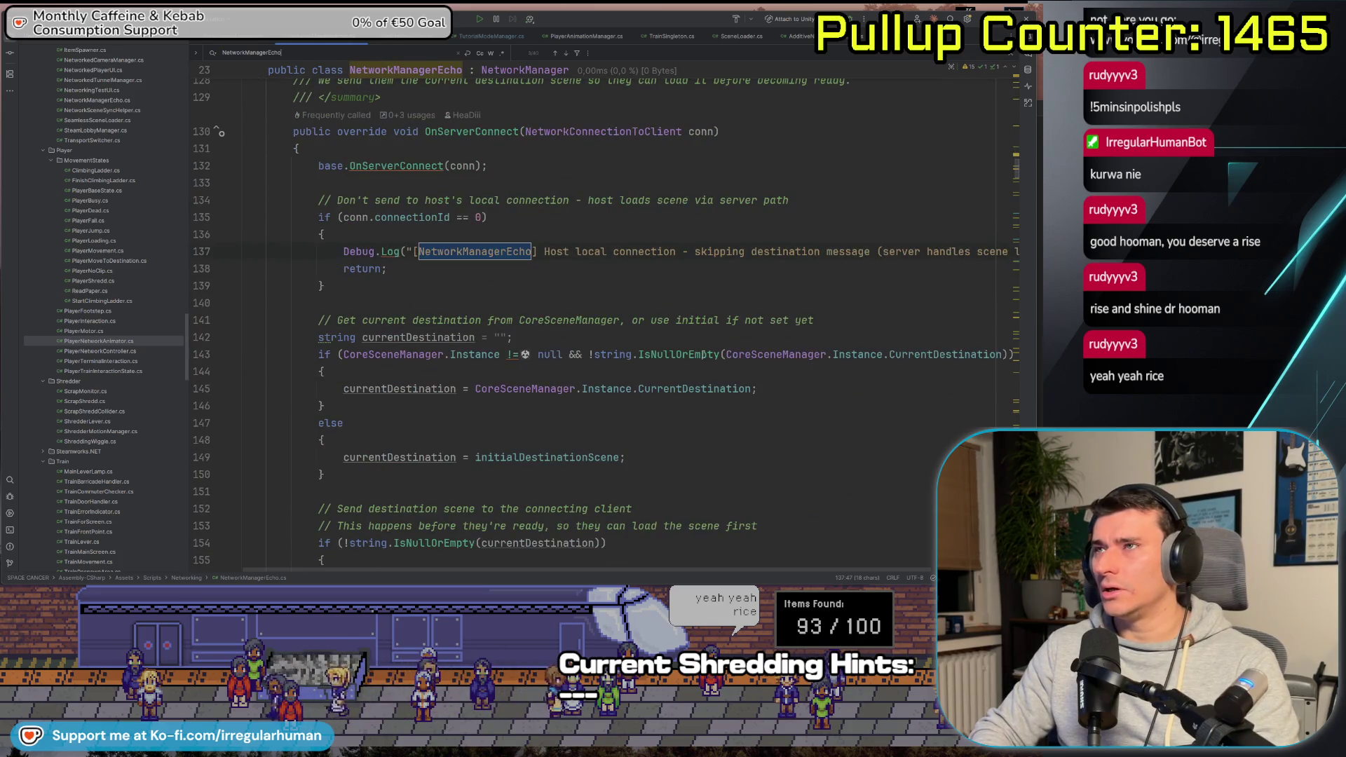
Search NetworkManagerEcho.cs for 'Keycode.G' to find existing key-input handling
{"action": "key", "text": "ctrl+f"}
{"action": "type", "text": "Keycode.G"}
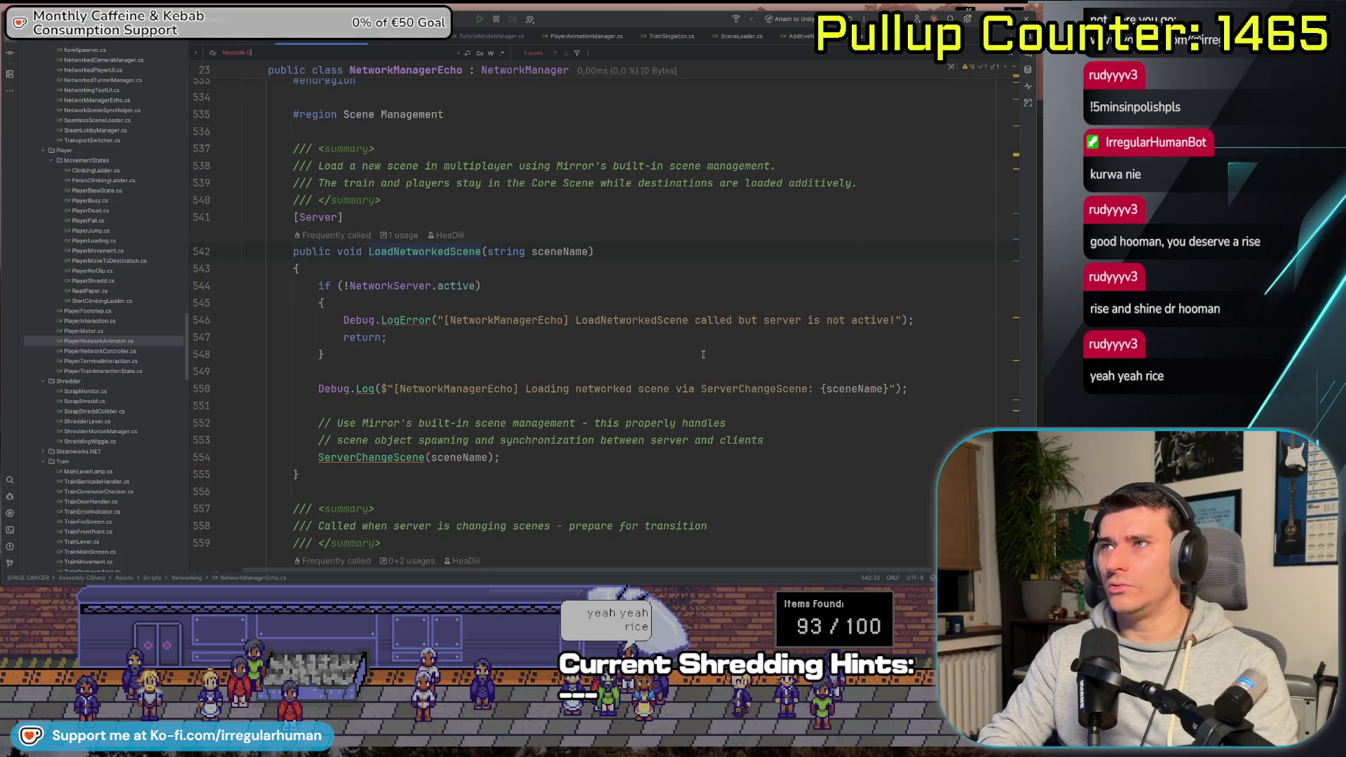
{"action": "key", "text": "alt+Tab"}
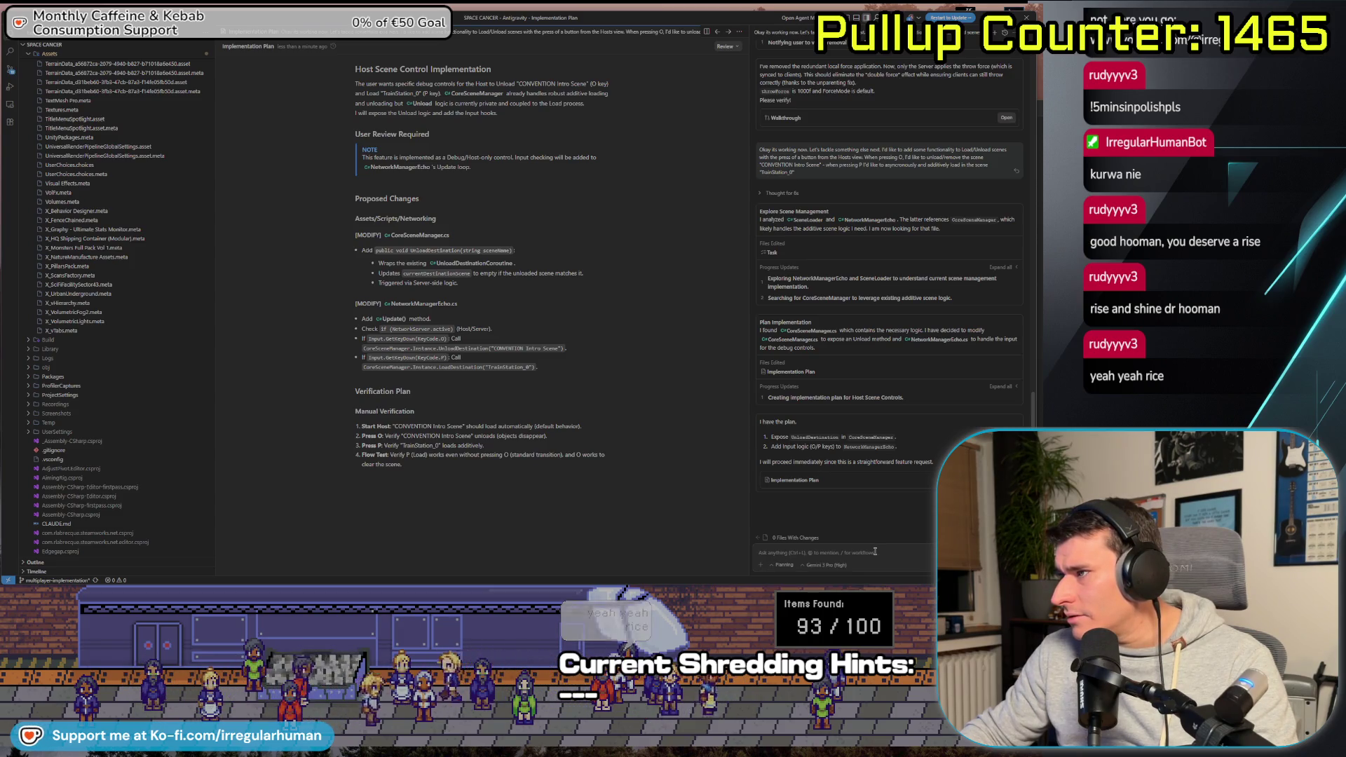
Approve the plan with 'yes make the changes in the code please' and await the walkthrough
{"action": "type", "text": "yes"}
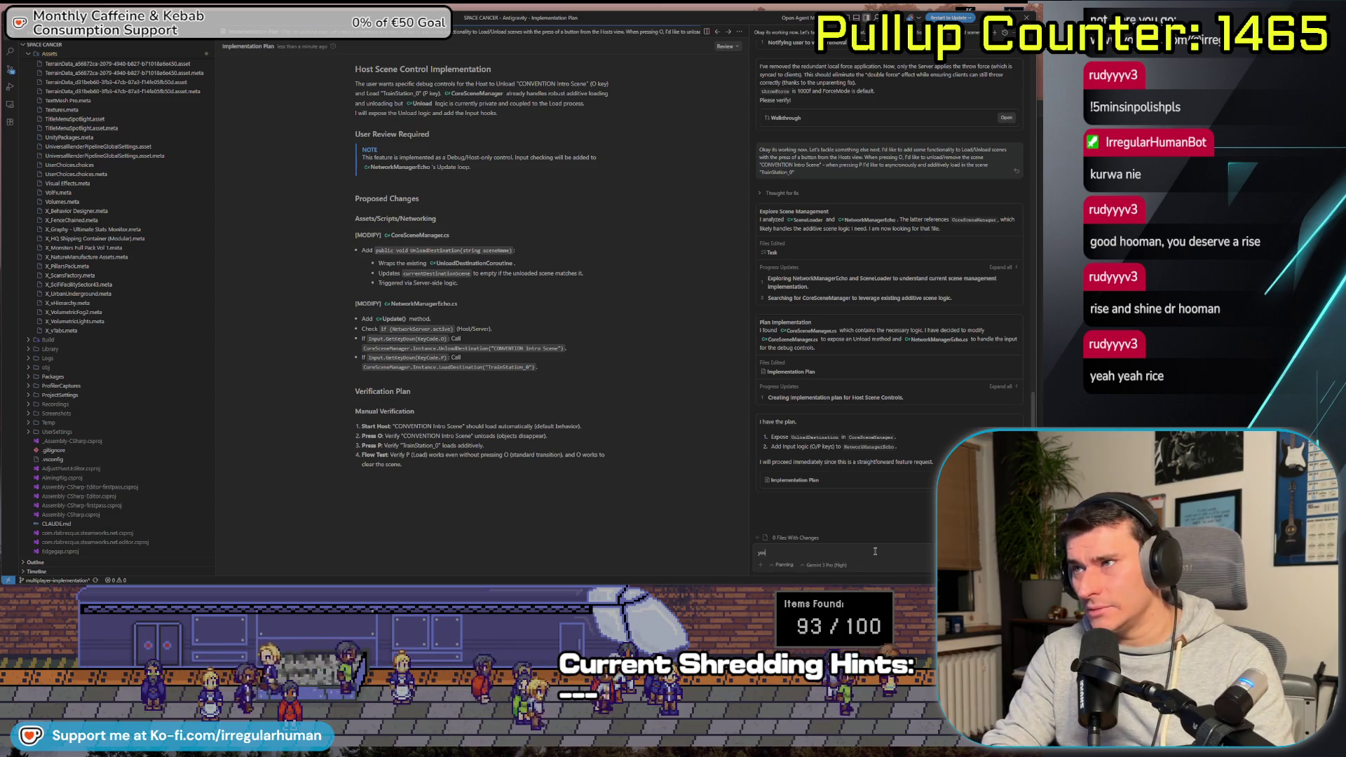
{"action": "type", "text": " make the changes in"}
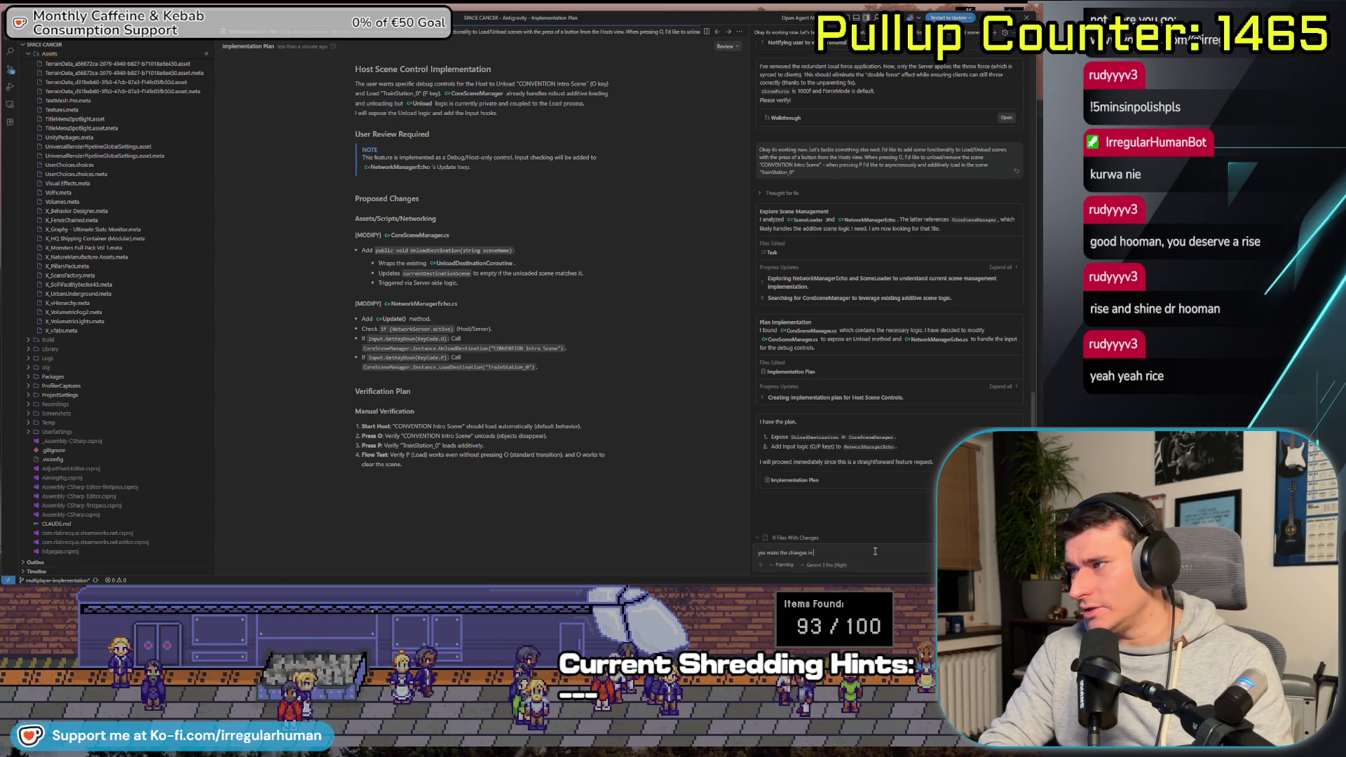
{"action": "type", "text": " the code please"}
{"action": "key", "text": "Return"}
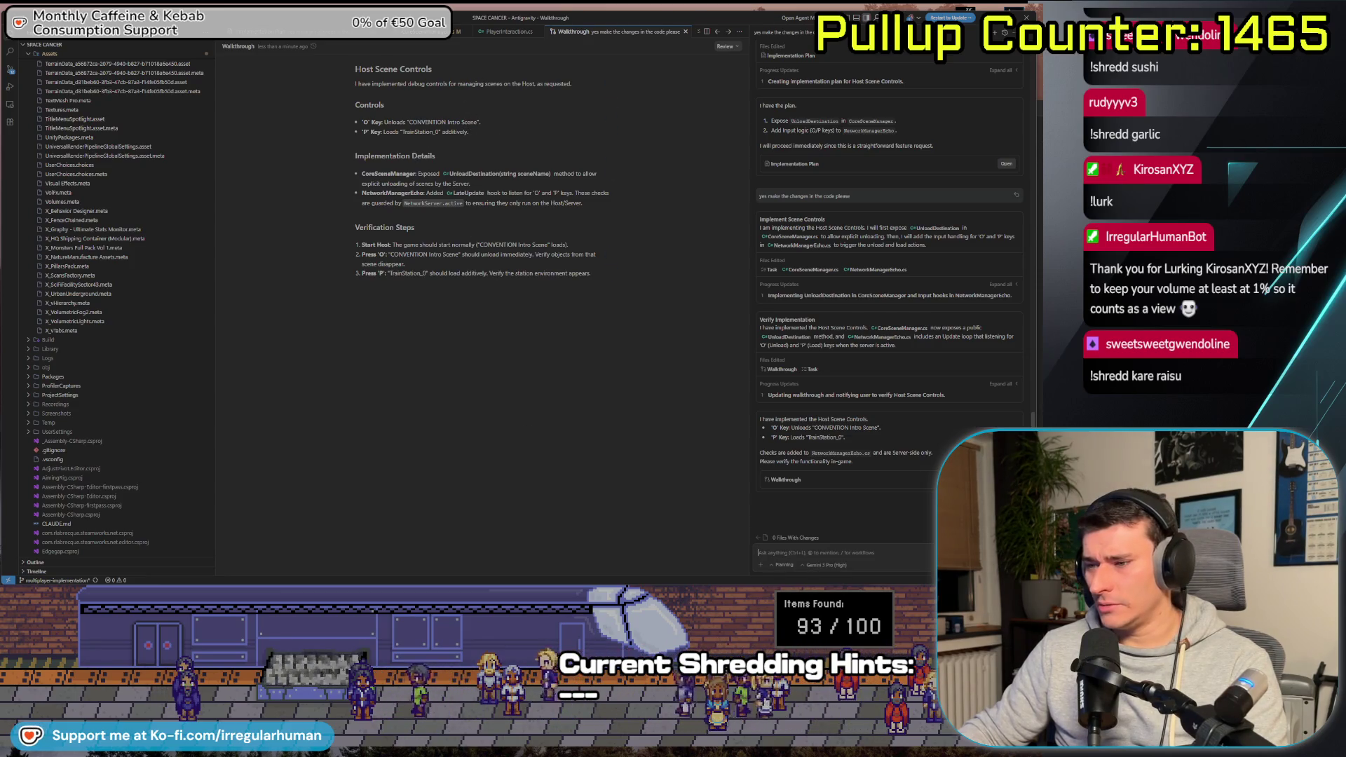
{"action": "key", "text": "alt+Tab"}
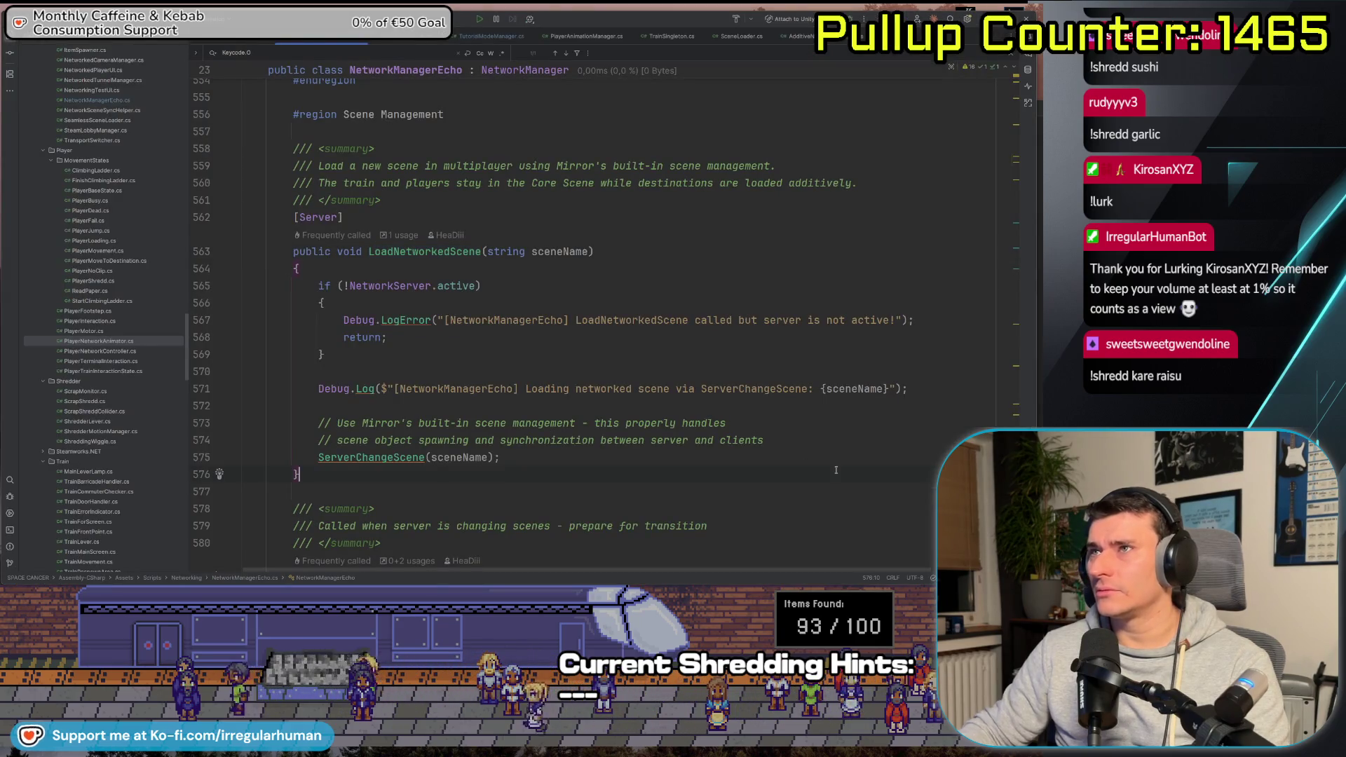
Find KeyCode.O in LateUpdate and delete the commented-out connectionId line on line 123
{"action": "key", "text": "ctrl+f"}
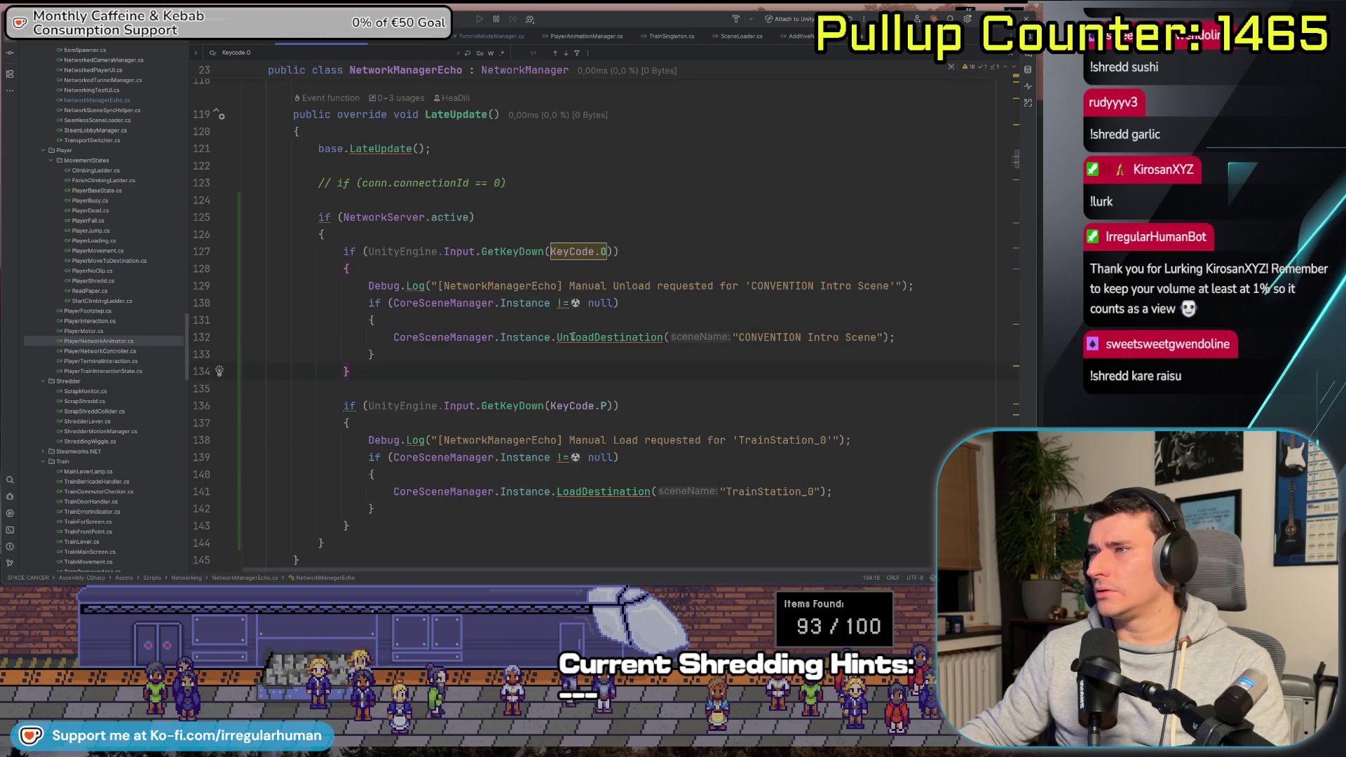
{"action": "left_click", "coordinate": [424, 183]}
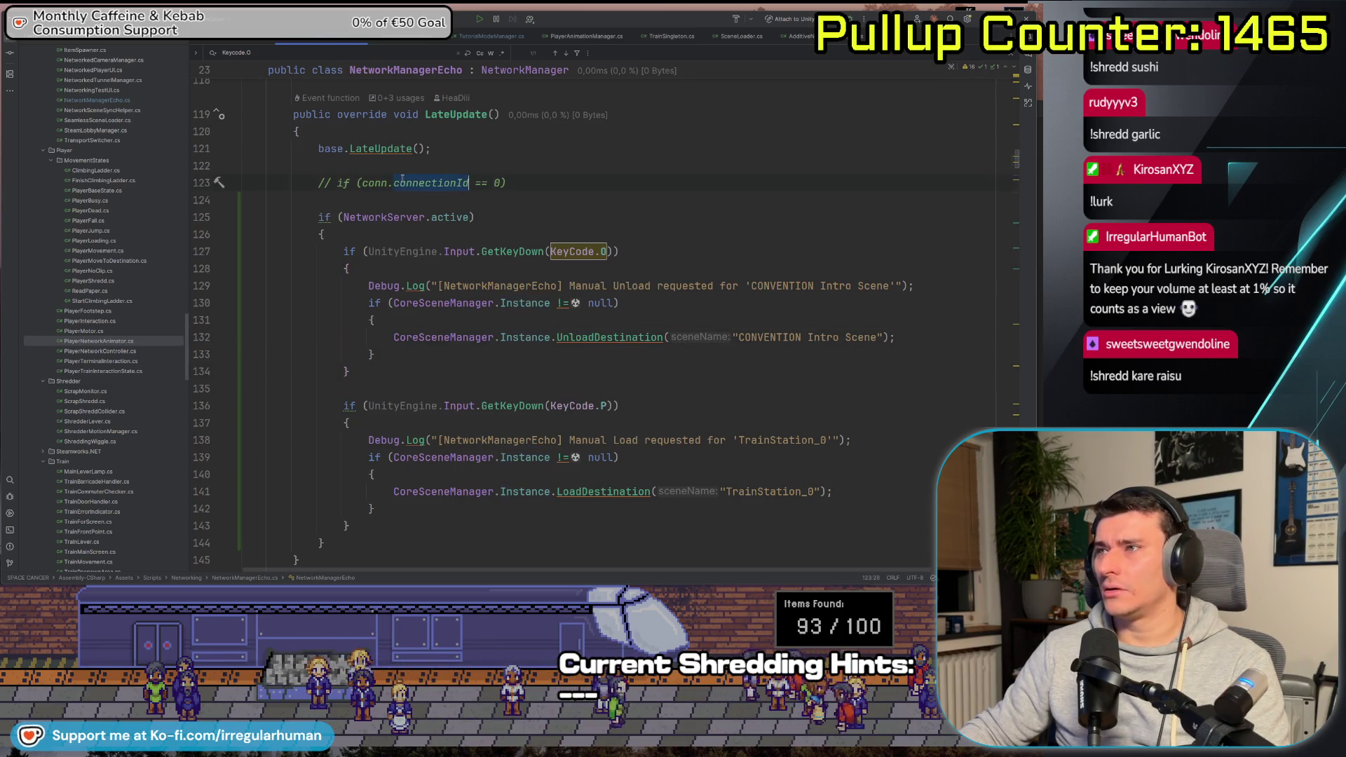
{"action": "key", "text": "ctrl+y"}
{"action": "key", "text": "BackSpace"}
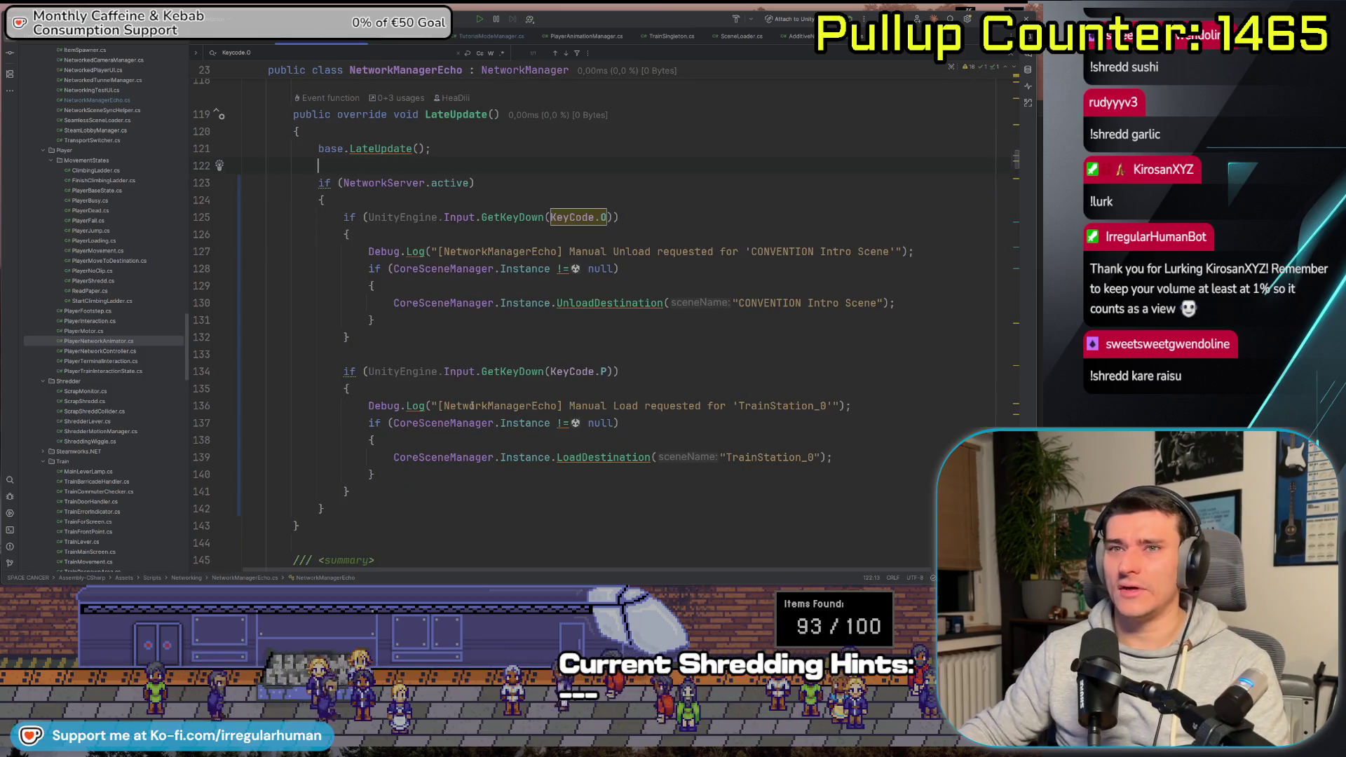
{"action": "key", "text": "alt+Tab"}
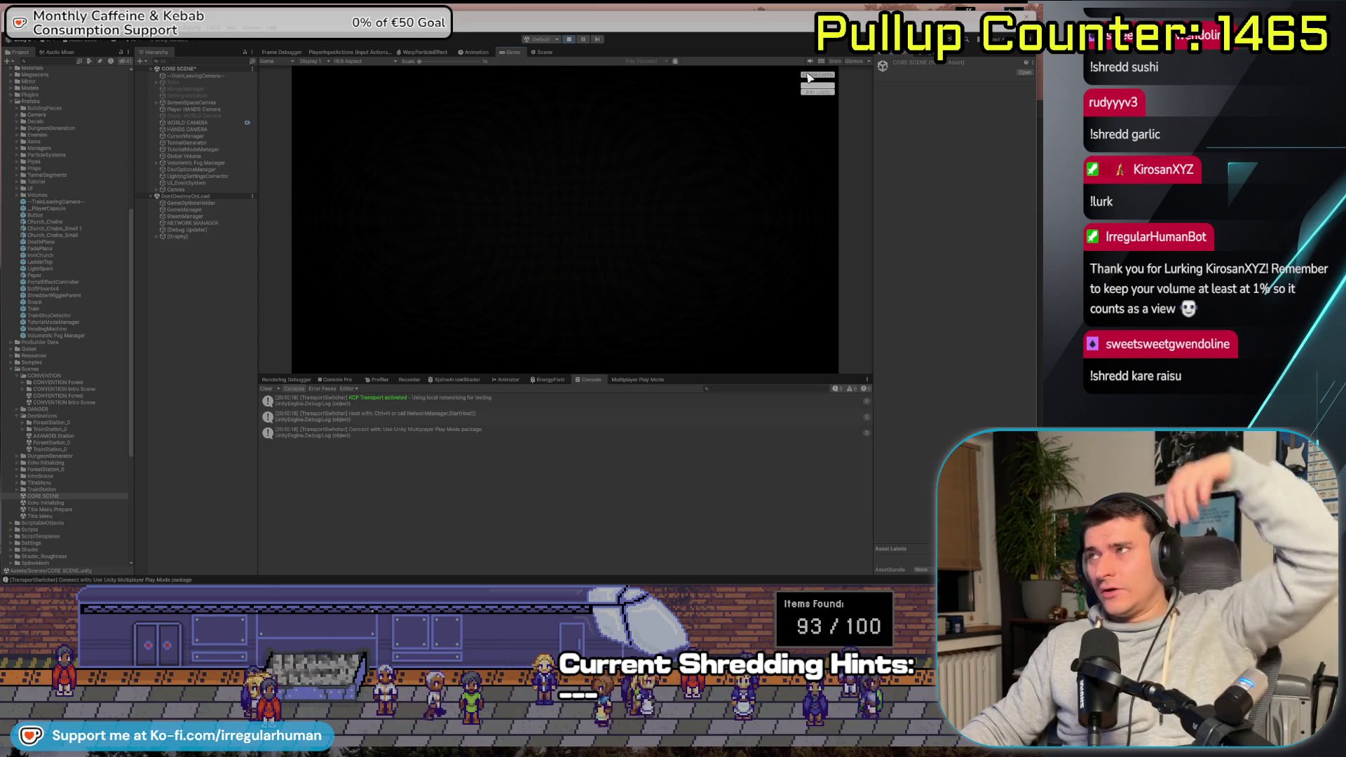
Host the game, walk Player 2 to and from the console, then stop play mode
{"action": "left_click", "coordinate": [813, 75]}
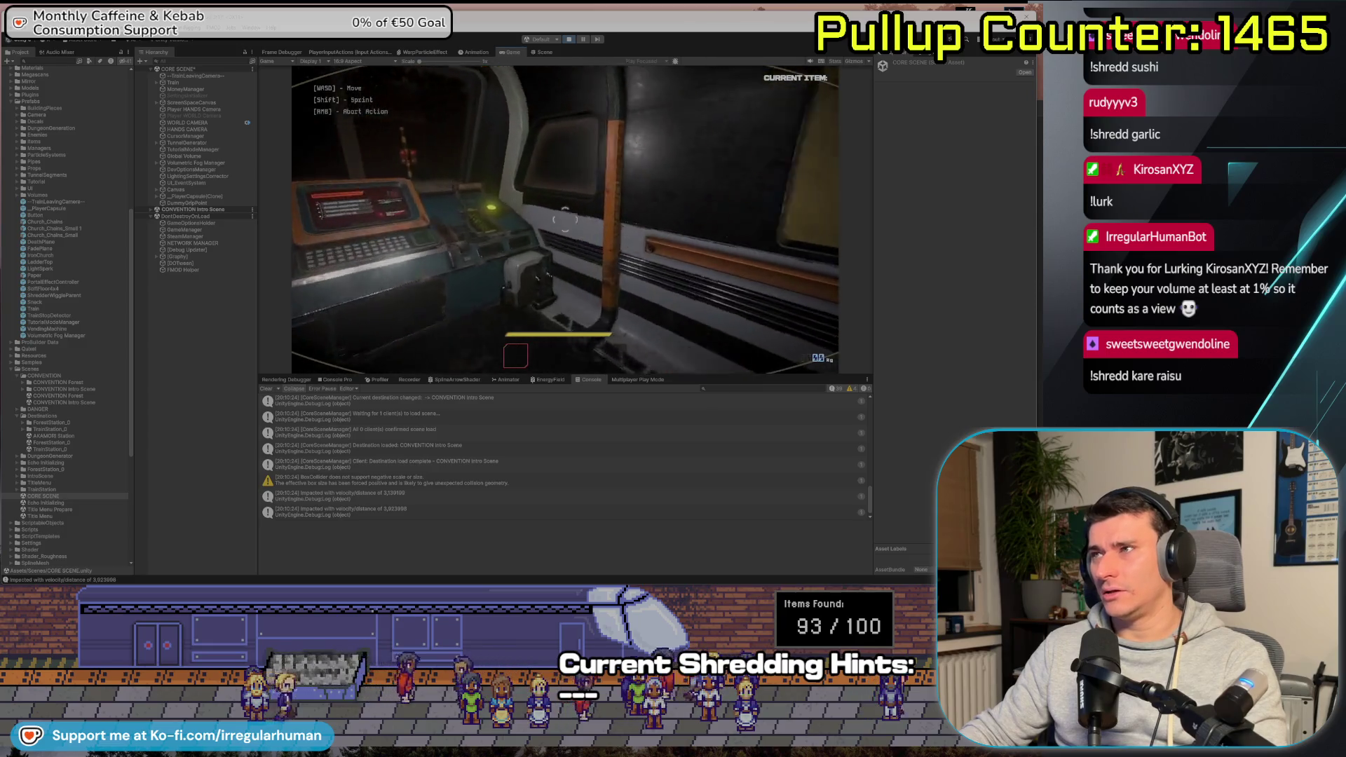
{"action": "key", "text": "alt+Tab"}
{"action": "key", "text": "alt+Tab"}
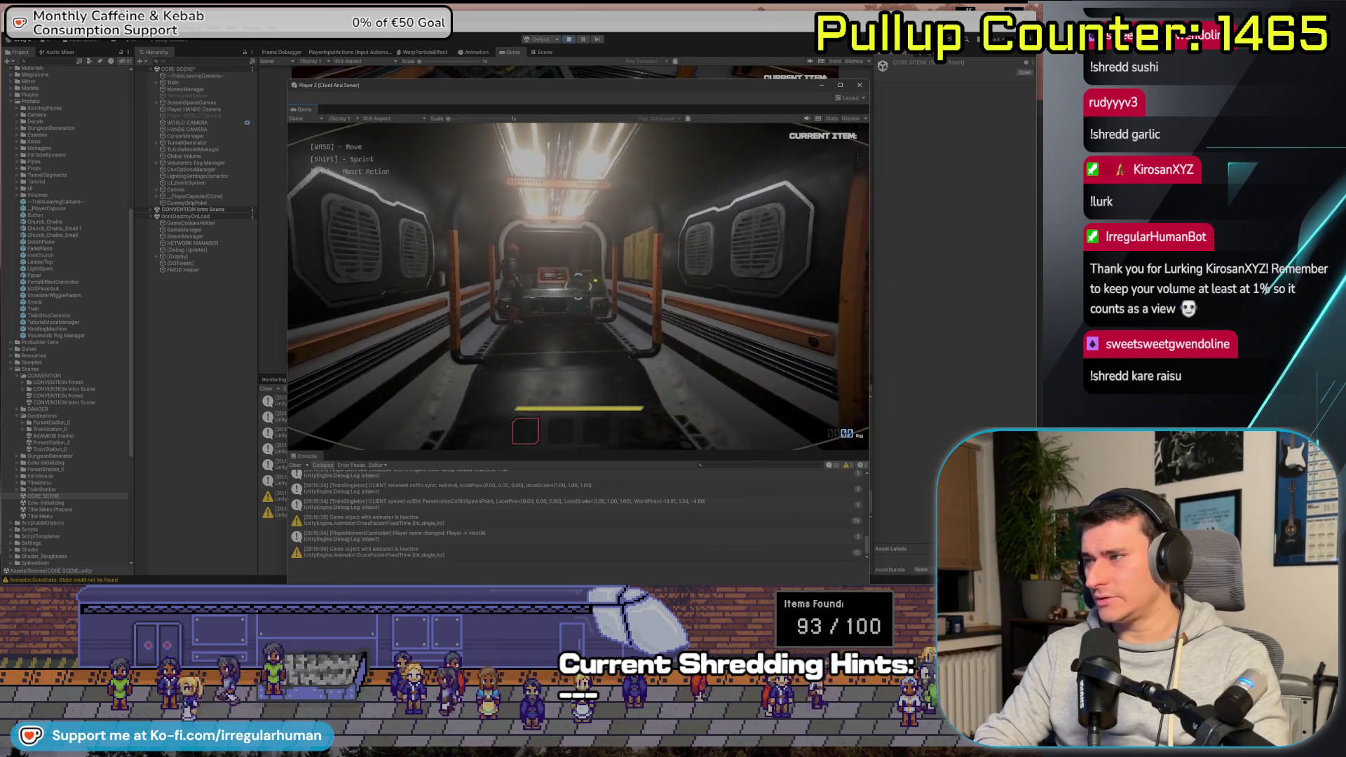
{"action": "key", "text": "w"}
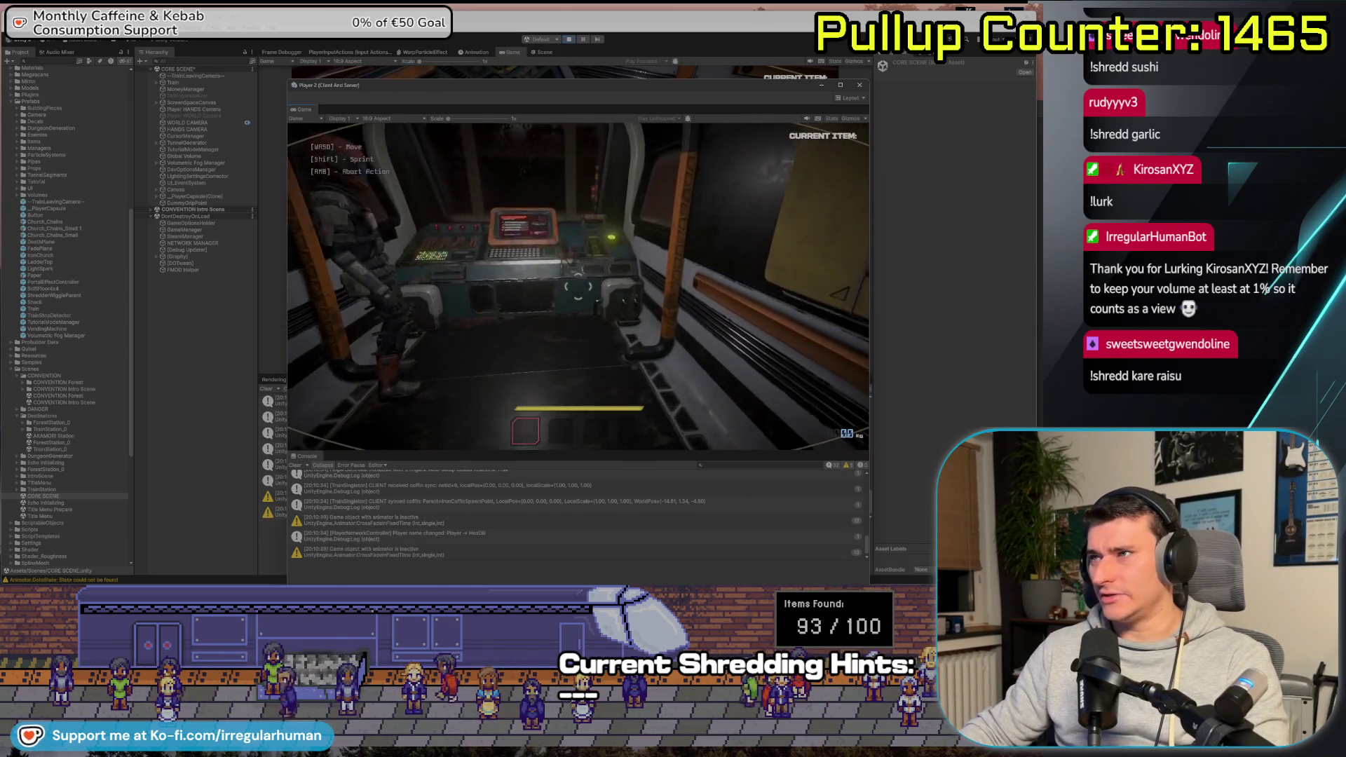
{"action": "key", "text": "s"}
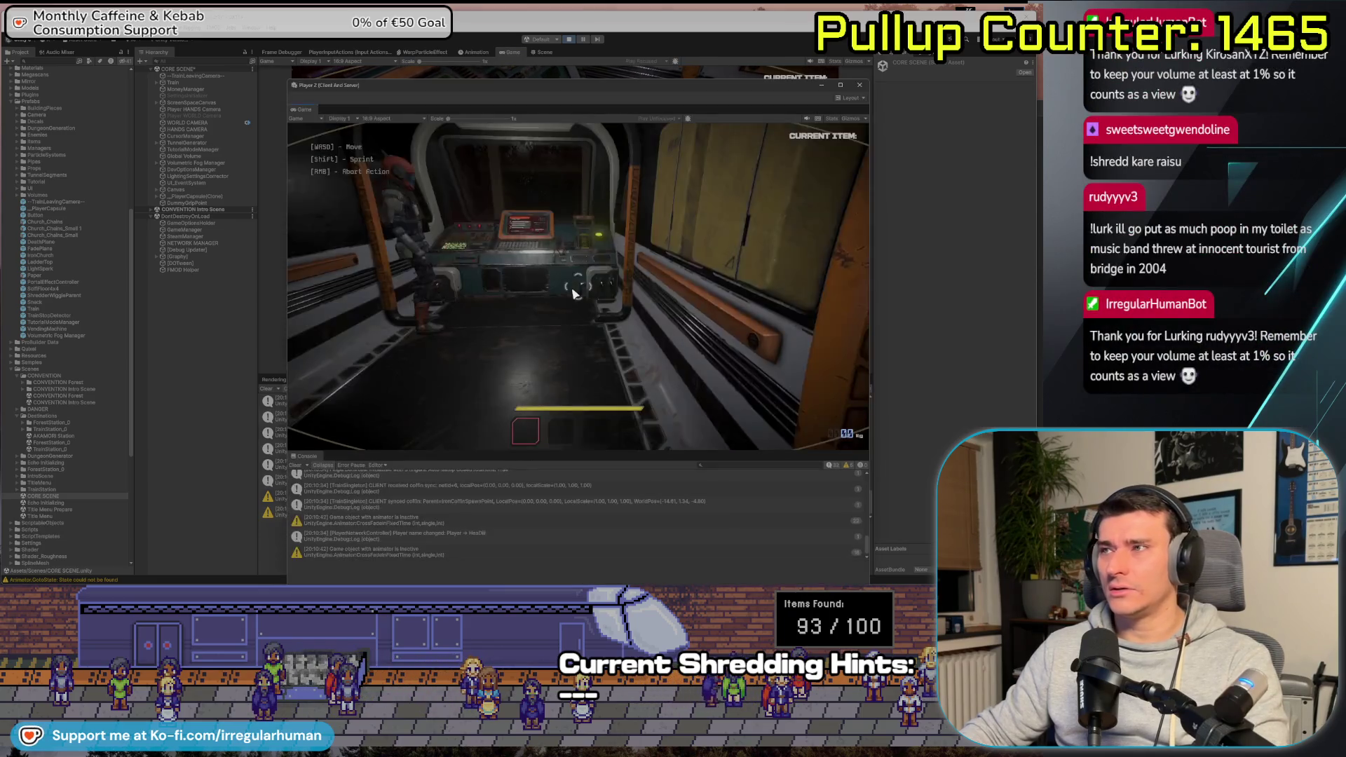
{"action": "key", "text": "alt+Tab"}
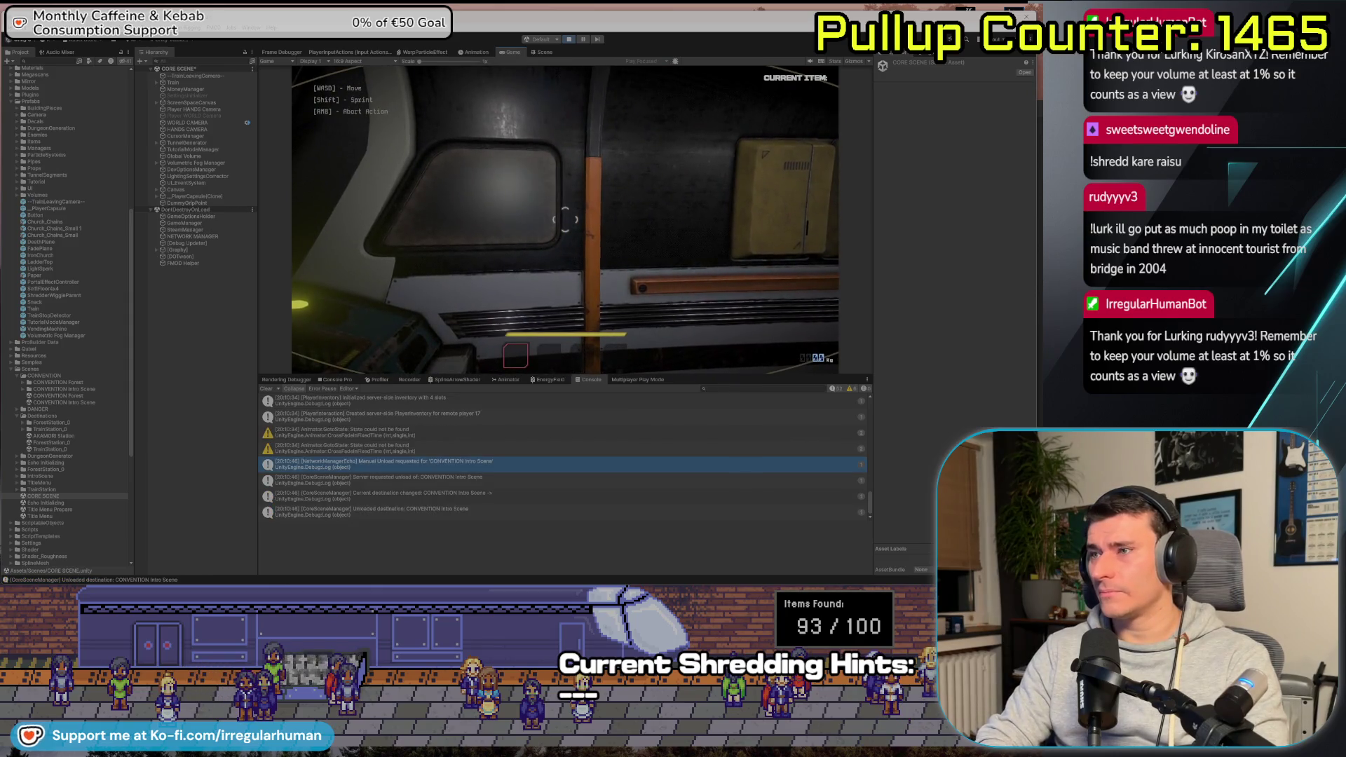
{"action": "key", "text": "alt+Tab"}
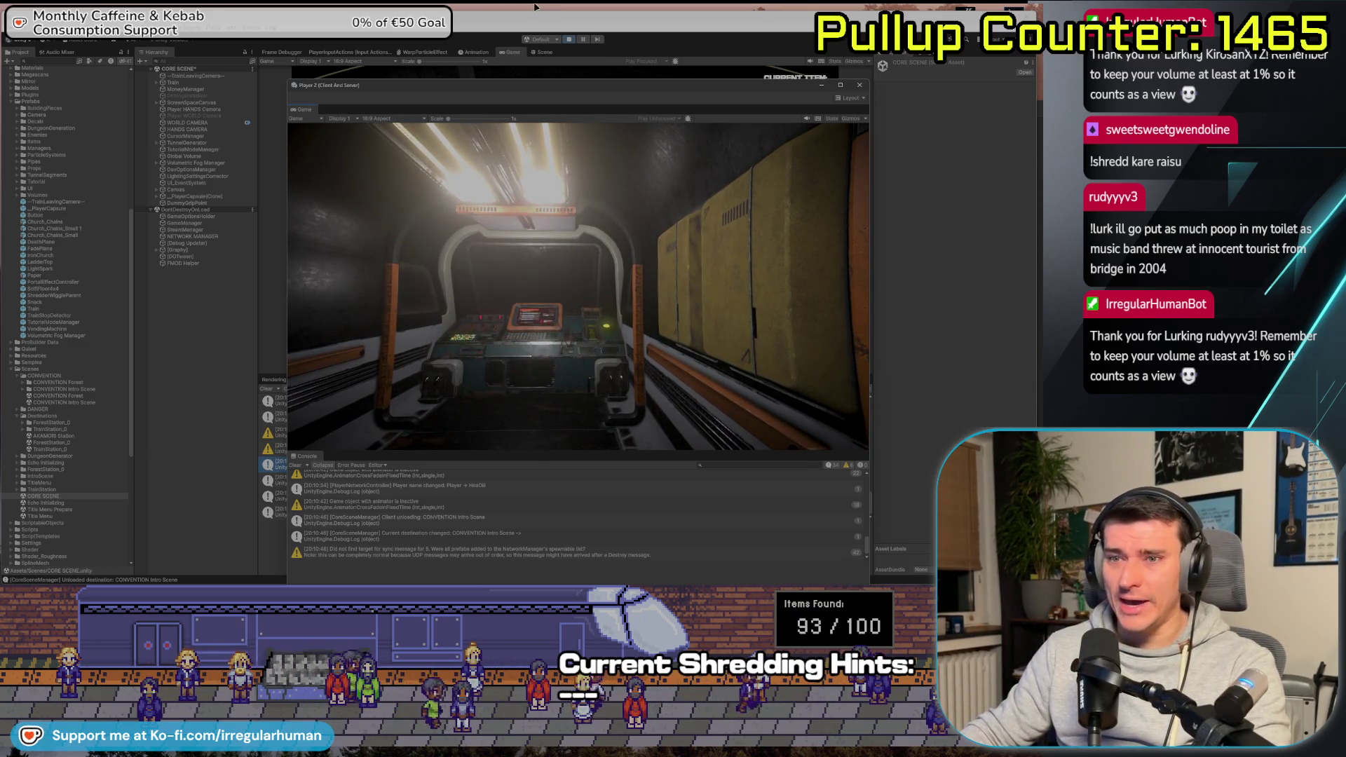
{"action": "left_click", "coordinate": [571, 41]}
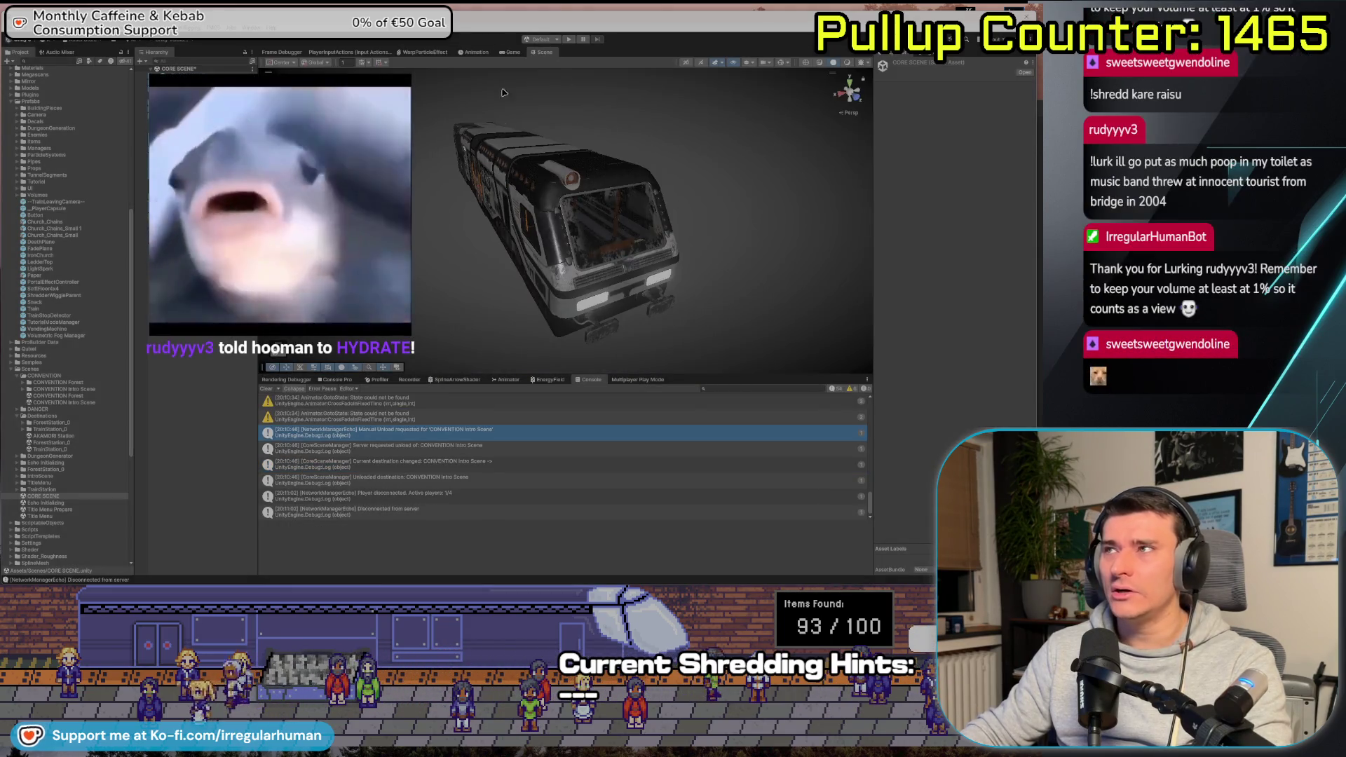
Enter play mode again so the multiplayer session waits at the black lobby screen
{"action": "left_click", "coordinate": [570, 40]}
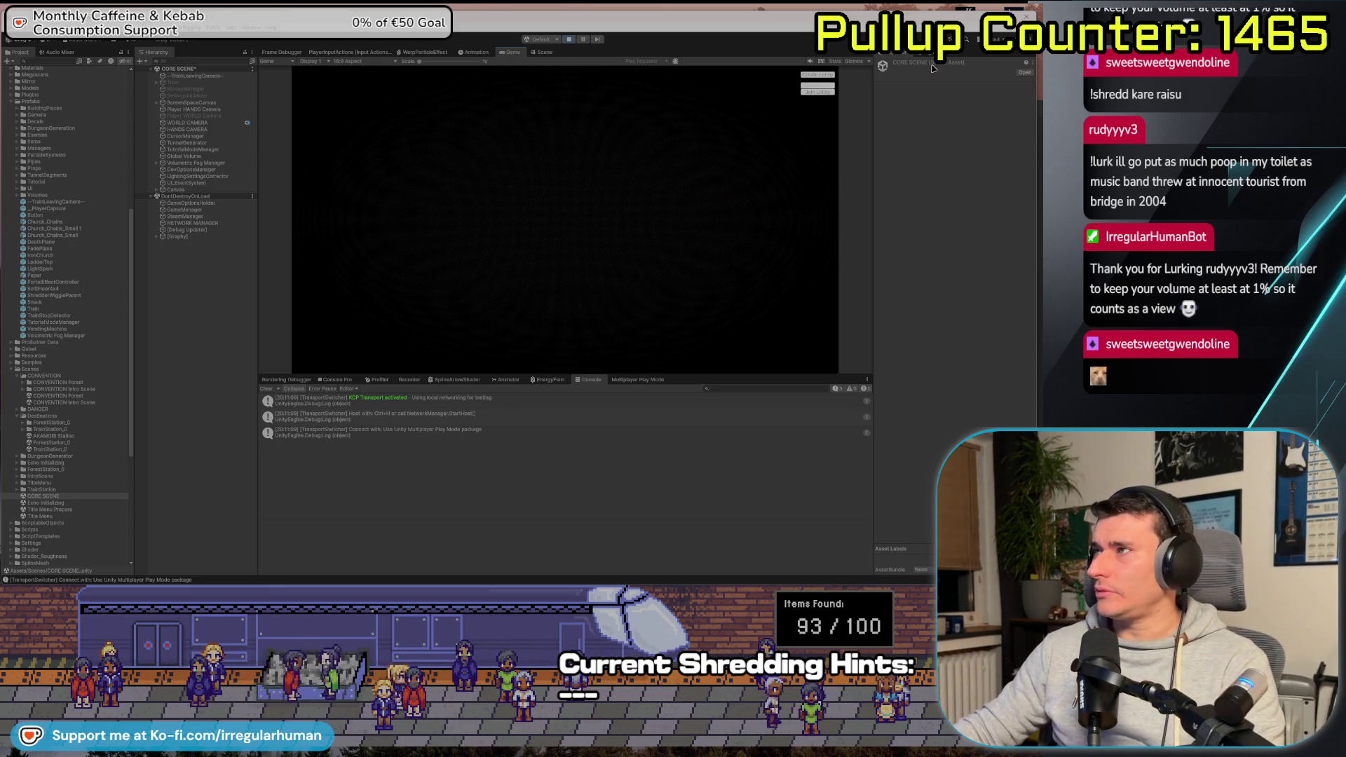
Host a game and inspect the spawned player under CONVENTION Intro Scene in the Hierarchy
{"action": "left_click", "coordinate": [832, 76]}
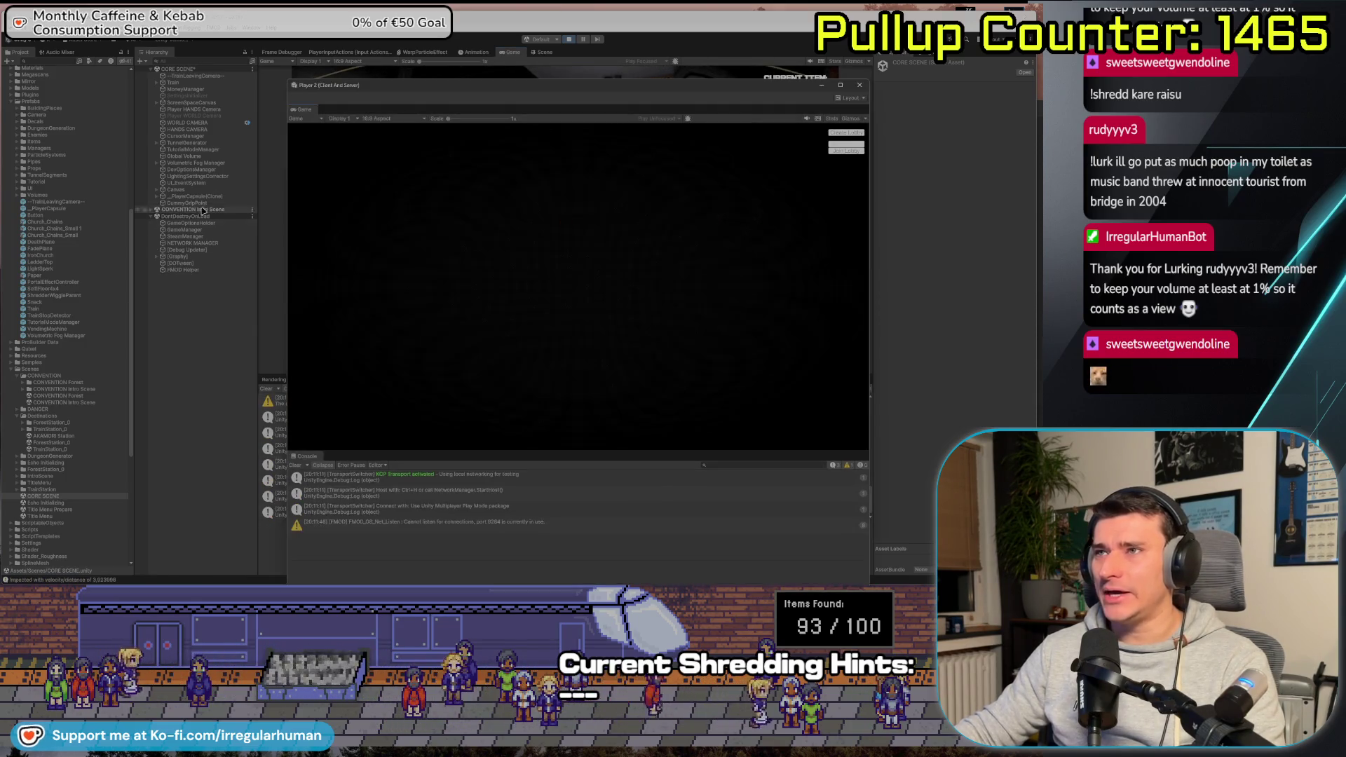
{"action": "left_click", "coordinate": [205, 196]}
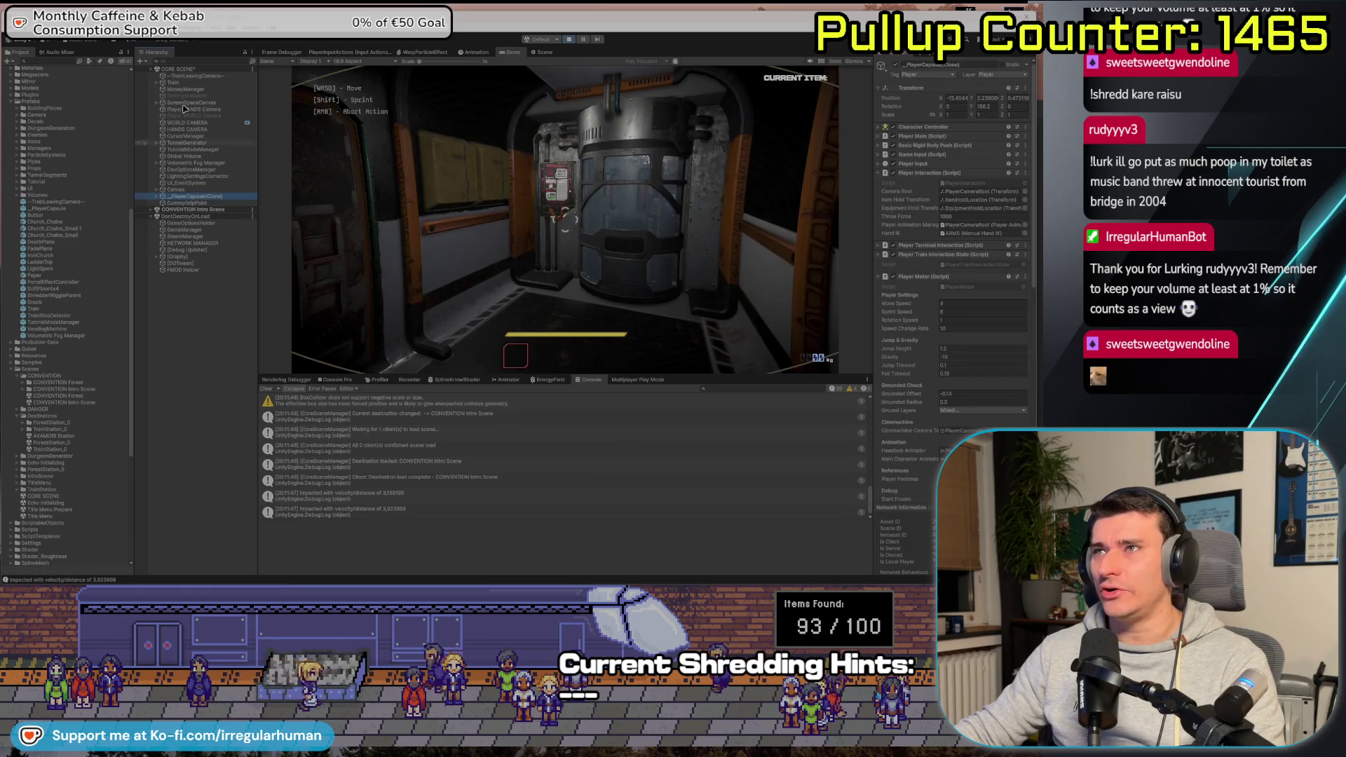
{"action": "left_click", "coordinate": [151, 210]}
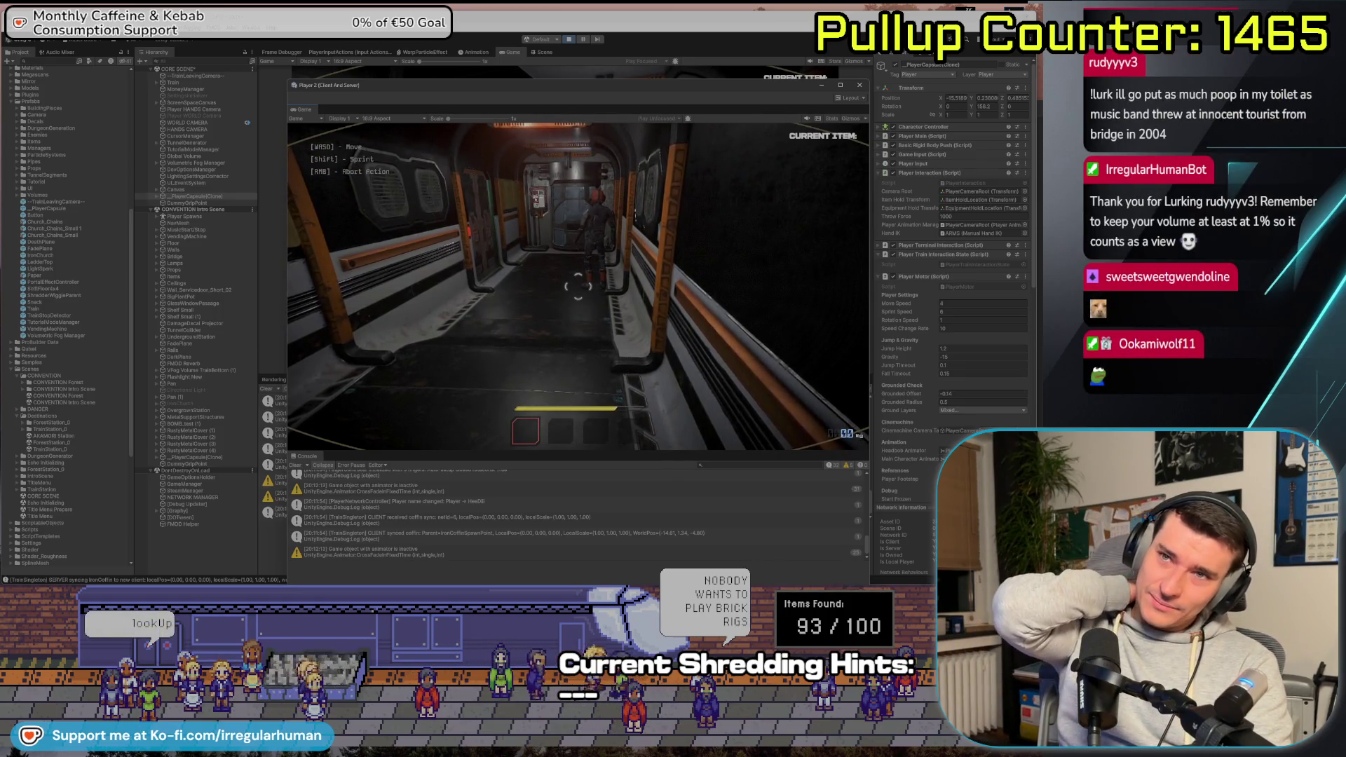
Pause and resume, then walk the player down the corridor into the train cab
{"action": "key", "text": "Escape"}
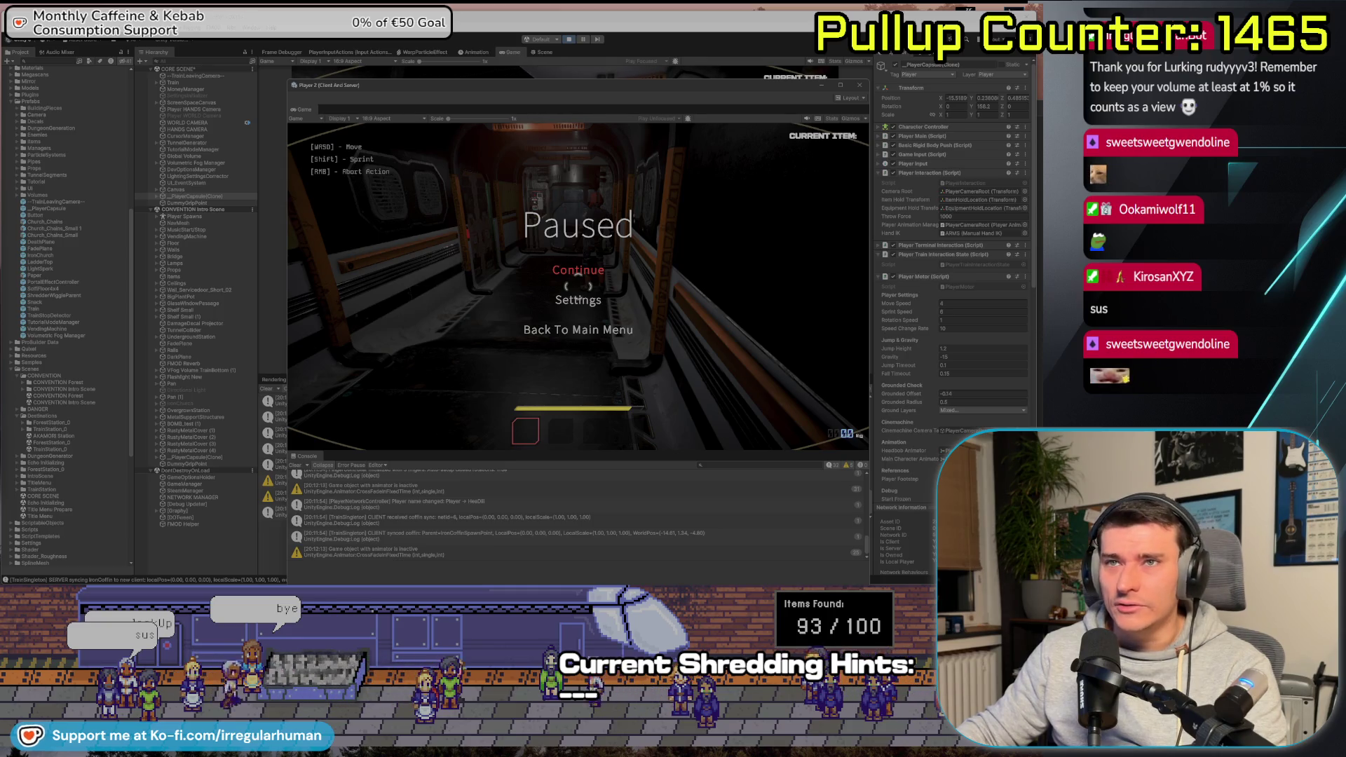
{"action": "left_click", "coordinate": [580, 271]}
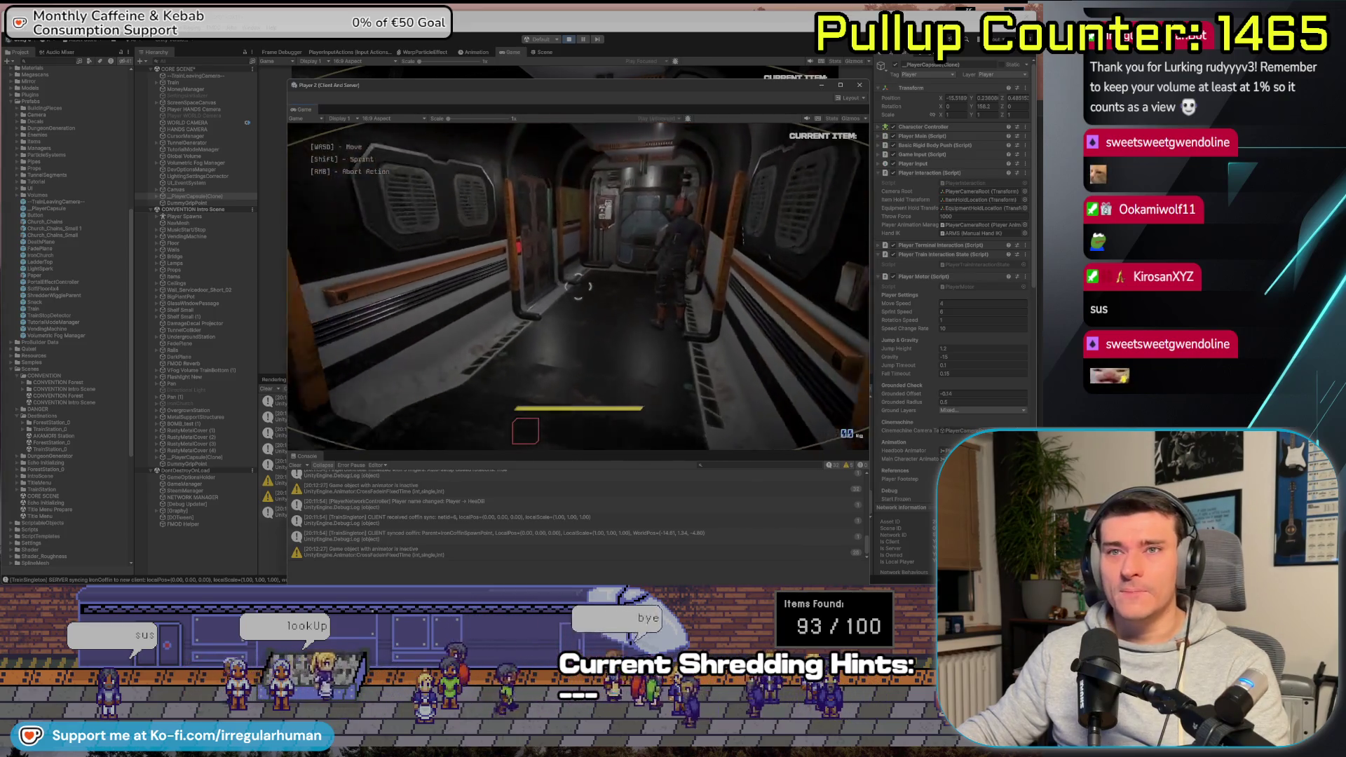
{"action": "key", "text": "w"}
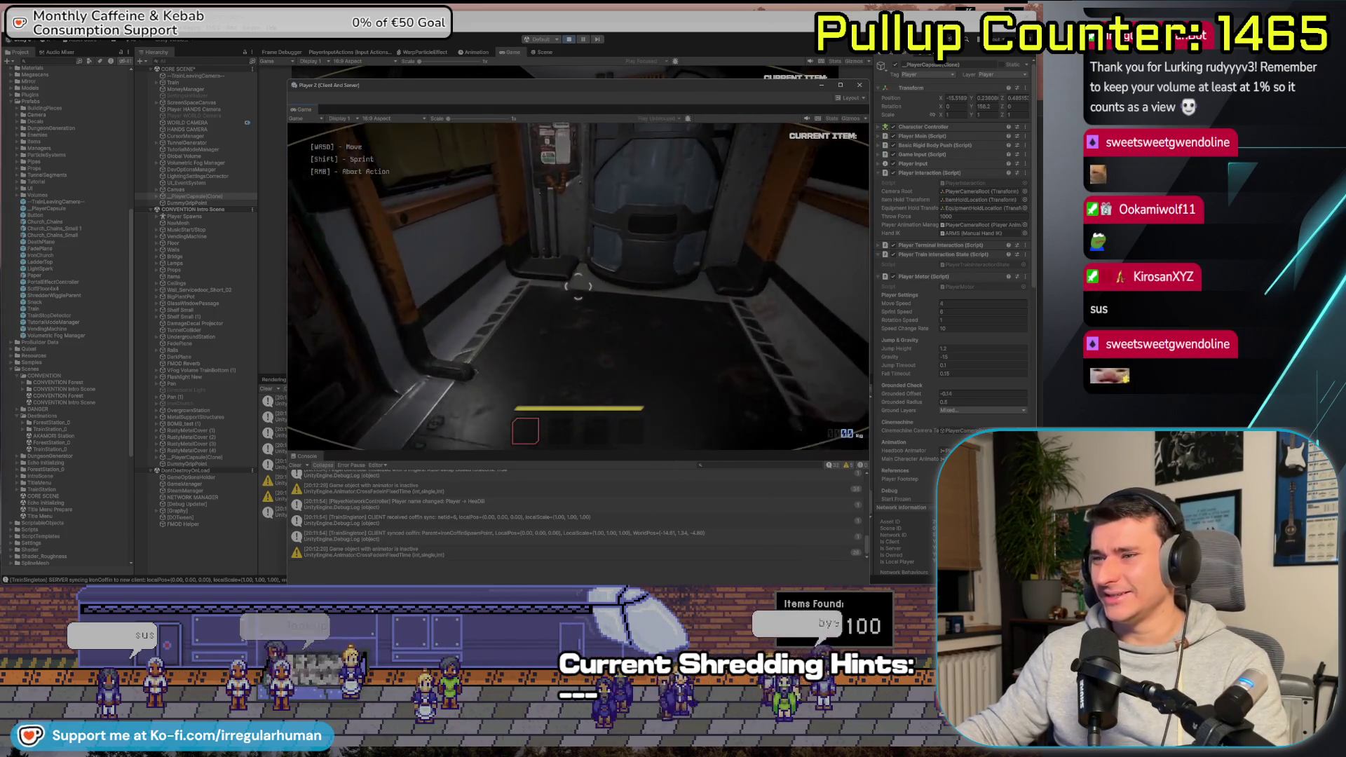
{"action": "mouse_move", "coordinate": [578, 286]}
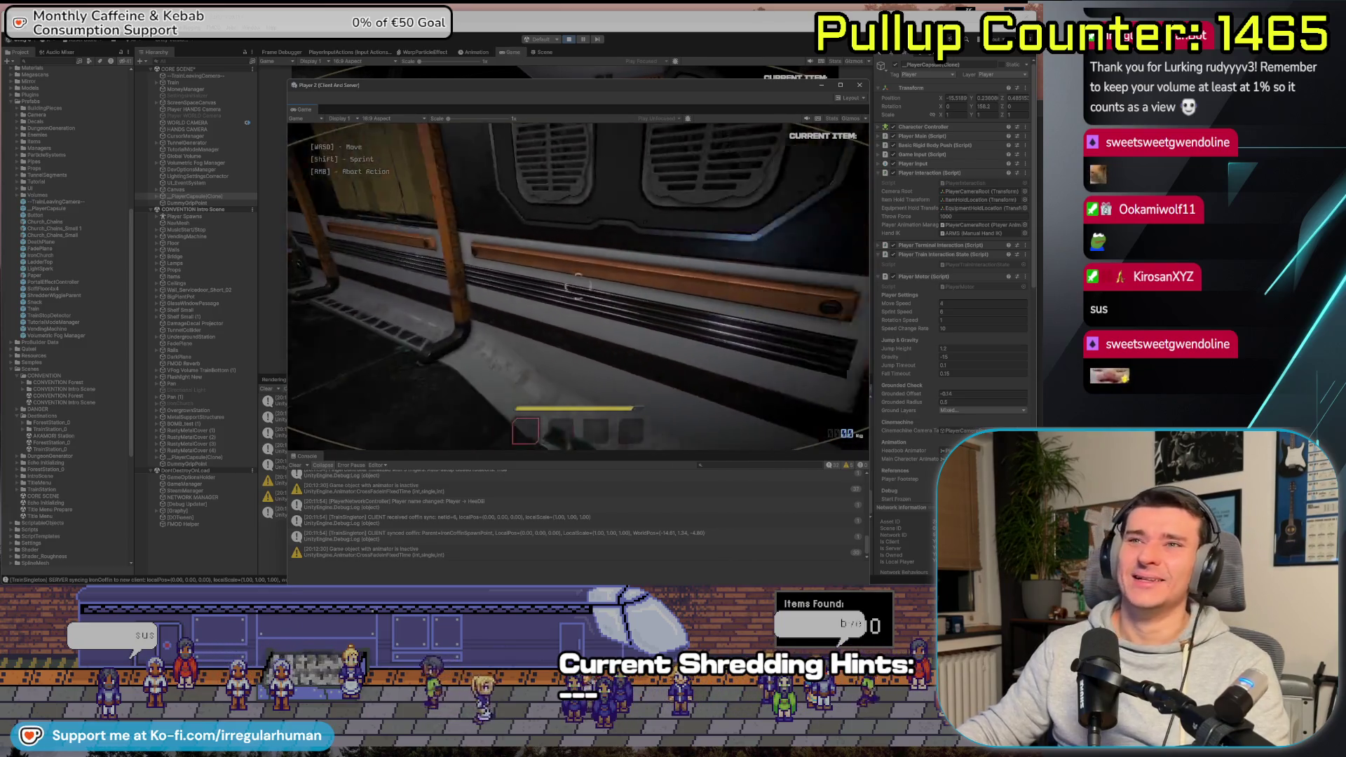
{"action": "key", "text": "w"}
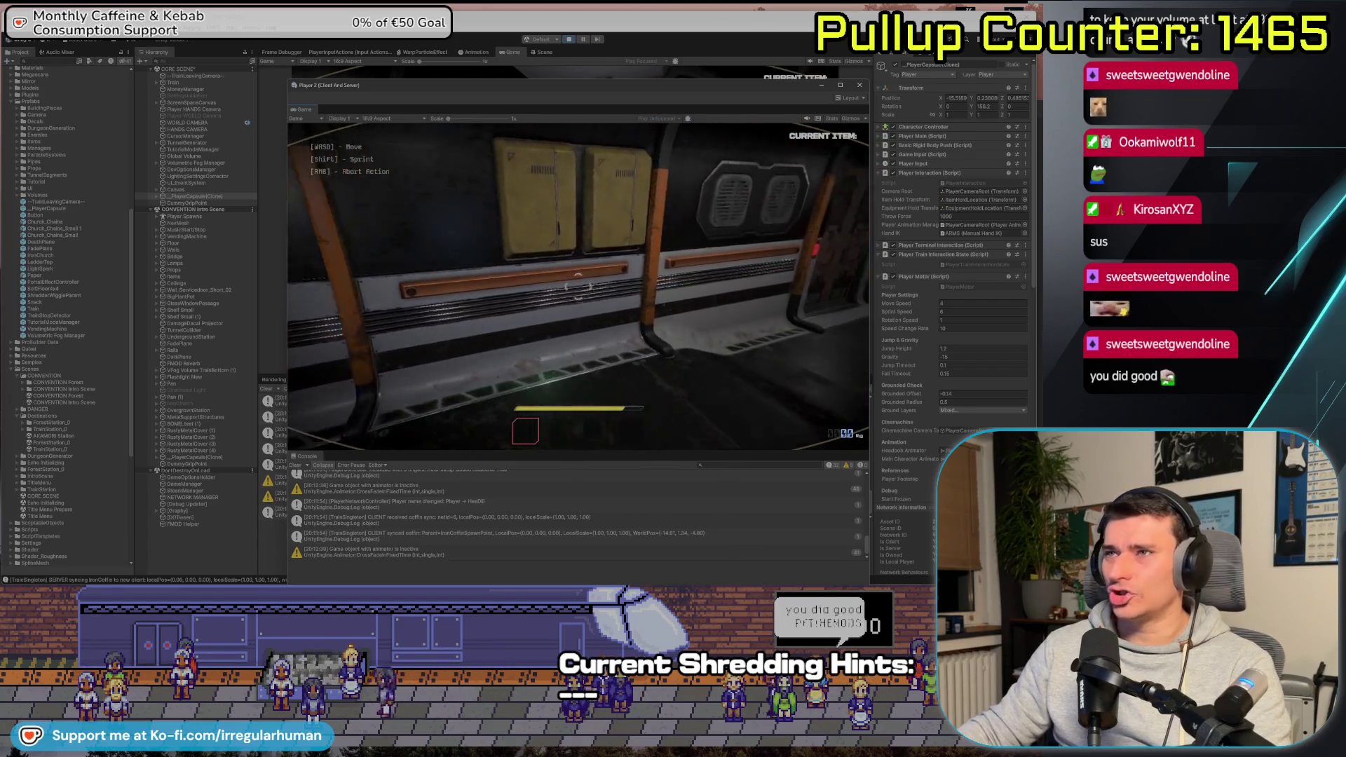
Stop play mode and start asking the agent to spawn each connecting client's Player prefab
{"action": "left_click", "coordinate": [571, 47]}
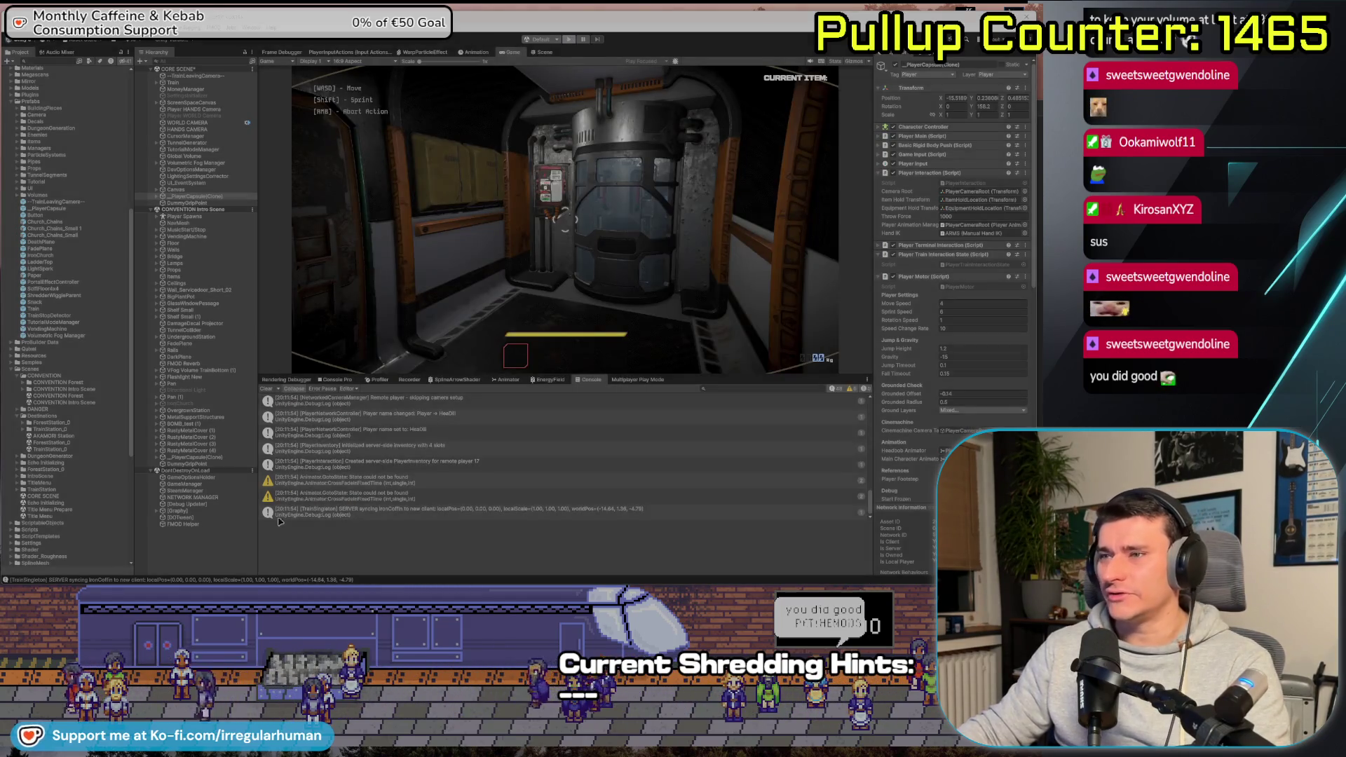
{"action": "key", "text": "ctrl+p"}
{"action": "key", "text": "alt+Tab"}
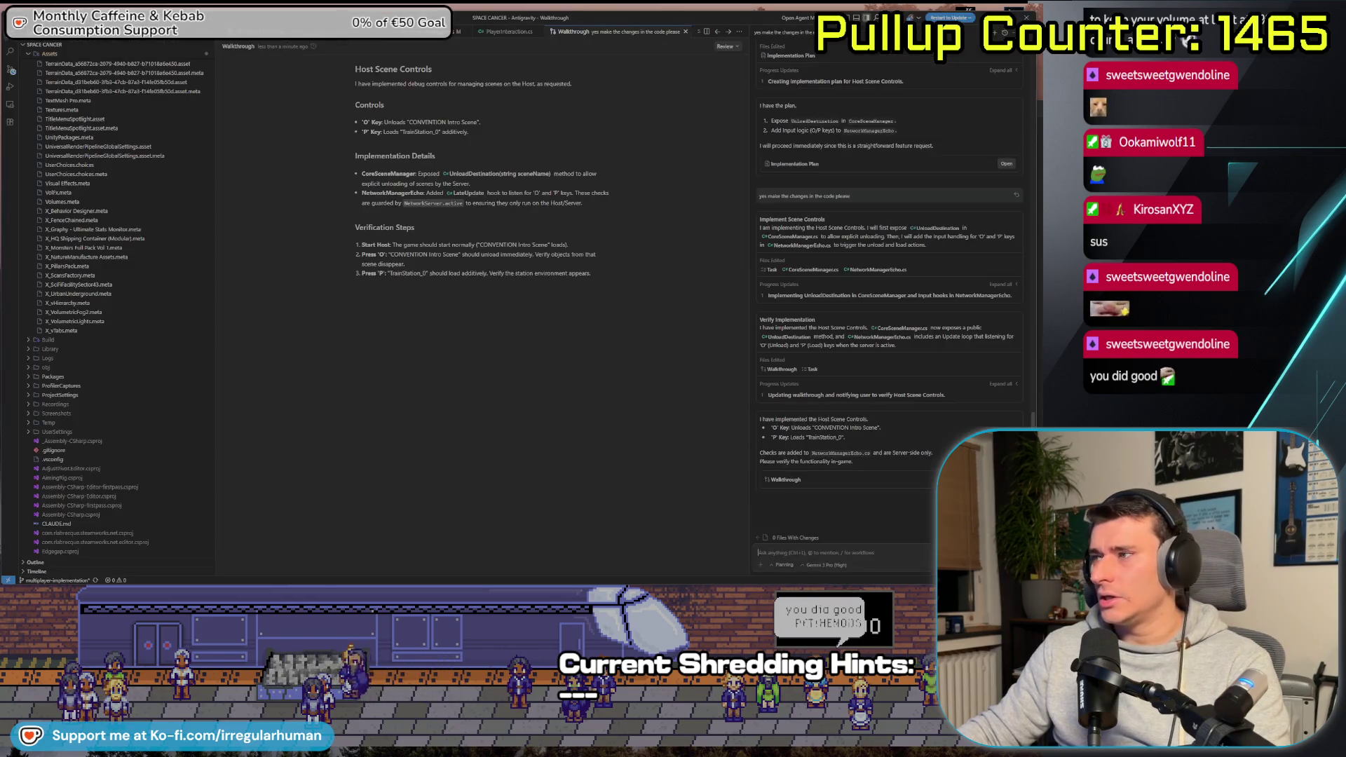
{"action": "type", "text": "Whenever"}
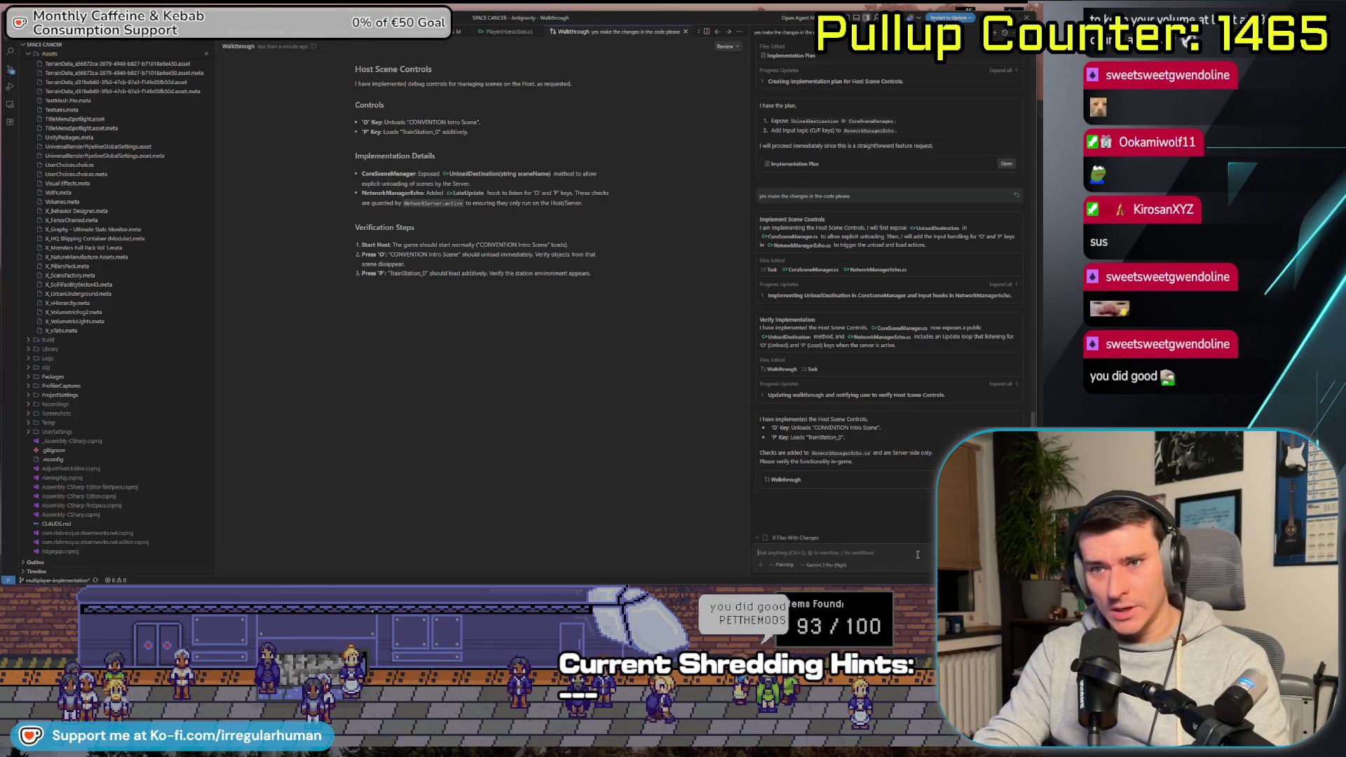
{"action": "type", "text": " a Cli"}
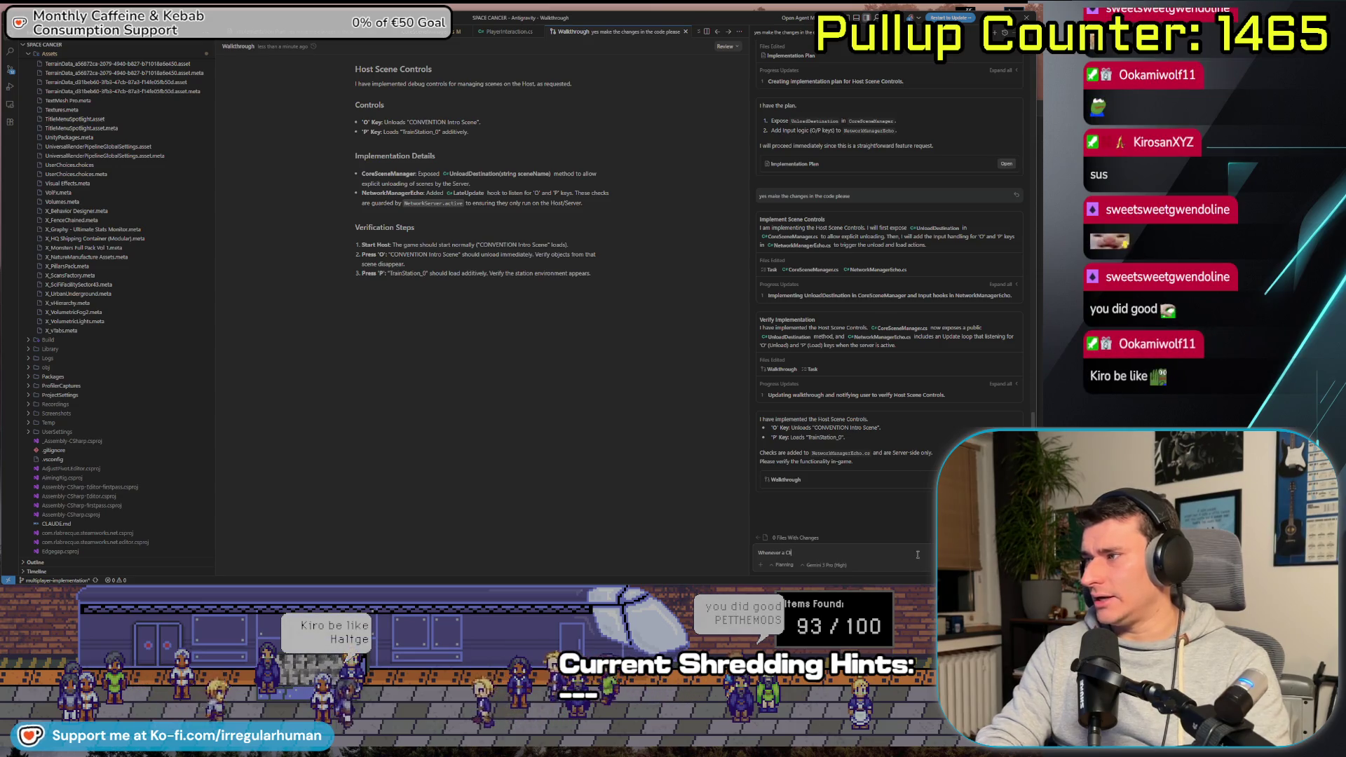
{"action": "type", "text": "ent connects, it should have its"}
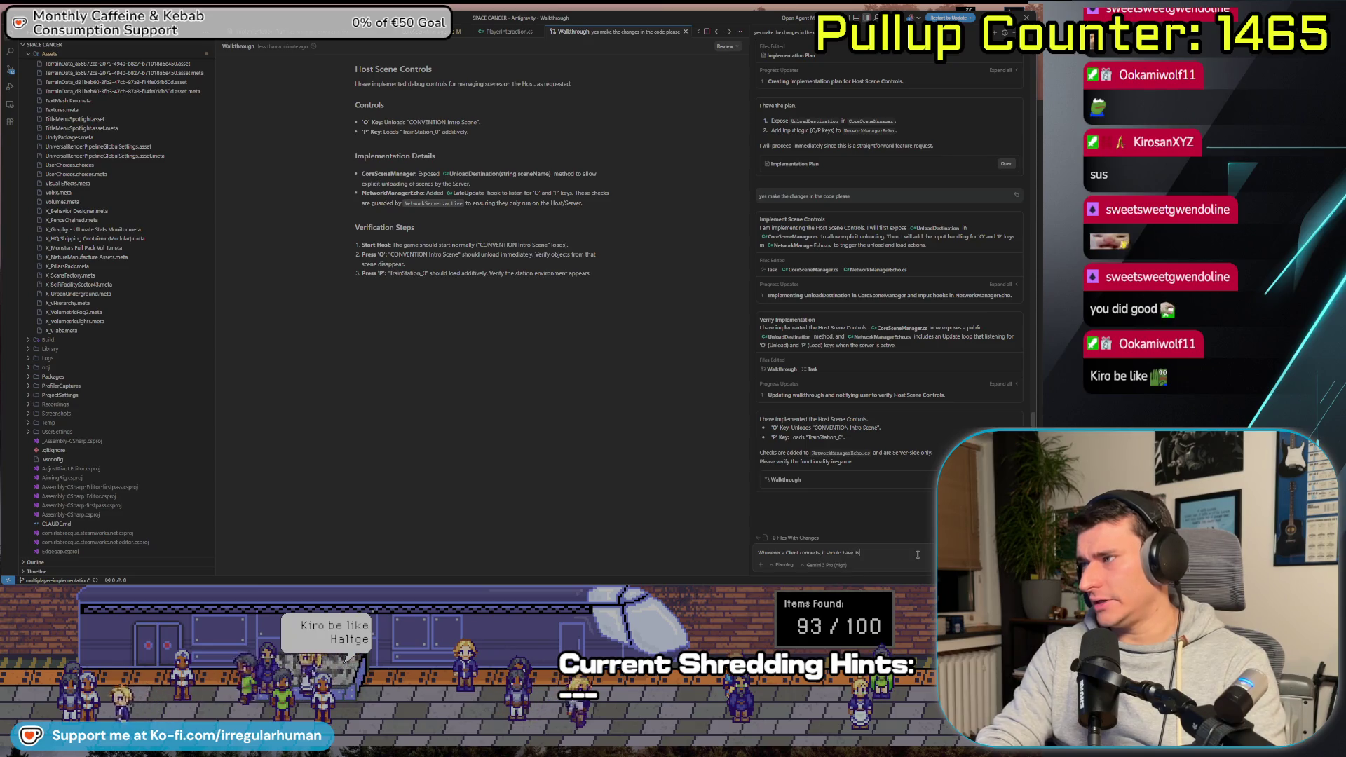
{"action": "type", "text": " Player prefab spawn"}
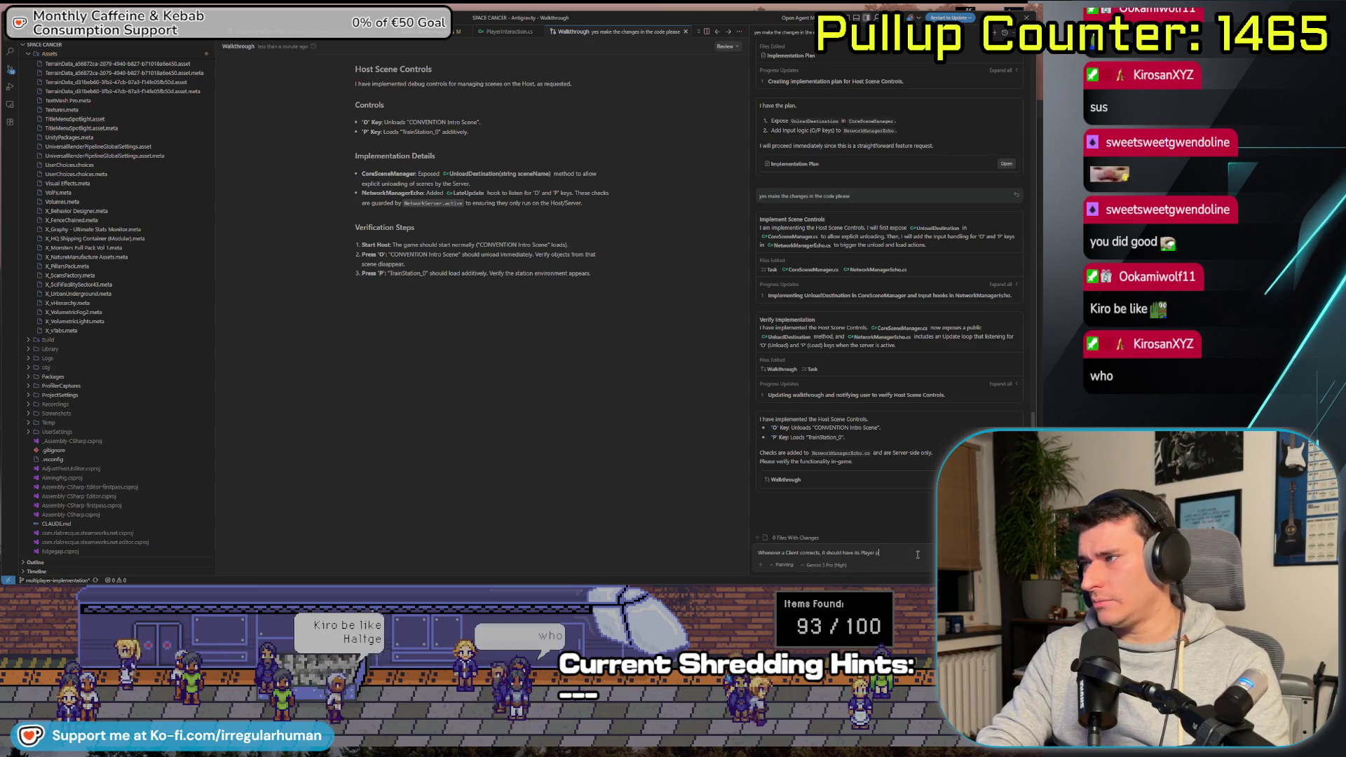
{"action": "type", "text": "ed in the CDR"}
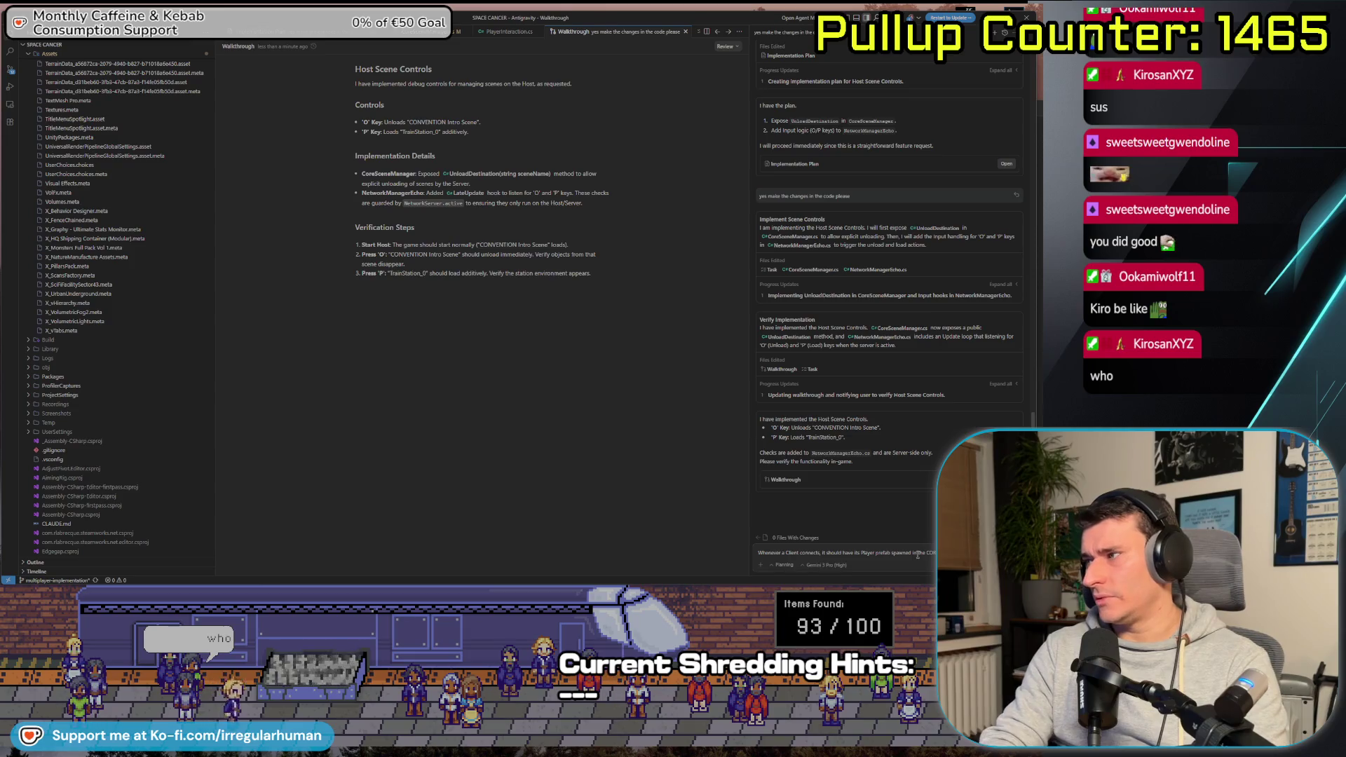
Finish and send the request that players spawn in the CORE SCENE, kept as primary scene
{"action": "type", "text": "prefab spawned in the COR in"}
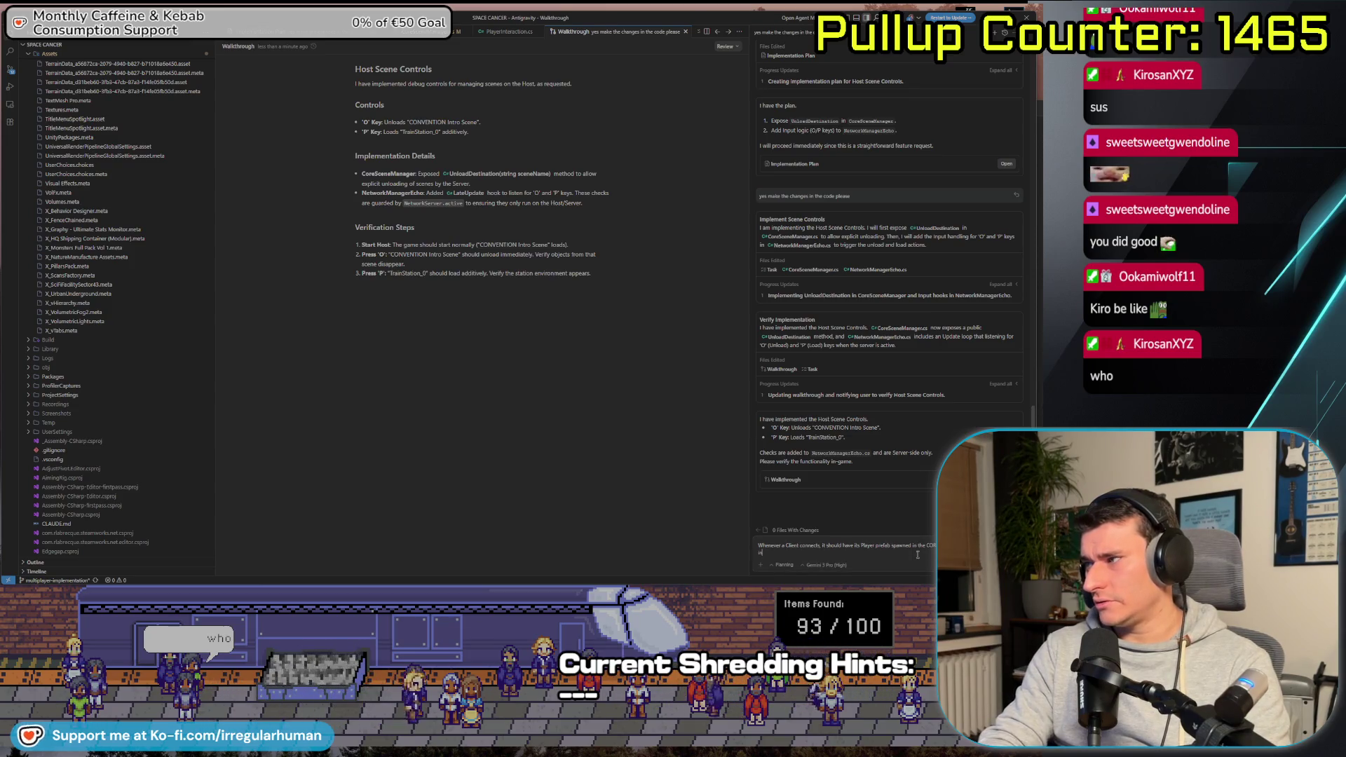
{"action": "type", "text": "volves that the CORE"}
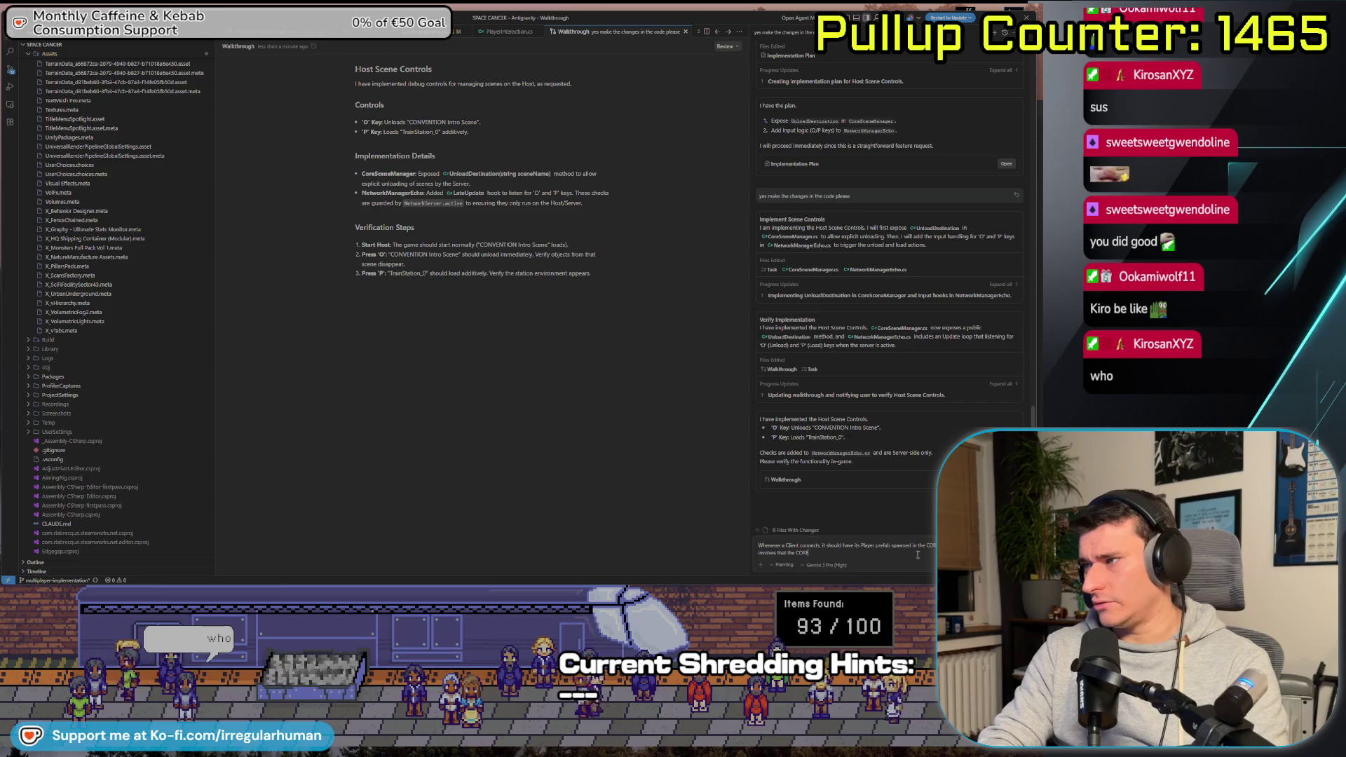
{"action": "type", "text": " SCENE is always the primary sce"}
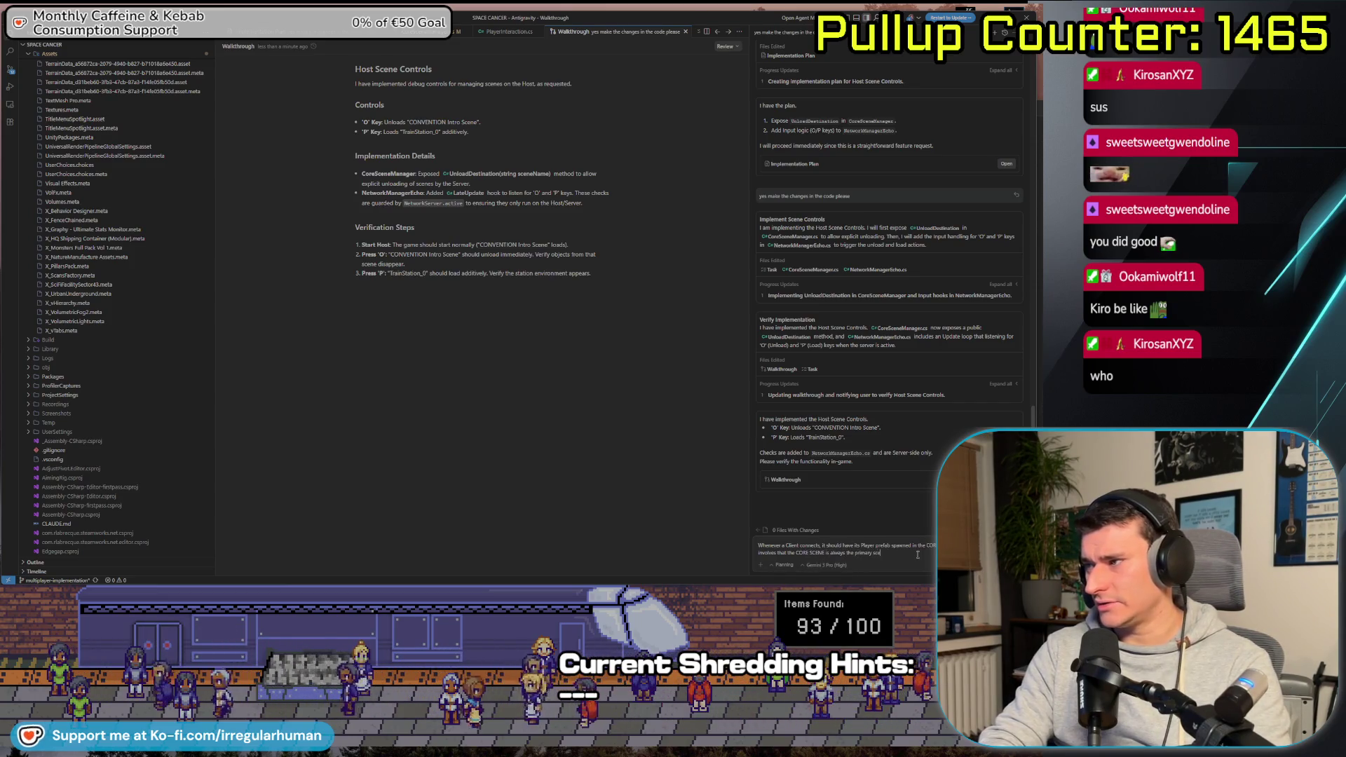
{"action": "type", "text": "ne of the gam"}
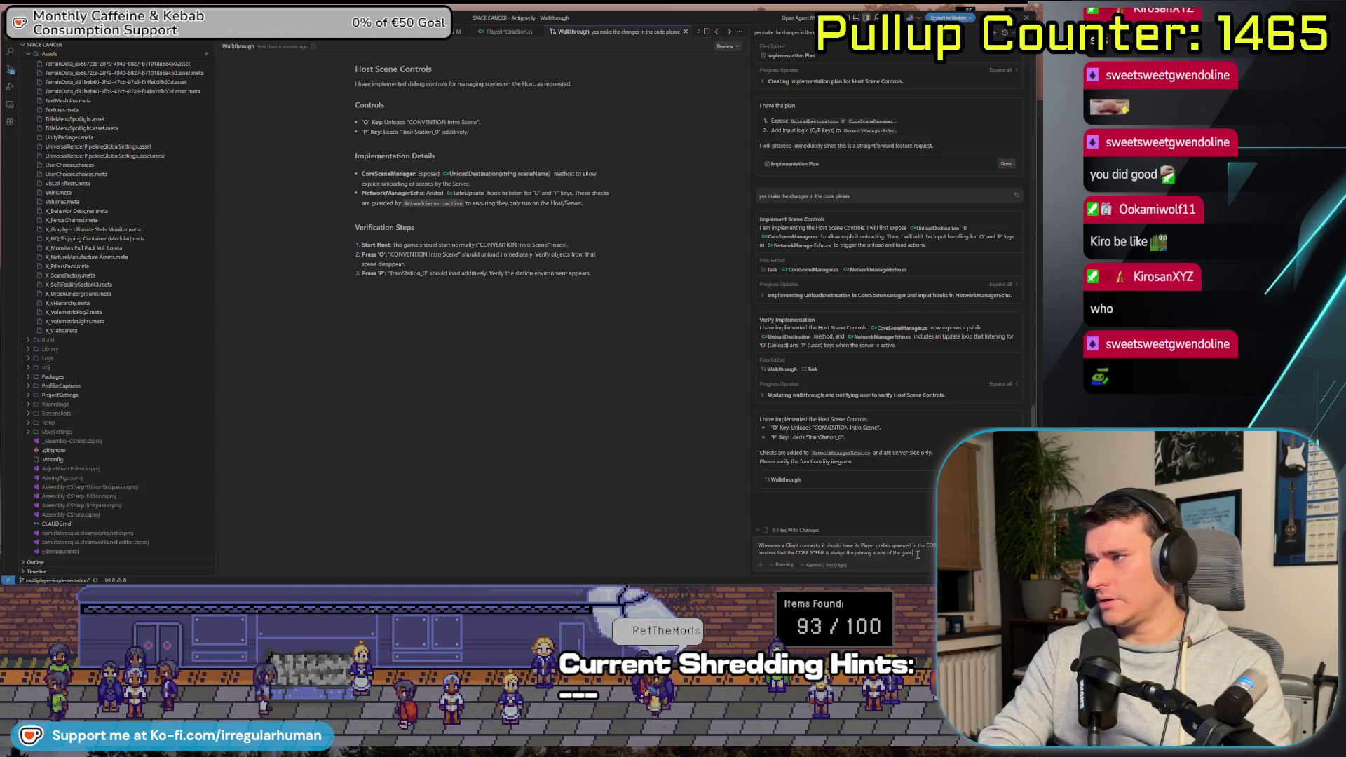
{"action": "type", "text": "e. Ena you"}
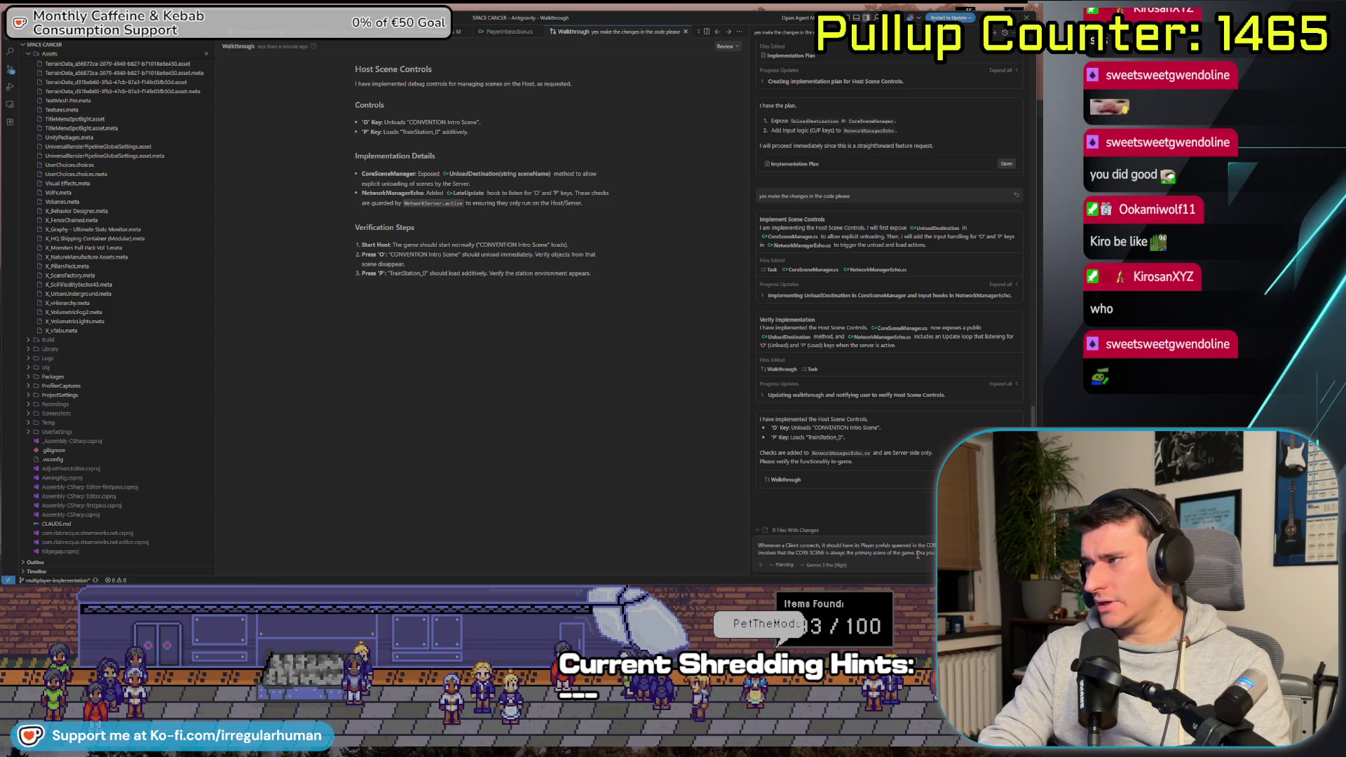
{"action": "key", "text": "Return"}
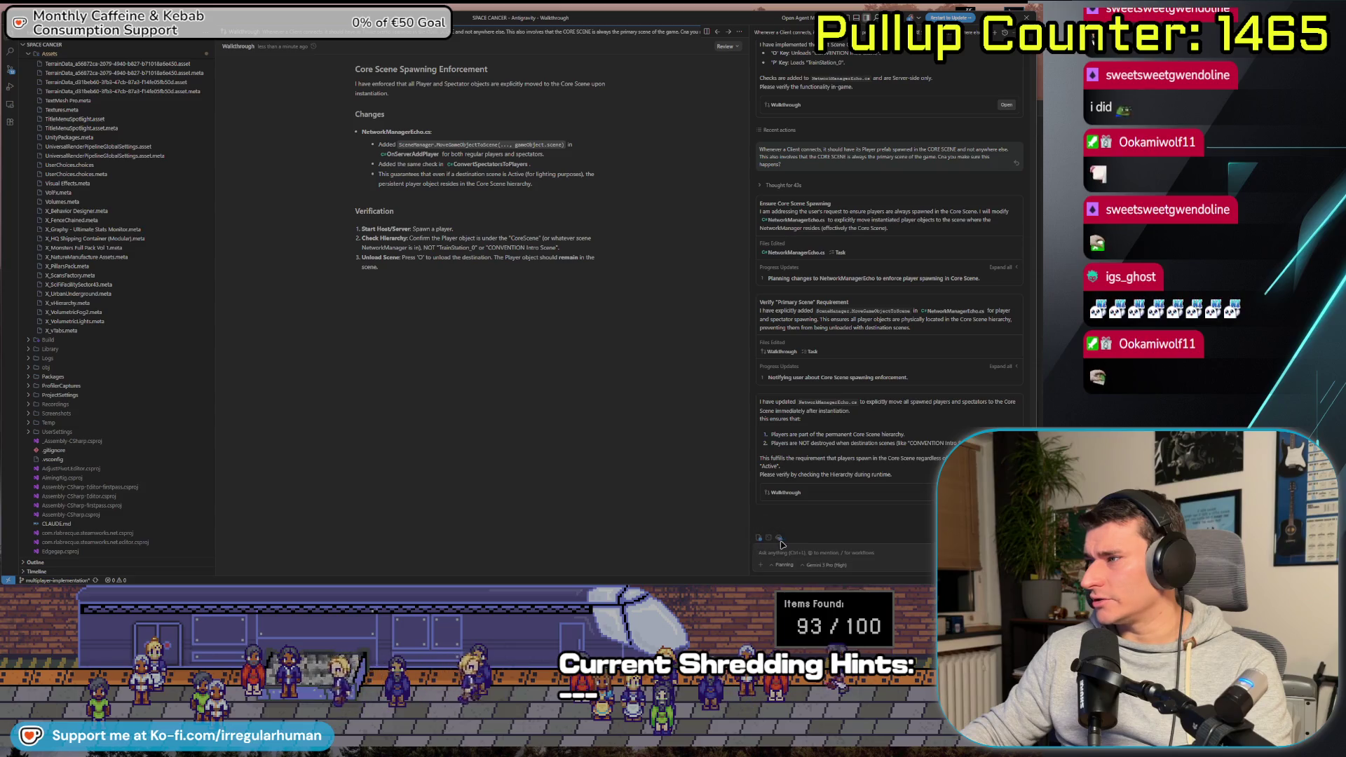
Expand '3 Files With Changes' and open NetworkManagerEcho.cs's pending MoveGameObjectToScene edits
{"action": "left_click", "coordinate": [779, 538]}
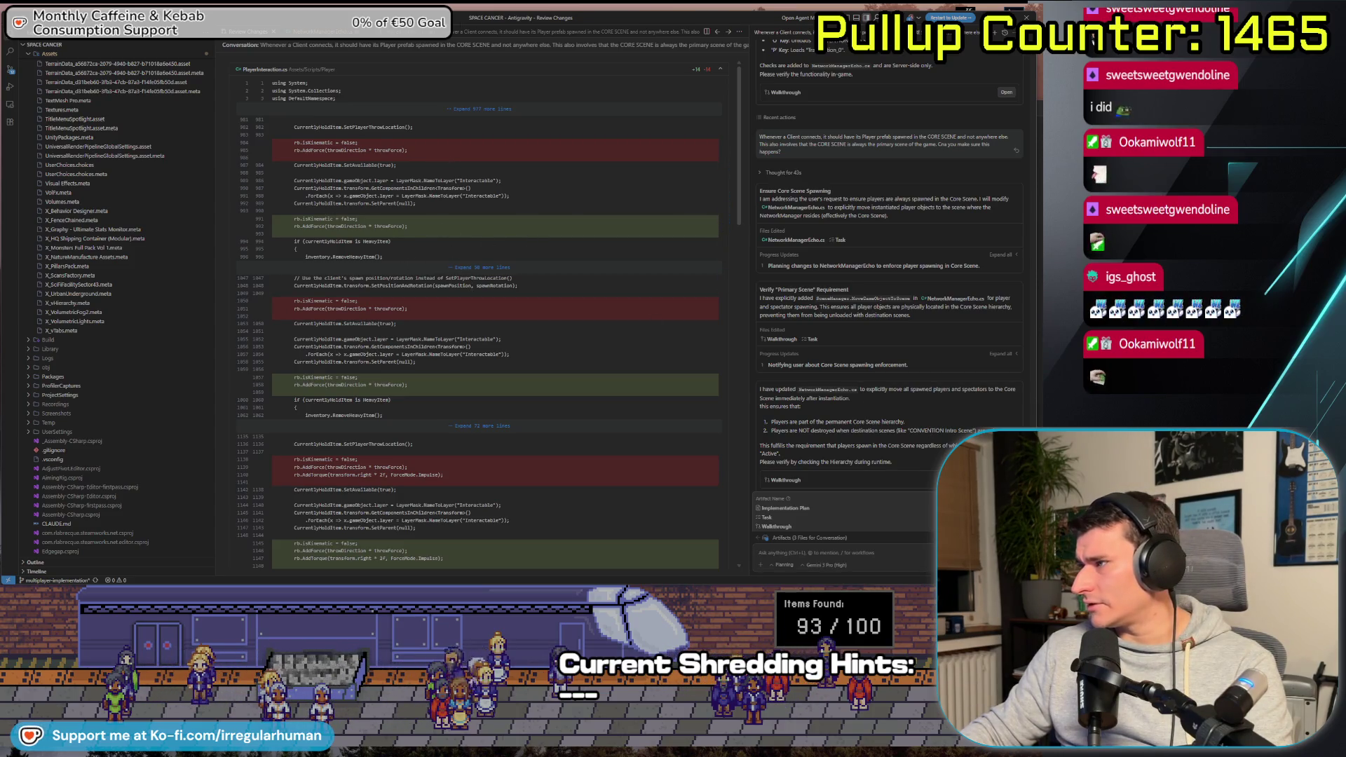
{"action": "left_click", "coordinate": [758, 539]}
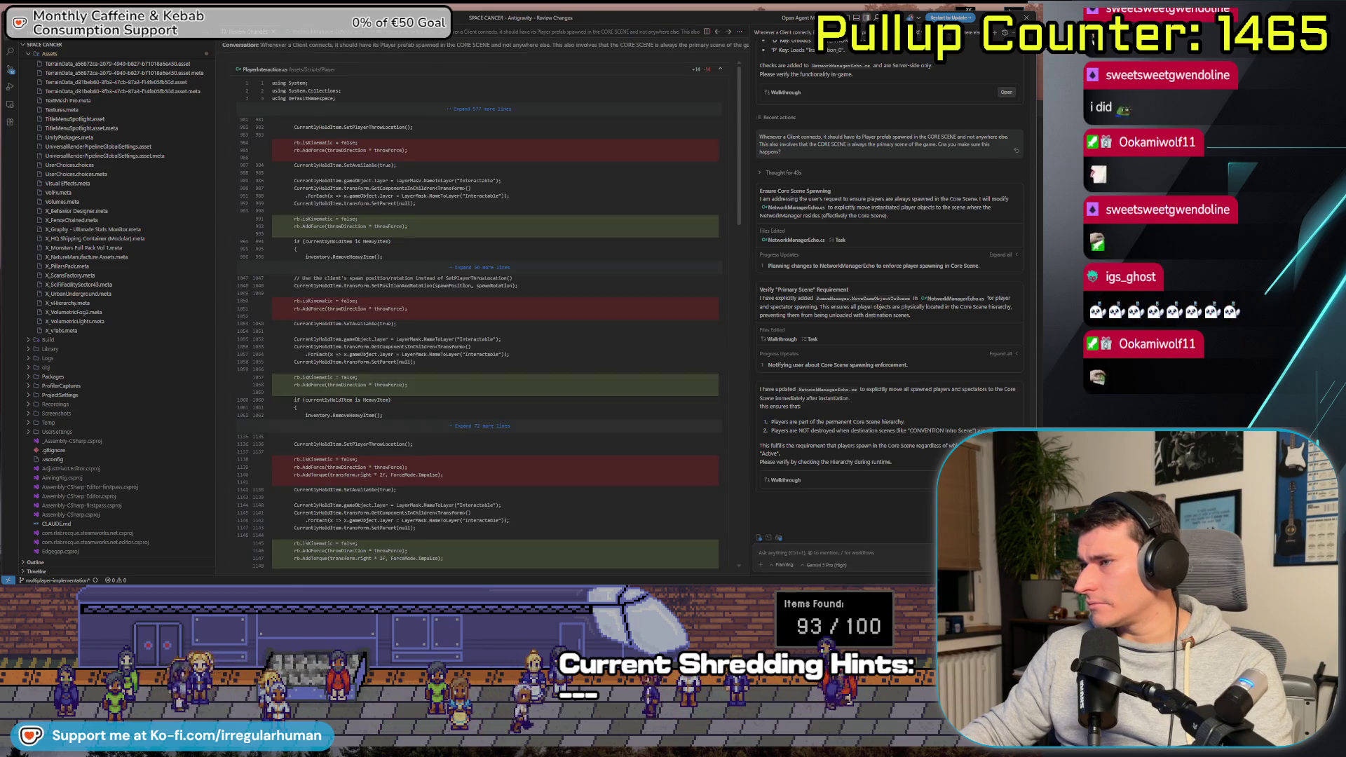
{"action": "left_click", "coordinate": [758, 538]}
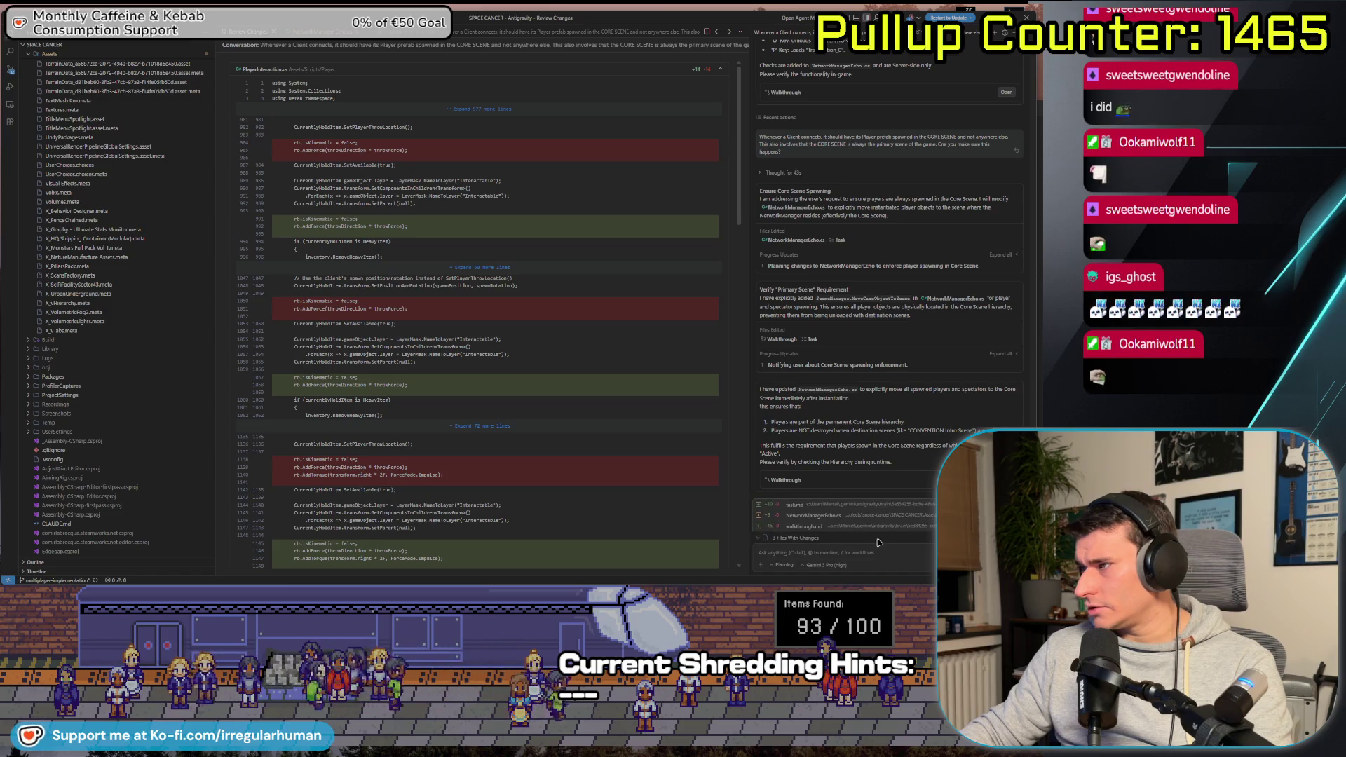
{"action": "left_click", "coordinate": [846, 521]}
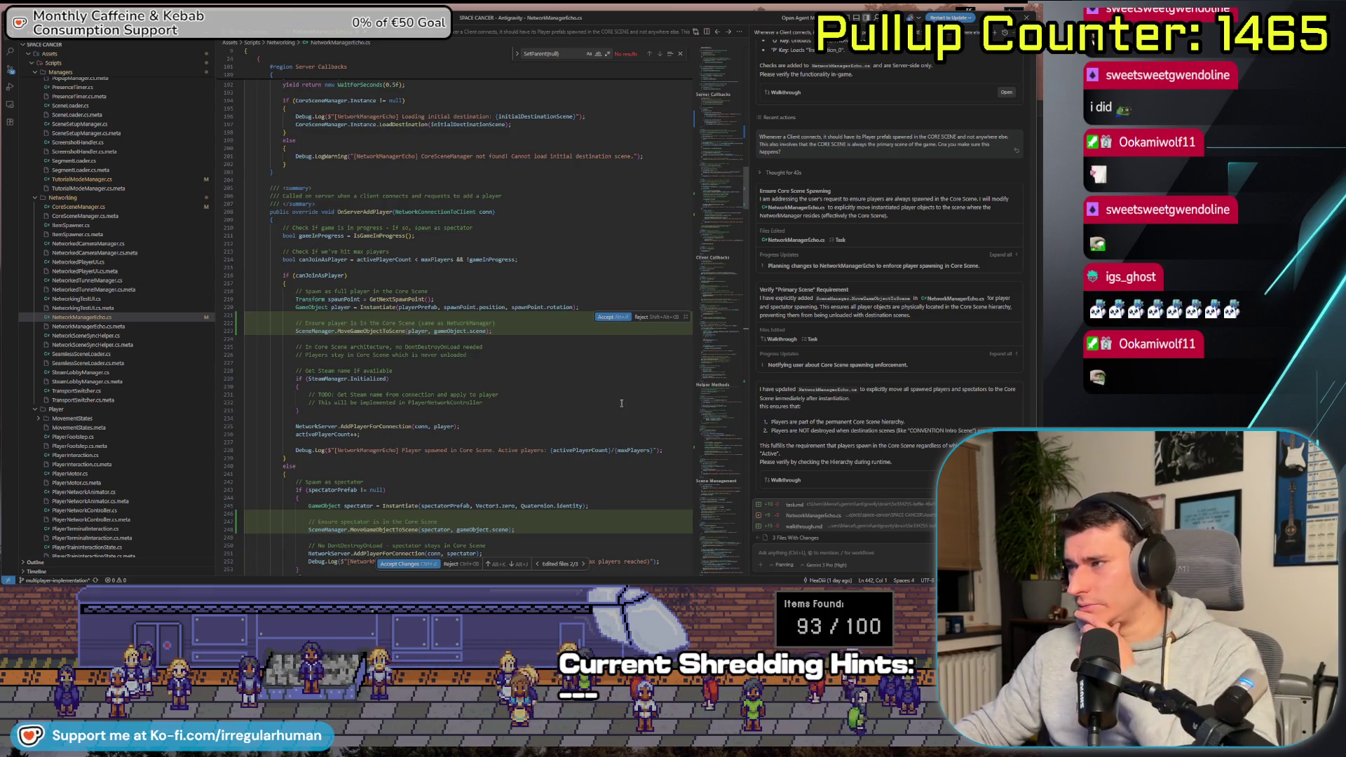
Glance at the agent's task.md plan, then read through the NetworkManagerEcho.cs diff
{"action": "left_click", "coordinate": [846, 506]}
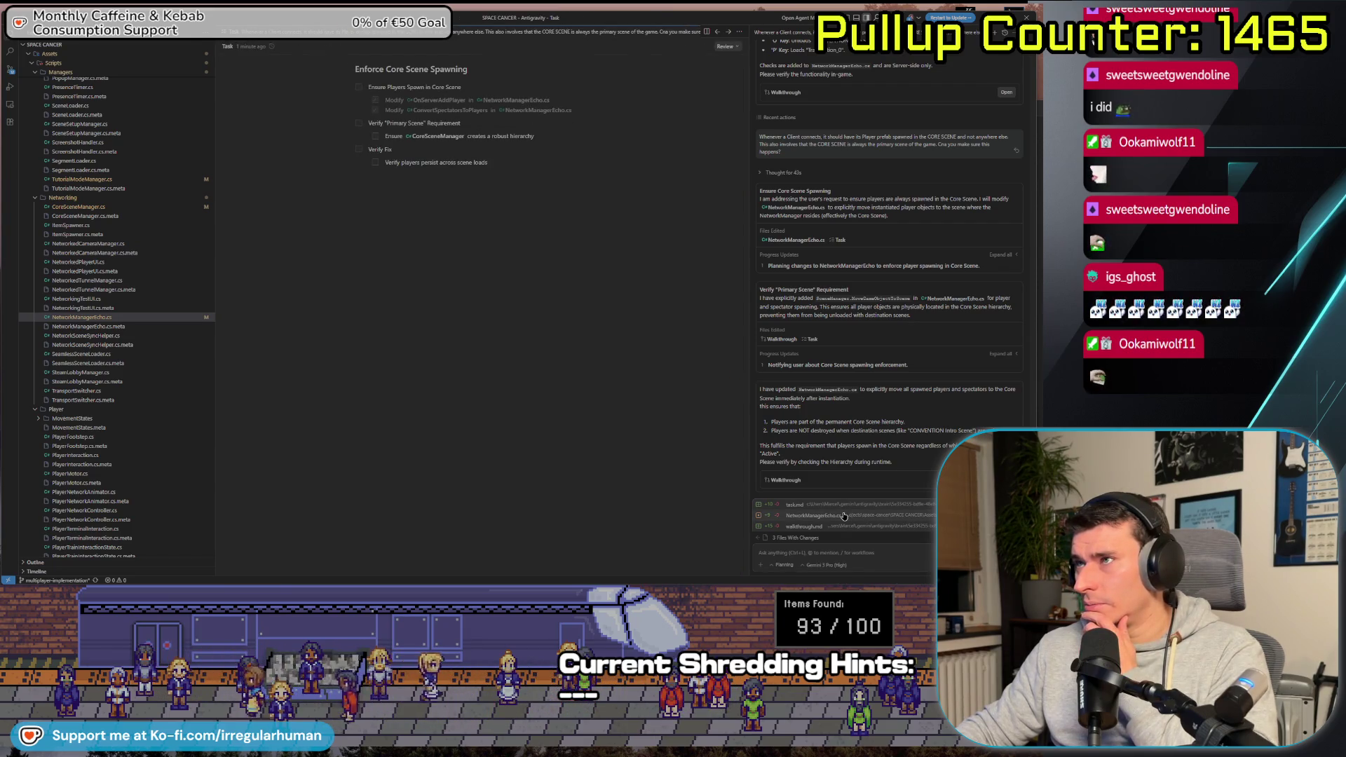
{"action": "left_click", "coordinate": [844, 517]}
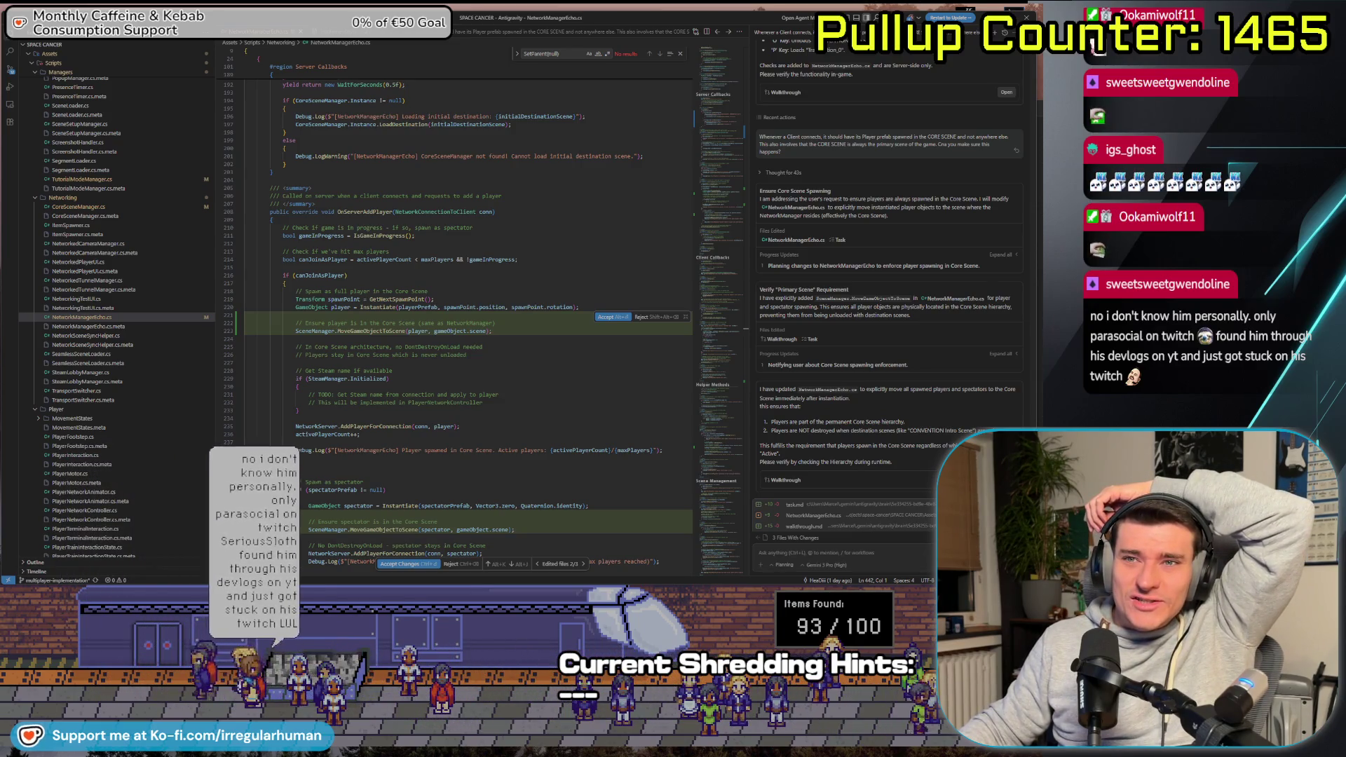
{"action": "scroll", "coordinate": [483, 392], "scroll_direction": "down", "scroll_amount": 2}
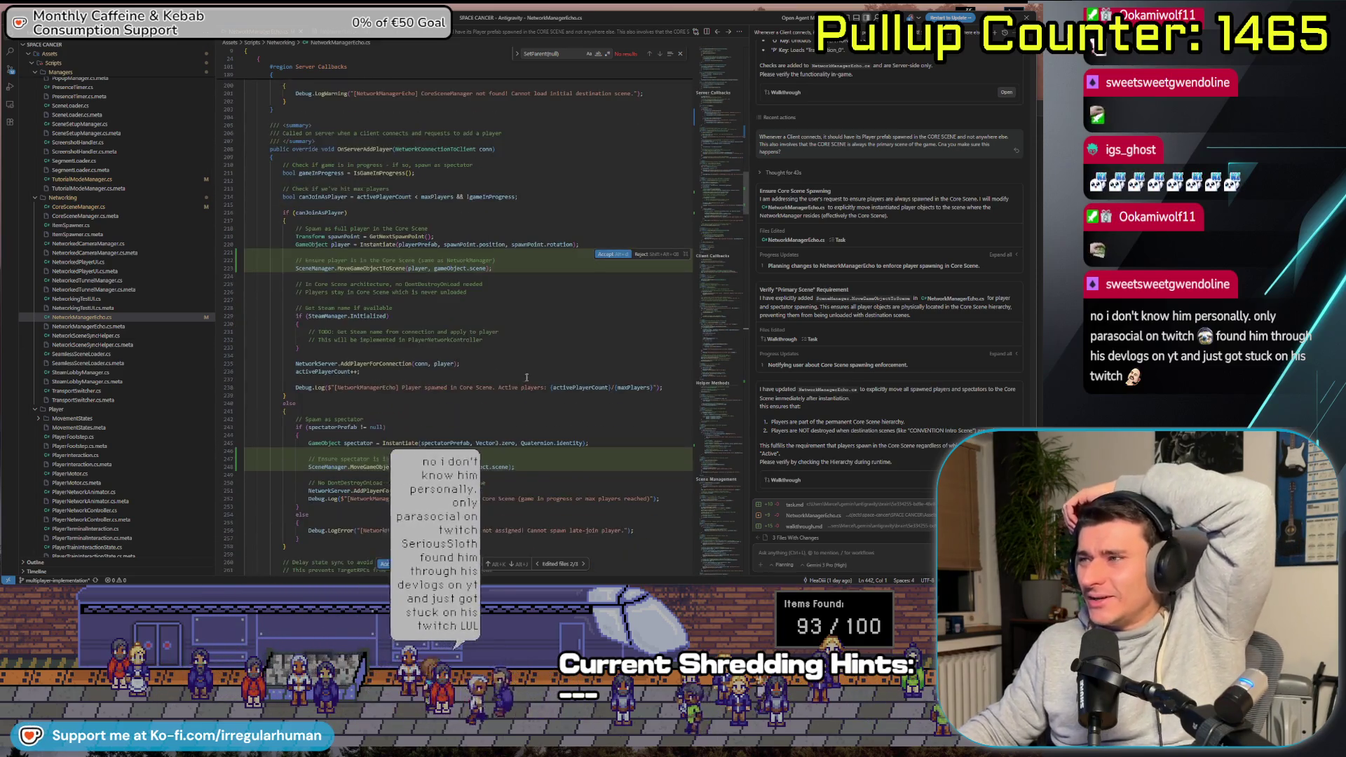
{"action": "scroll", "coordinate": [501, 351], "scroll_direction": "down", "scroll_amount": 3}
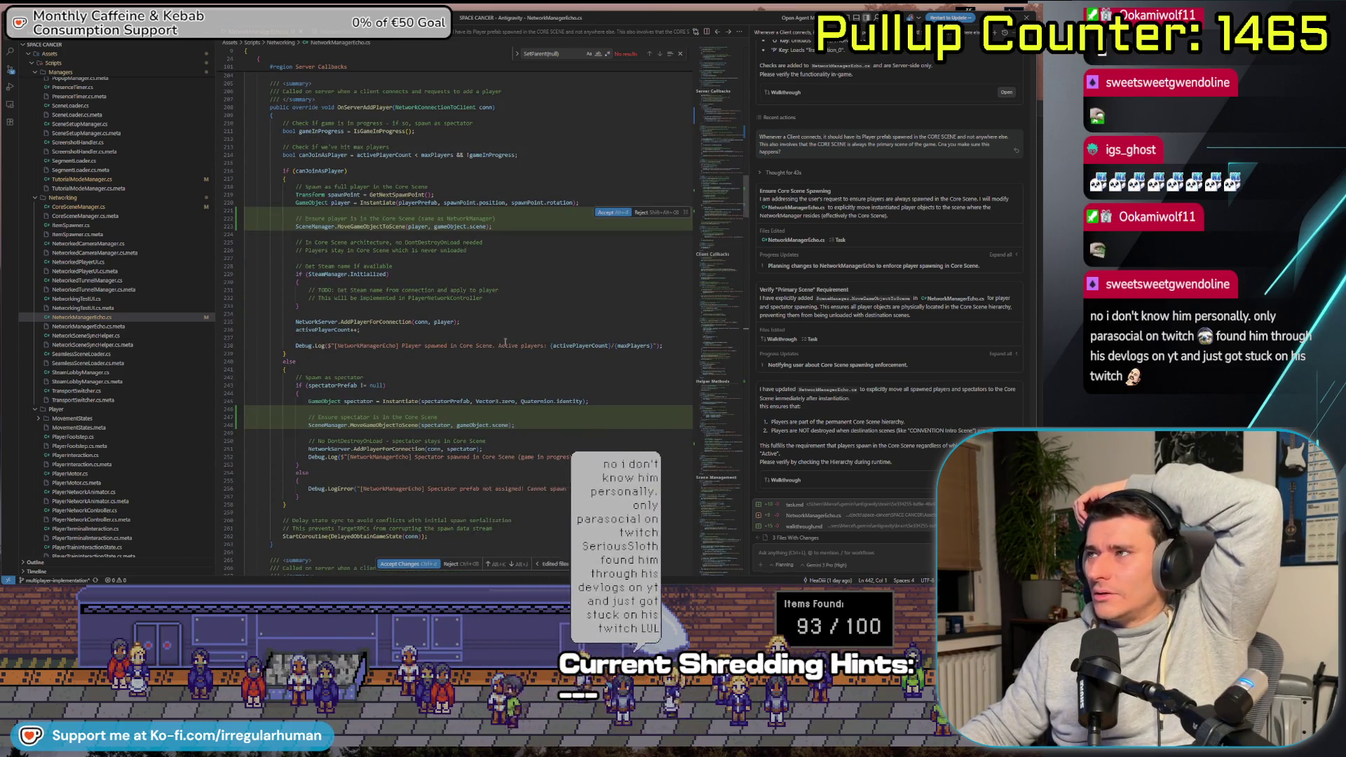
{"action": "scroll", "coordinate": [596, 330], "scroll_direction": "down", "scroll_amount": 1}
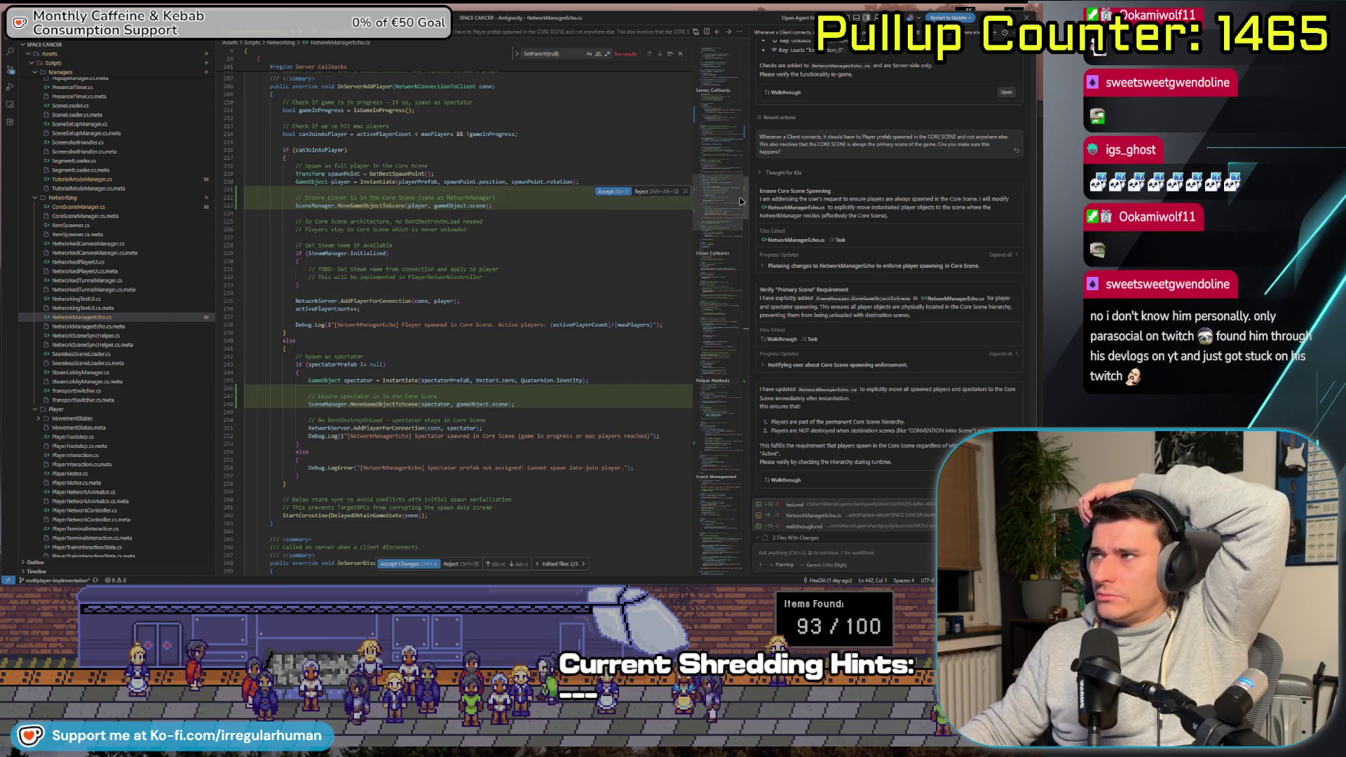
{"action": "scroll", "coordinate": [731, 200], "scroll_direction": "up", "scroll_amount": 1}
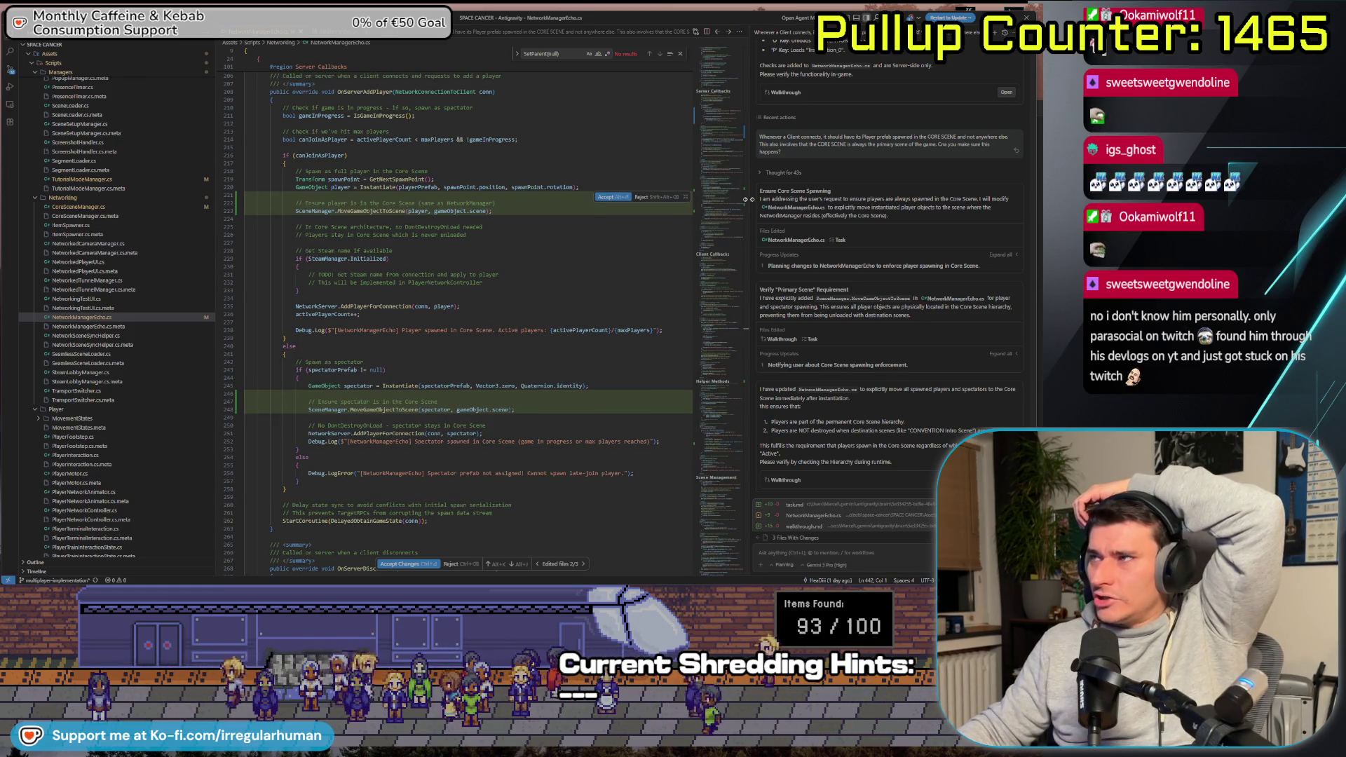
{"action": "scroll", "coordinate": [749, 202], "scroll_direction": "down", "scroll_amount": 1}
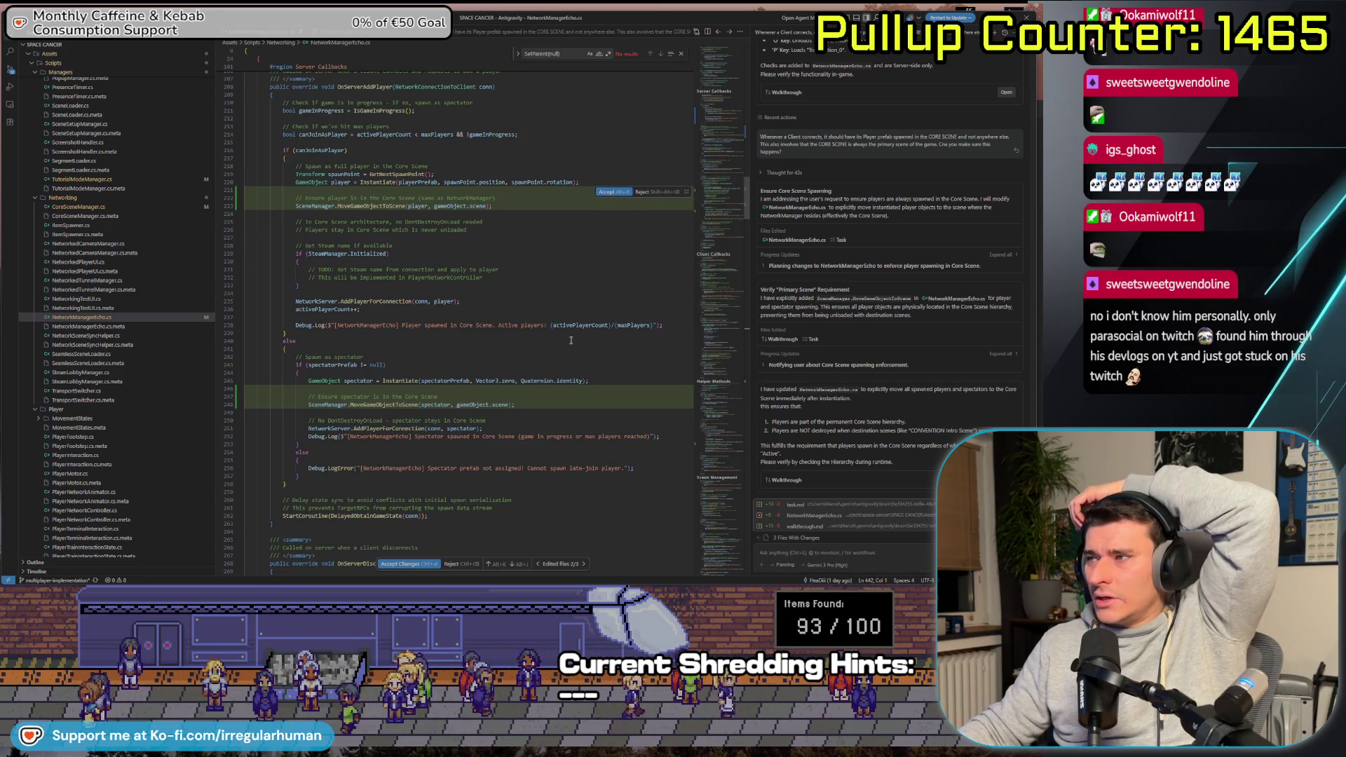
{"action": "scroll", "coordinate": [565, 333], "scroll_direction": "down", "scroll_amount": 2}
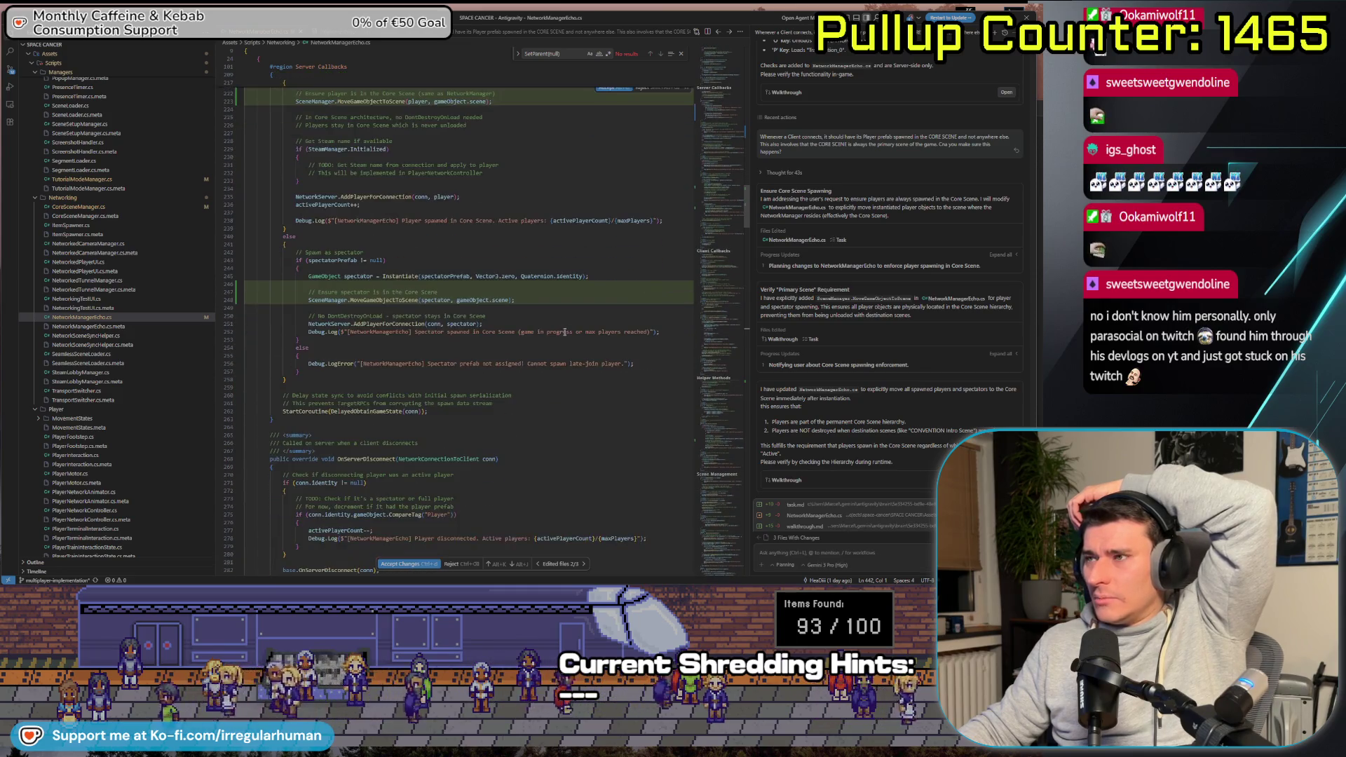
{"action": "scroll", "coordinate": [565, 333], "scroll_direction": "down", "scroll_amount": 2}
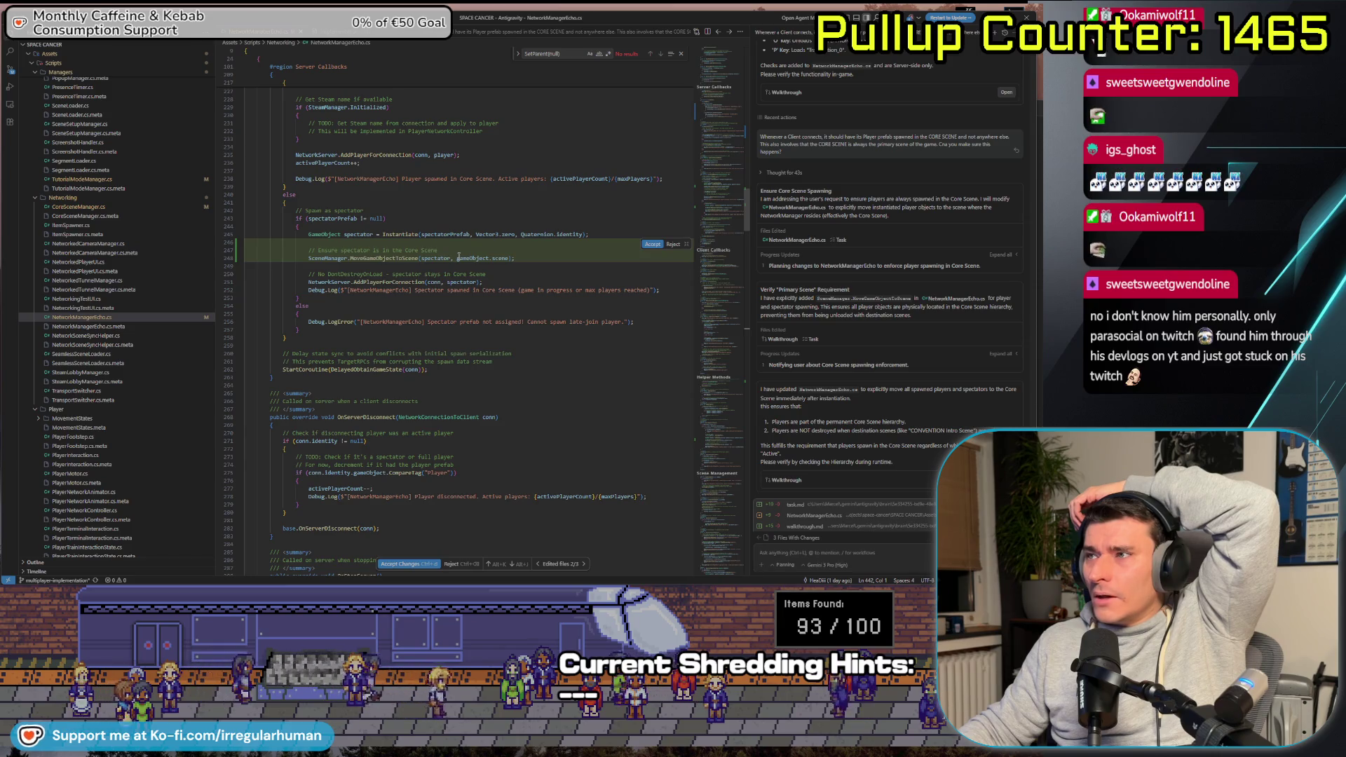
Inspect the spectator's MoveGameObjectToScene call and accept the NetworkManagerEcho.cs changes
{"action": "left_click_drag", "start_coordinate": [503, 258], "coordinate": [504, 253]}
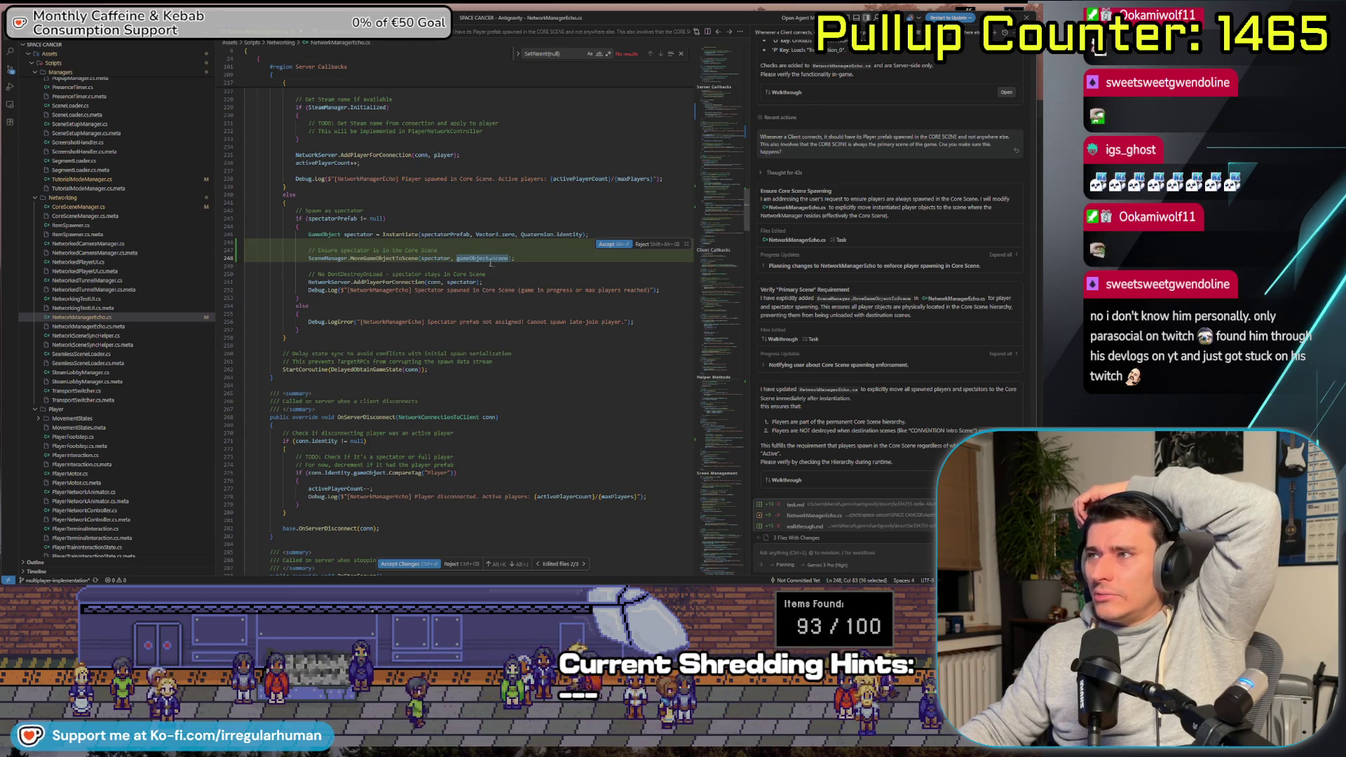
{"action": "scroll", "coordinate": [572, 294], "scroll_direction": "down", "scroll_amount": 1}
{"action": "scroll", "coordinate": [572, 294], "scroll_direction": "up", "scroll_amount": 6}
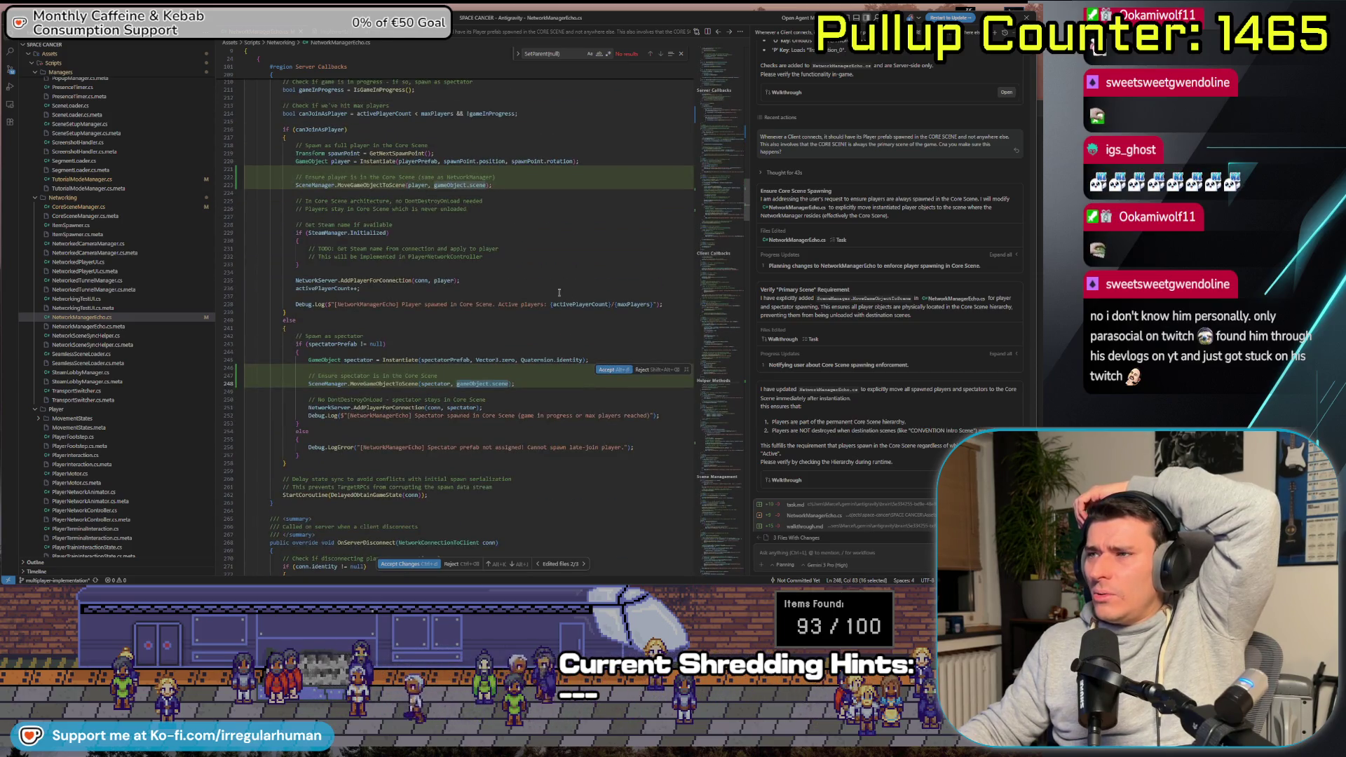
{"action": "scroll", "coordinate": [451, 266], "scroll_direction": "up", "scroll_amount": 5}
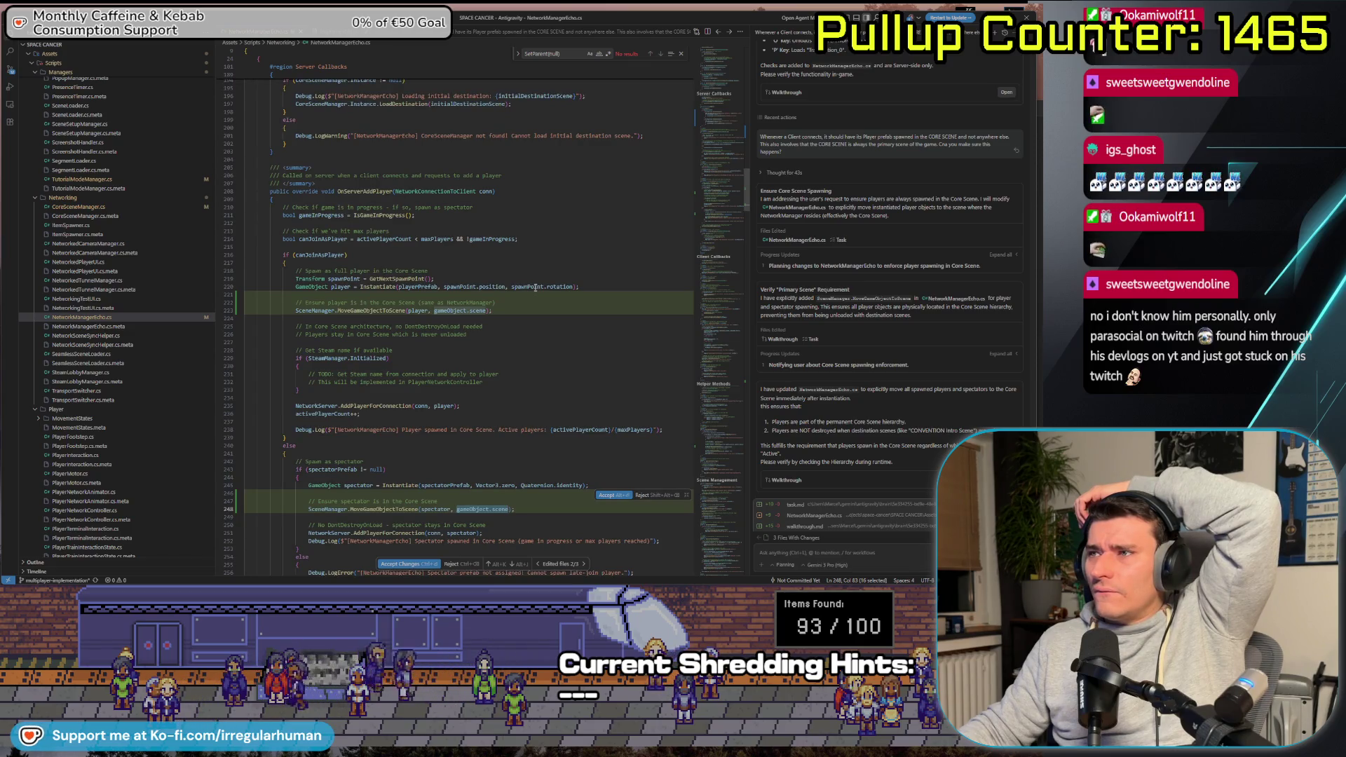
{"action": "scroll", "coordinate": [536, 287], "scroll_direction": "down", "scroll_amount": 3}
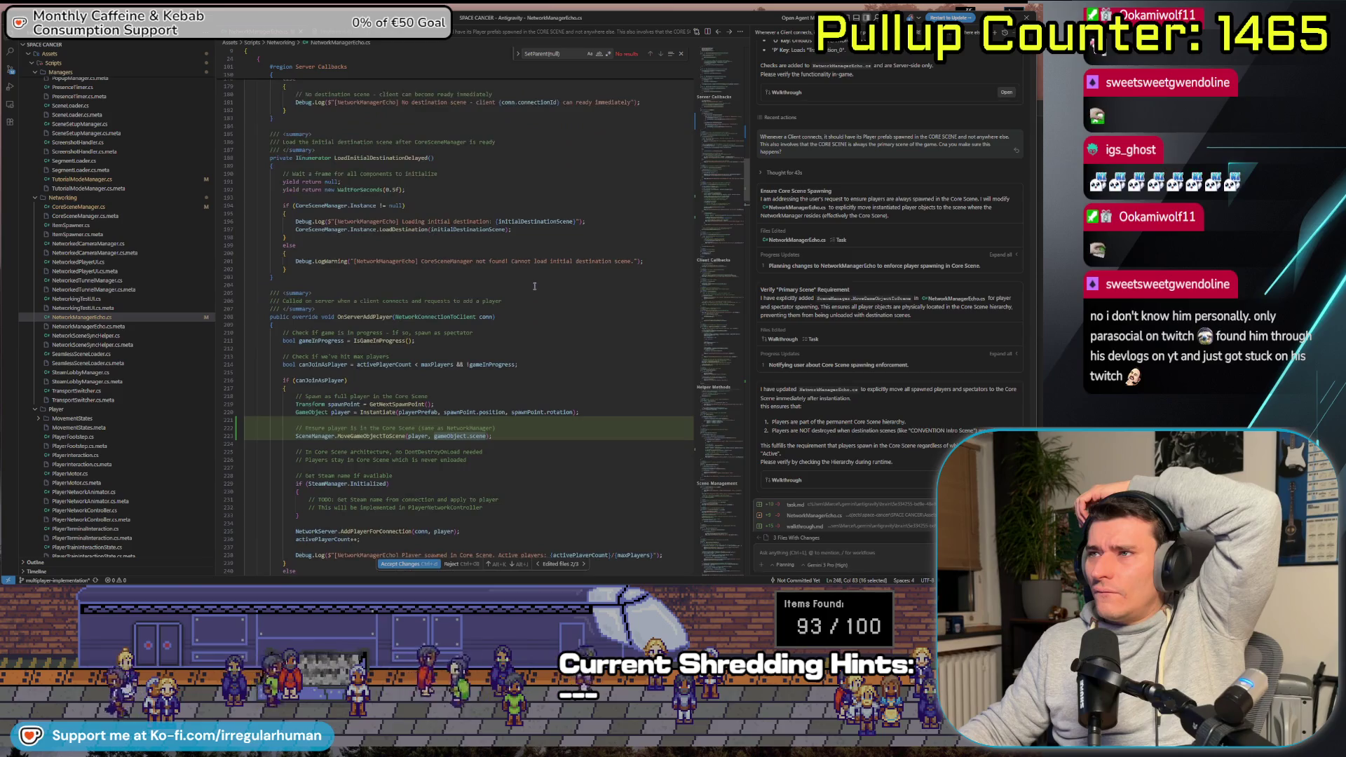
{"action": "scroll", "coordinate": [534, 286], "scroll_direction": "down", "scroll_amount": 3}
{"action": "scroll", "coordinate": [534, 285], "scroll_direction": "down", "scroll_amount": 5}
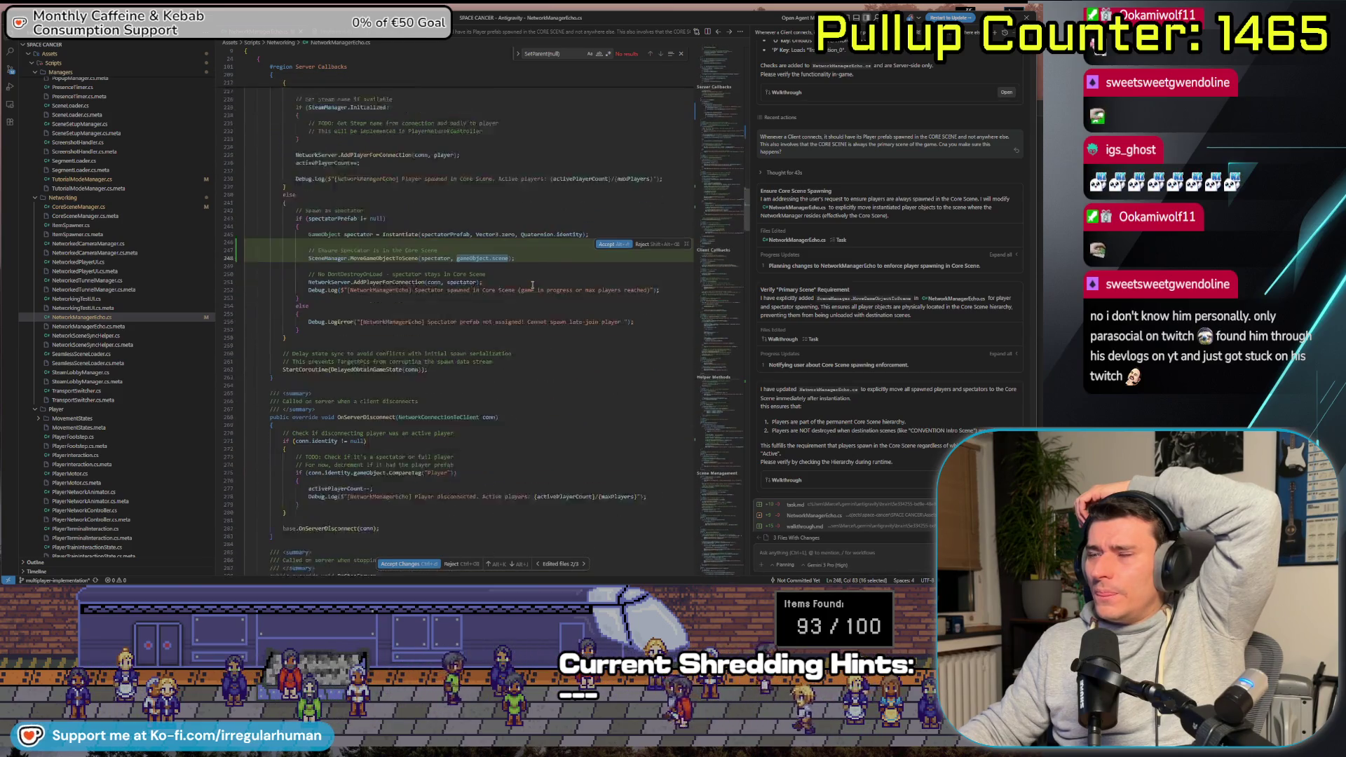
{"action": "left_click", "coordinate": [410, 565]}
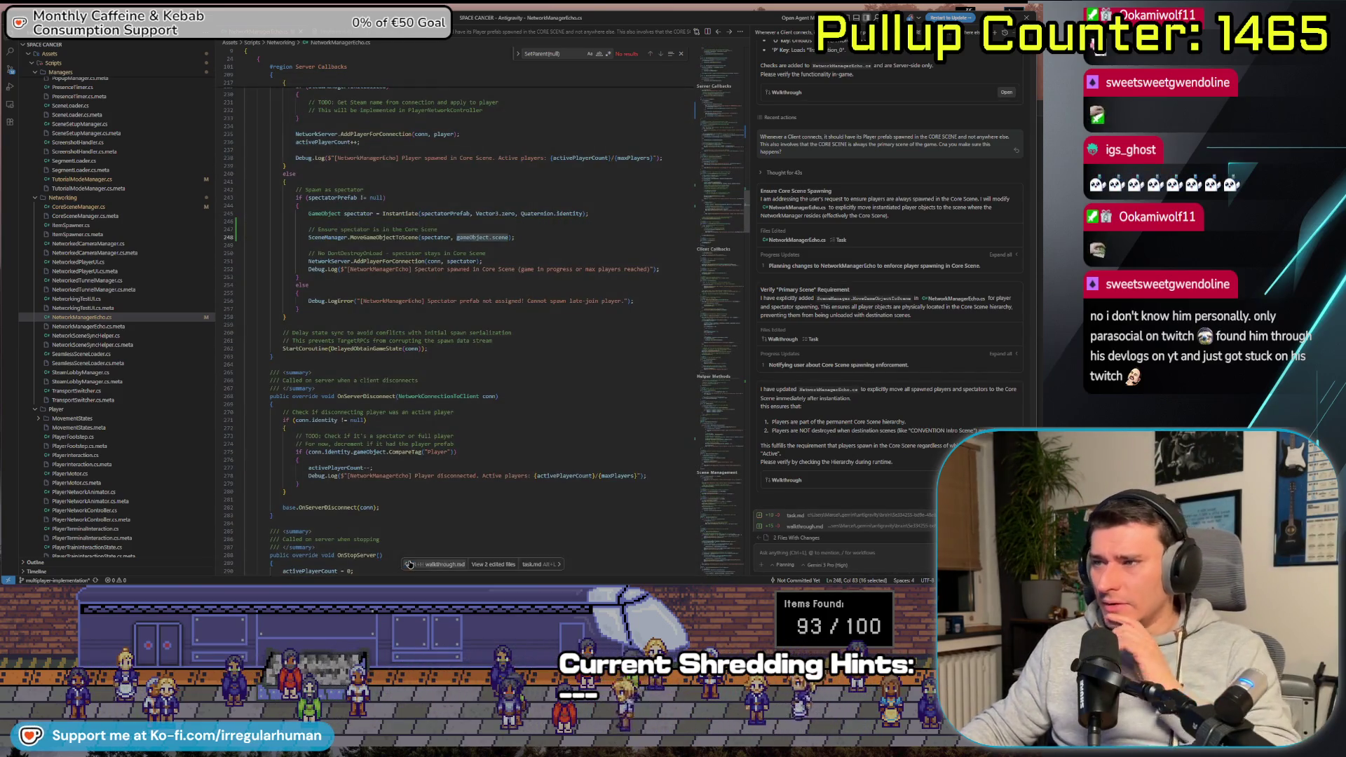
{"action": "scroll", "coordinate": [505, 295], "scroll_direction": "down", "scroll_amount": 4}
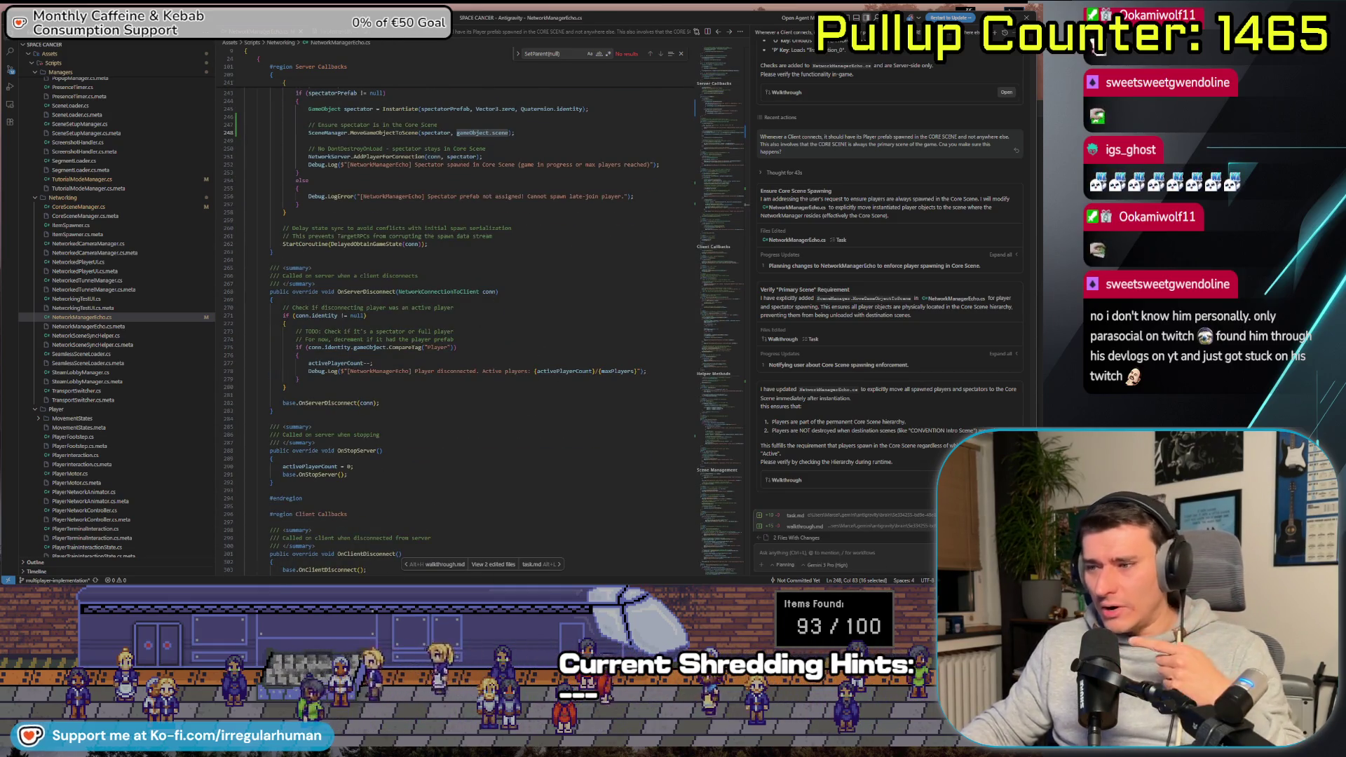
Enter Play mode in Unity, host a game from the lobby, and bring up Player 2
{"action": "key", "text": "alt+Tab"}
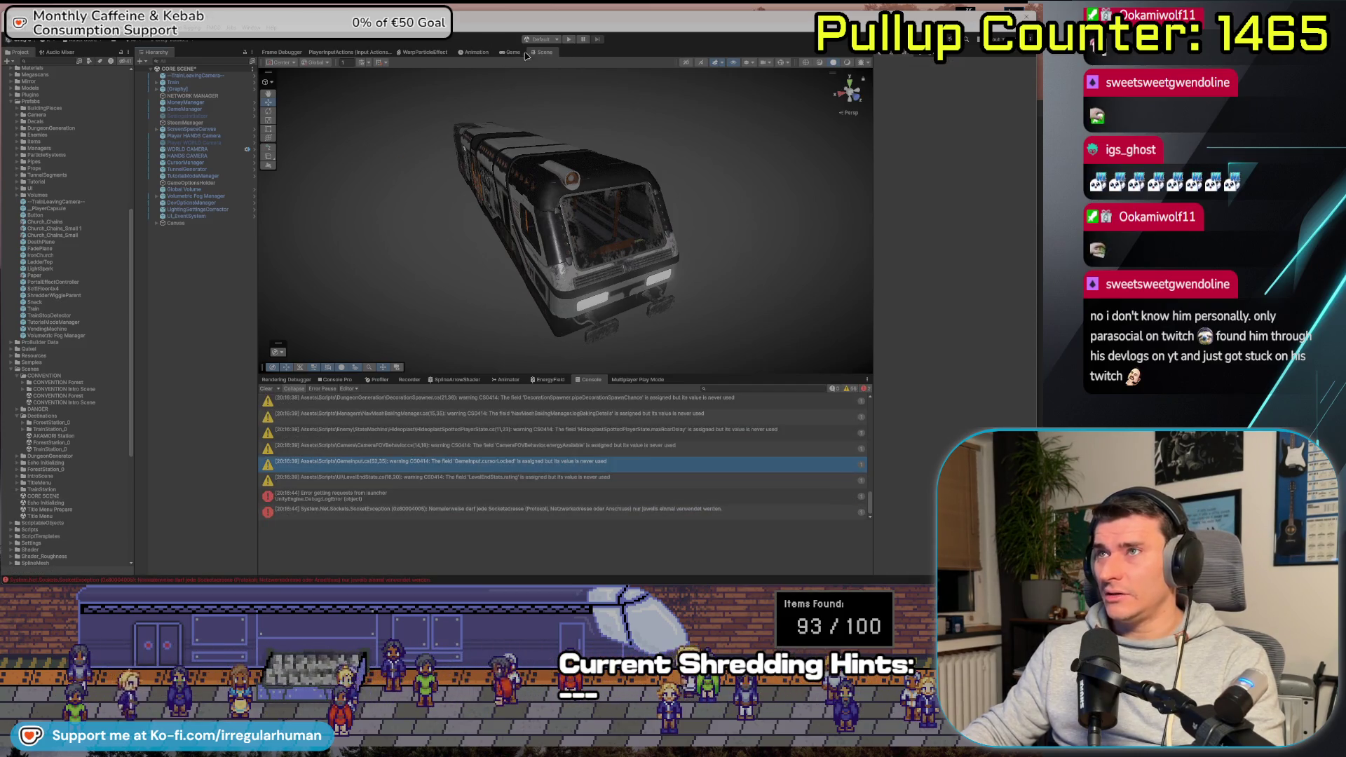
{"action": "left_click", "coordinate": [568, 40]}
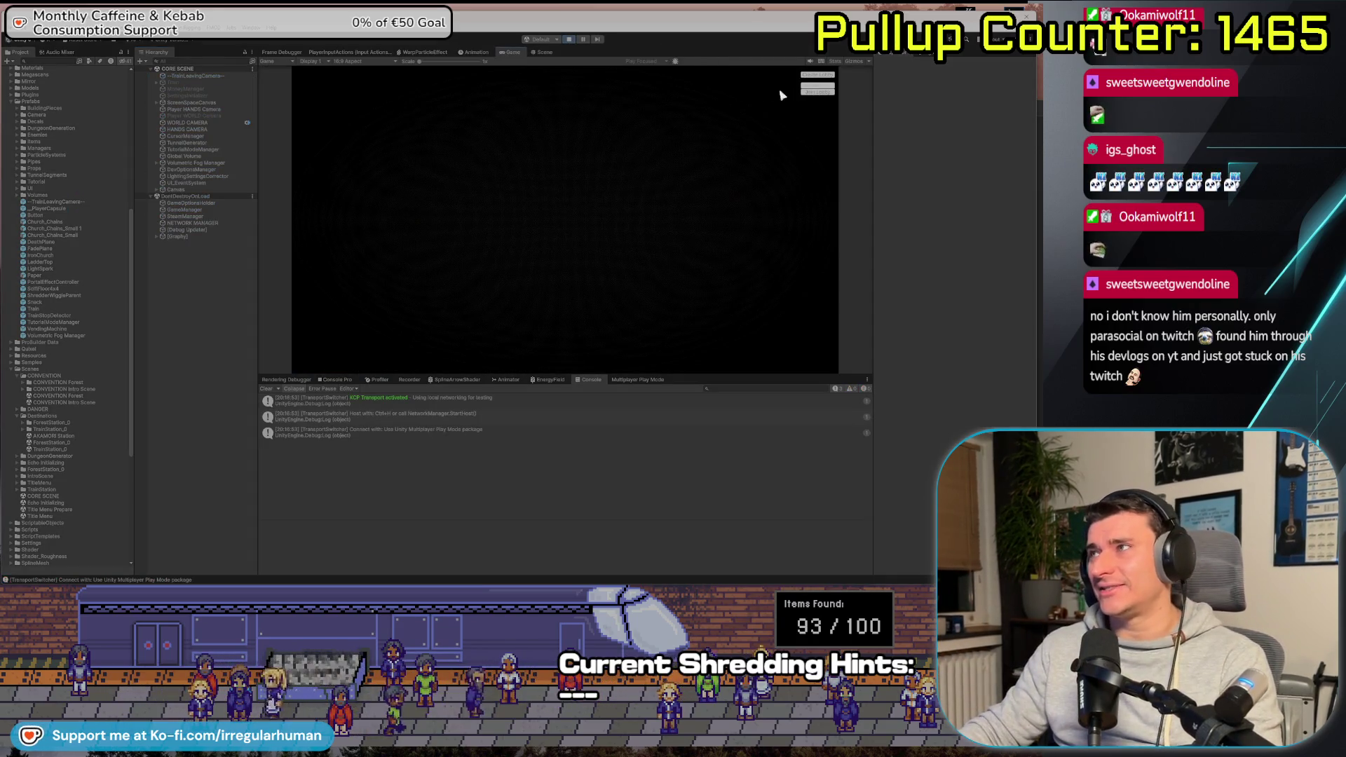
{"action": "left_click", "coordinate": [804, 76]}
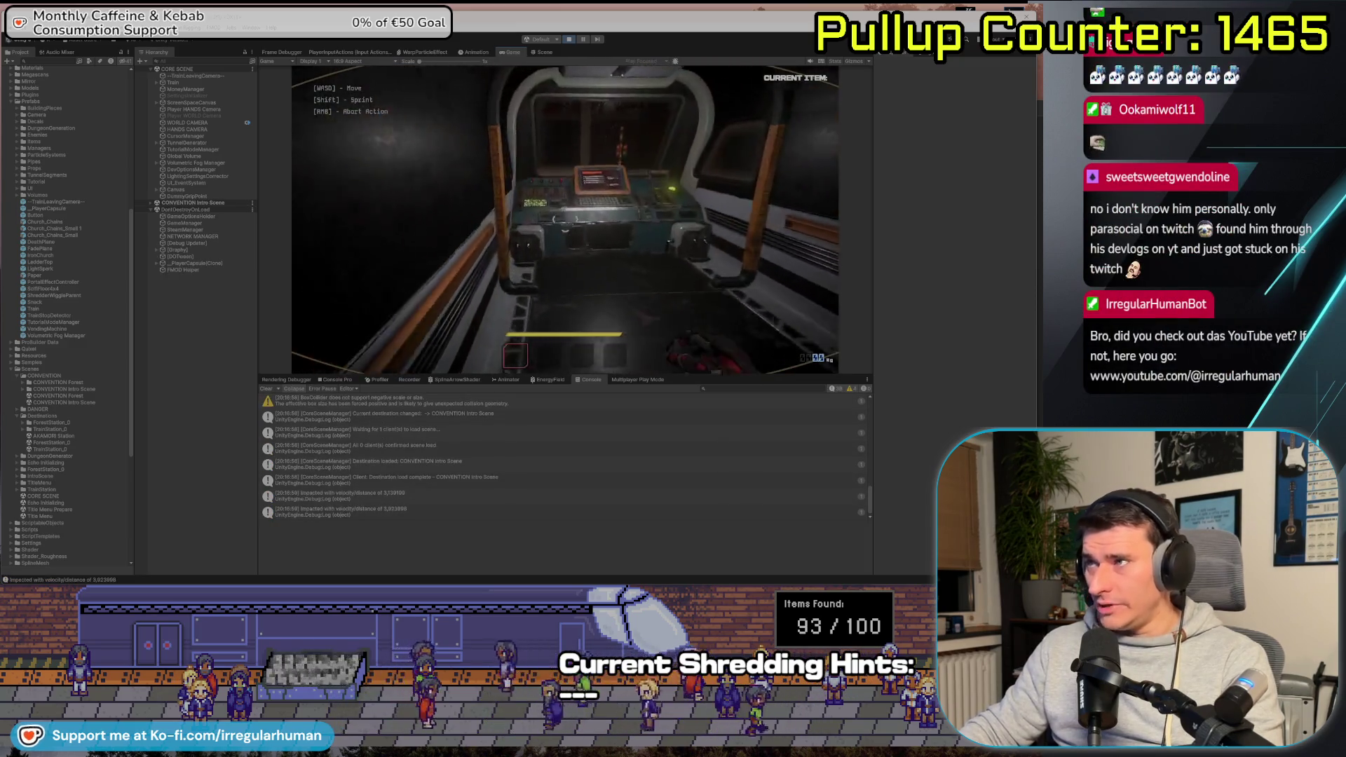
{"action": "key", "text": "alt+Tab"}
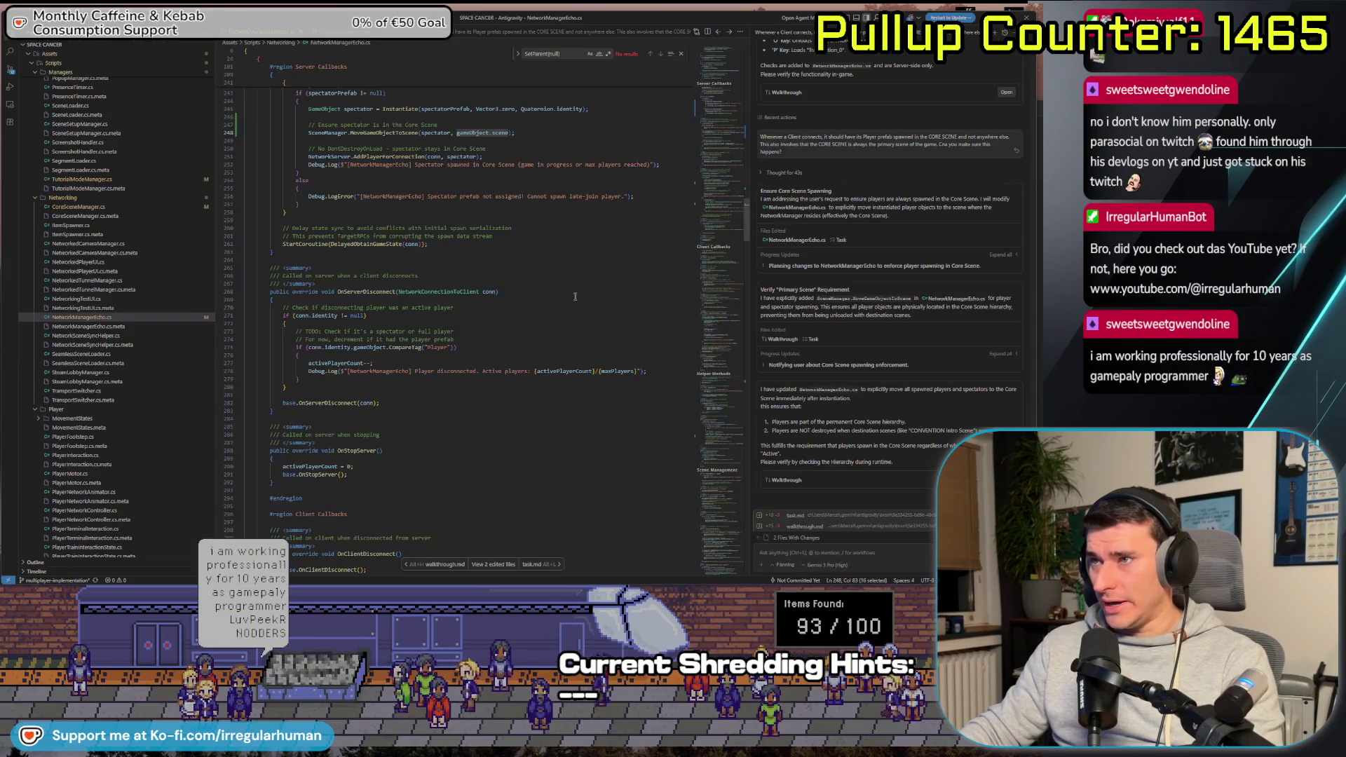
{"action": "key", "text": "alt+Tab"}
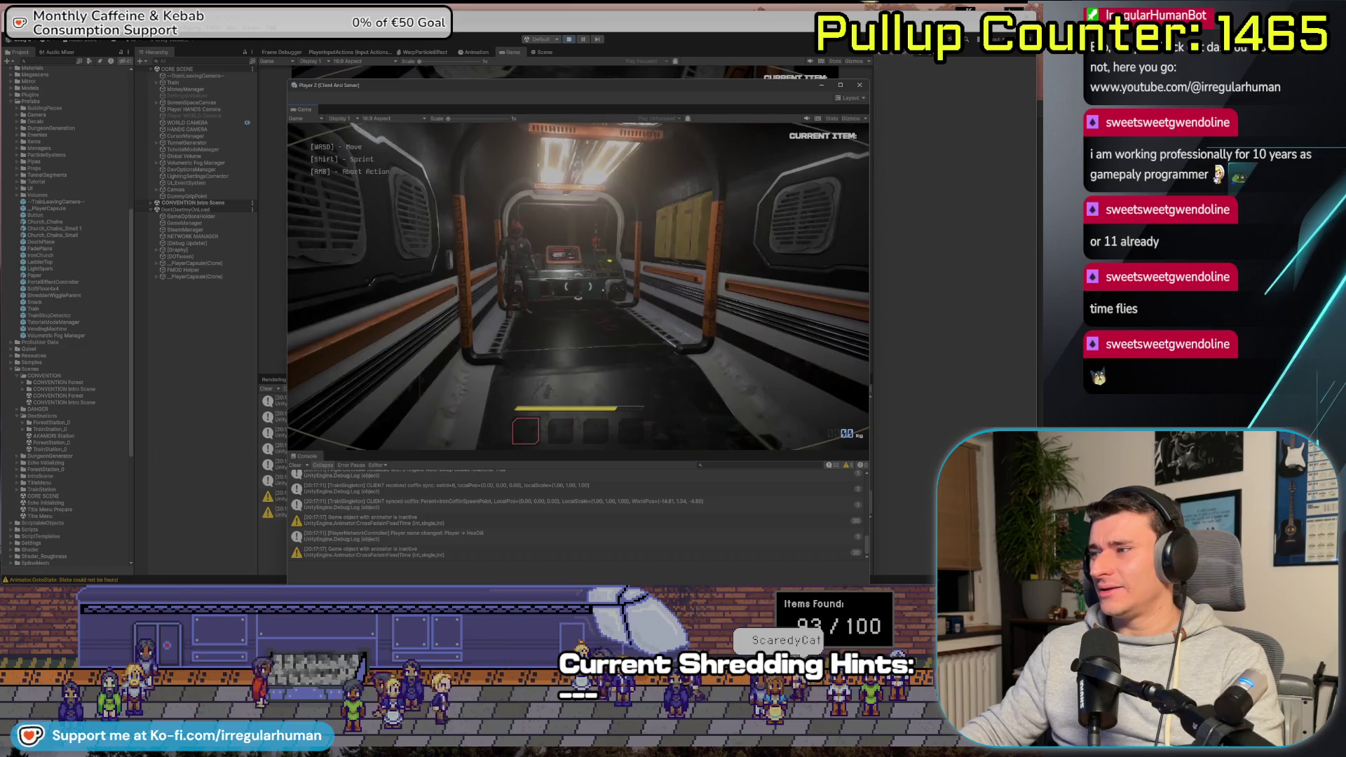
Compare host and Player 2 views in the corridor, then inspect the Mirror sync warning
{"action": "key", "text": "alt+Tab"}
{"action": "left_click", "coordinate": [573, 225]}
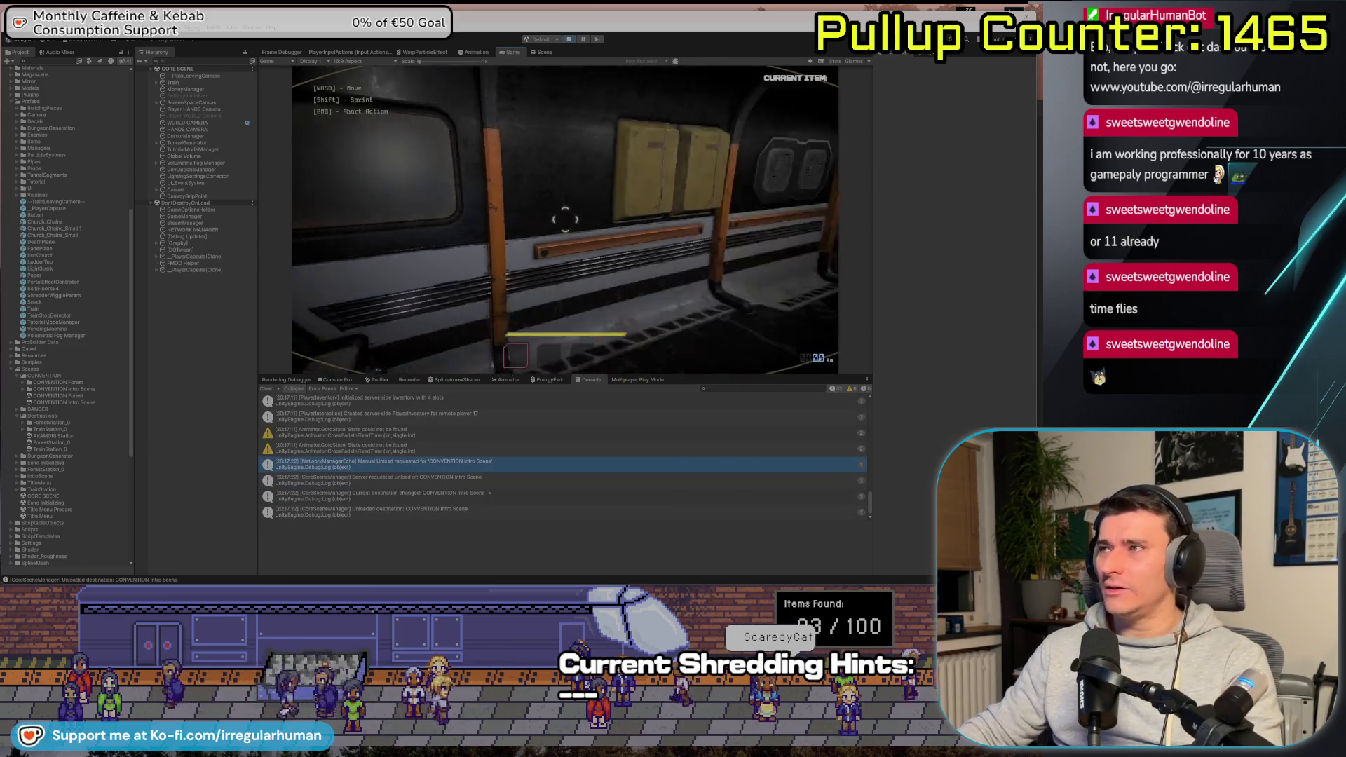
{"action": "key", "text": "alt+Tab"}
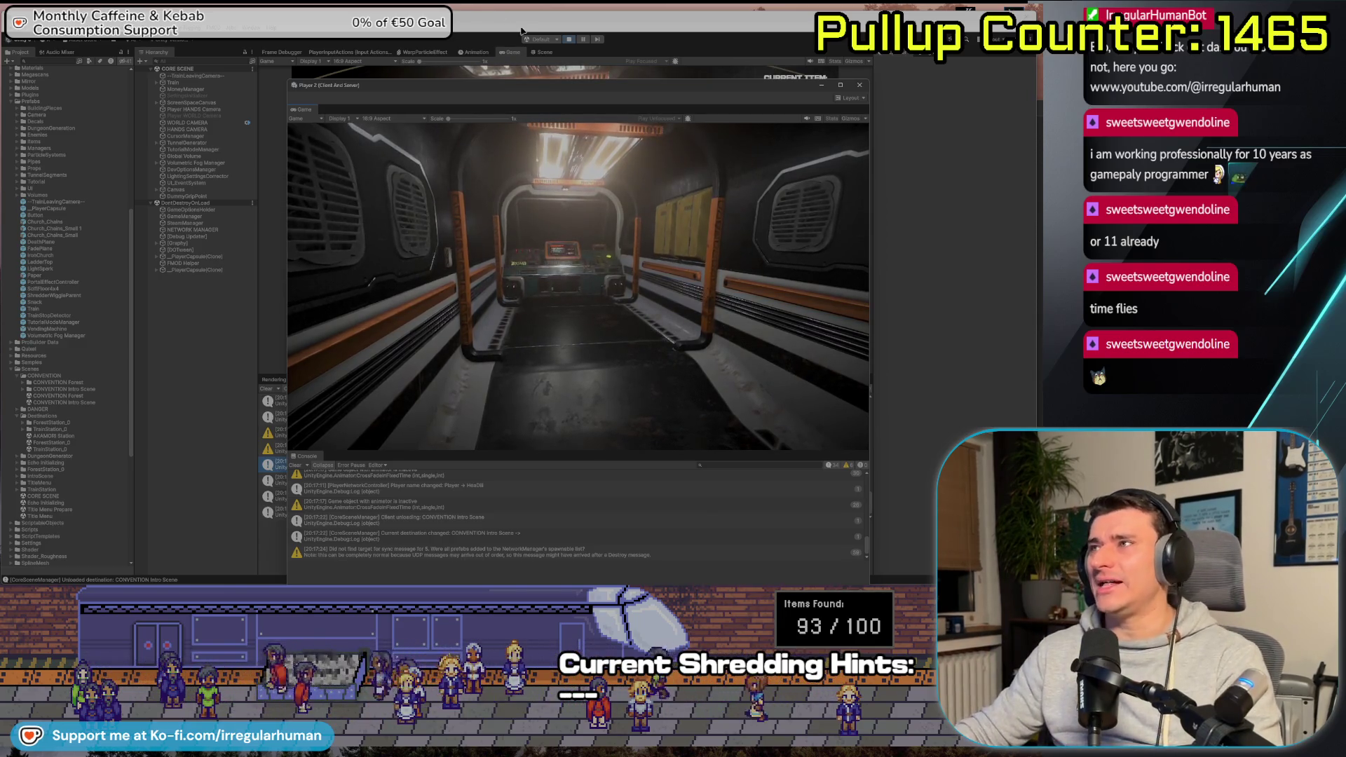
{"action": "left_click_drag", "start_coordinate": [509, 81], "coordinate": [540, 44]}
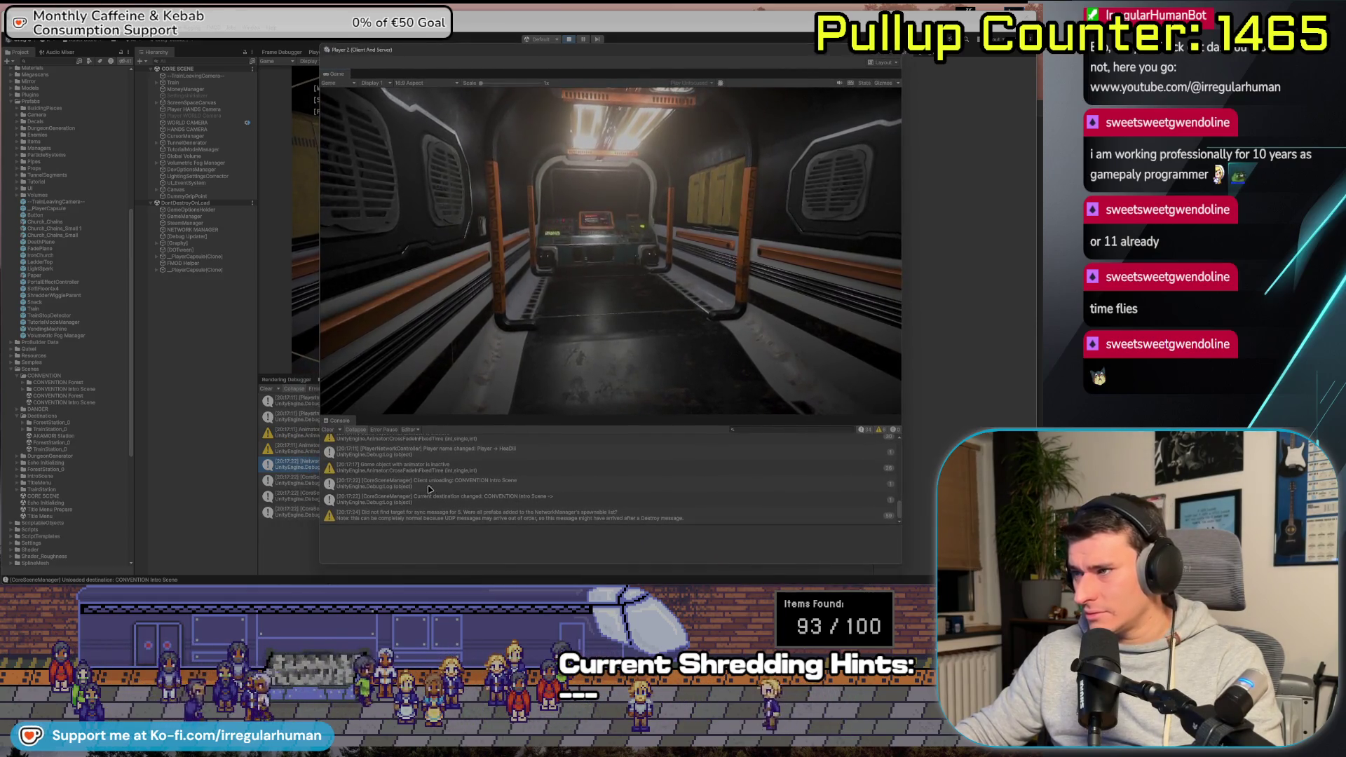
{"action": "left_click", "coordinate": [439, 520]}
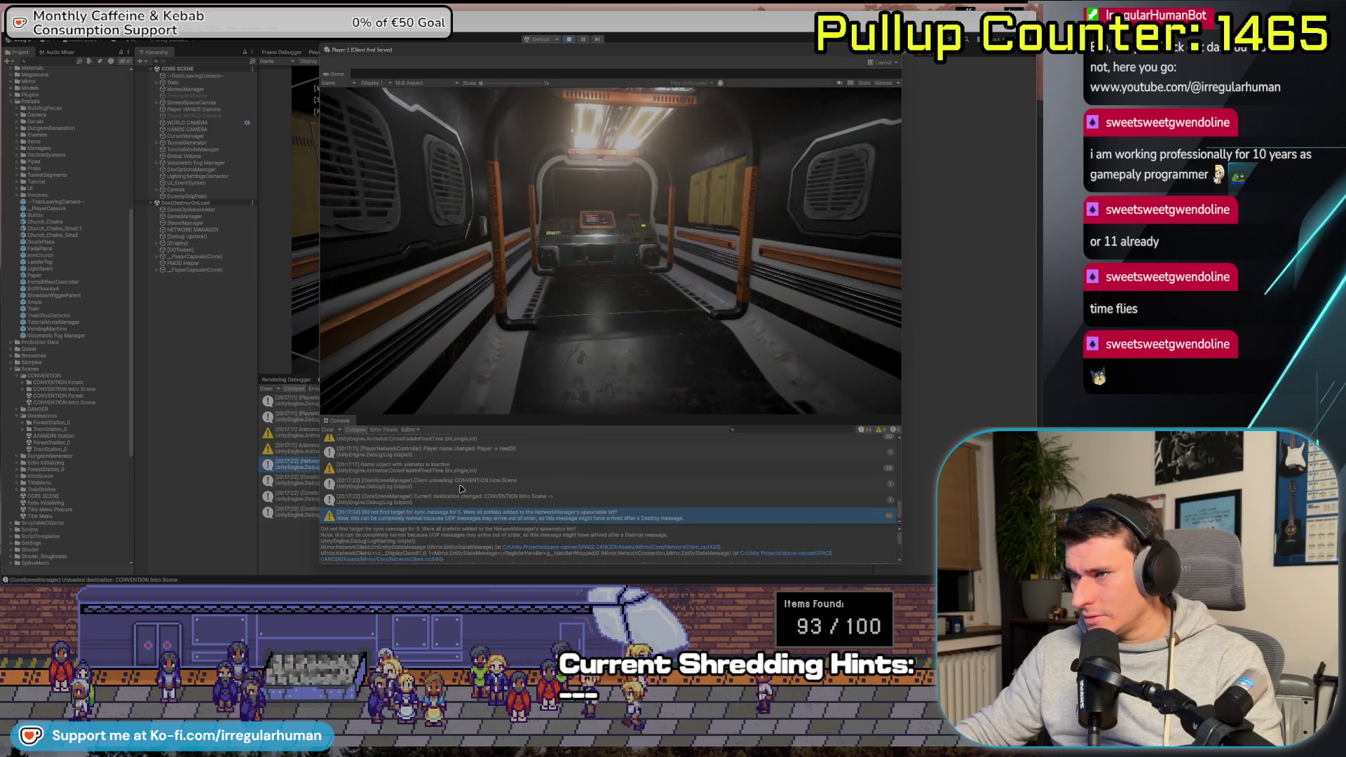